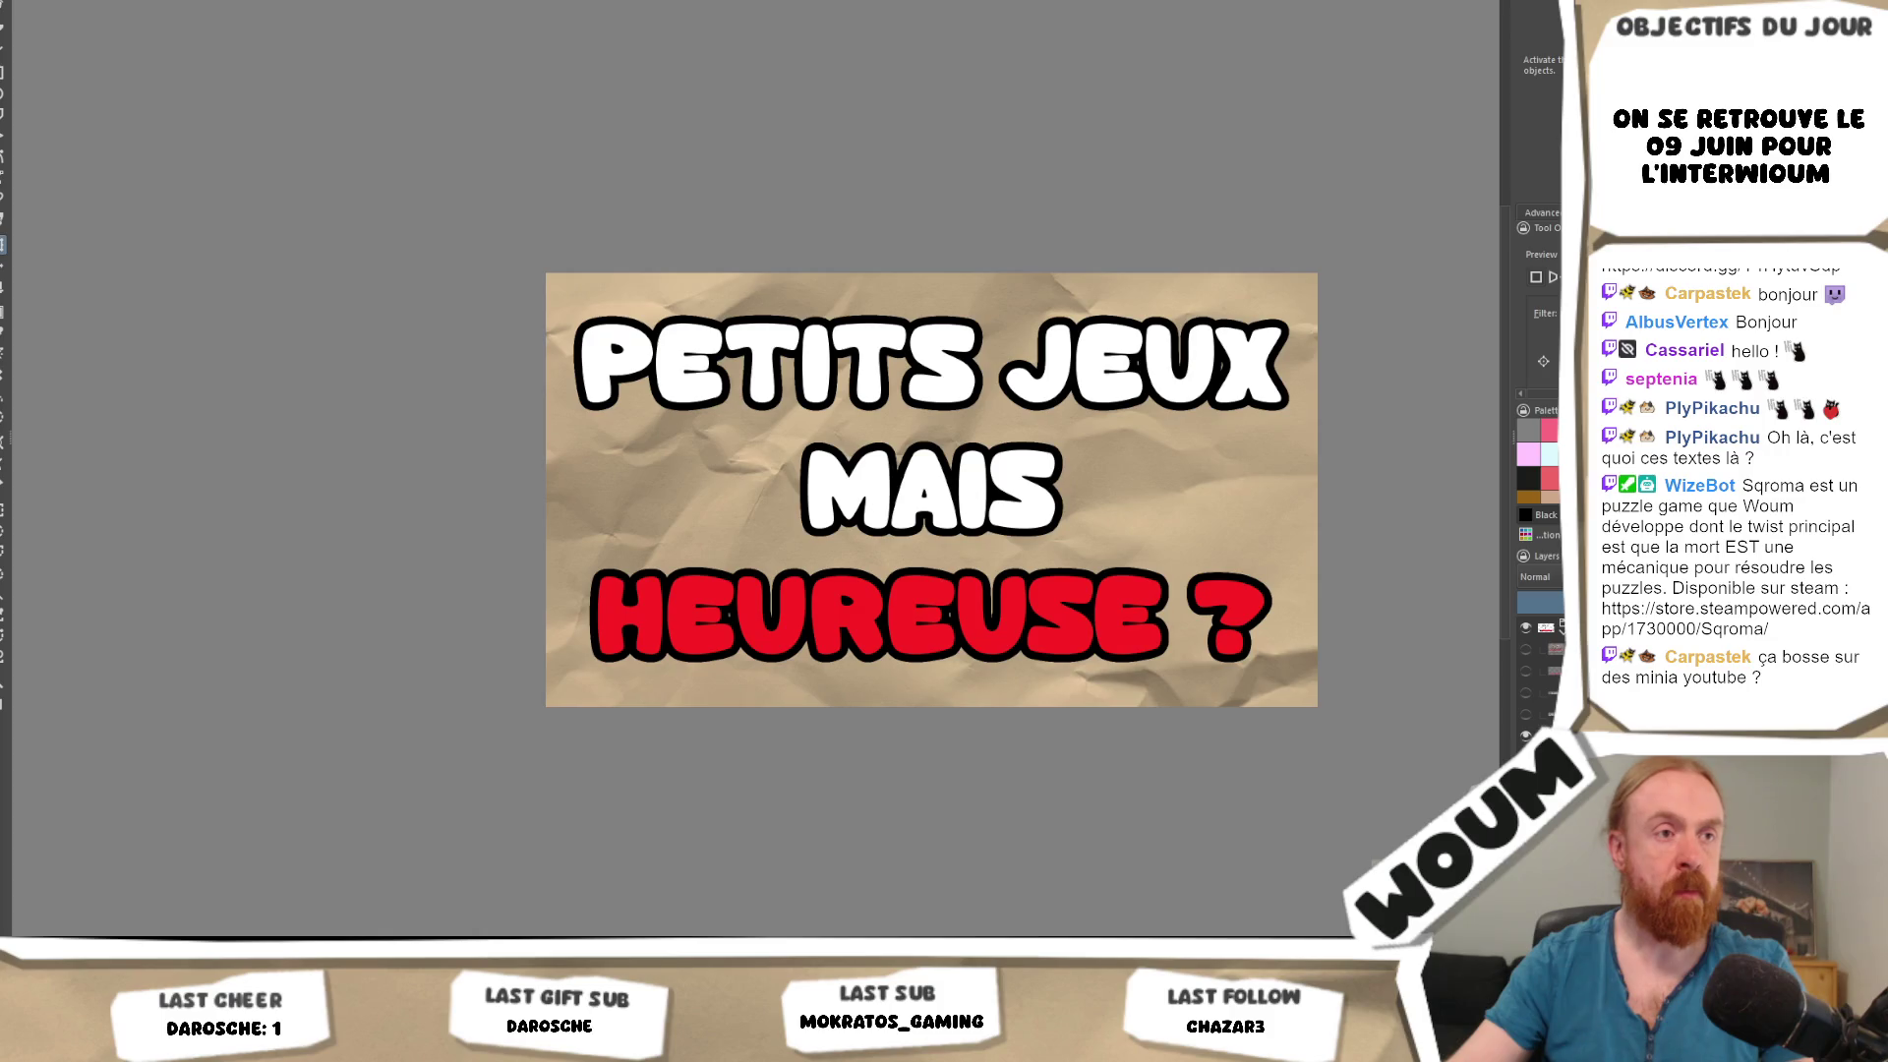
# Select all the title text, try a light blue fill, then undo that colour change.
pyautogui.hotkey('ctrl', 't')
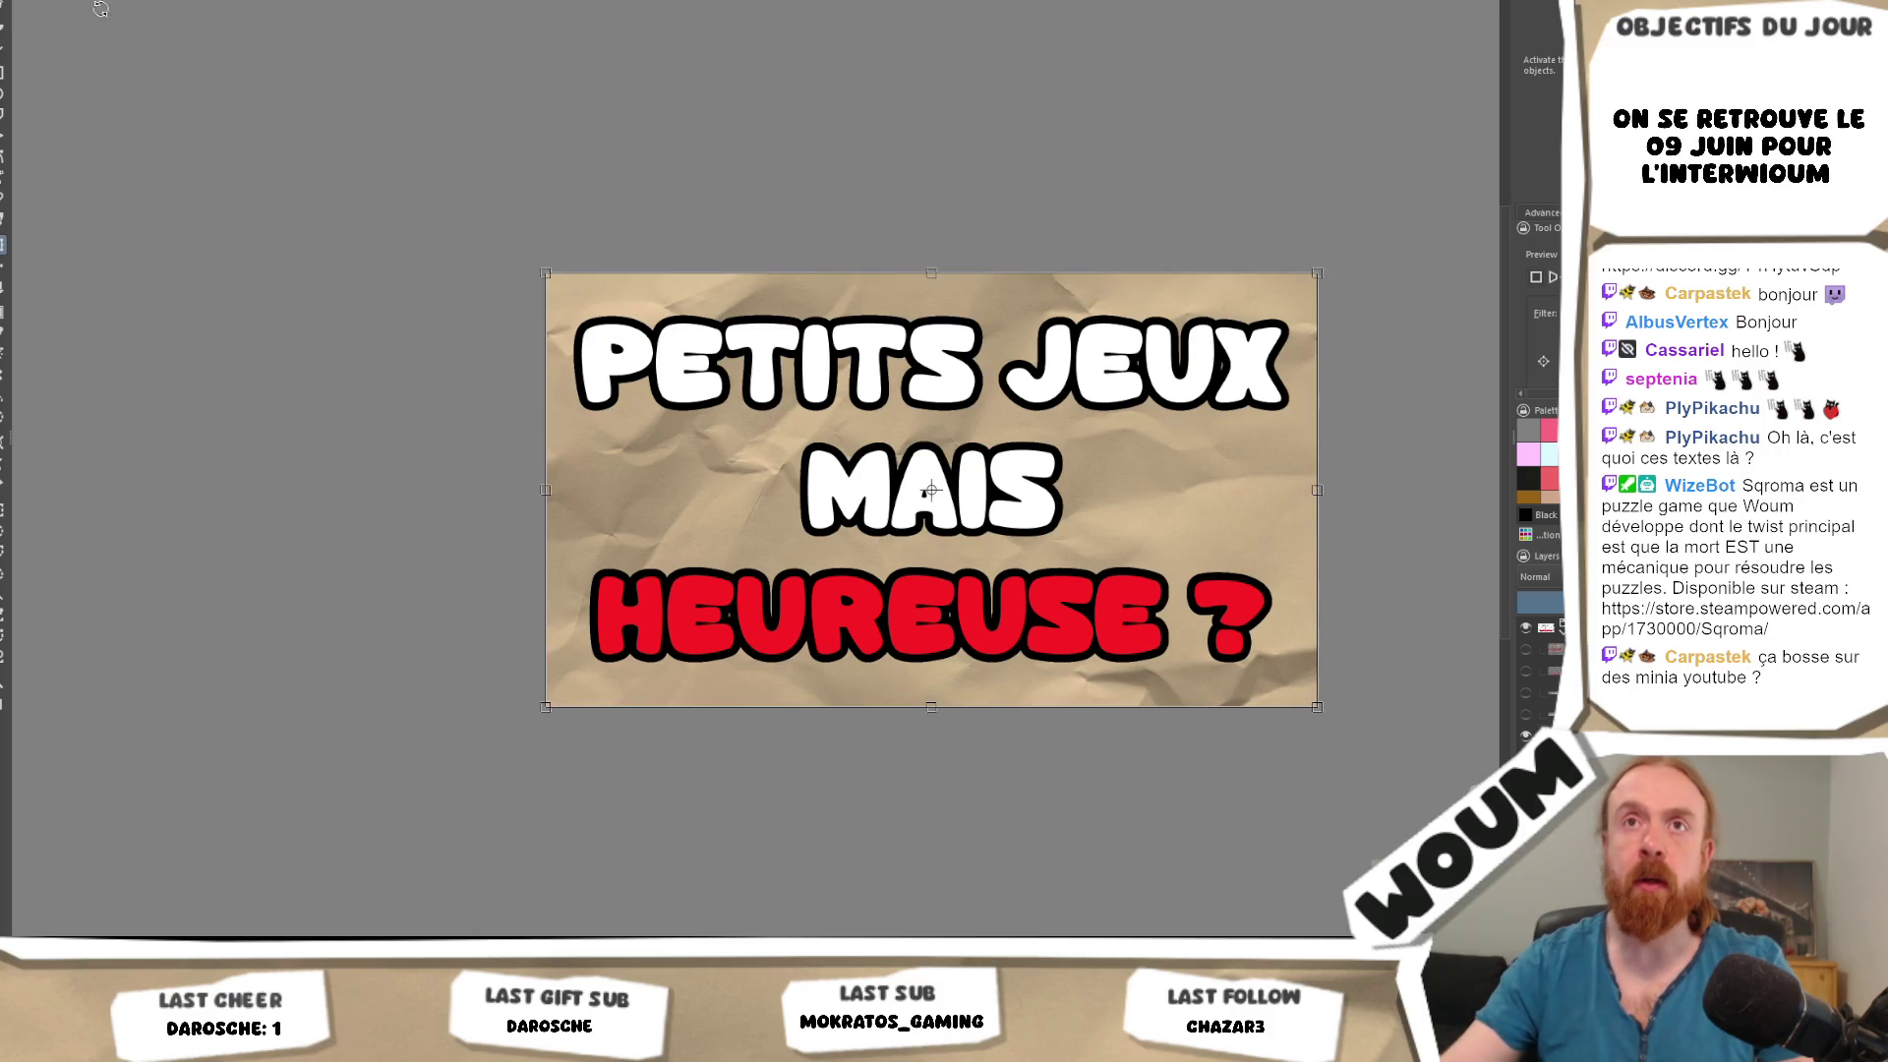
pyautogui.press('t')
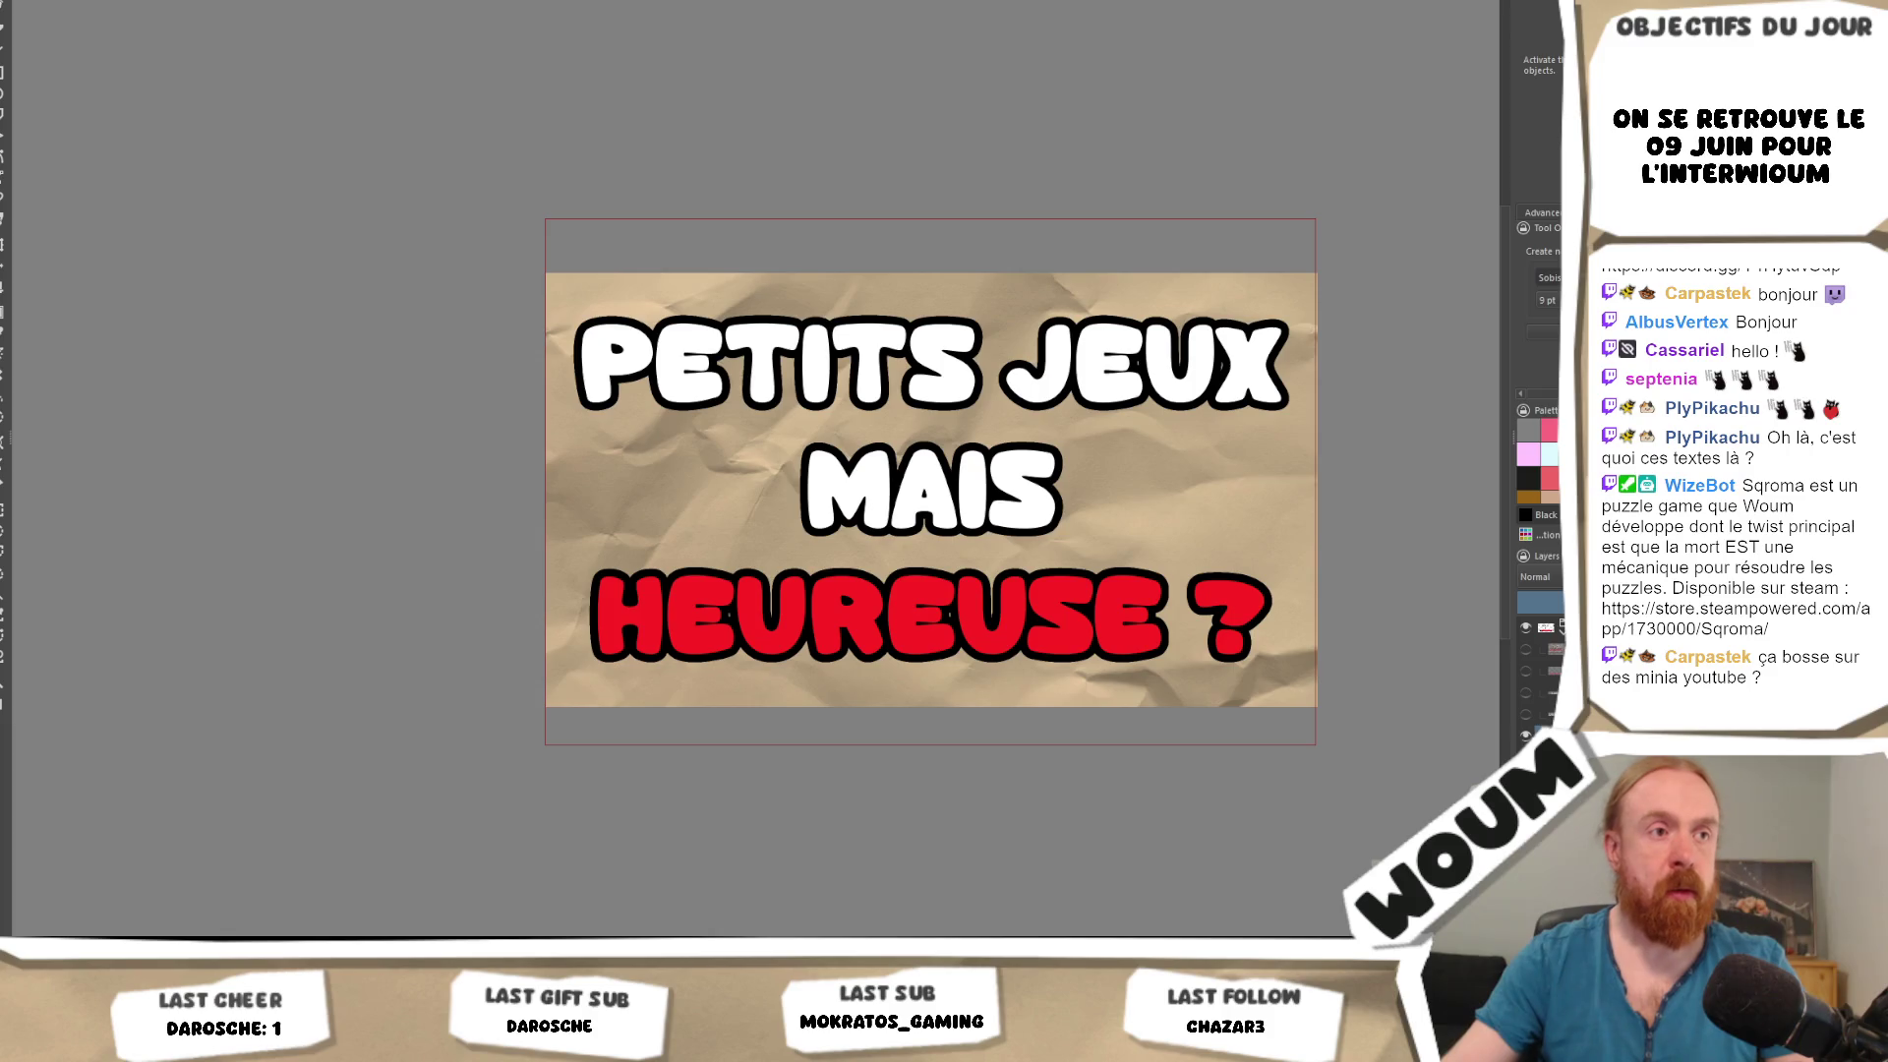
pyautogui.hotkey('ctrl', 'a')
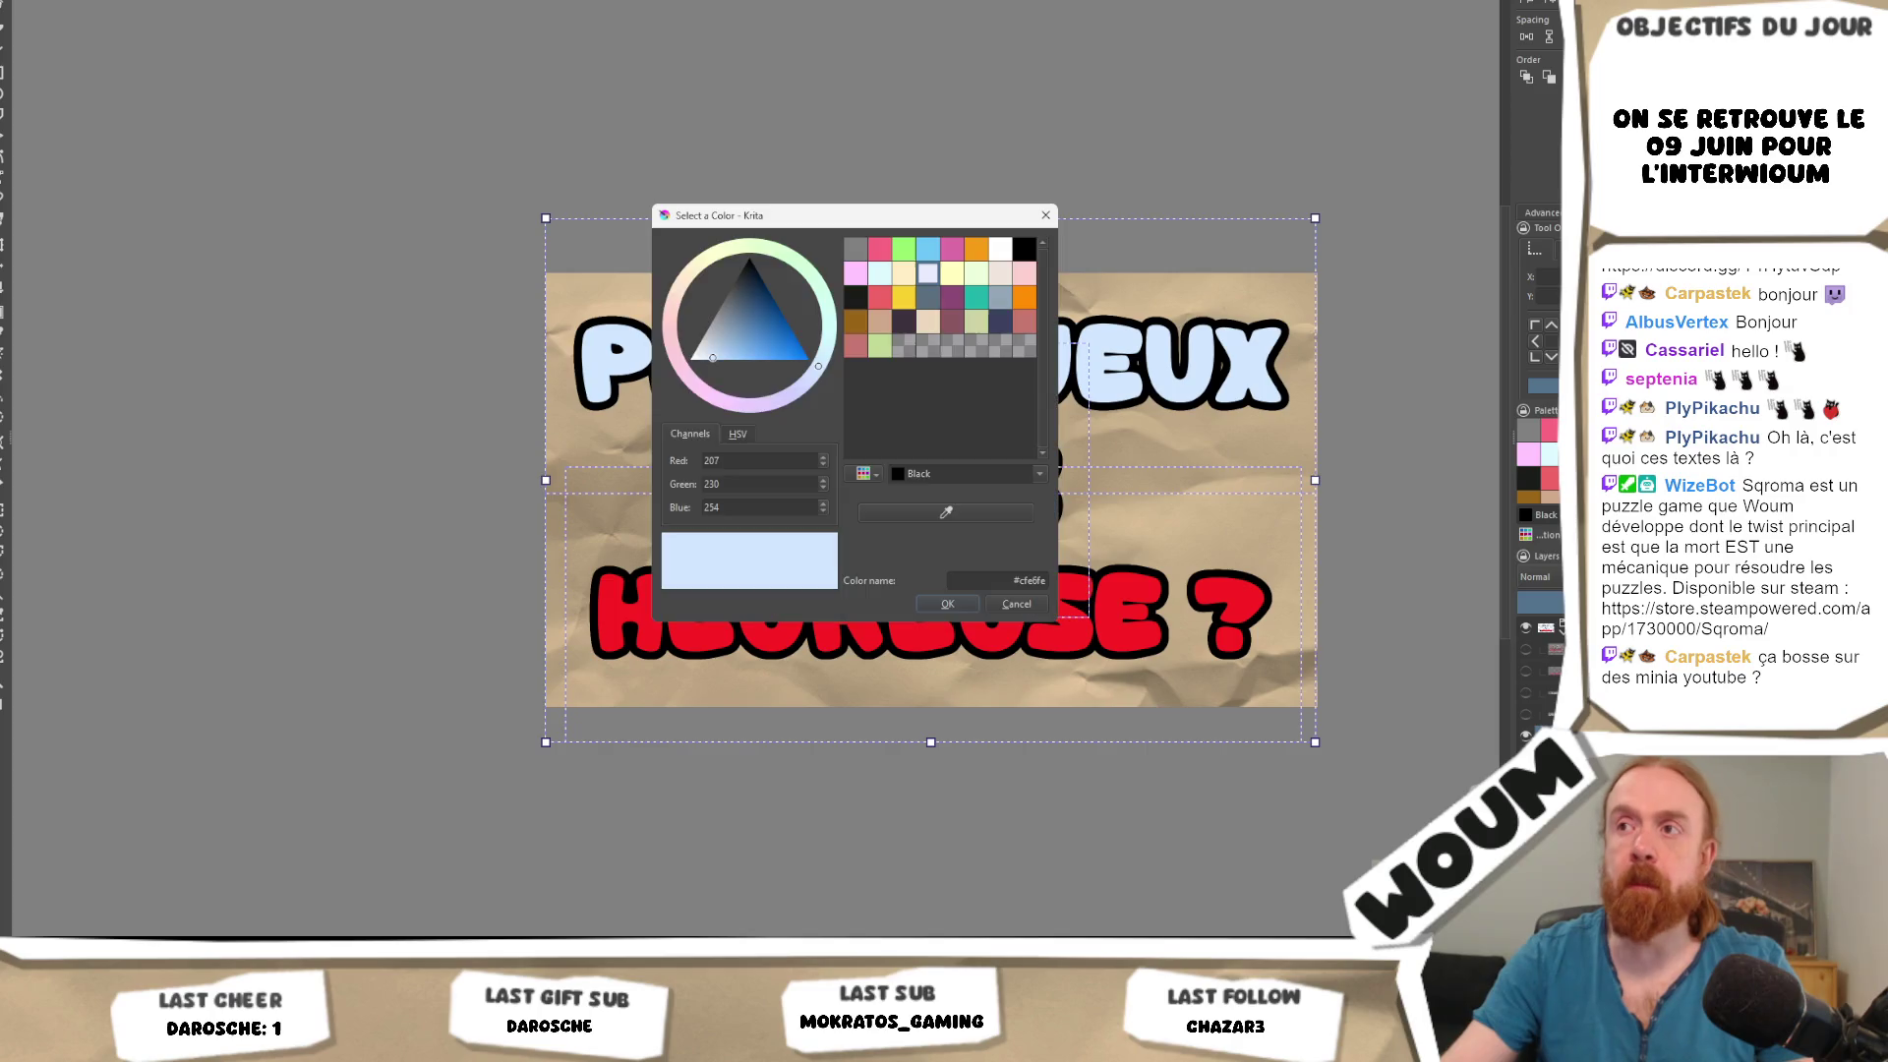
pyautogui.click(1544, 295)
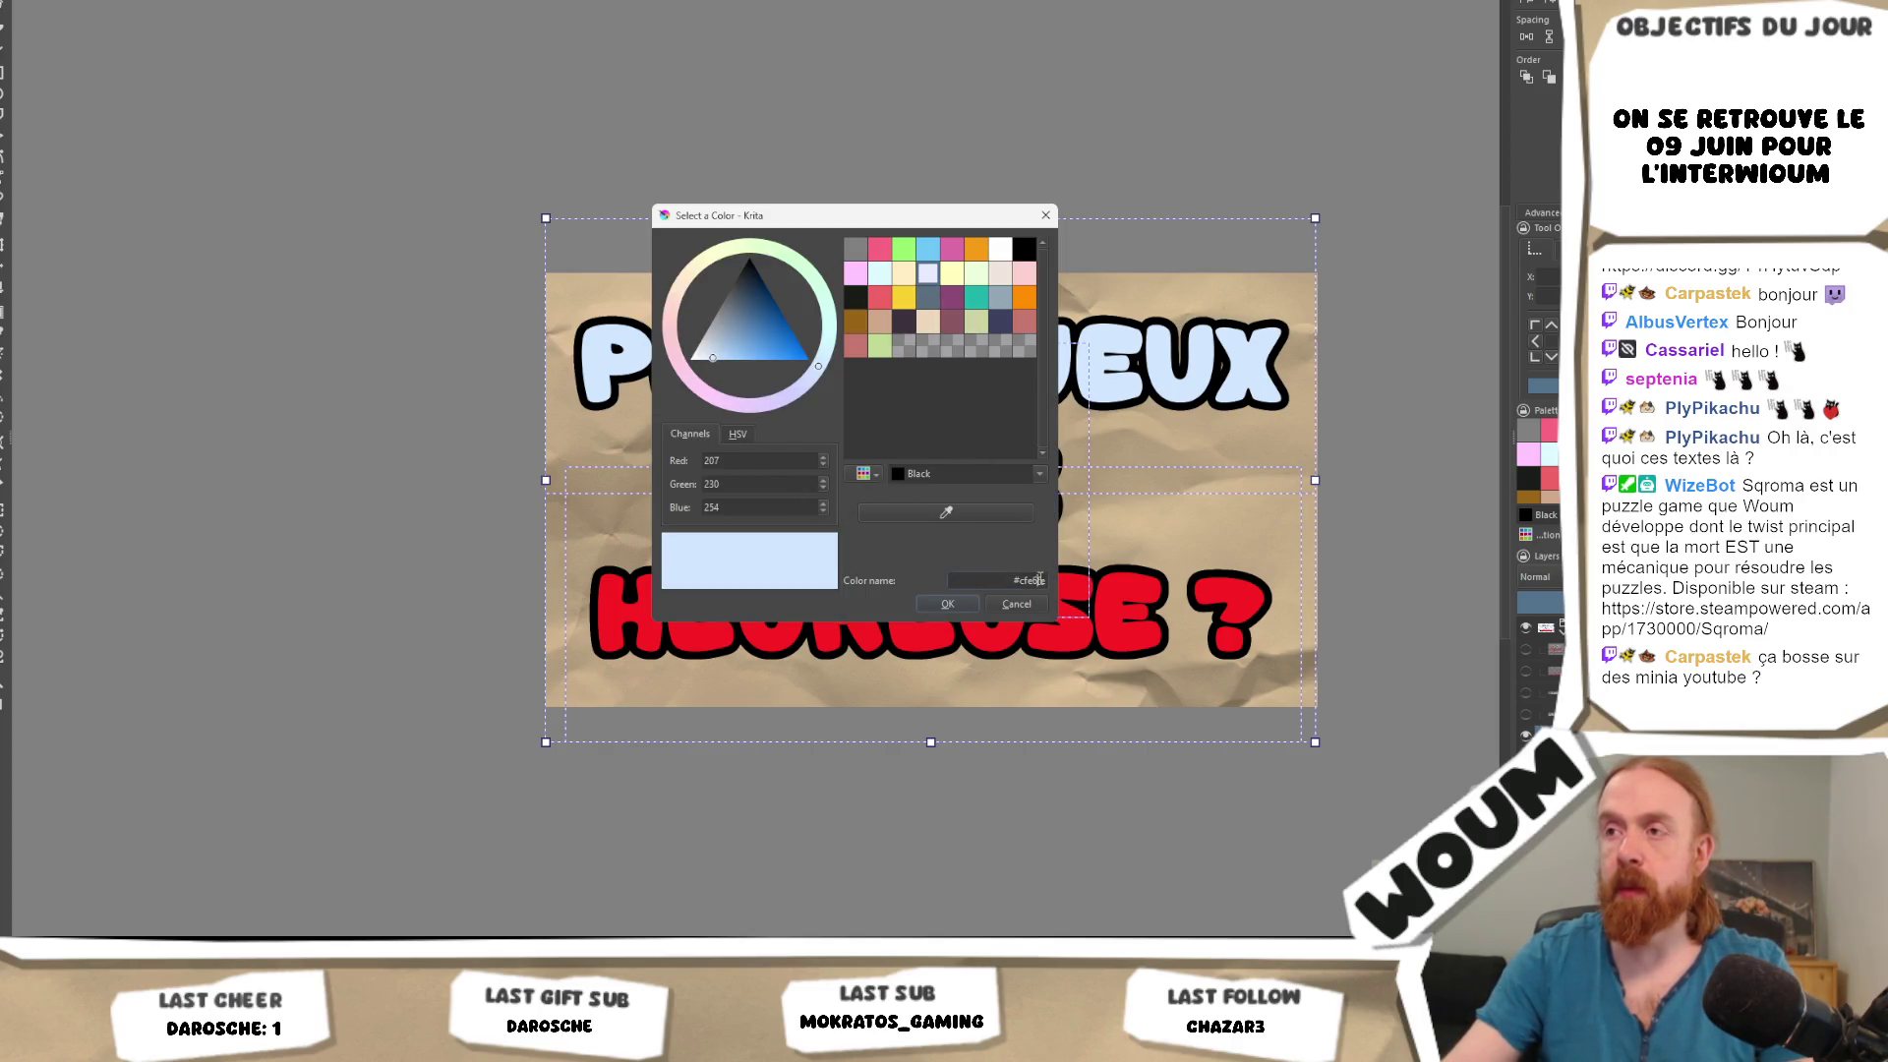
pyautogui.click(958, 608)
pyautogui.hotkey('ctrl', 'z')
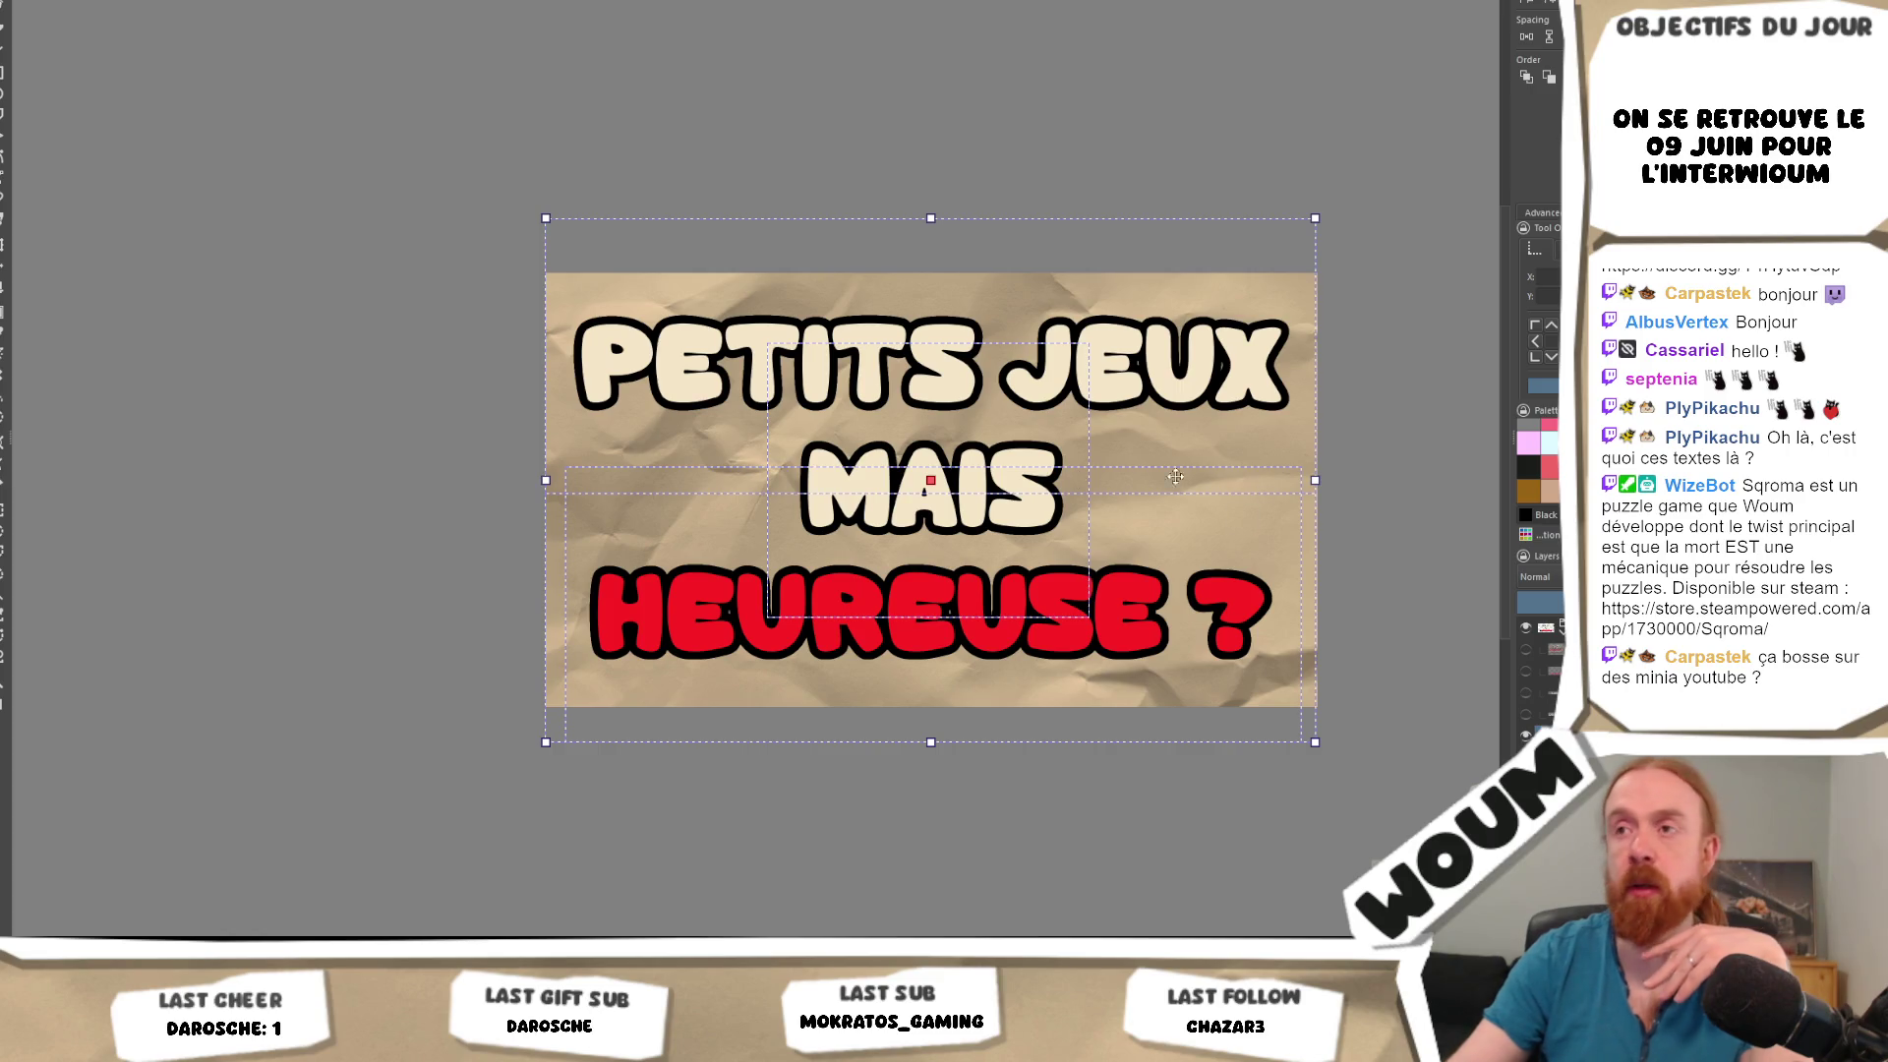
pyautogui.press('t')
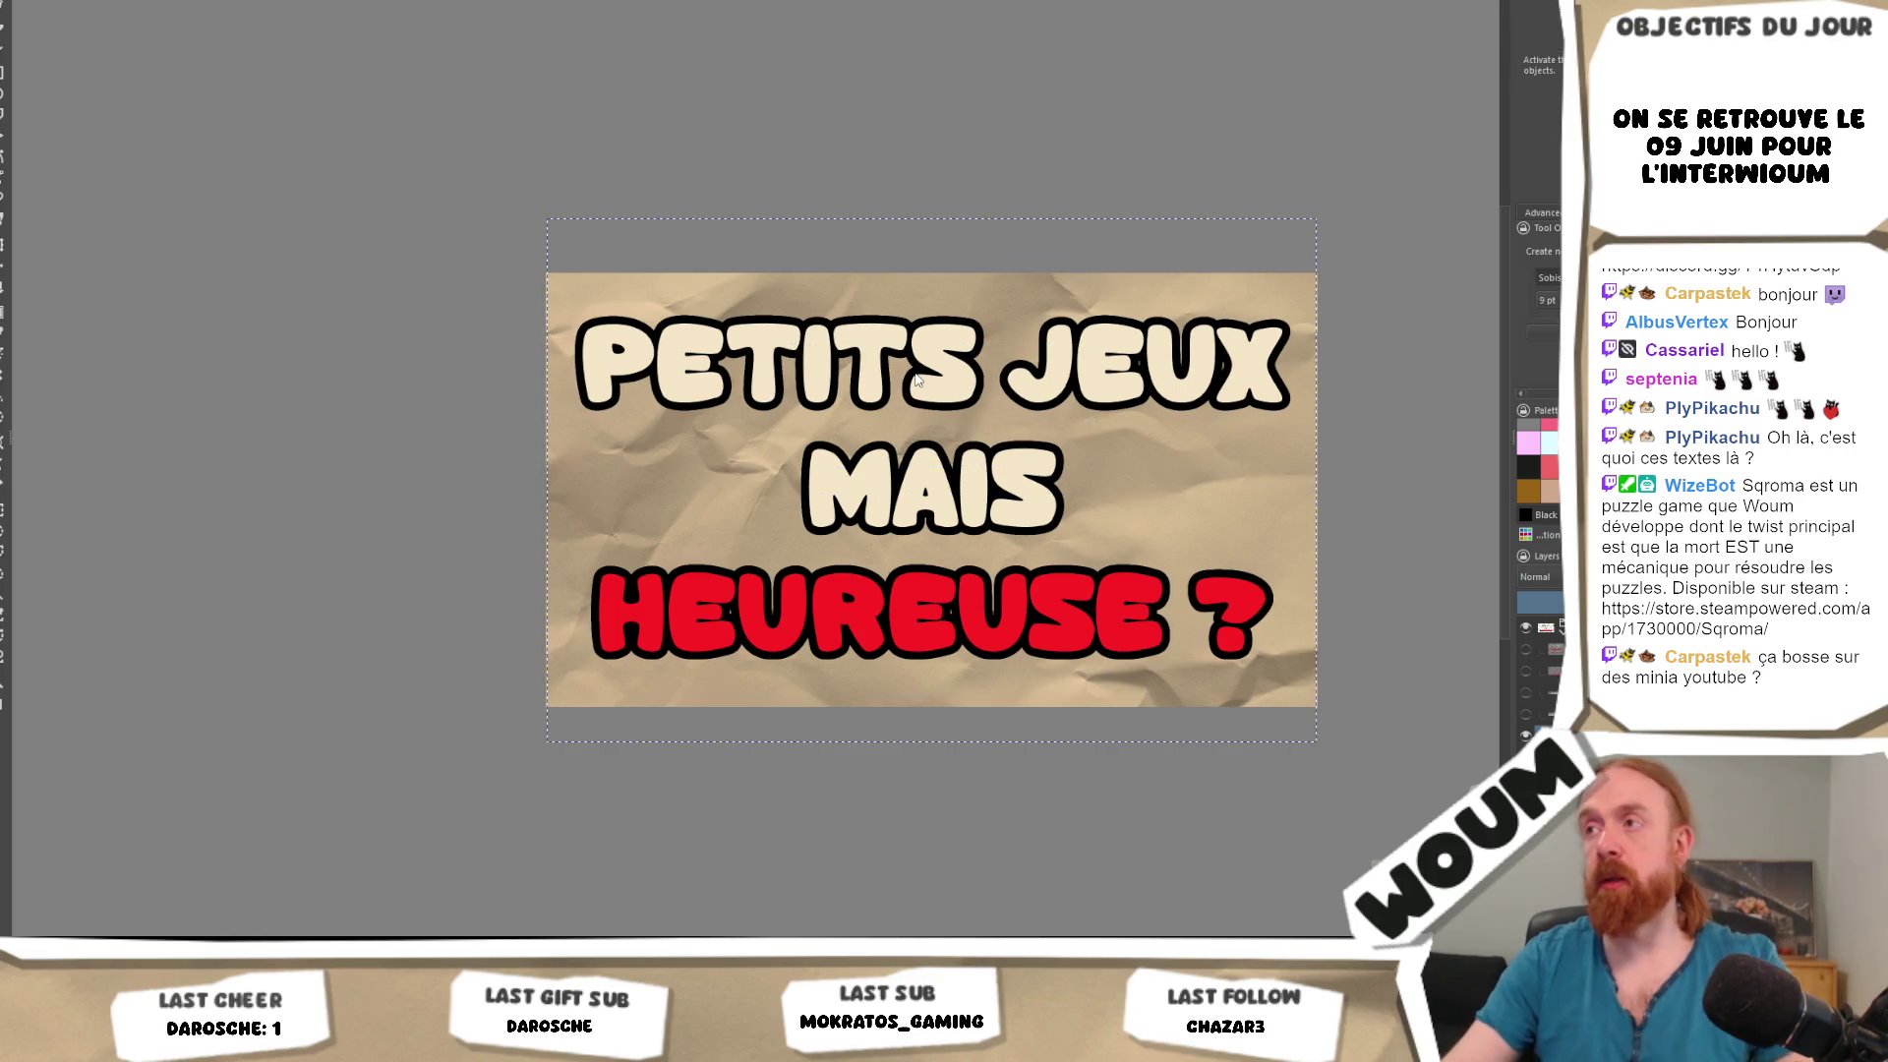
# Try a light cyan fill on the title text.
pyautogui.click(884, 386)
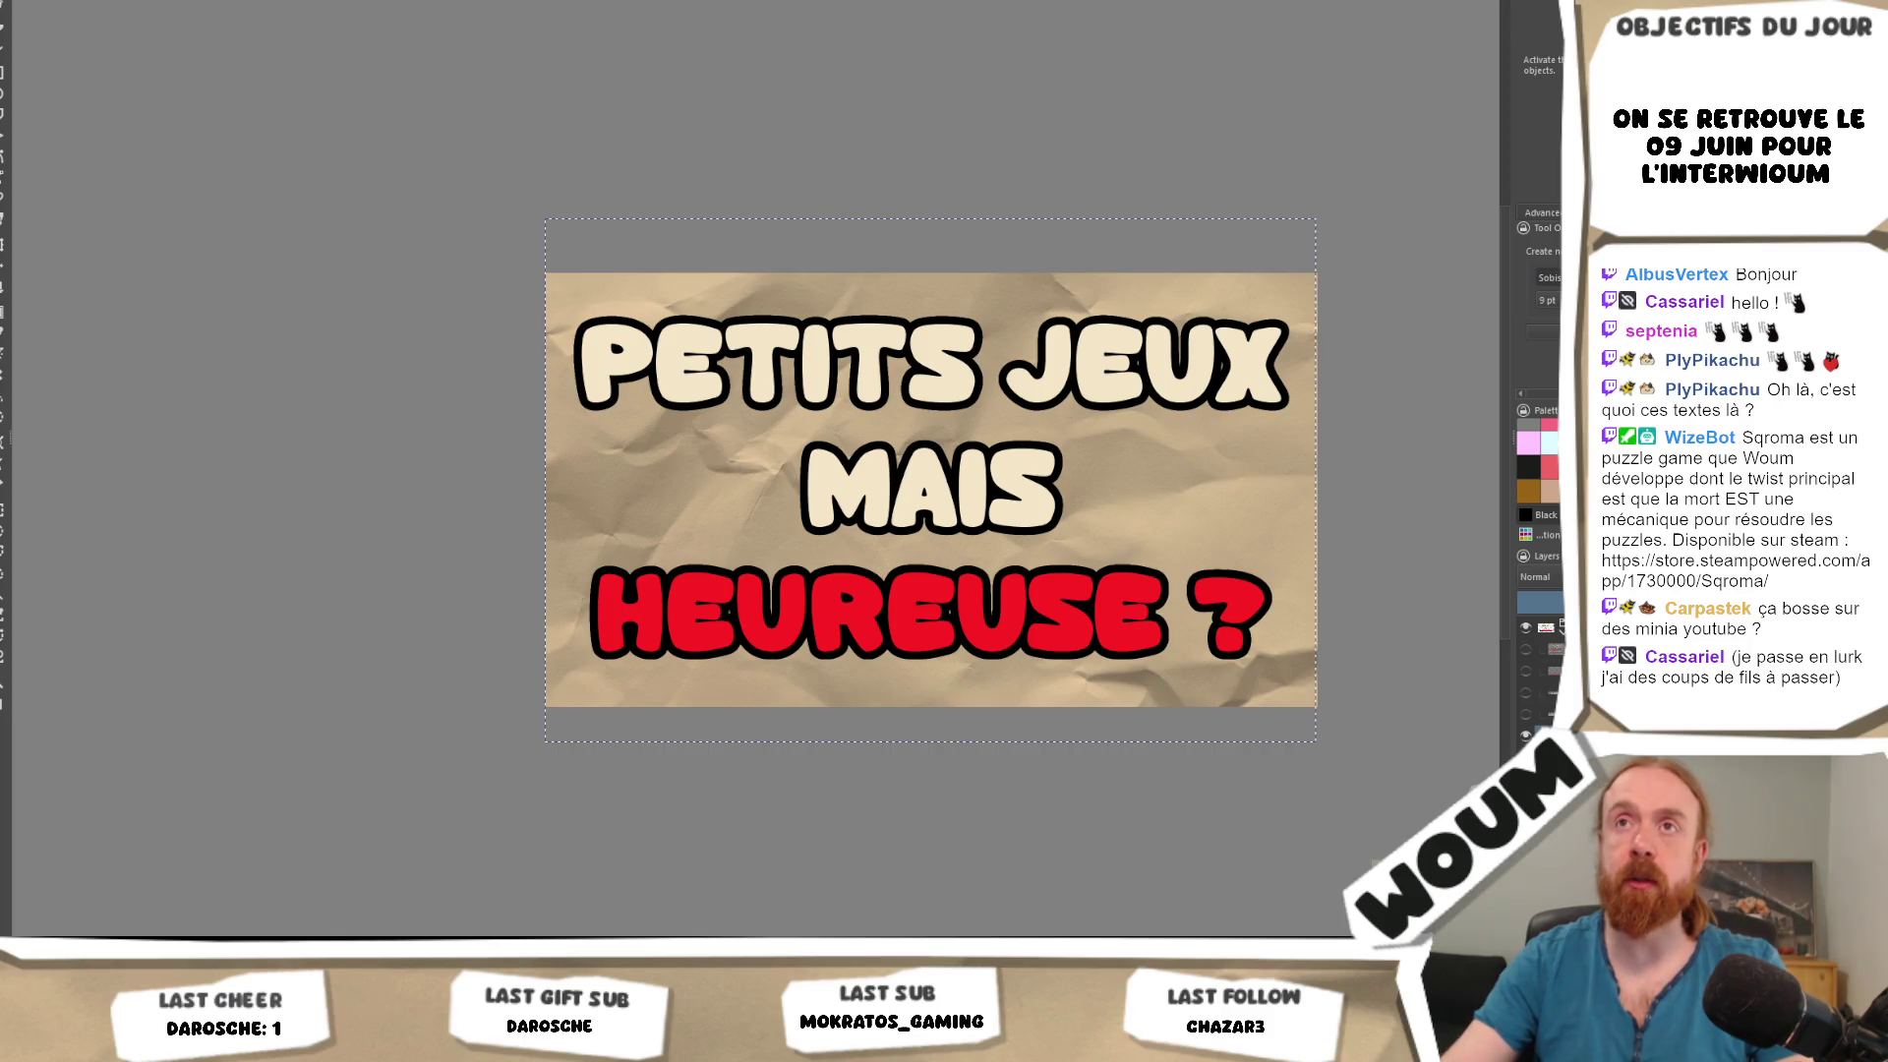
pyautogui.click(880, 272)
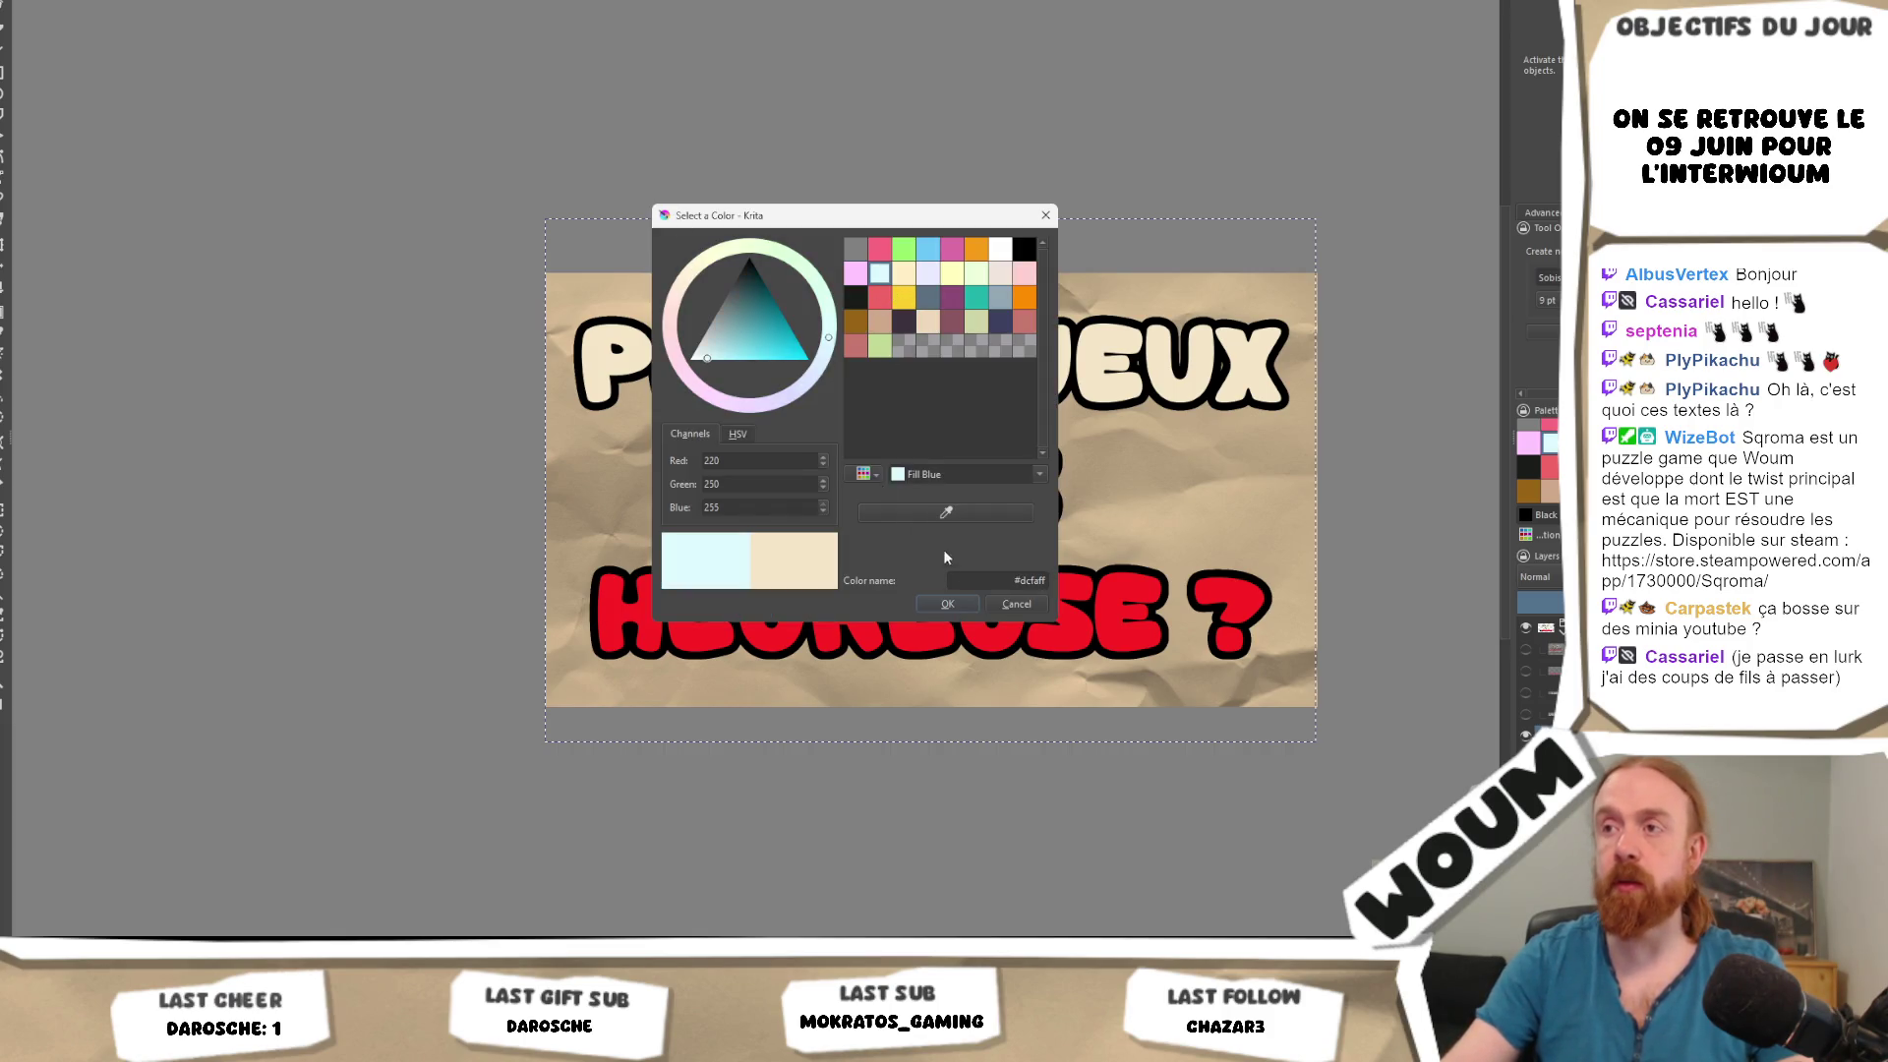
pyautogui.click(947, 604)
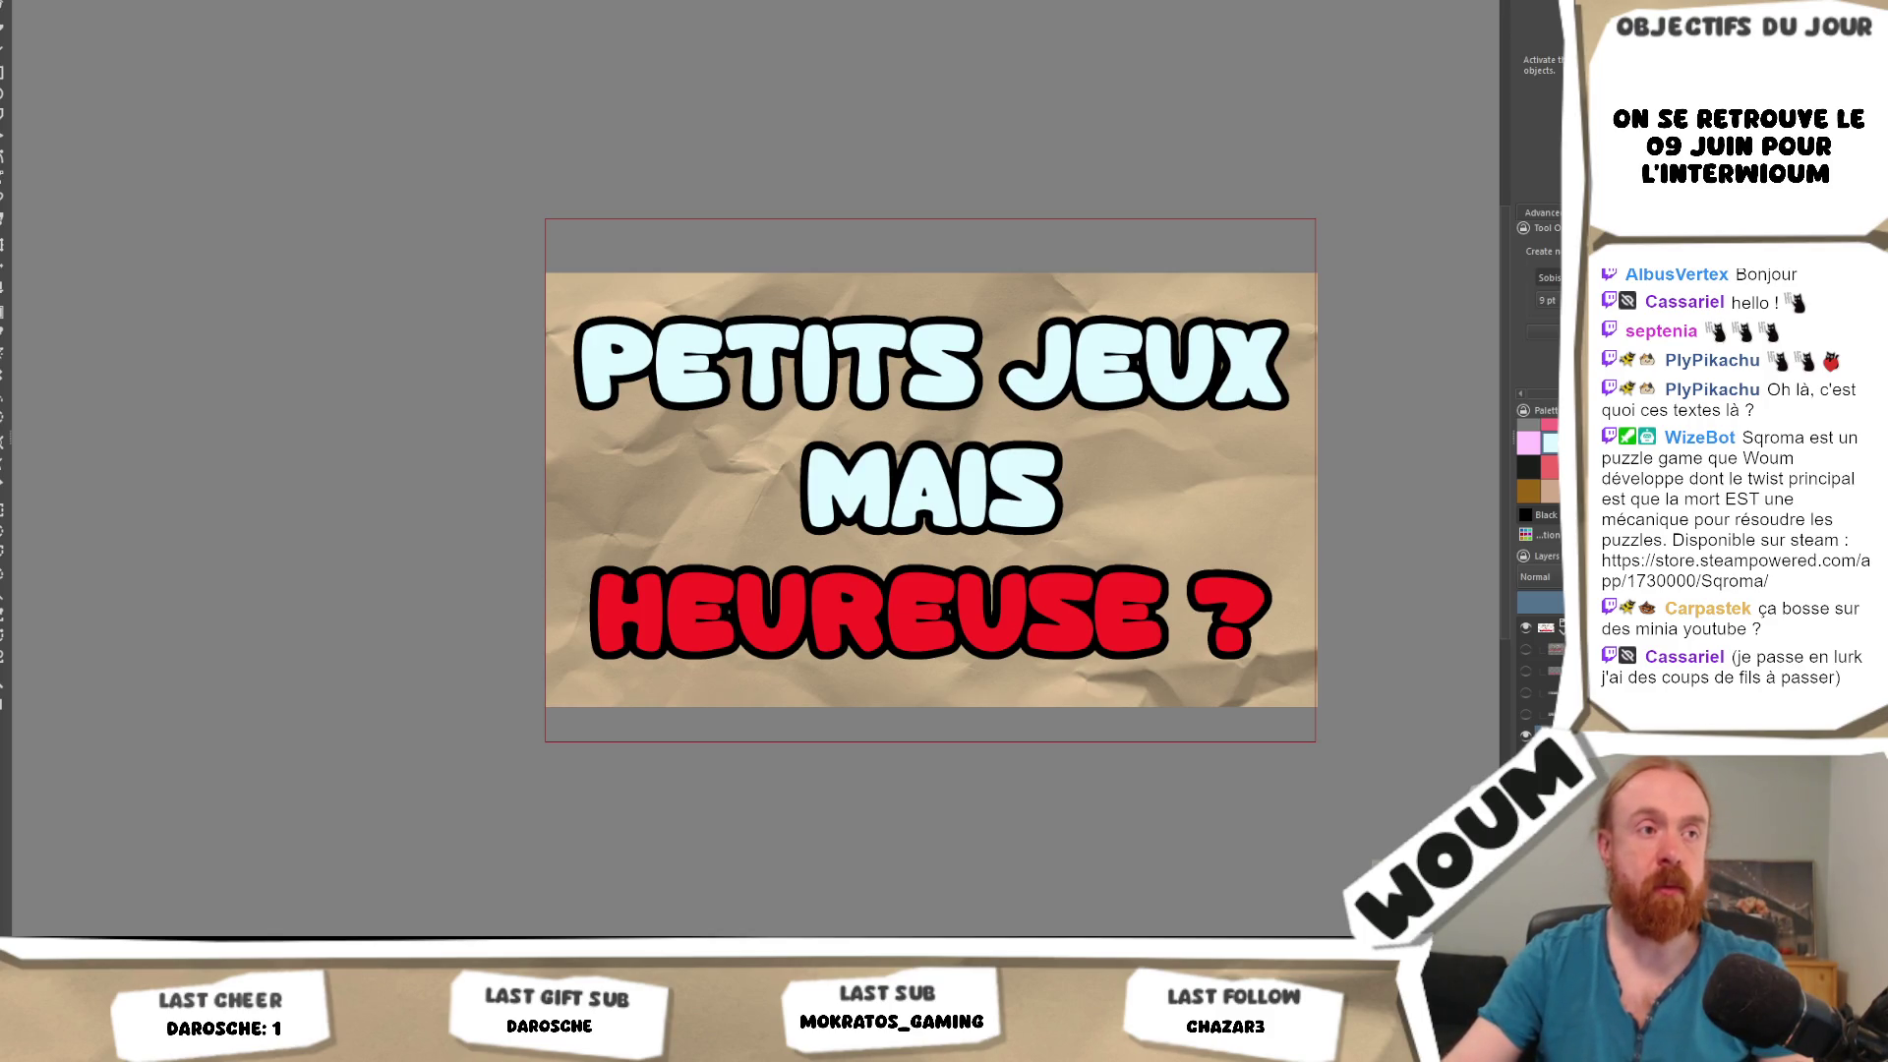
# Select all text shapes, try pale blue, settle back on white, and deselect.
pyautogui.hotkey('ctrl', 'a')
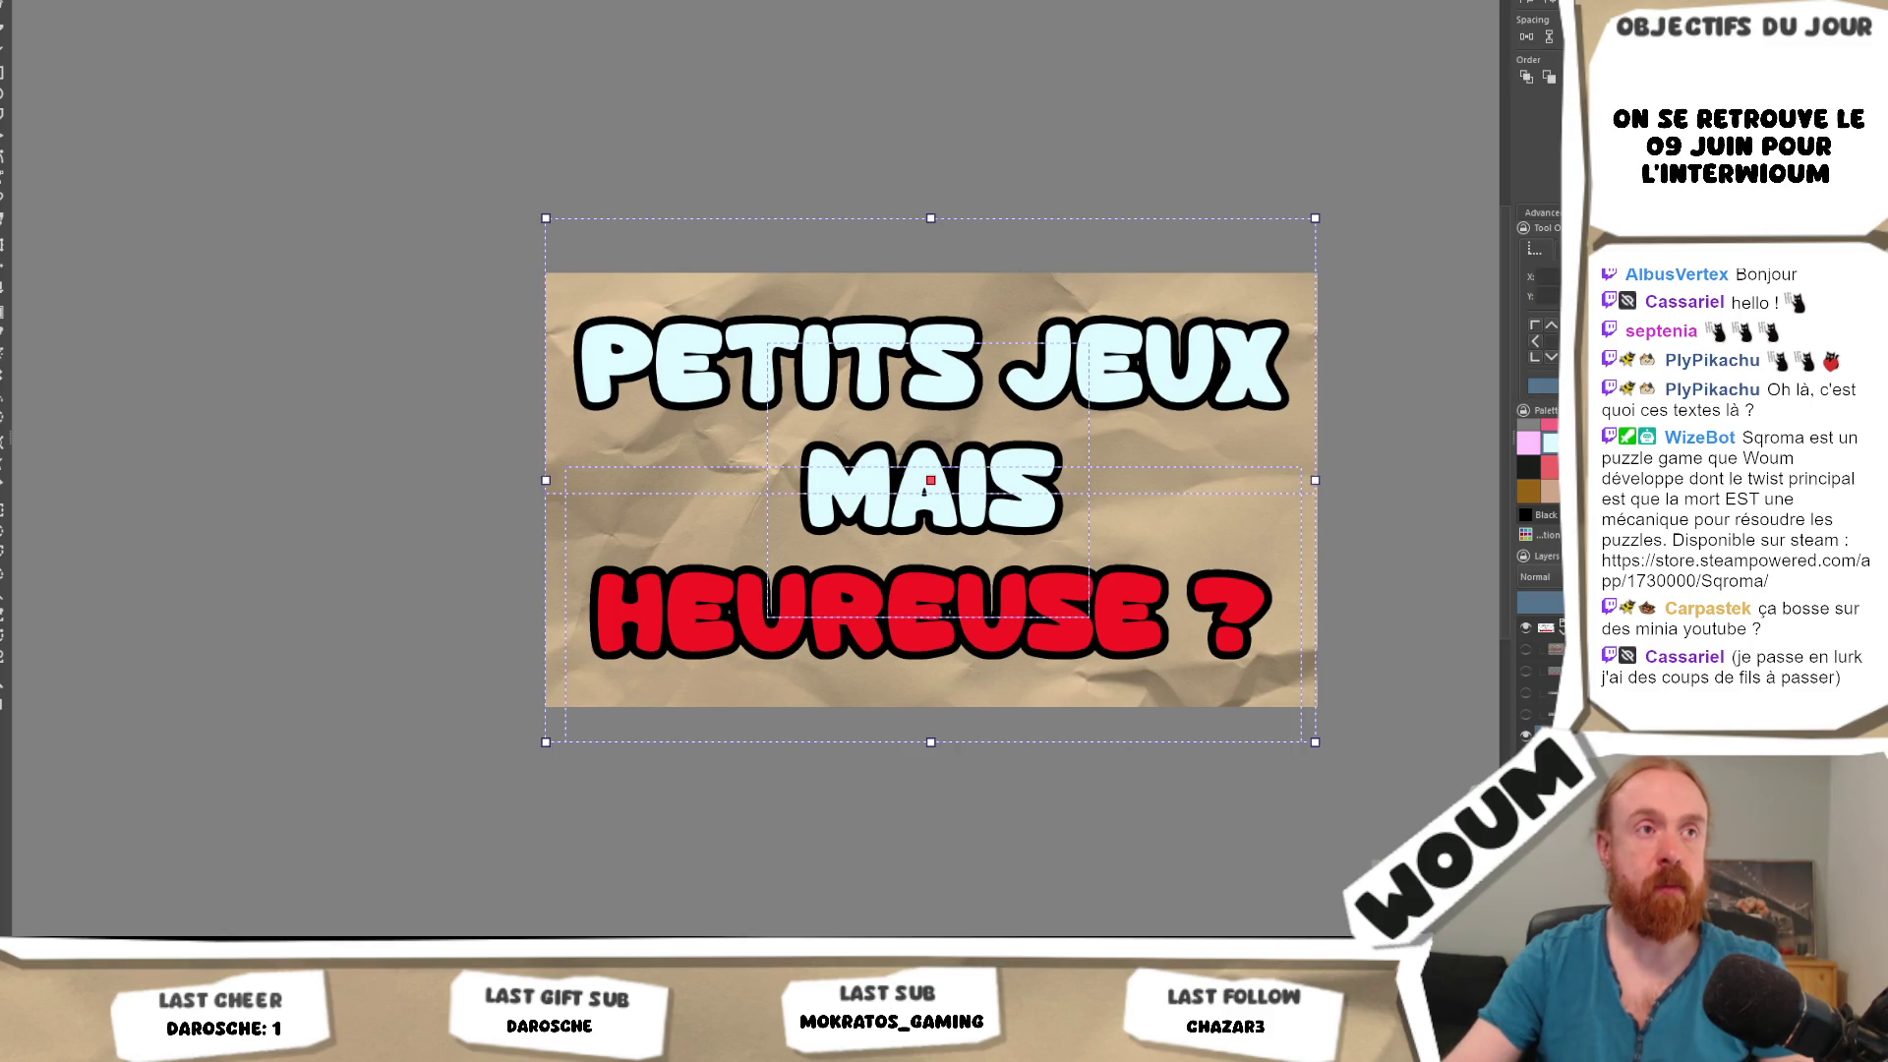
pyautogui.click(1538, 442)
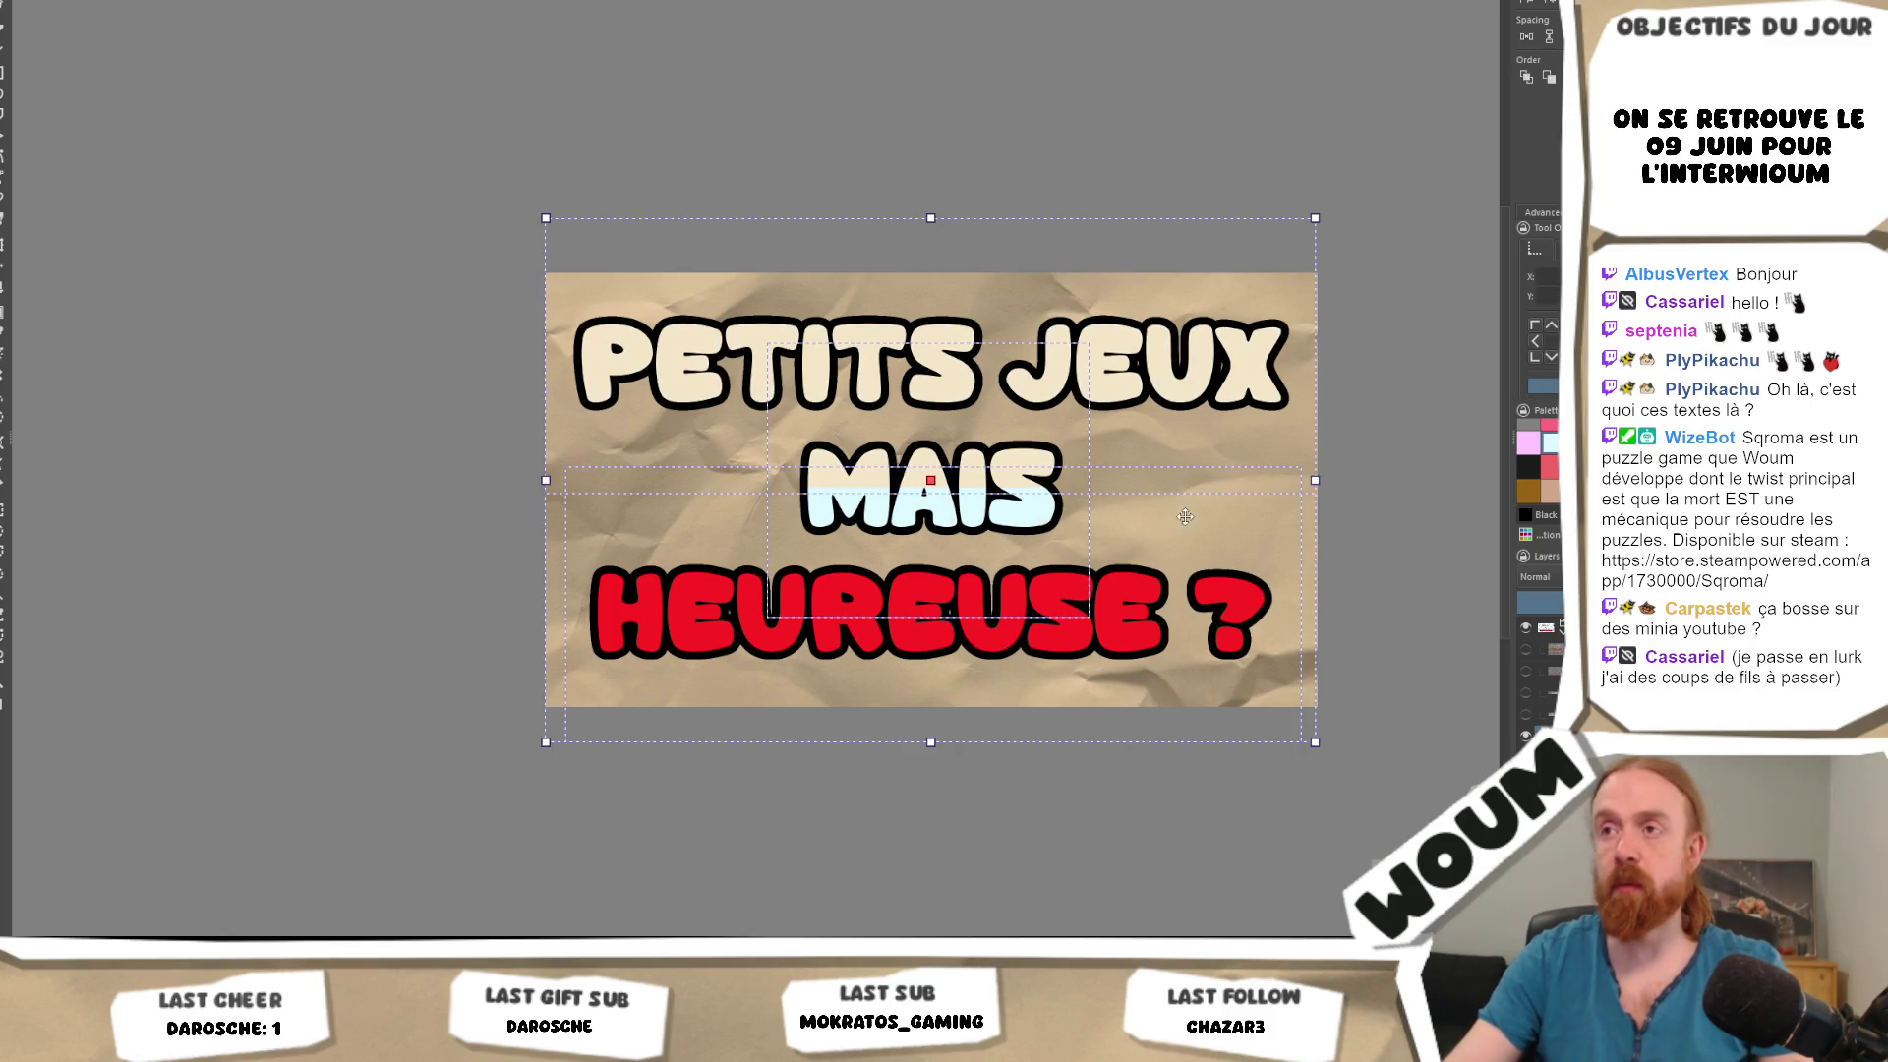
pyautogui.hotkey('ctrl', 'z')
pyautogui.click(1404, 494)
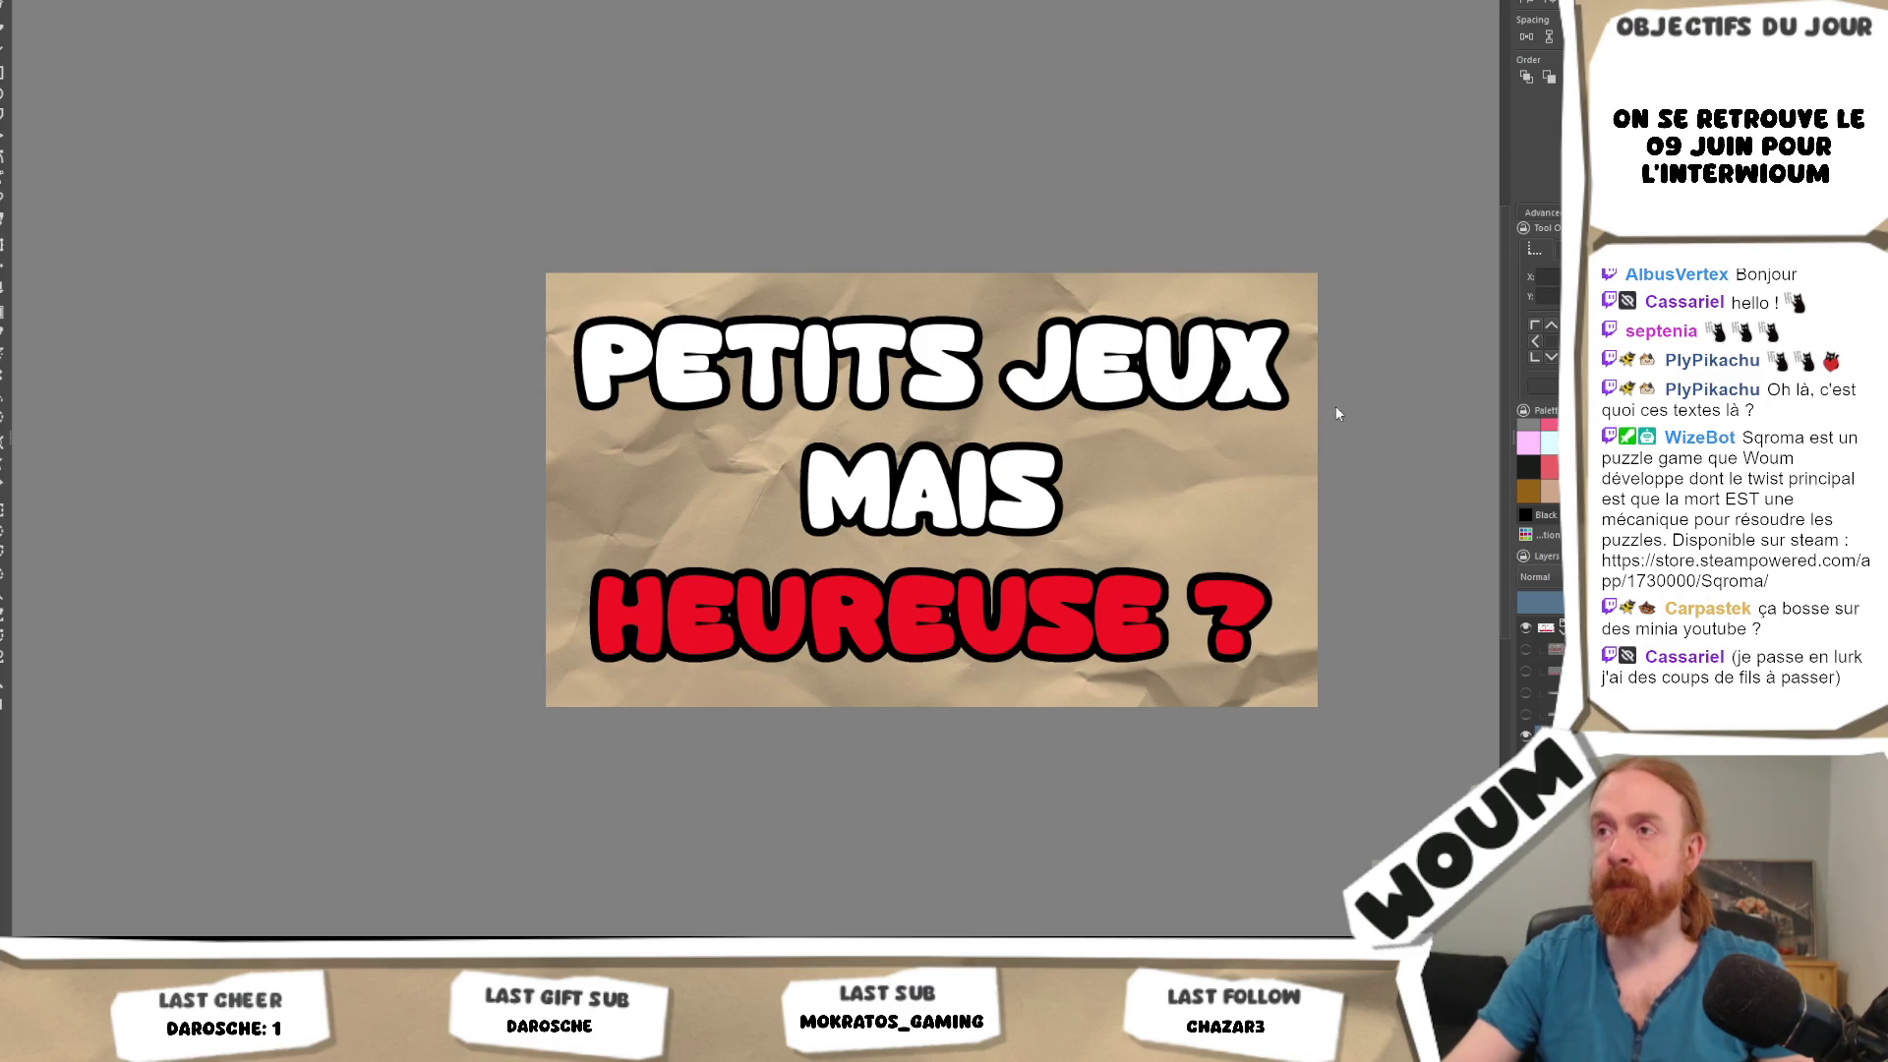
# Recentre the canvas and edit the MAIS line so it appears underlined, then start Save As.
pyautogui.moveTo(1316, 445); pyautogui.dragTo(1167, 469)
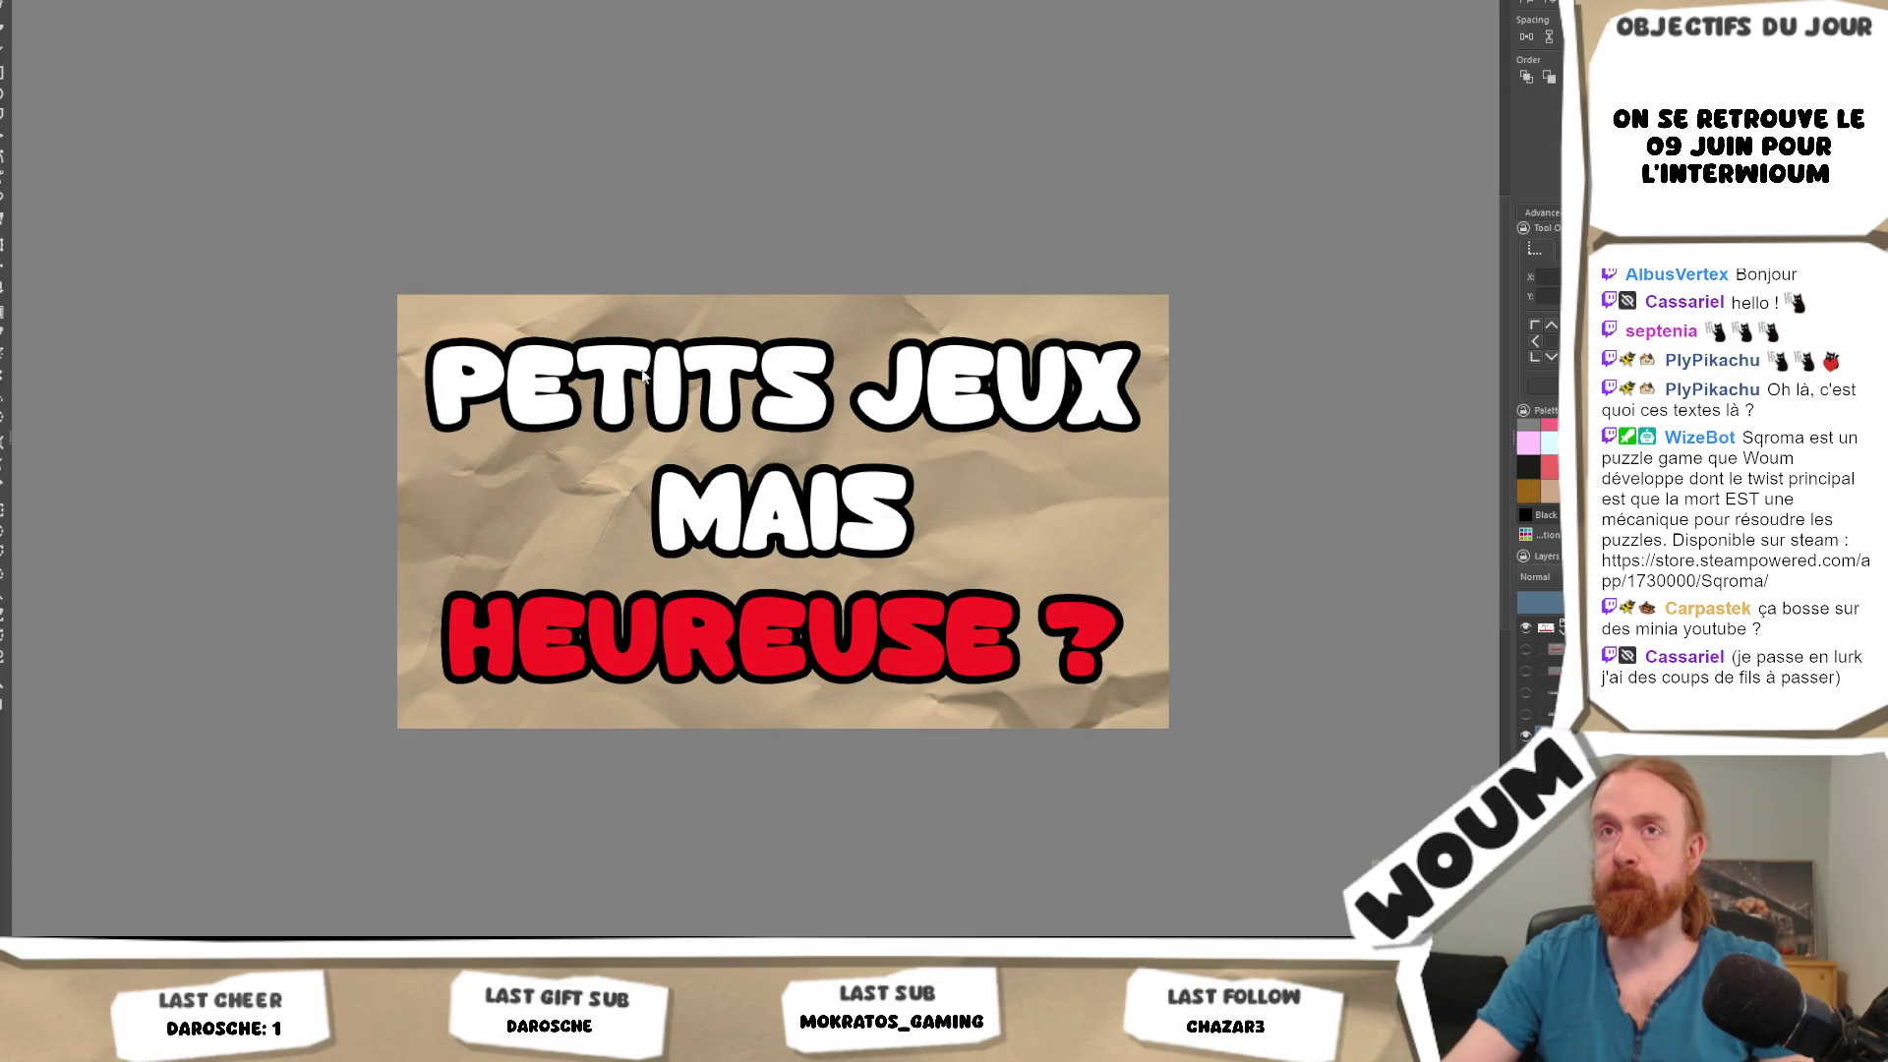
pyautogui.press('t')
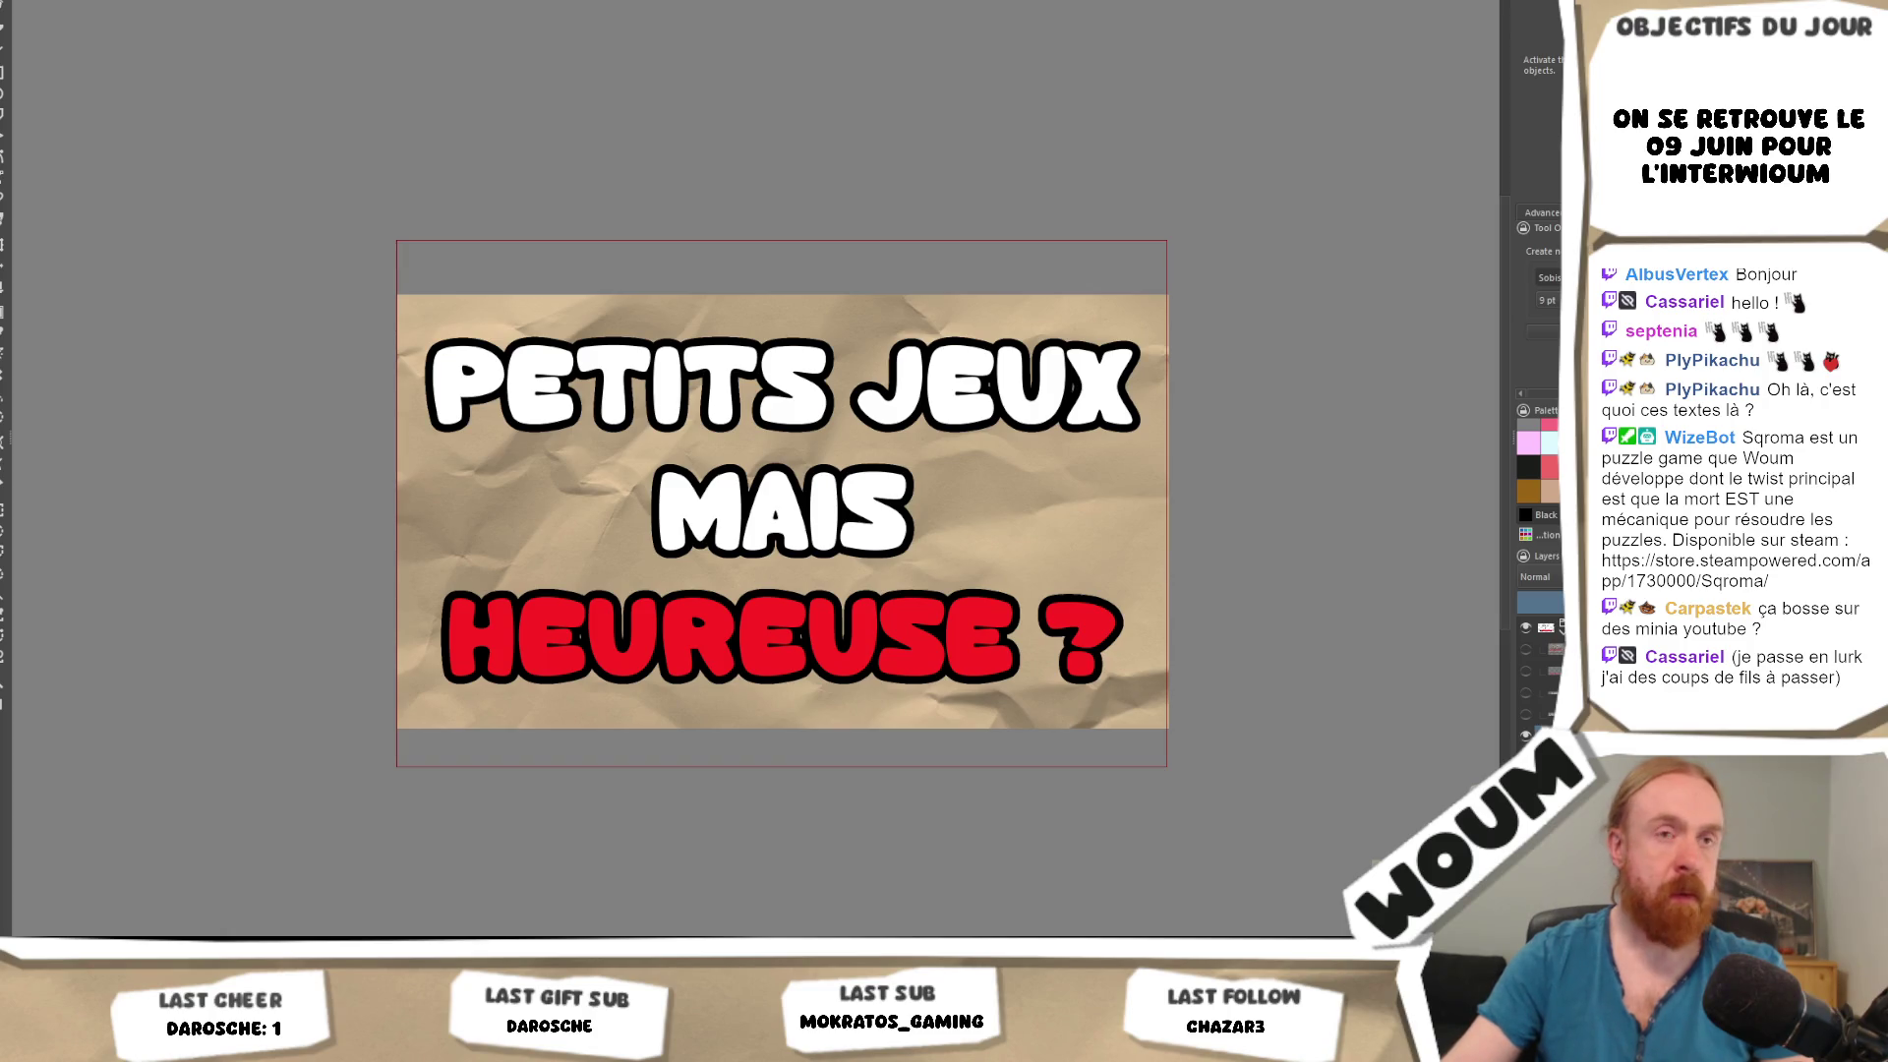
pyautogui.click(782, 511)
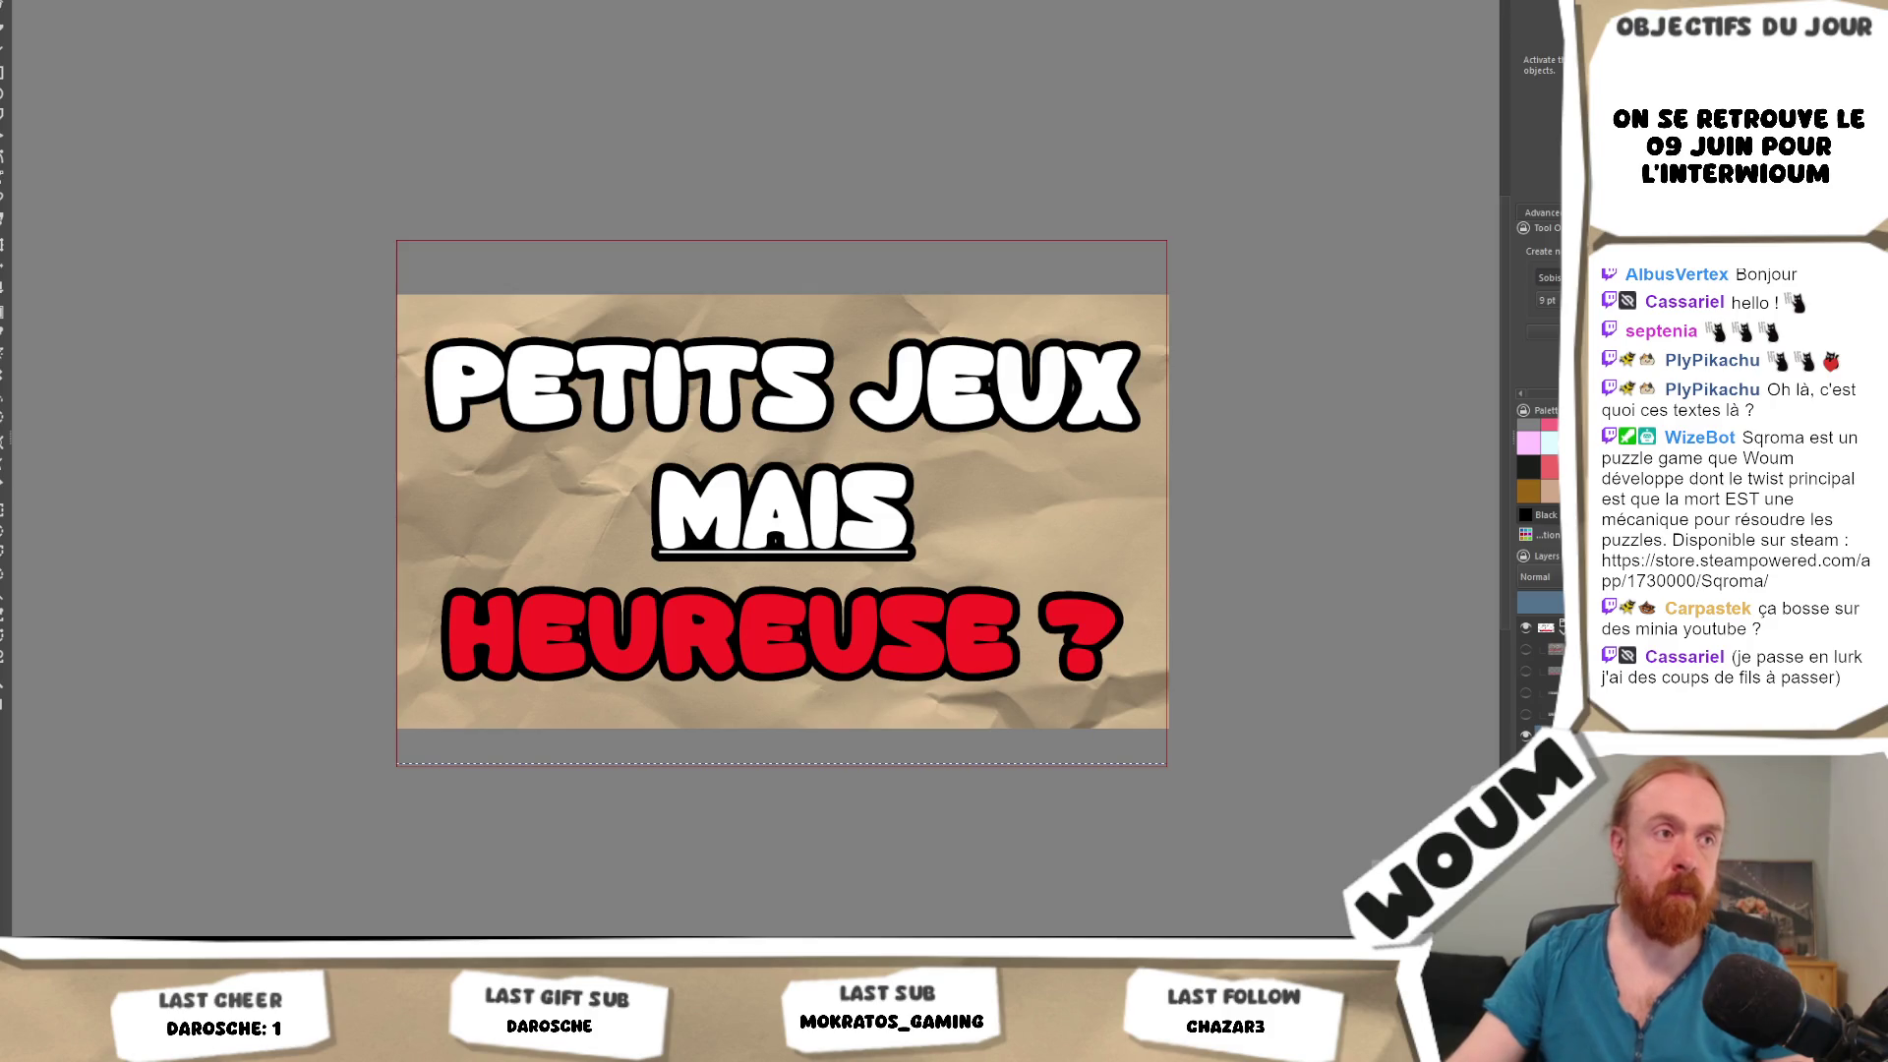
pyautogui.press('Return')
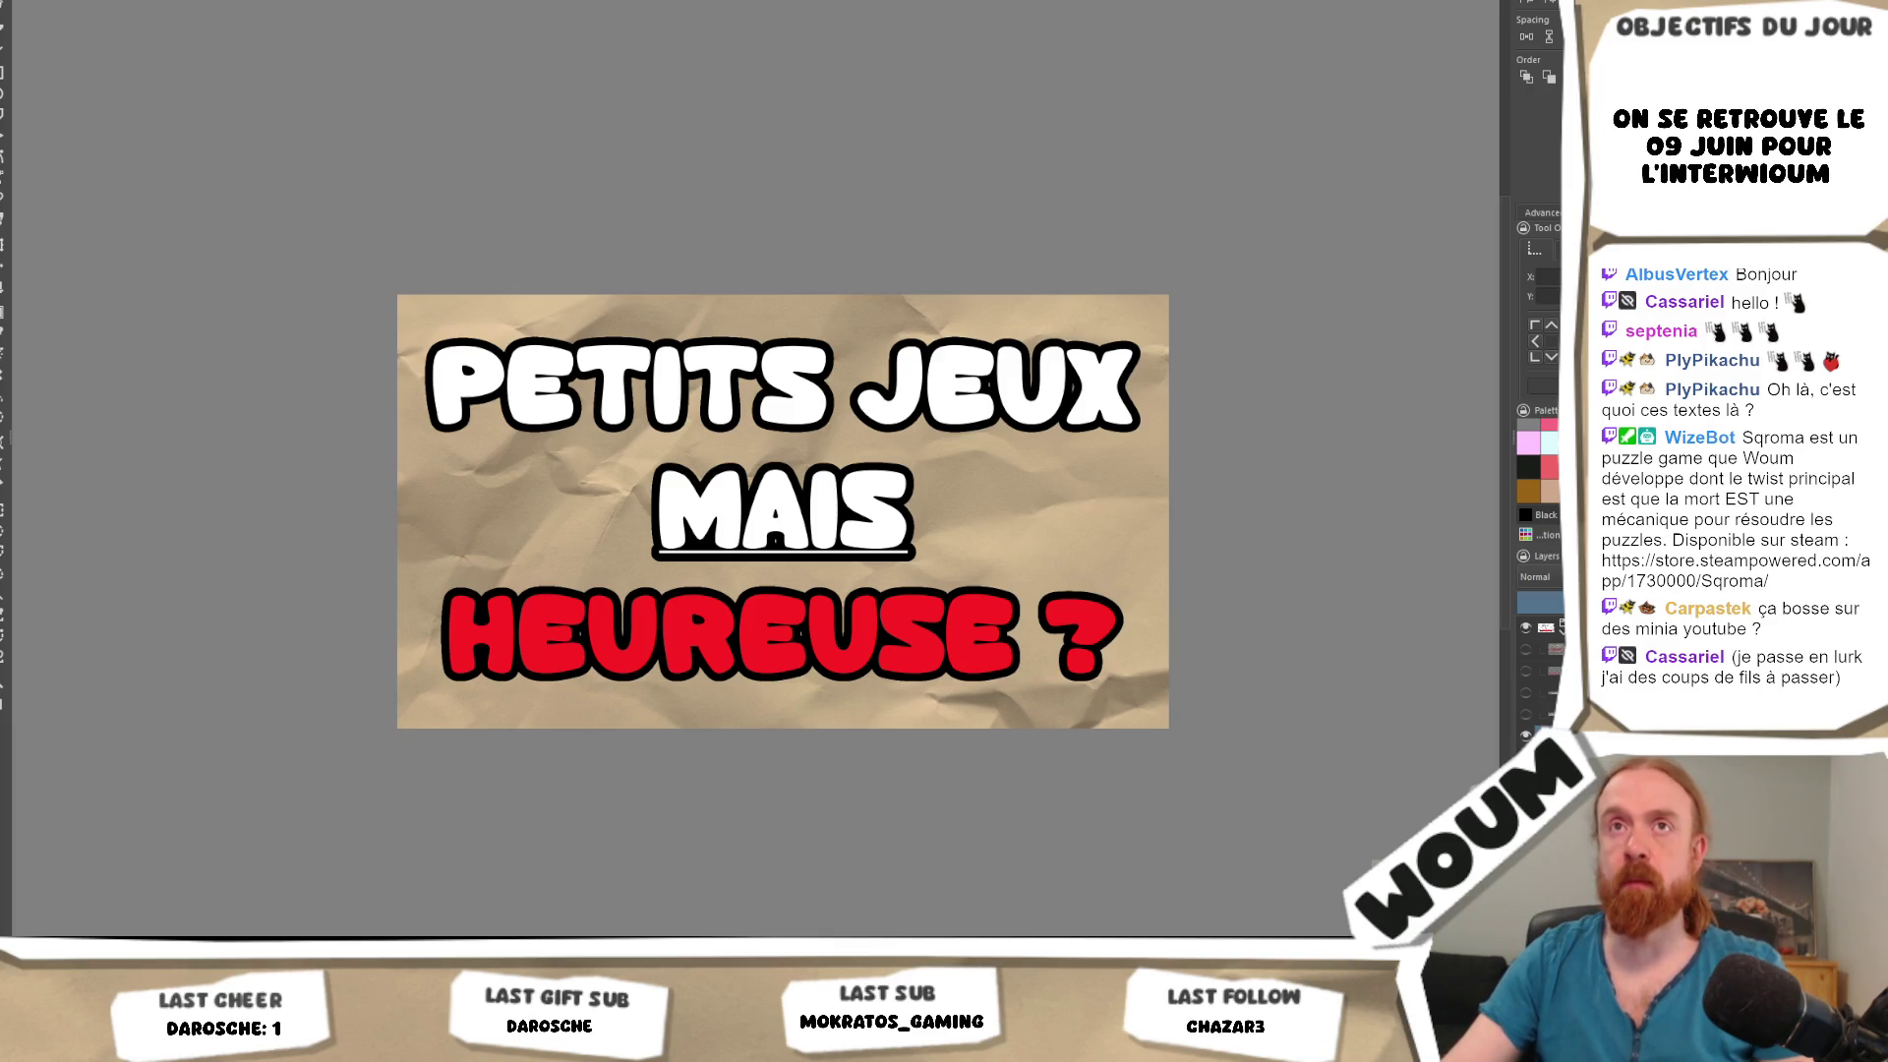
pyautogui.hotkey('alt', 'f')
pyautogui.press('a')
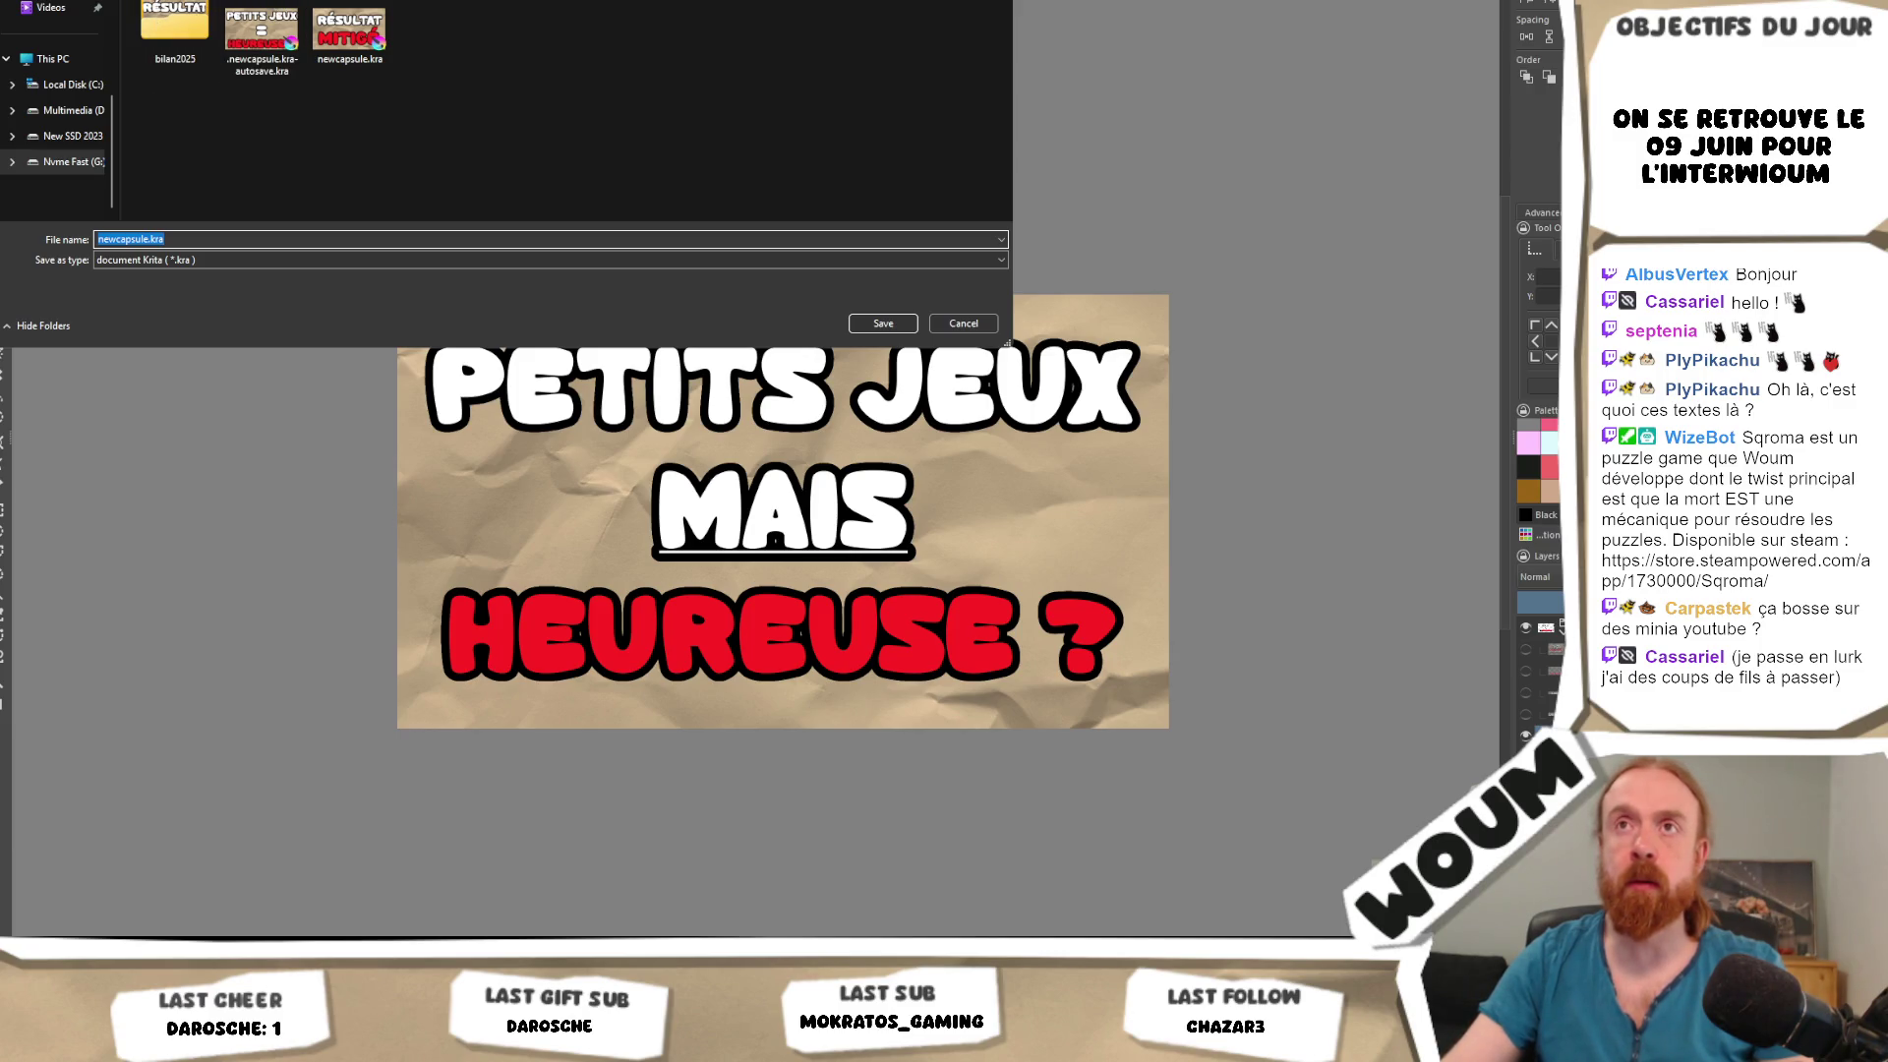
# Save the thumbnail as Interwioum1.png in PNG format, accepting the PNG options.
pyautogui.write('Inter')
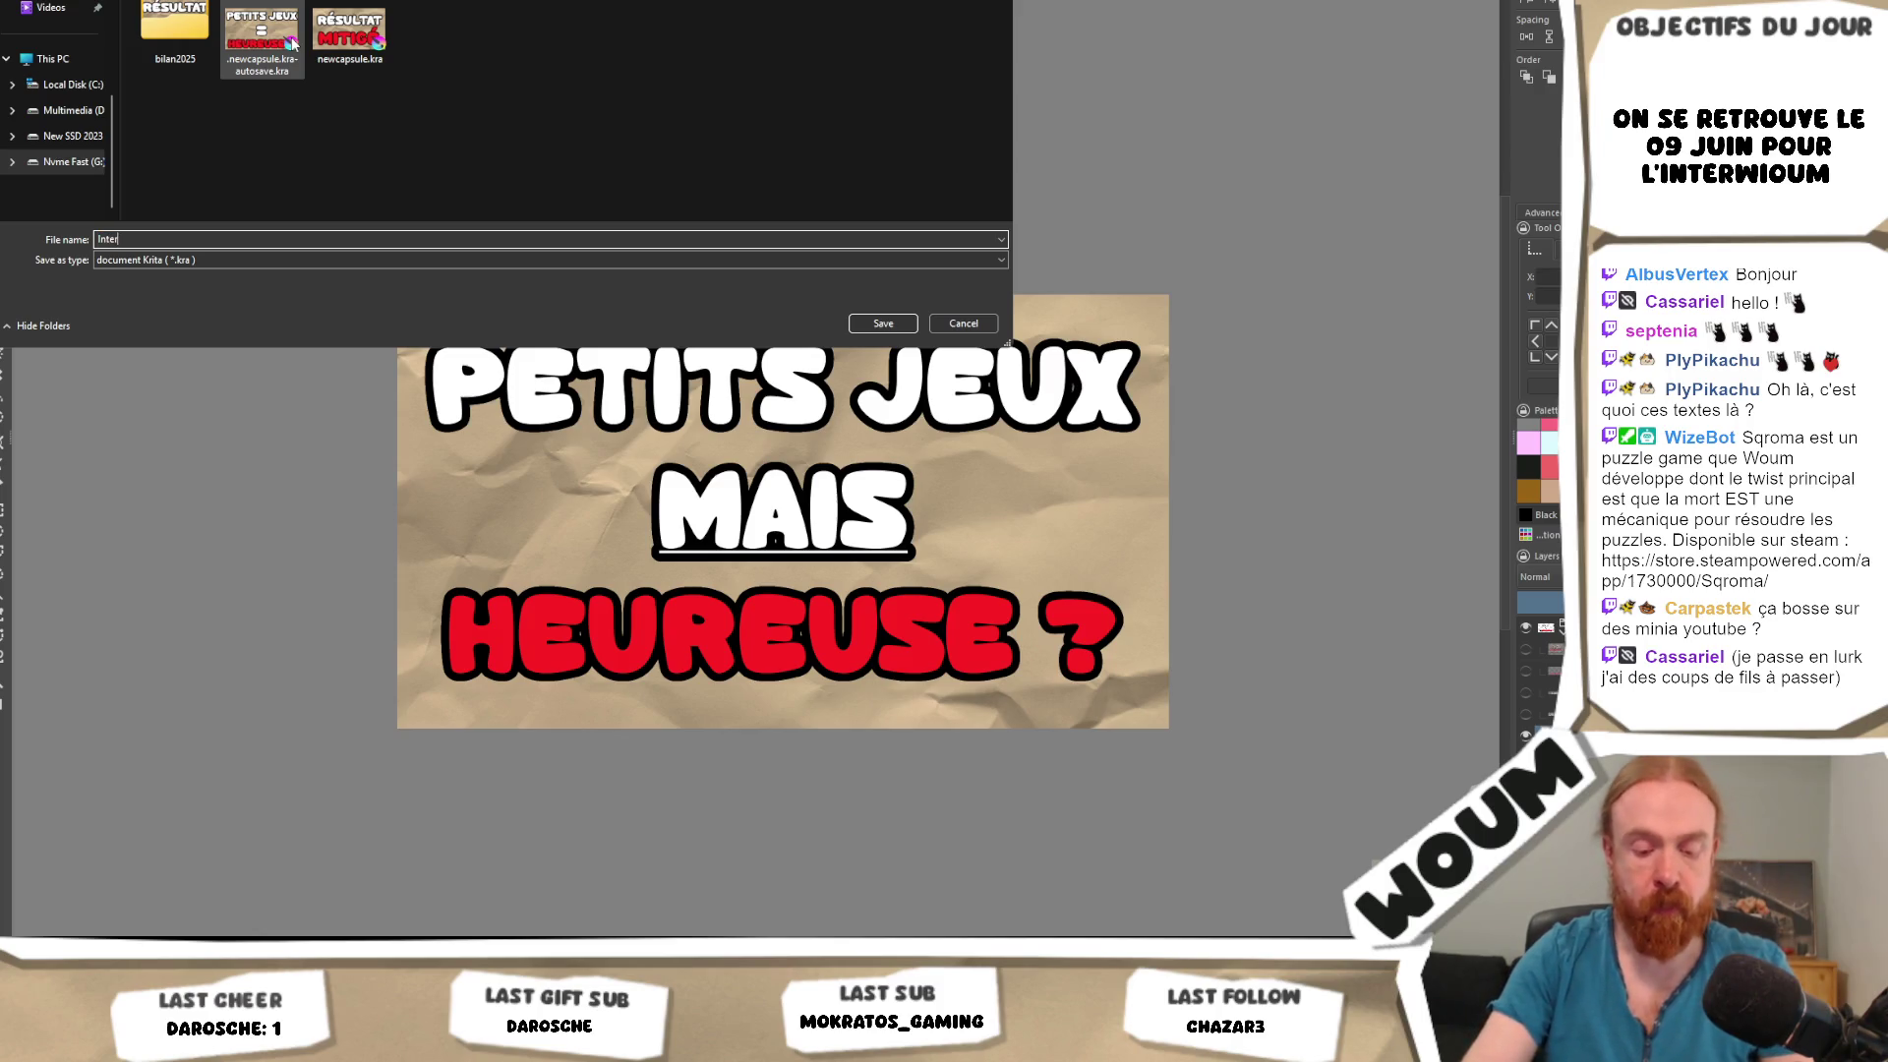
pyautogui.write('wio')
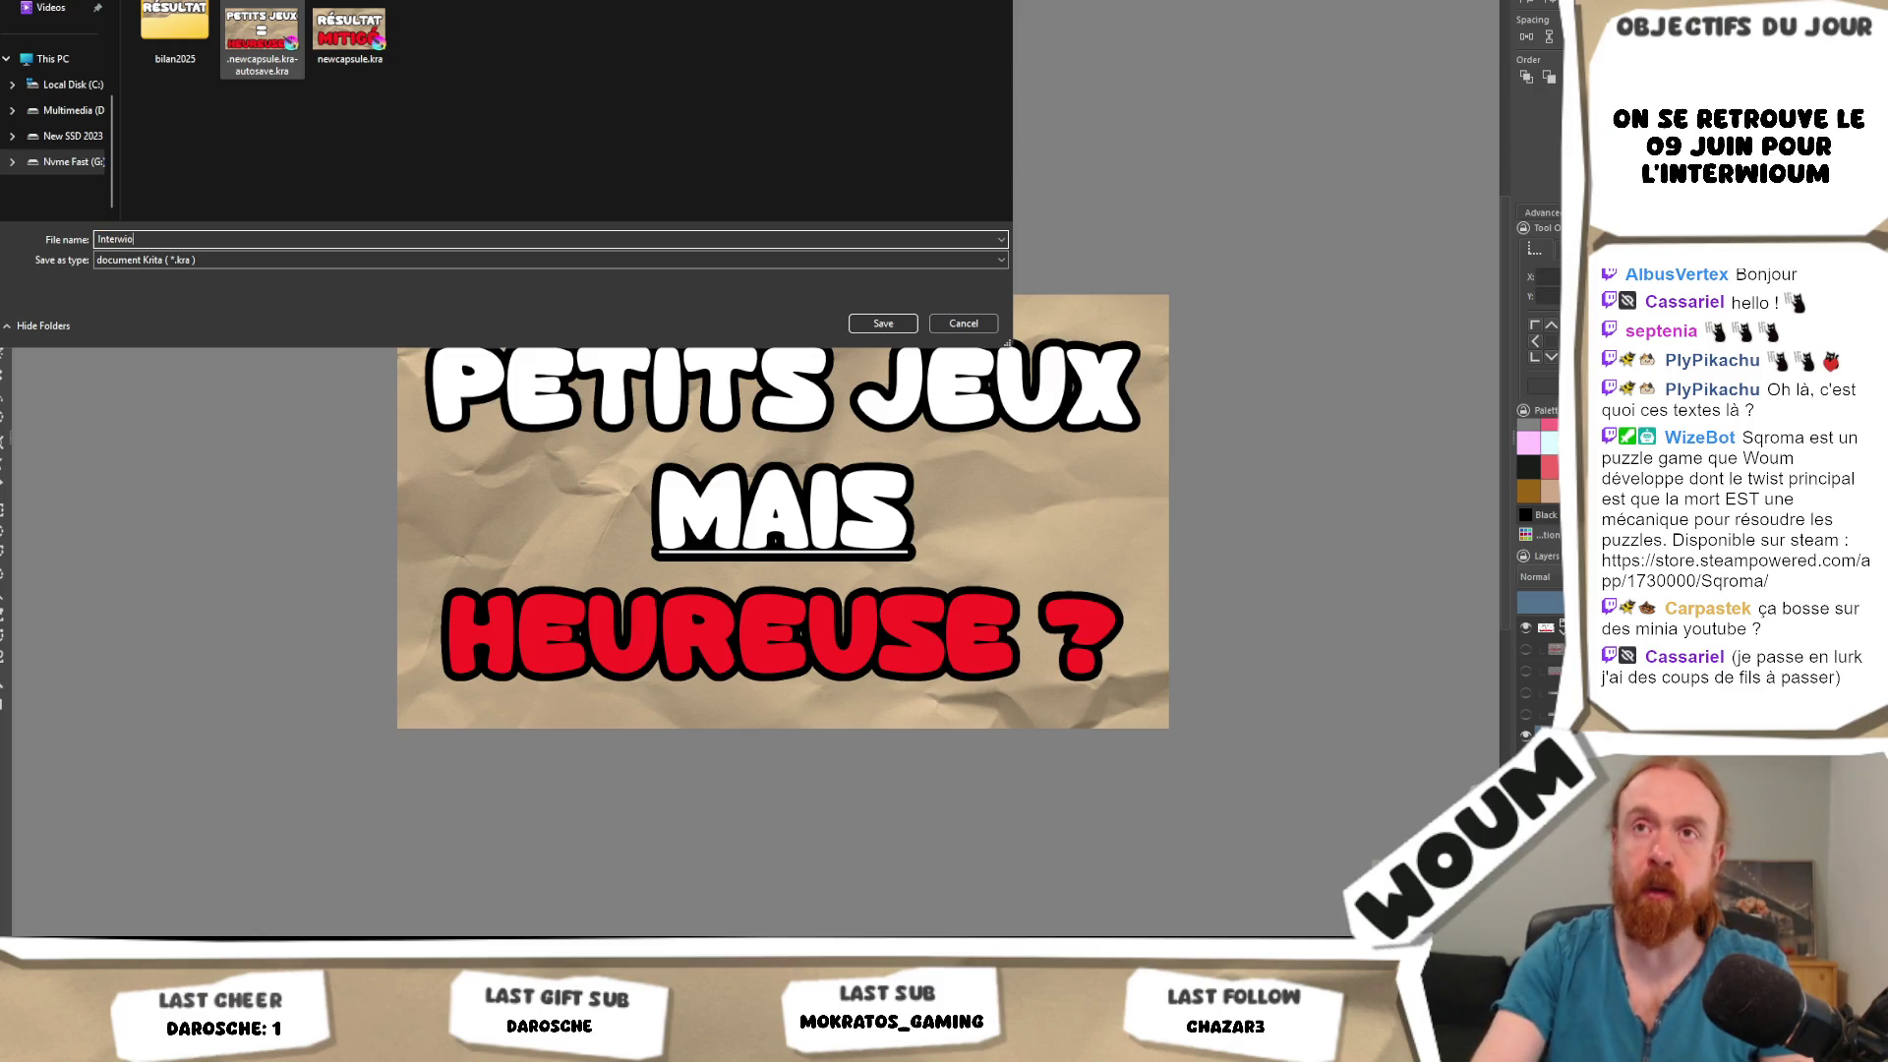
pyautogui.write('um1')
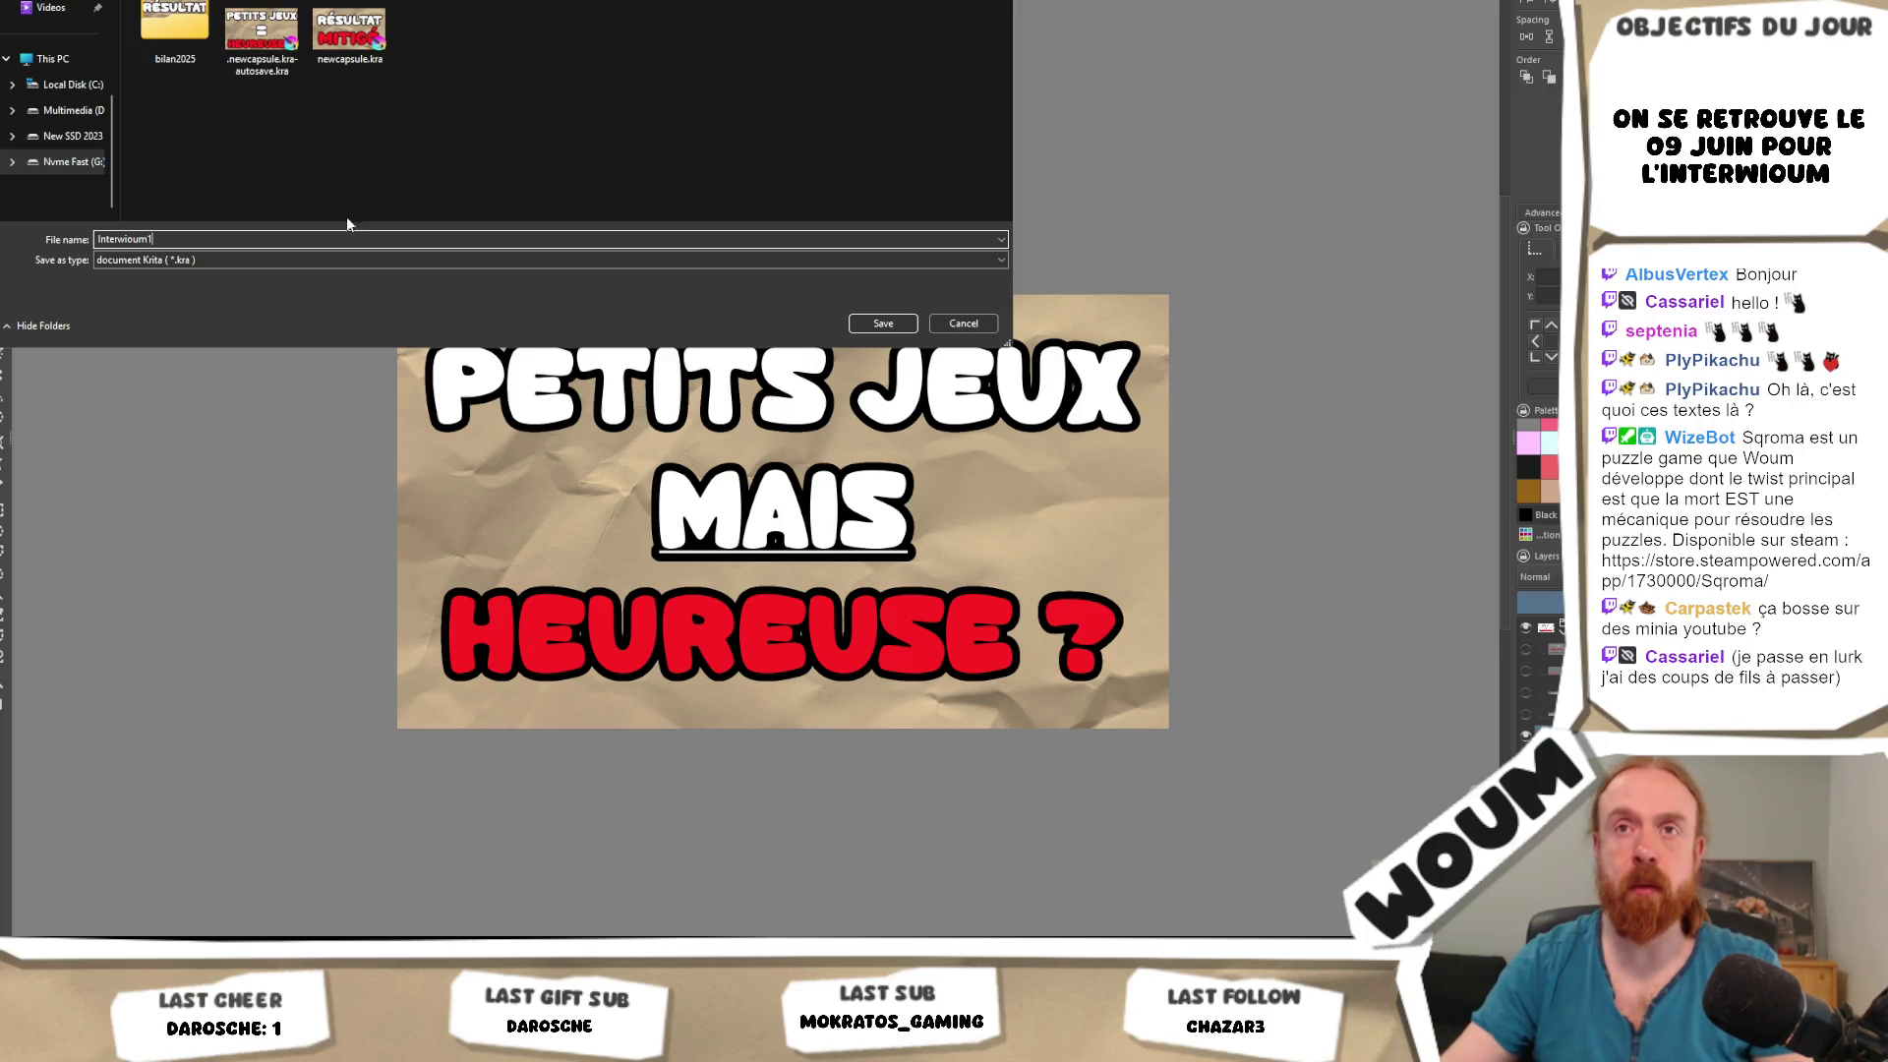
pyautogui.click(315, 258)
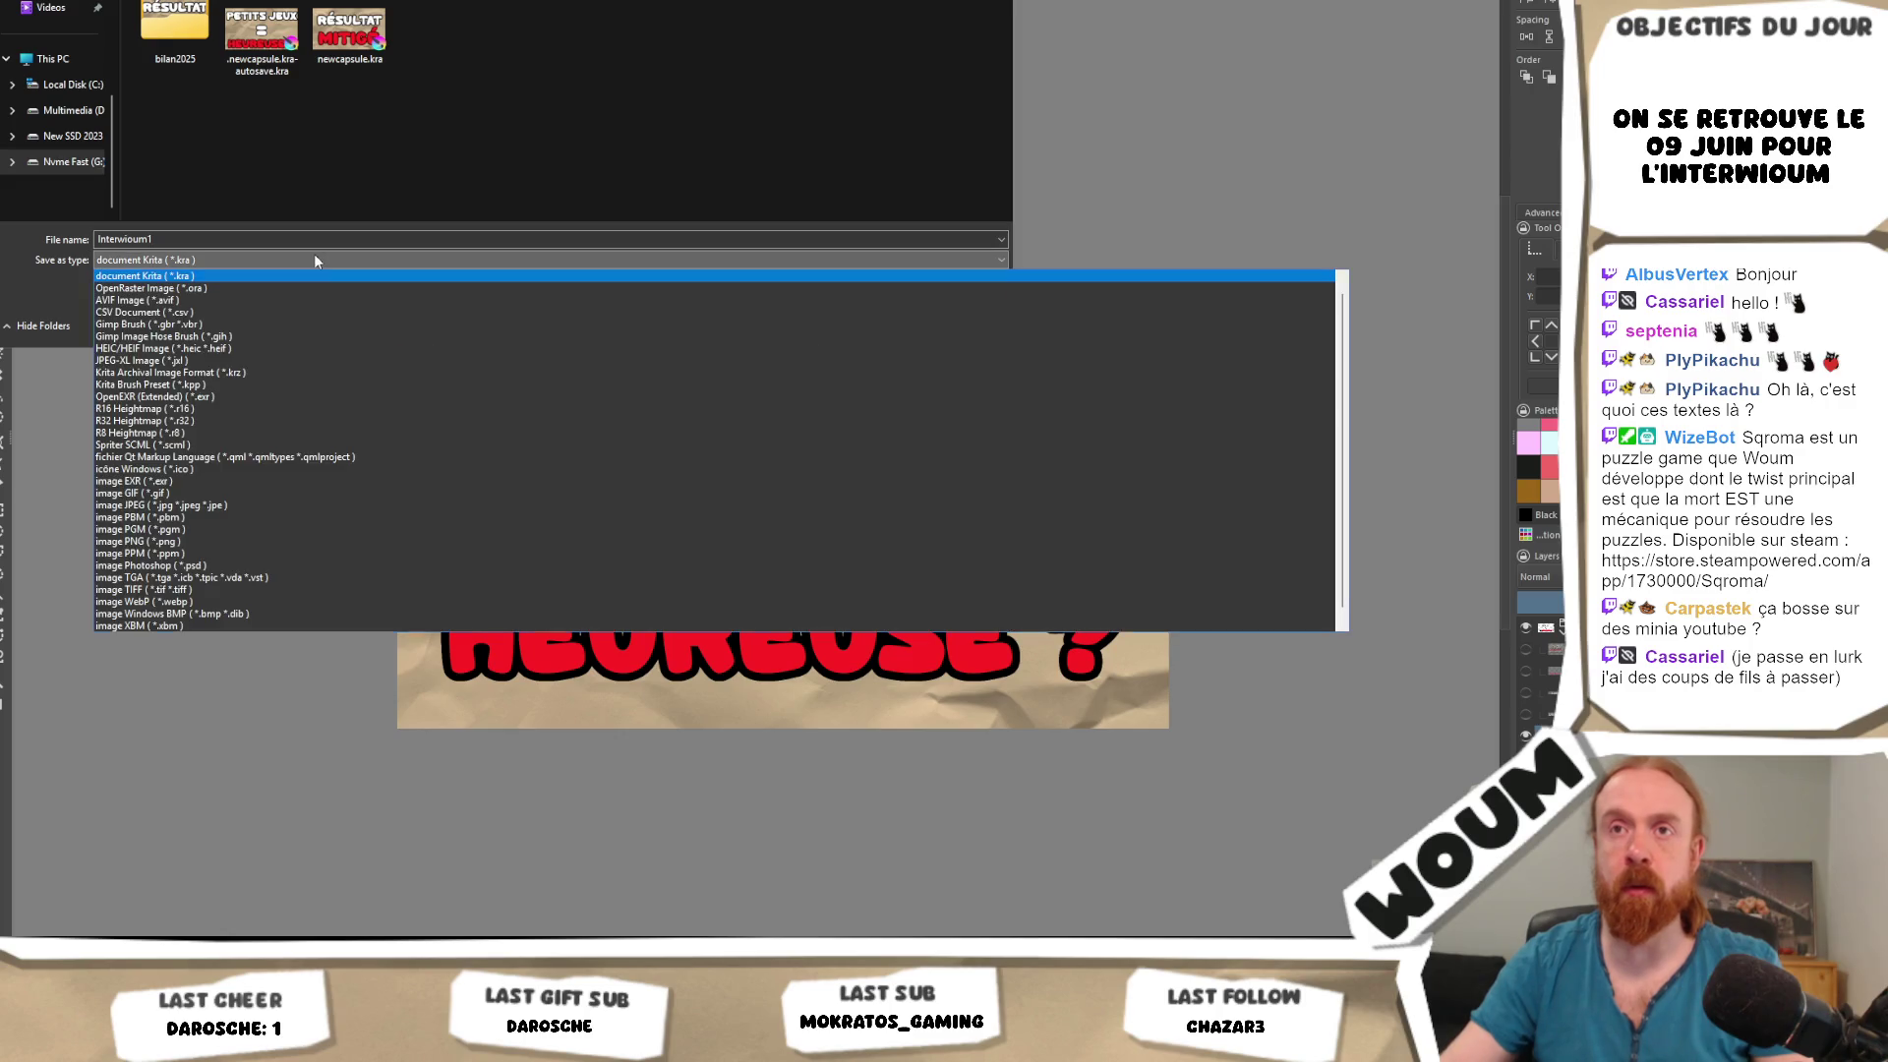
pyautogui.click(263, 540)
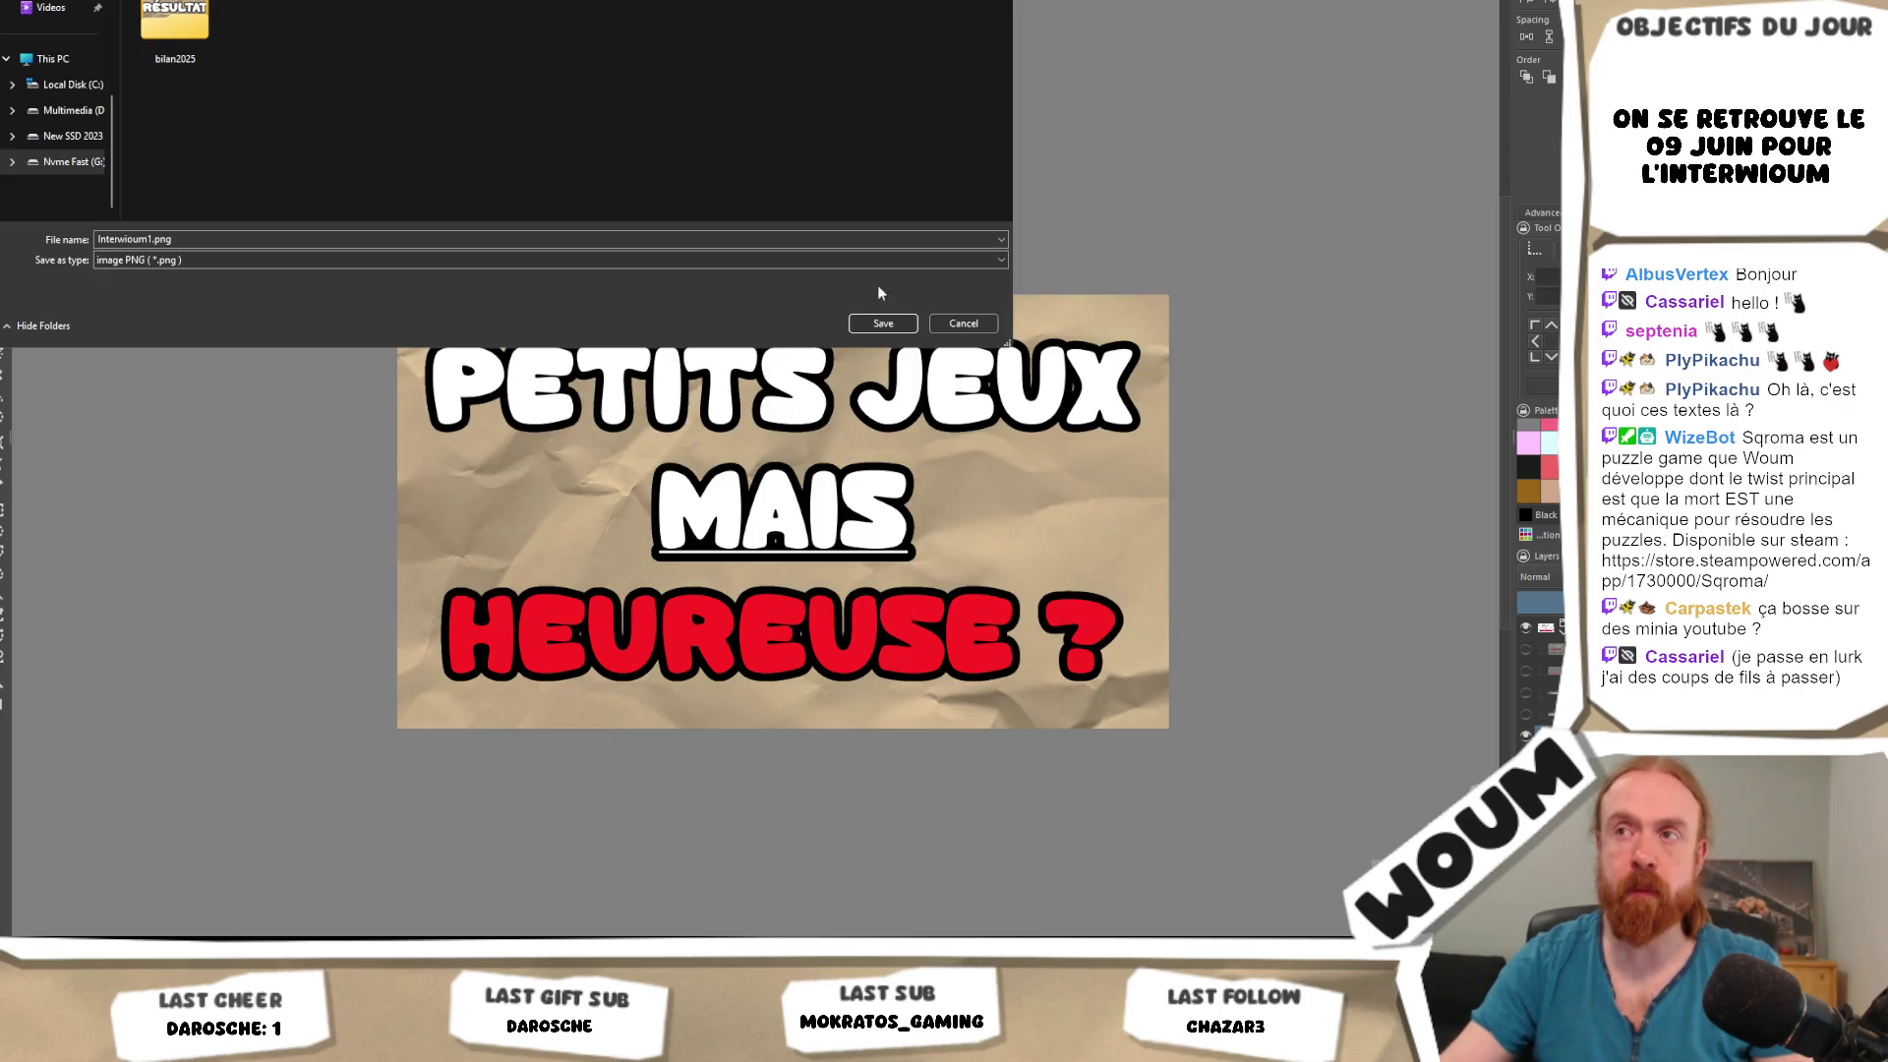
pyautogui.click(882, 323)
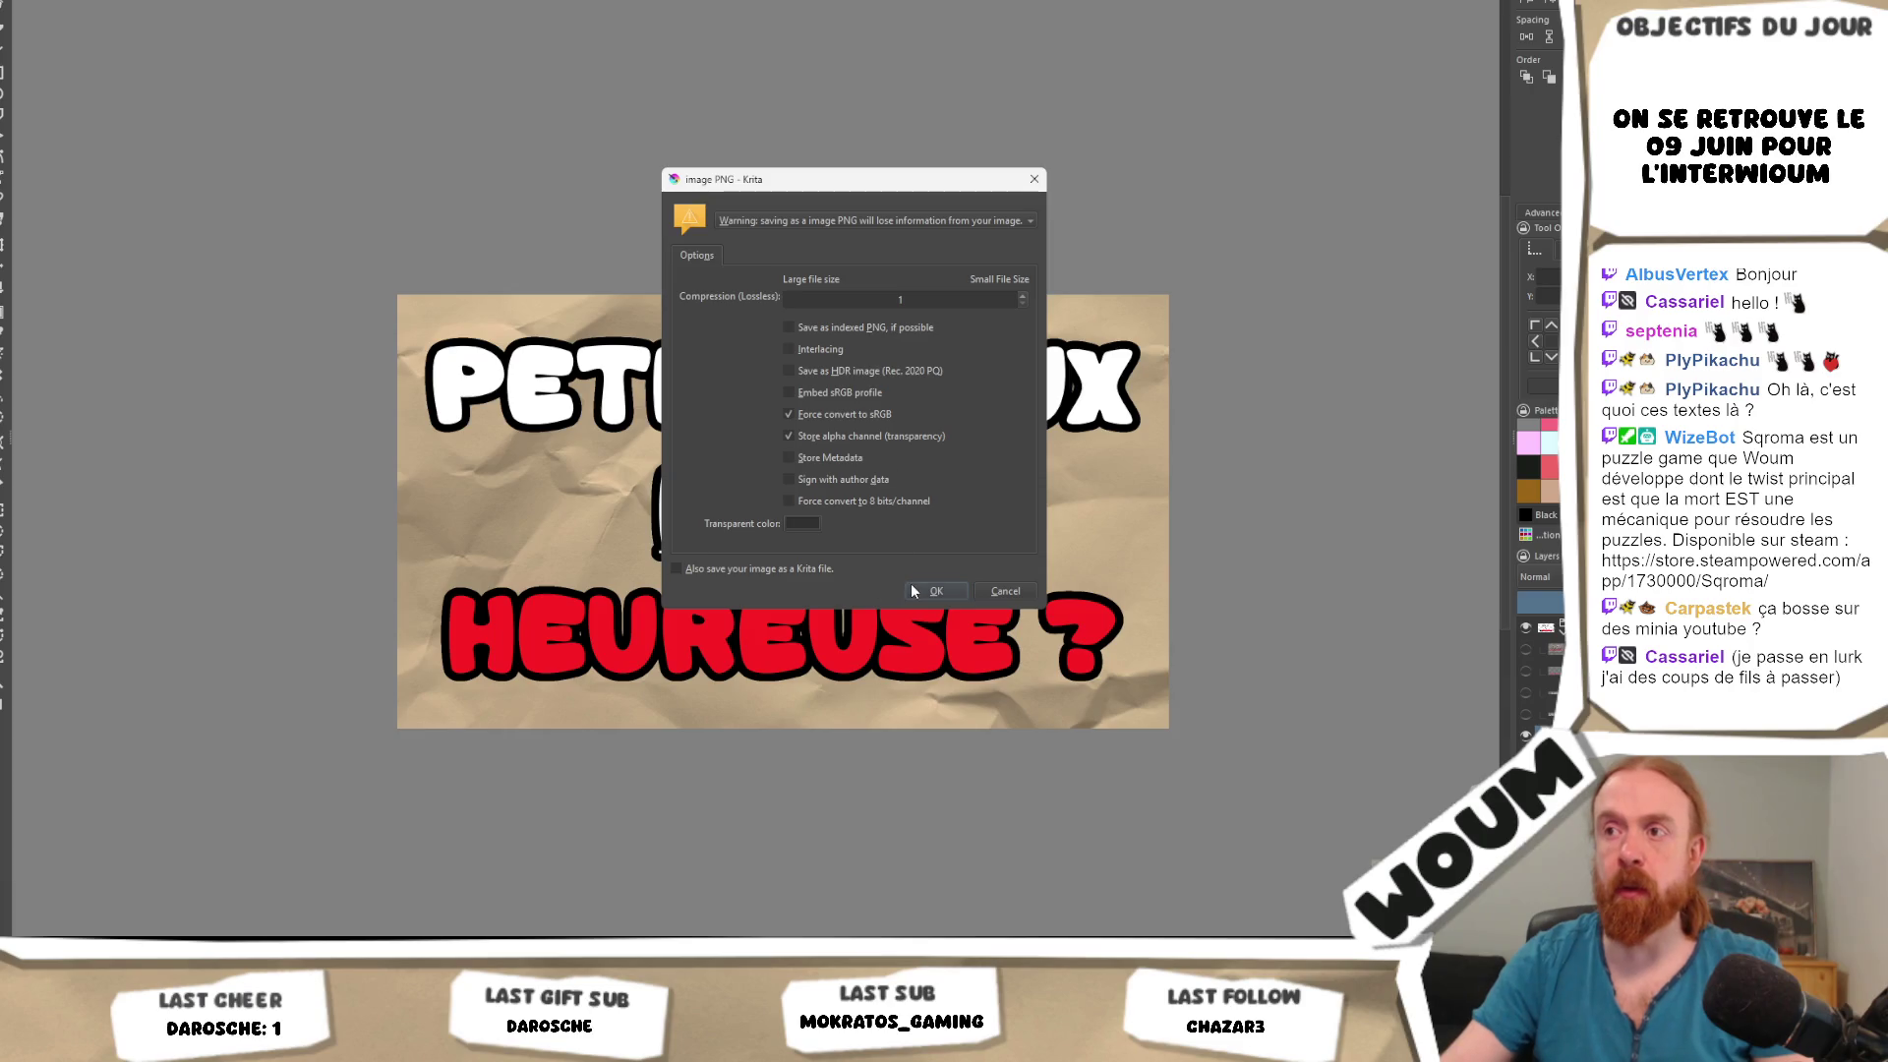
pyautogui.click(912, 583)
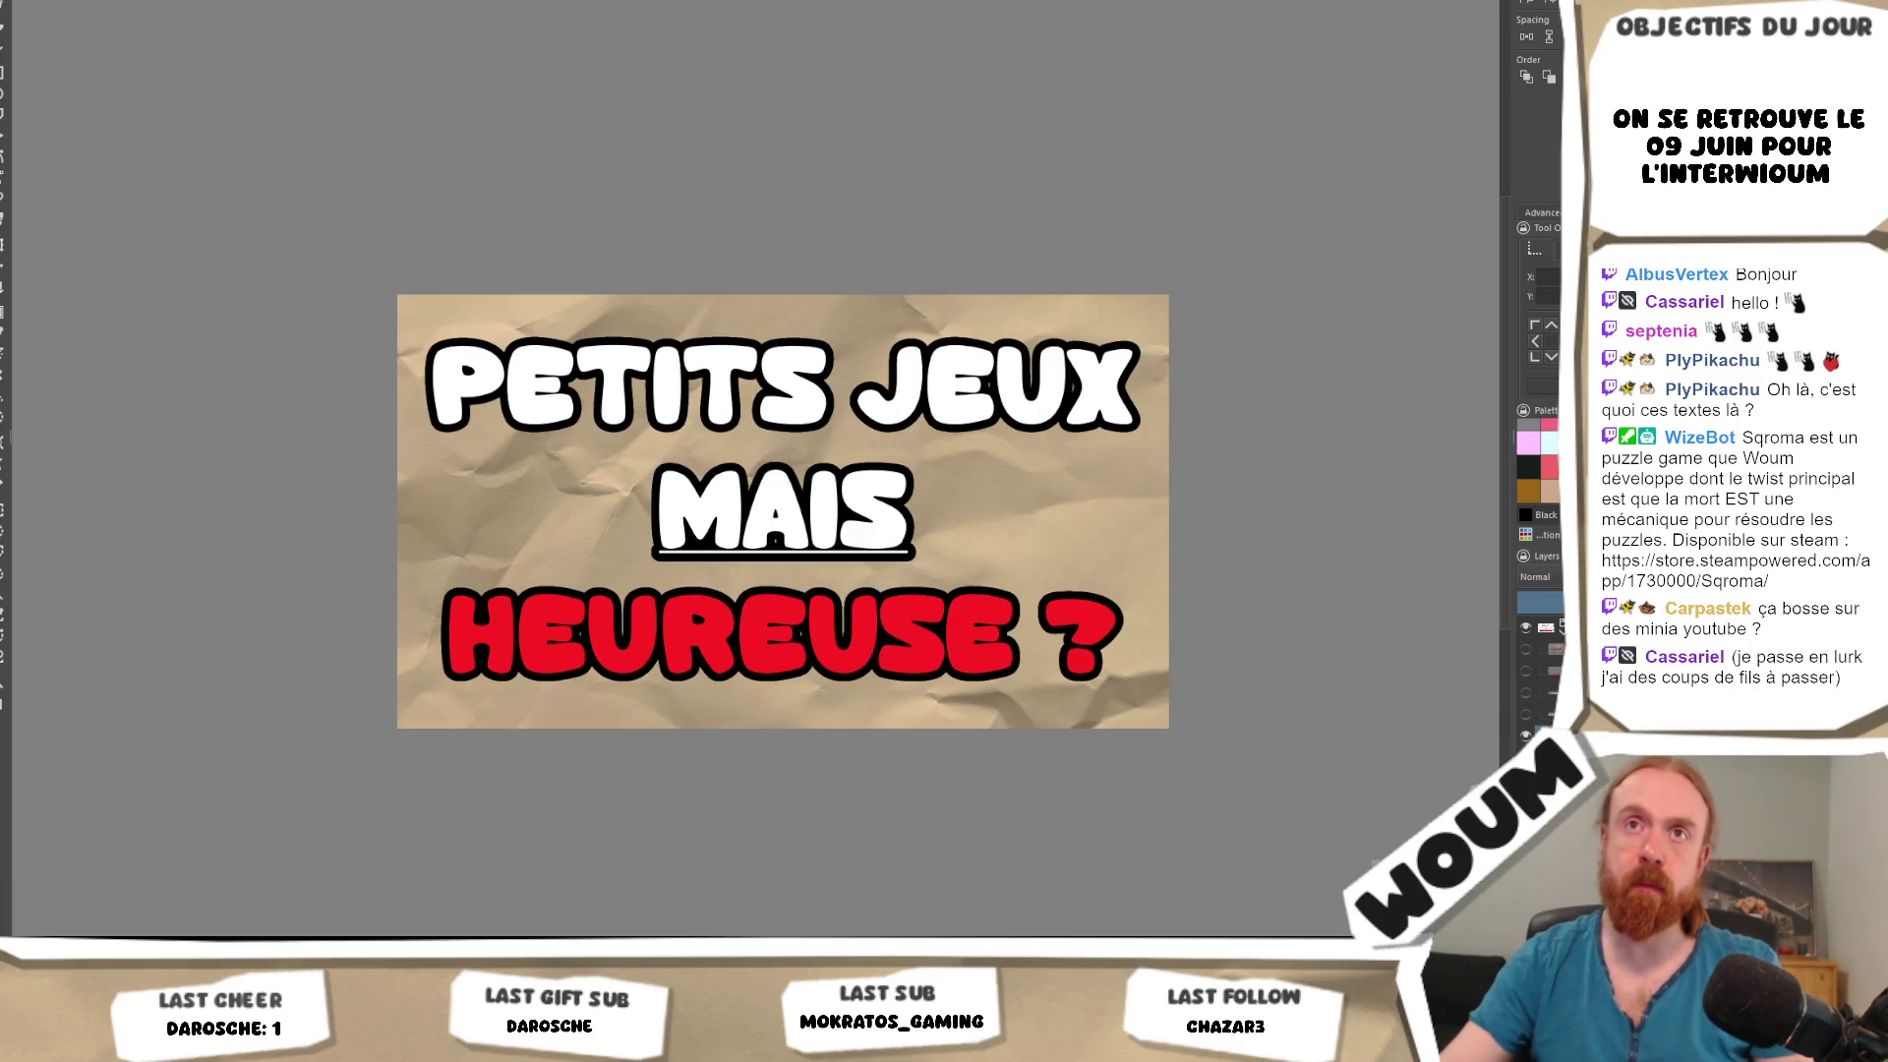
pyautogui.press('t')
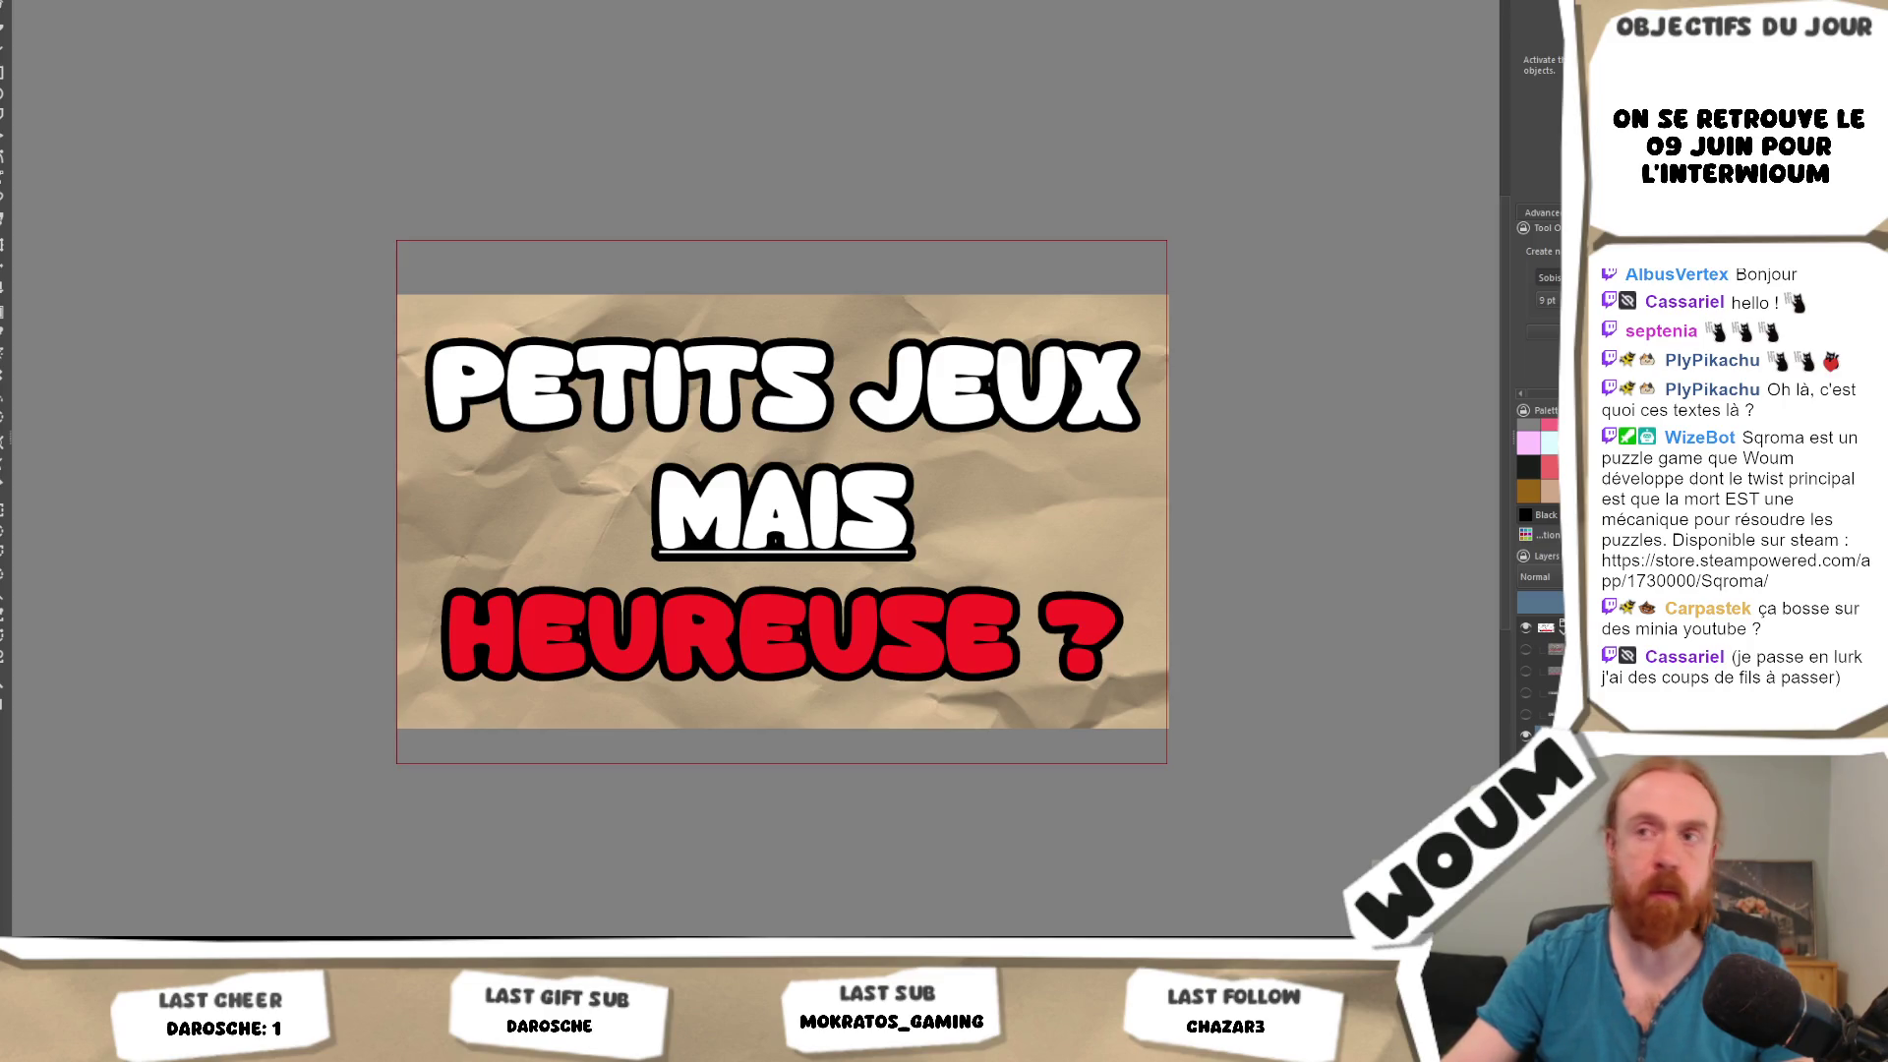
# Change the title to PETITS JEUX / OBJECTIFS / CLAIRS on three centred, repositioned lines.
pyautogui.hotkey('ctrl', 'z')
pyautogui.hotkey('ctrl', 'z')
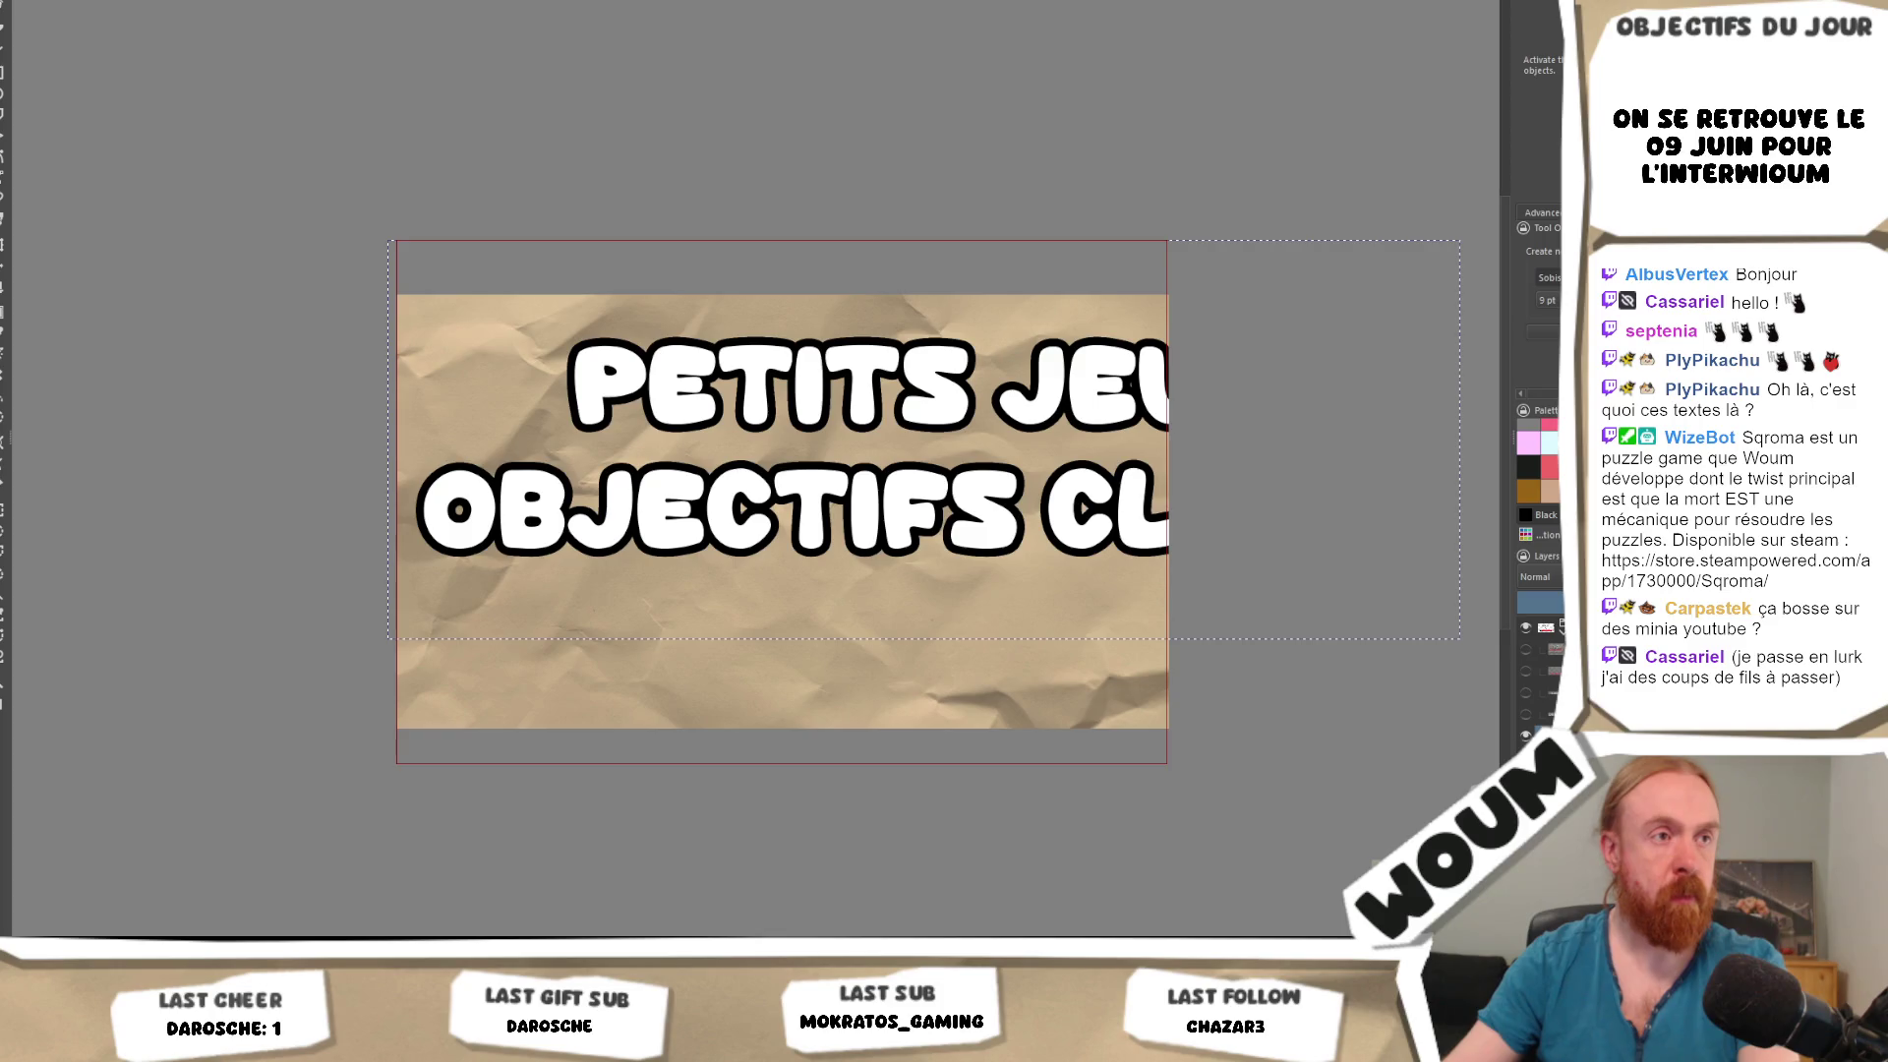
pyautogui.hotkey('shift', 'Right')
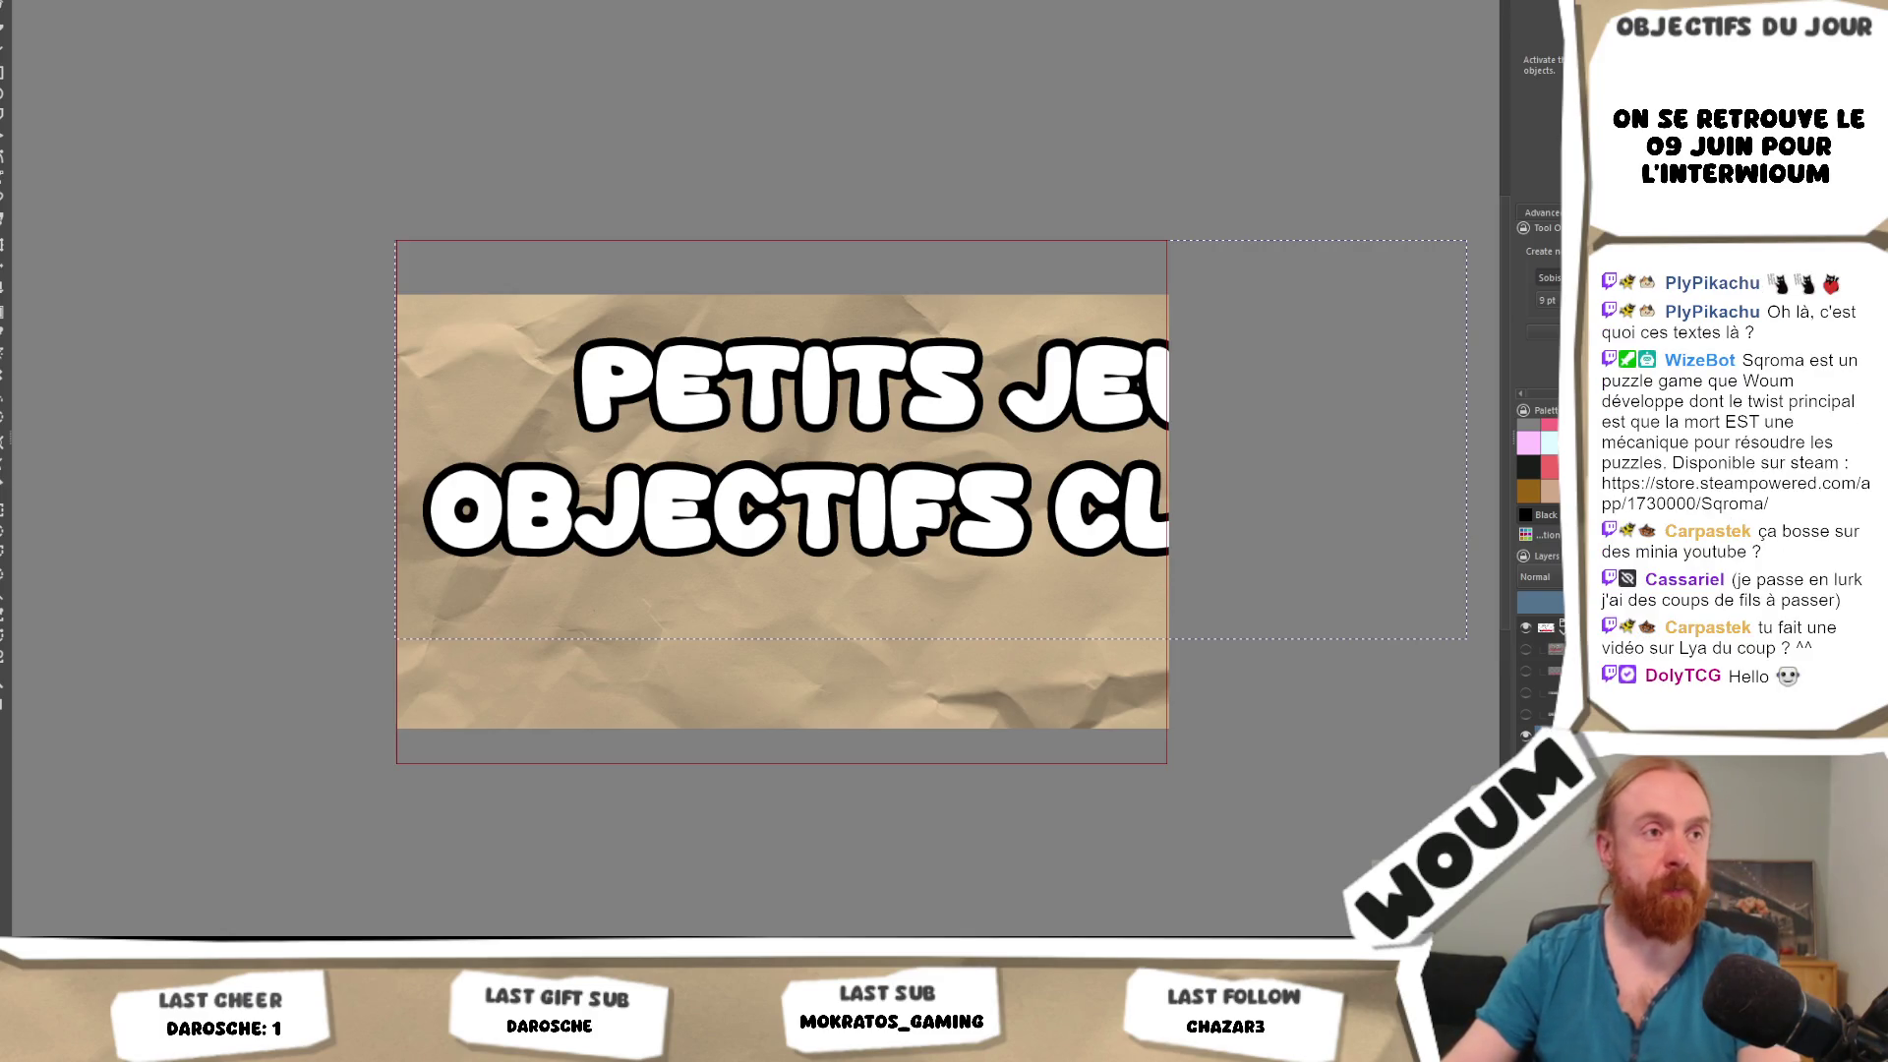
pyautogui.hotkey('ctrl', 'z')
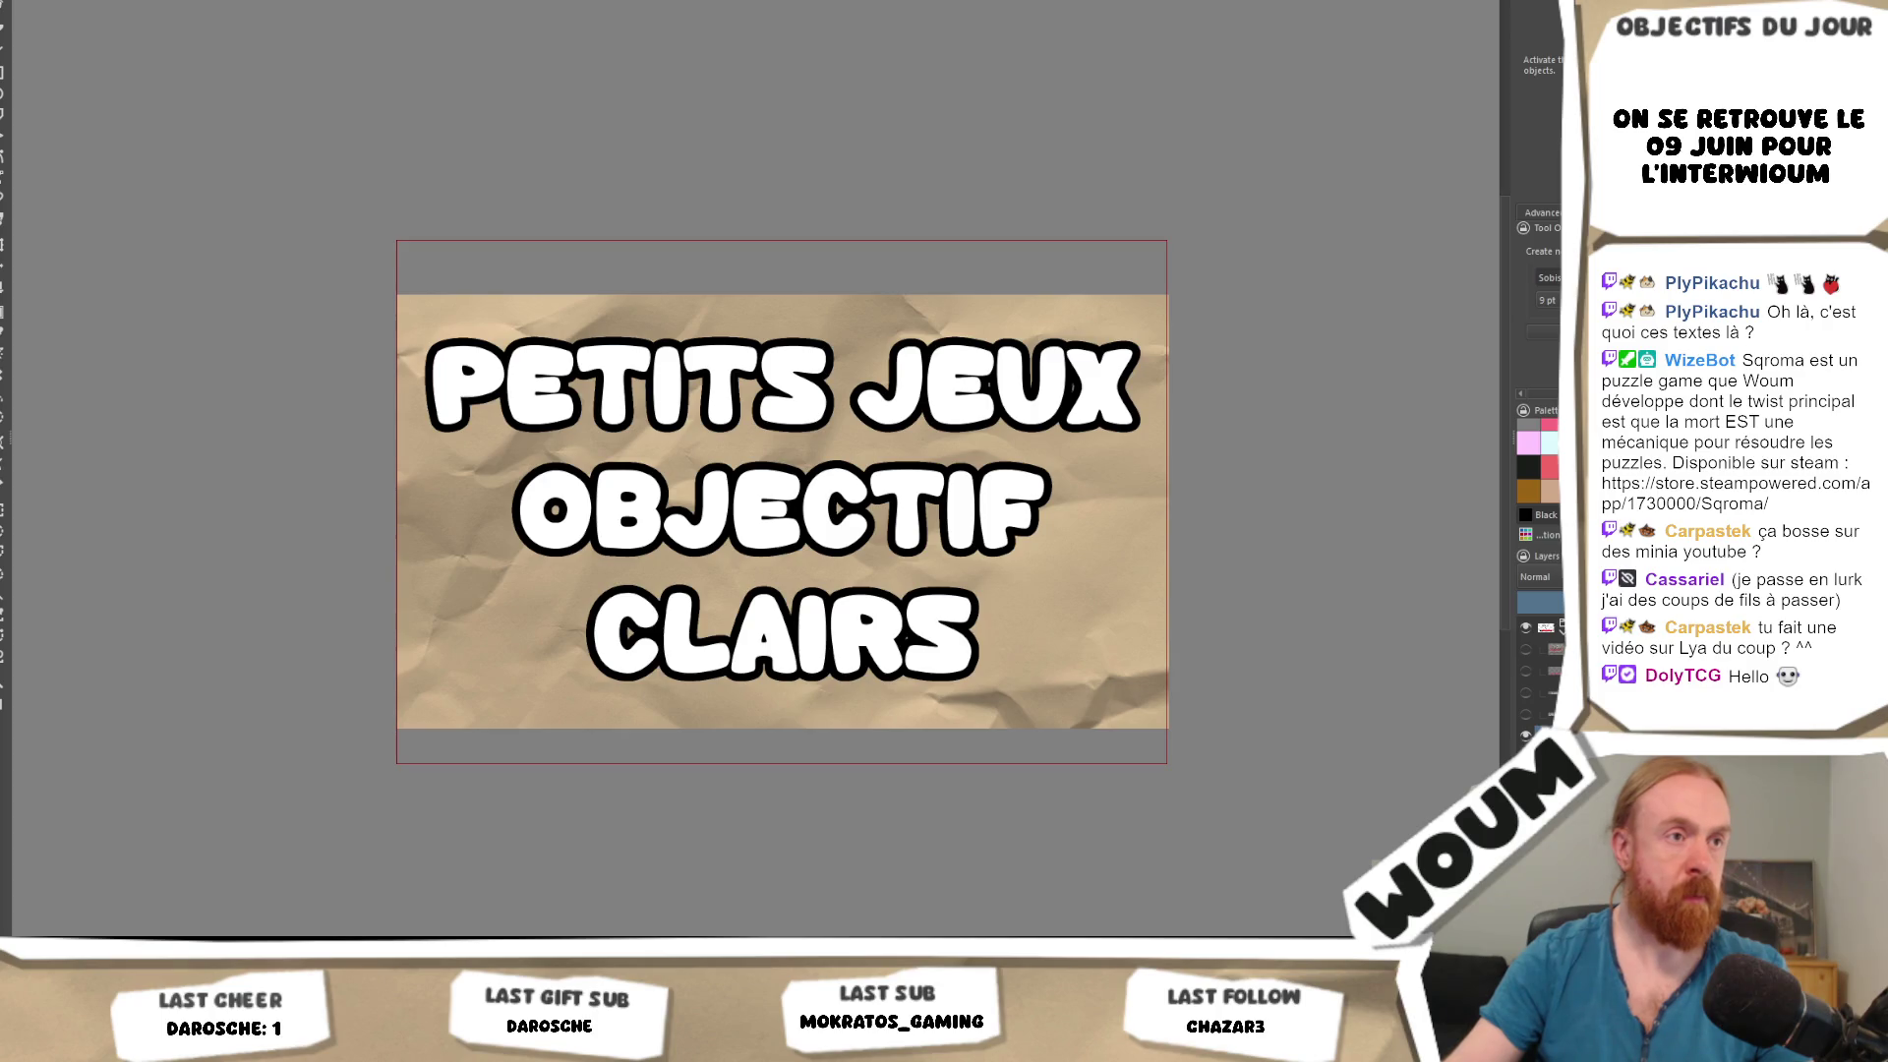
pyautogui.hotkey('shift', 'Down')
pyautogui.hotkey('shift', 'Down')
pyautogui.hotkey('shift', 'Down')
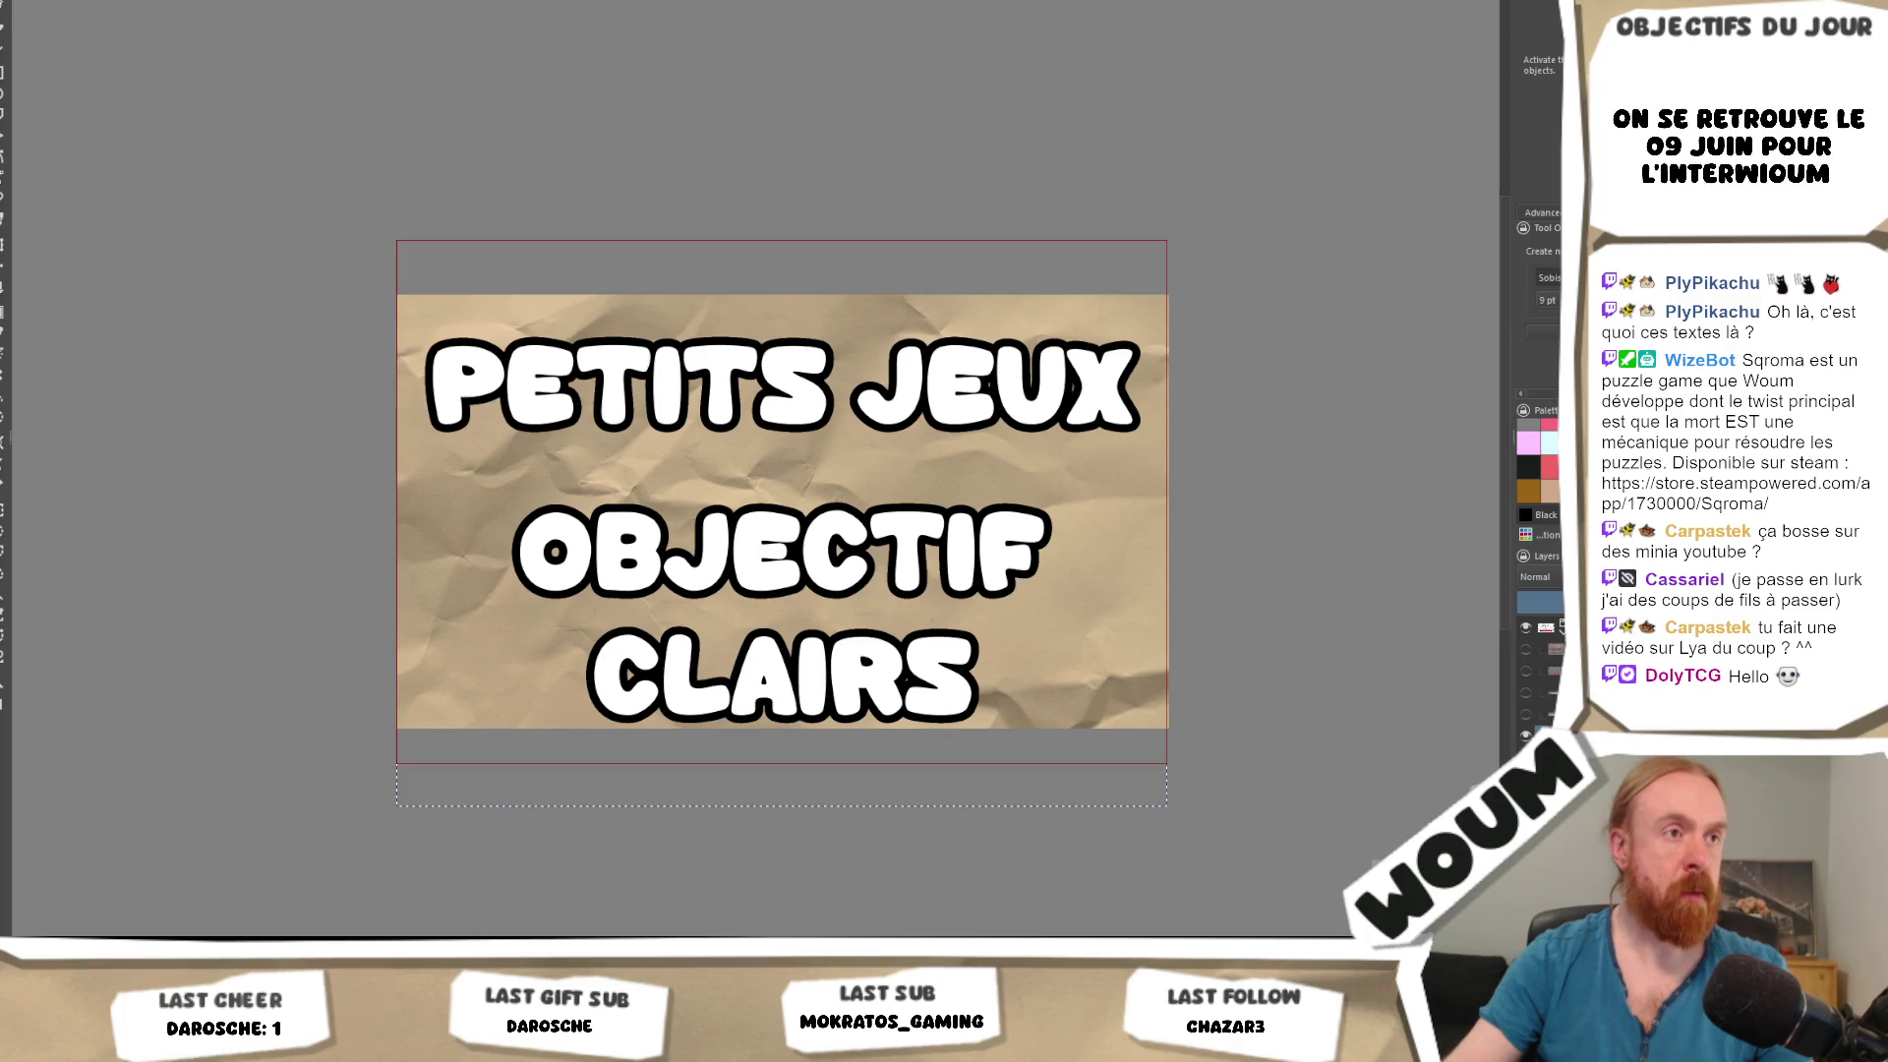
pyautogui.hotkey('shift', 'Up')
pyautogui.hotkey('shift', 'Up')
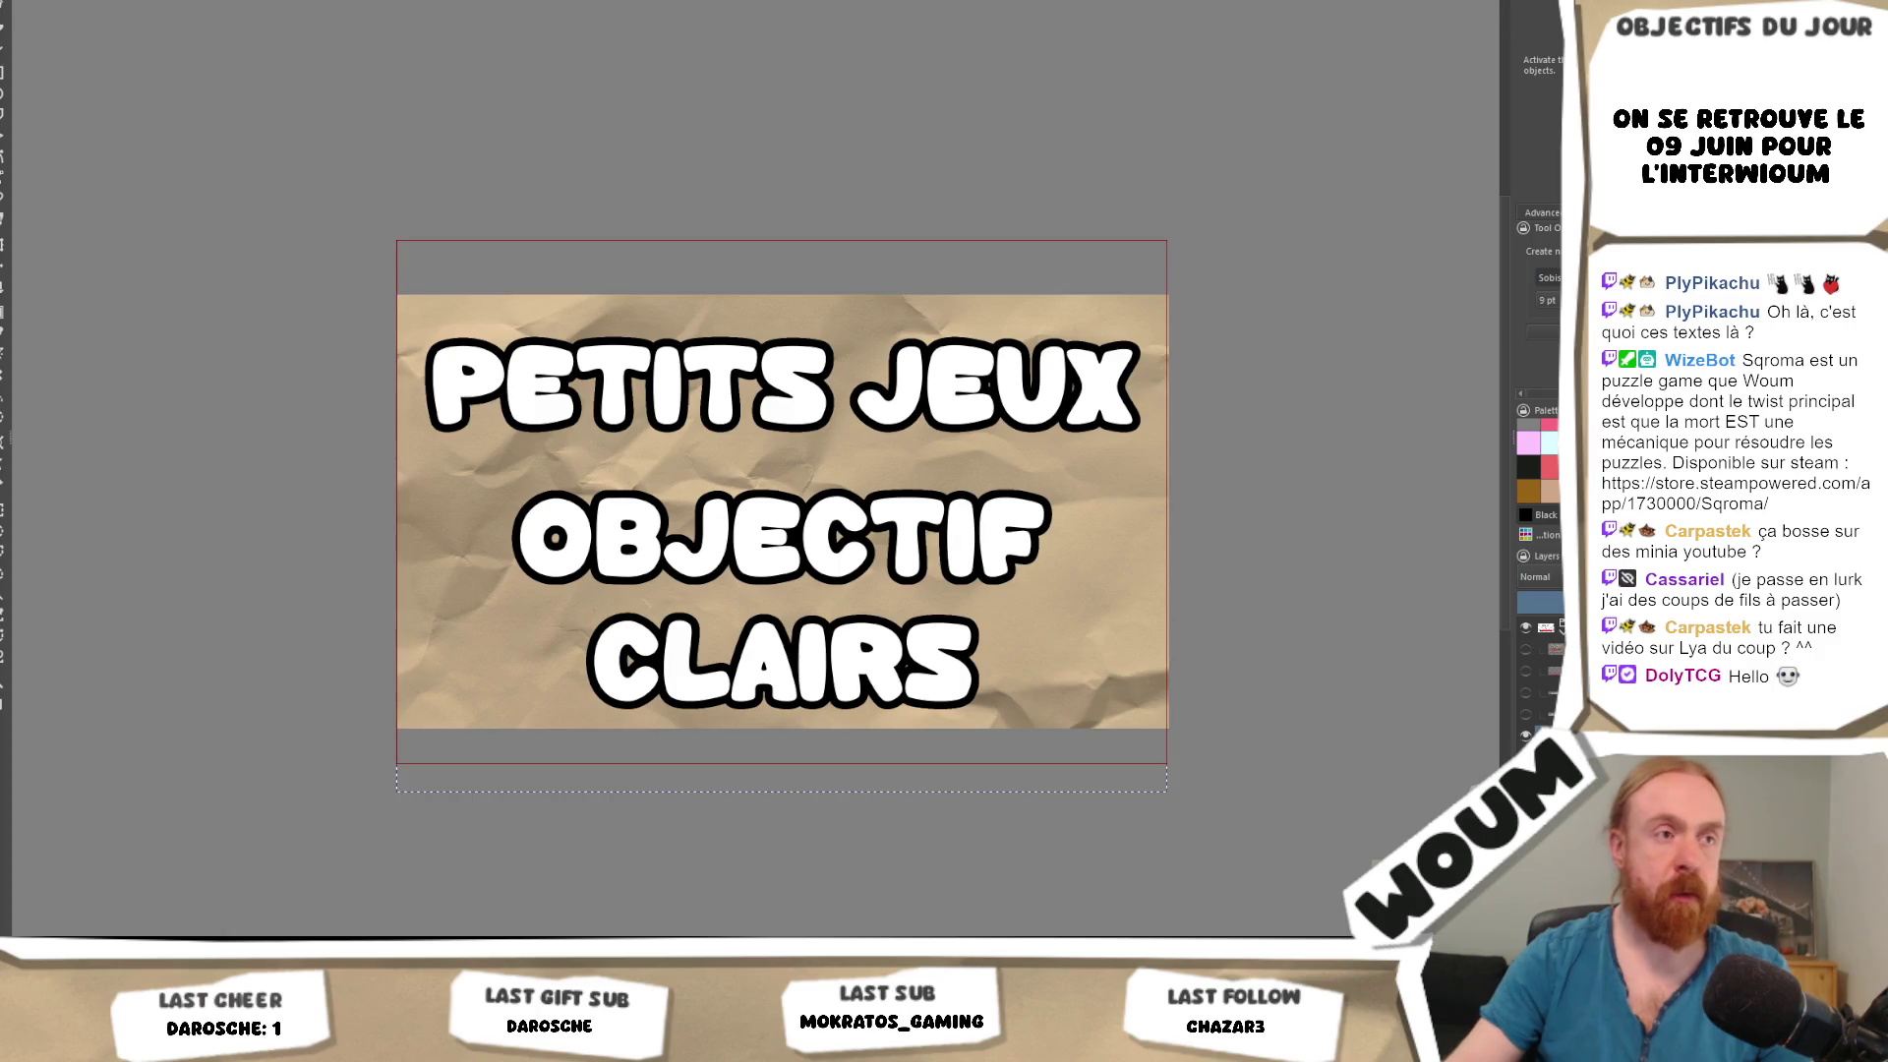
pyautogui.write('s')
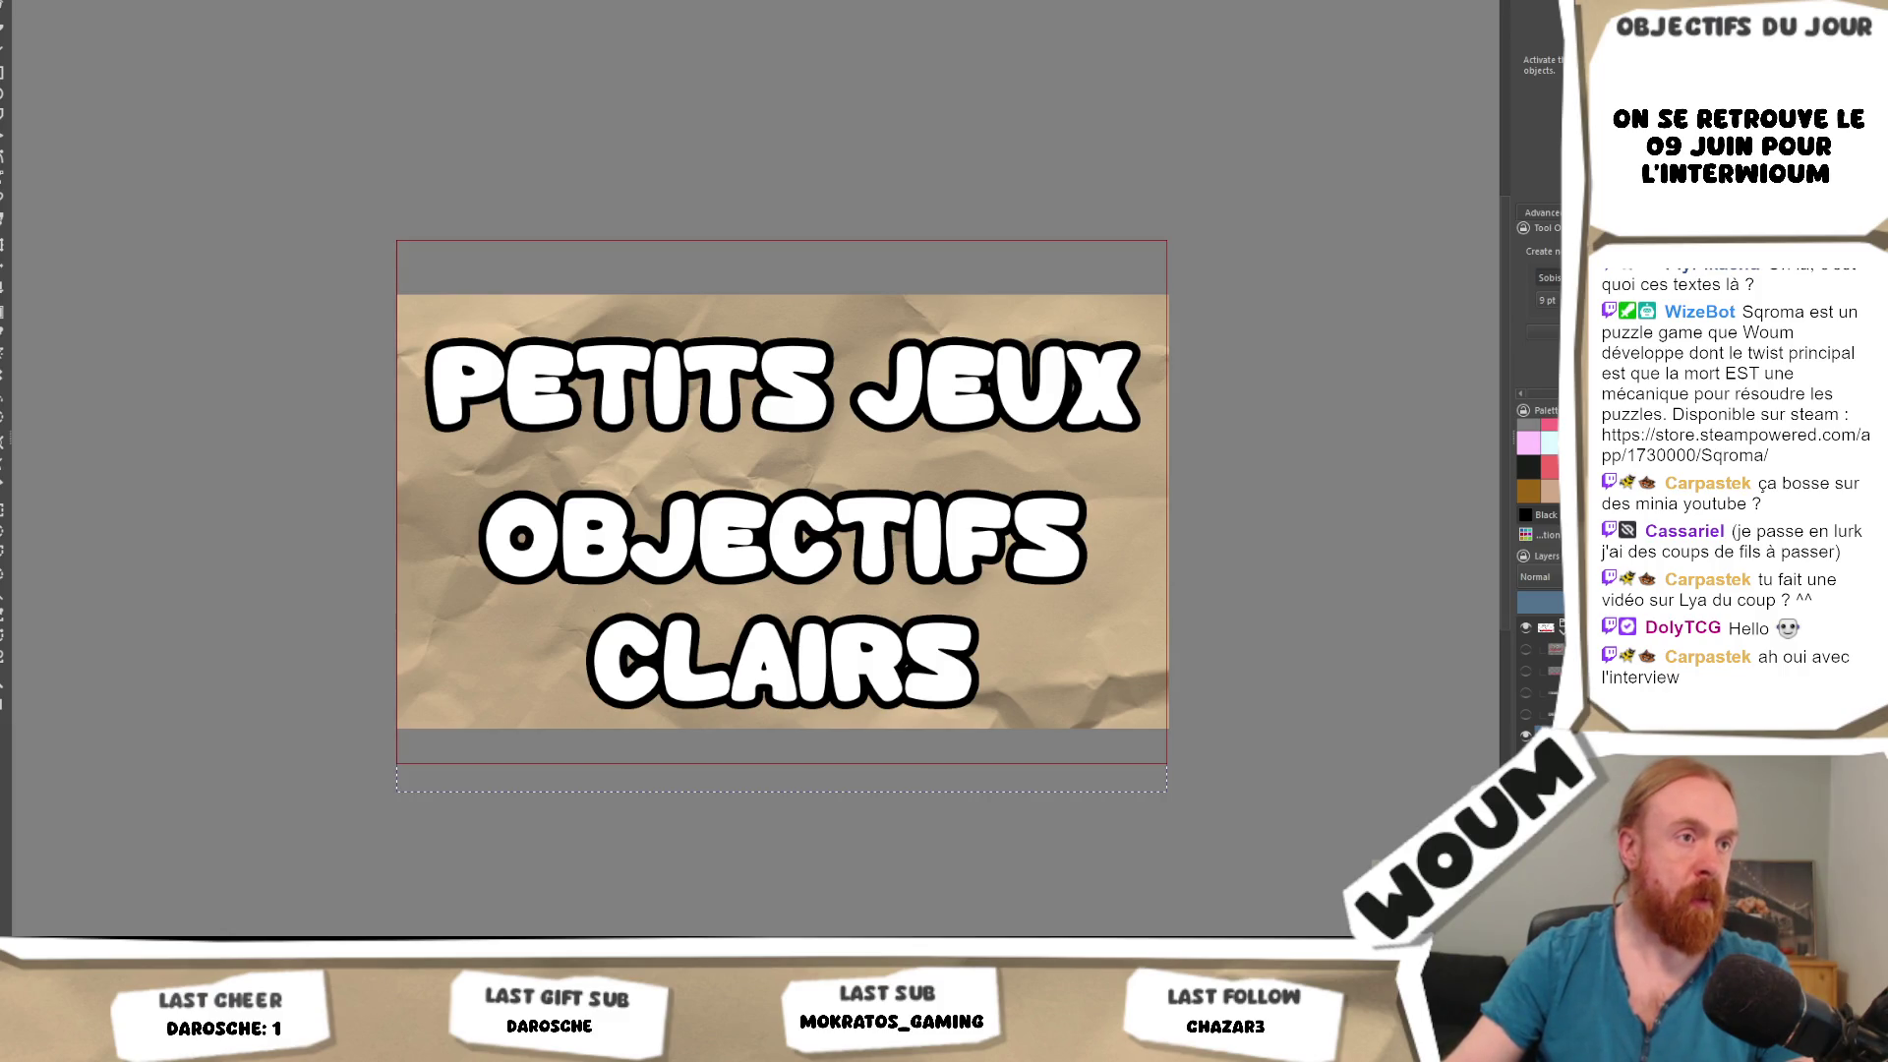
# Make the OBJECTIFS CLAIRS lettering bright red, deselect the shapes, and activate a lower layer.
pyautogui.click(906, 668)
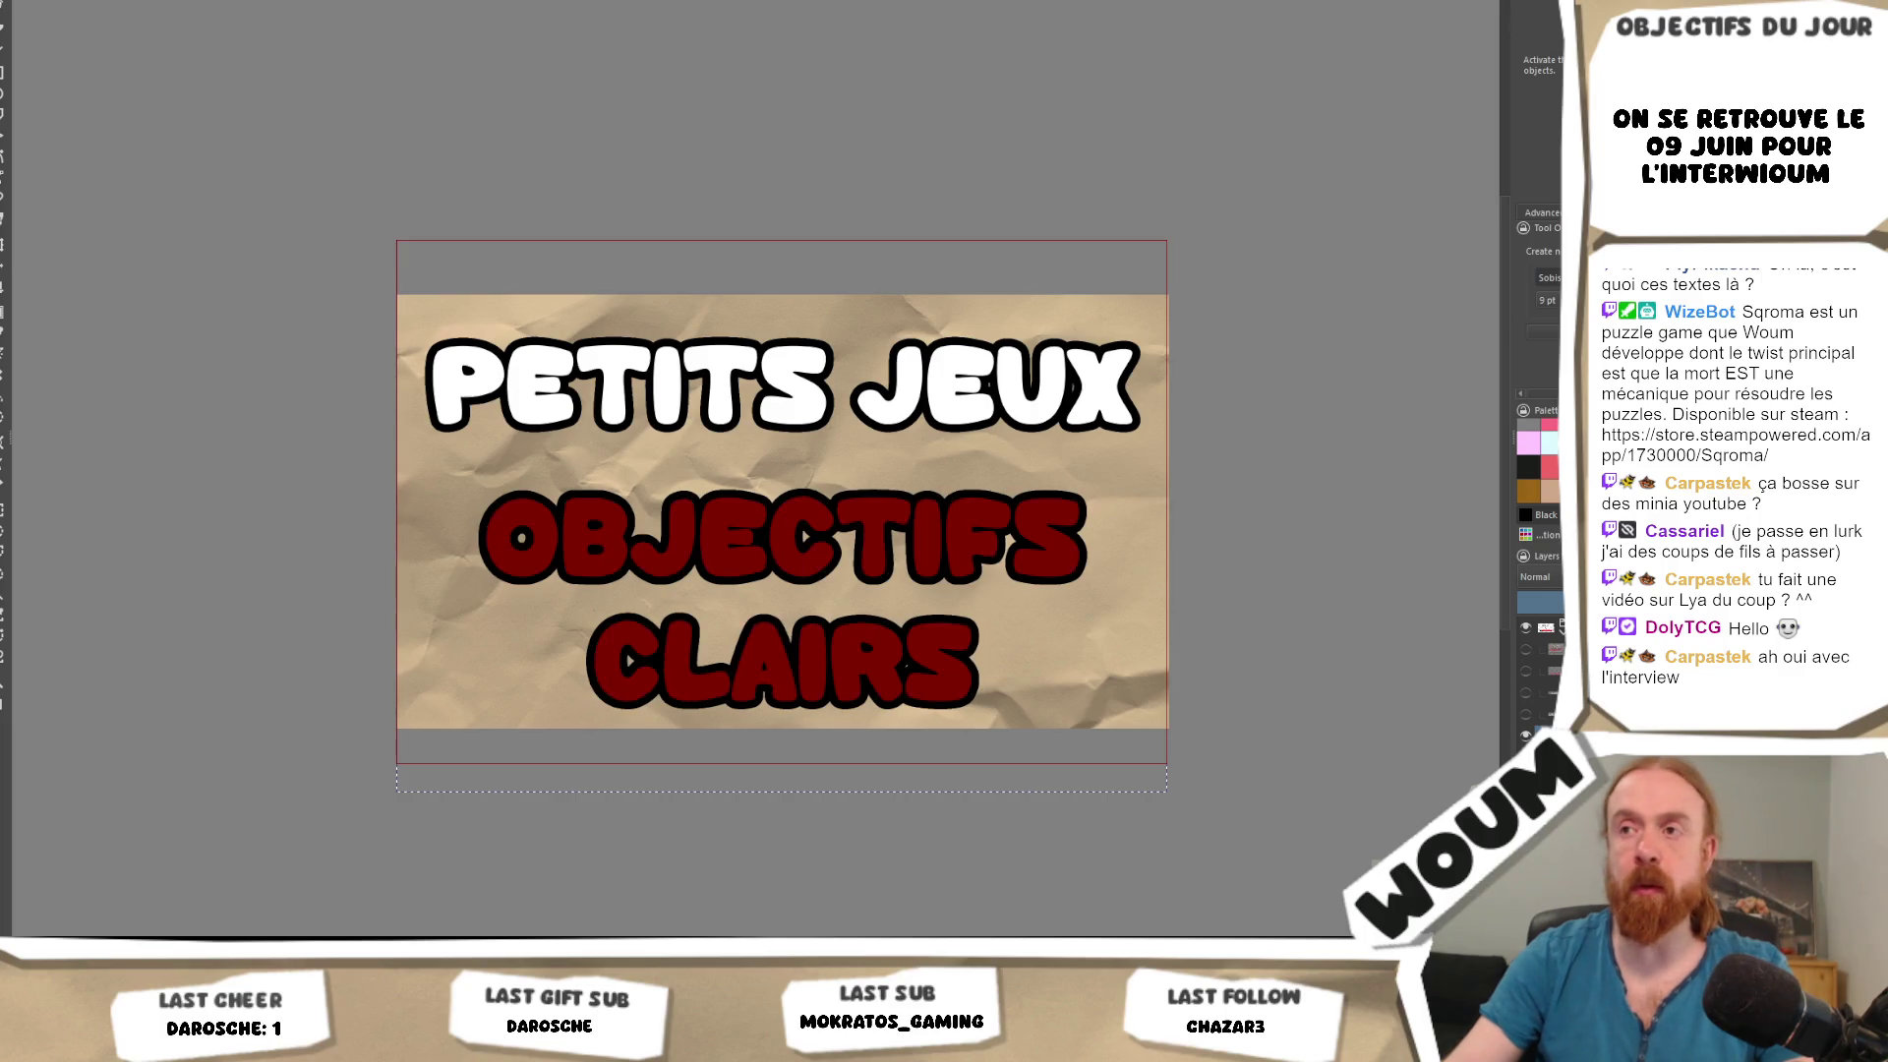
pyautogui.hotkey('ctrl', 'a')
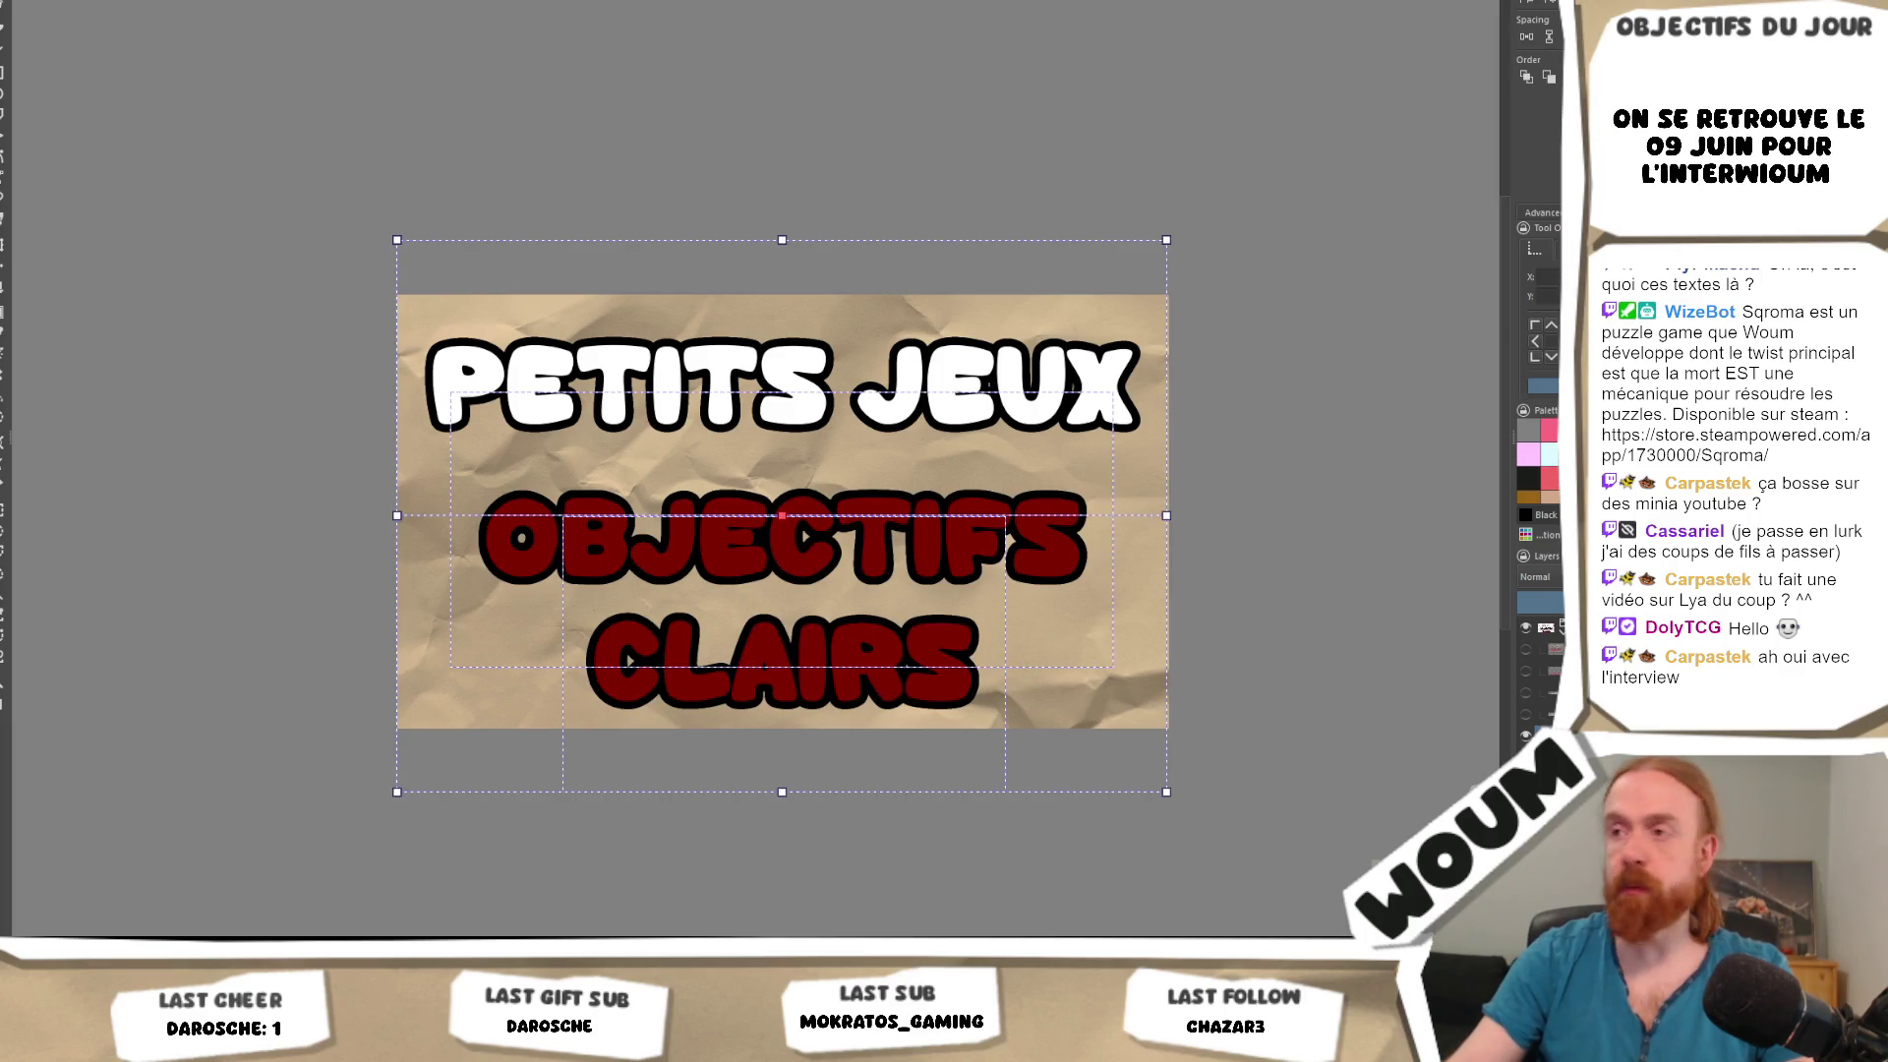
pyautogui.hotkey('ctrl', 'v')
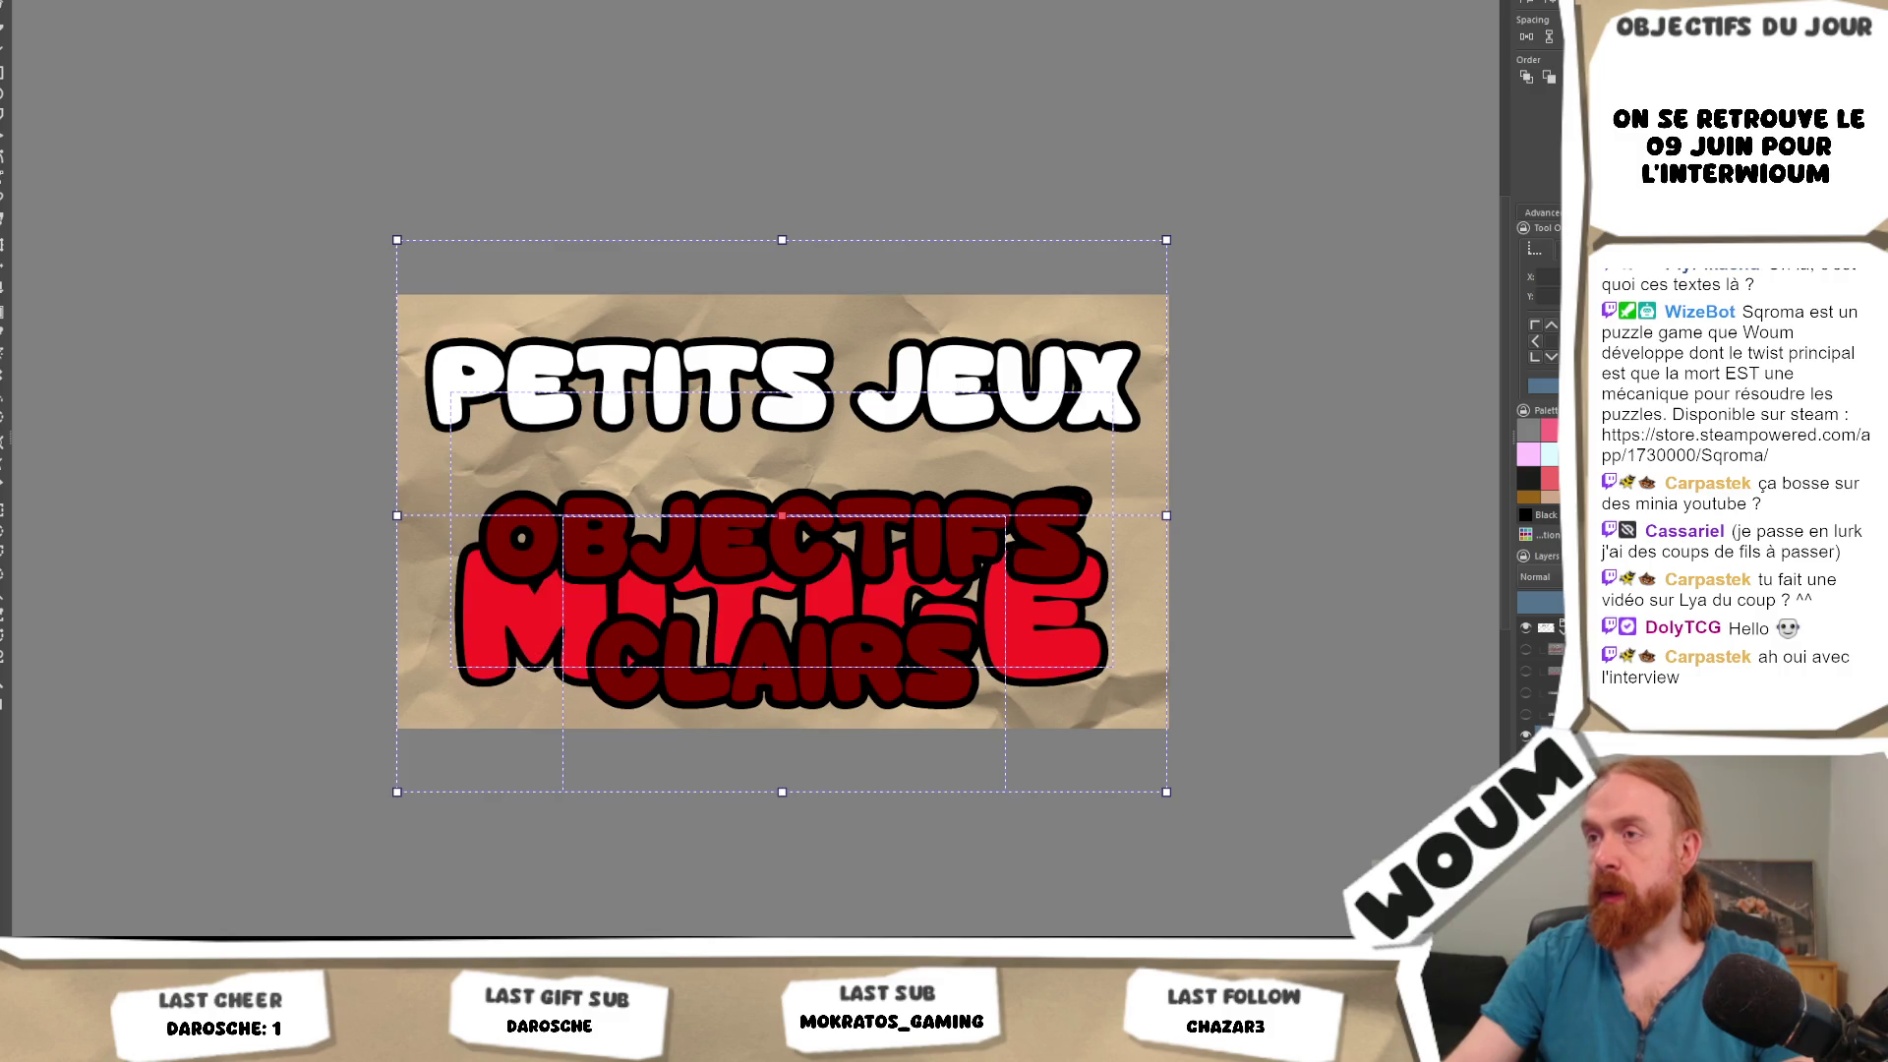
pyautogui.press('t')
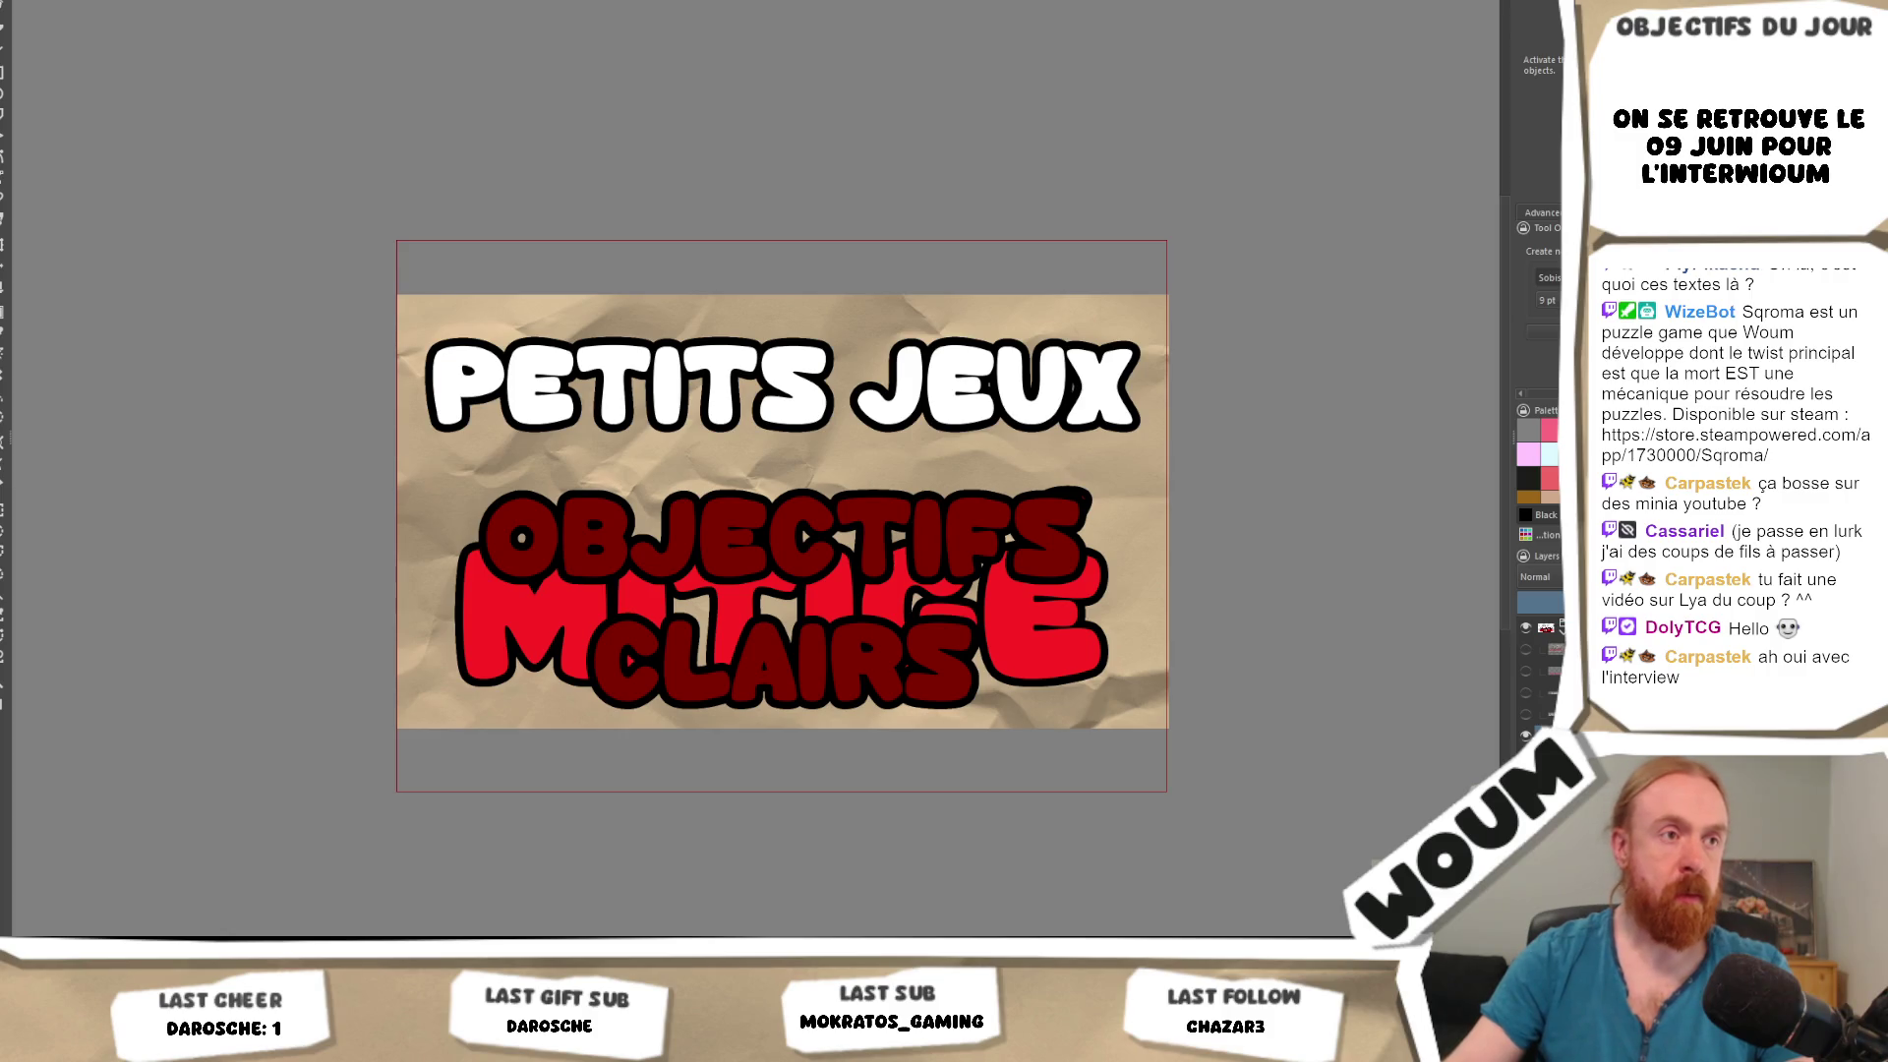
pyautogui.hotkey('ctrl', 'z')
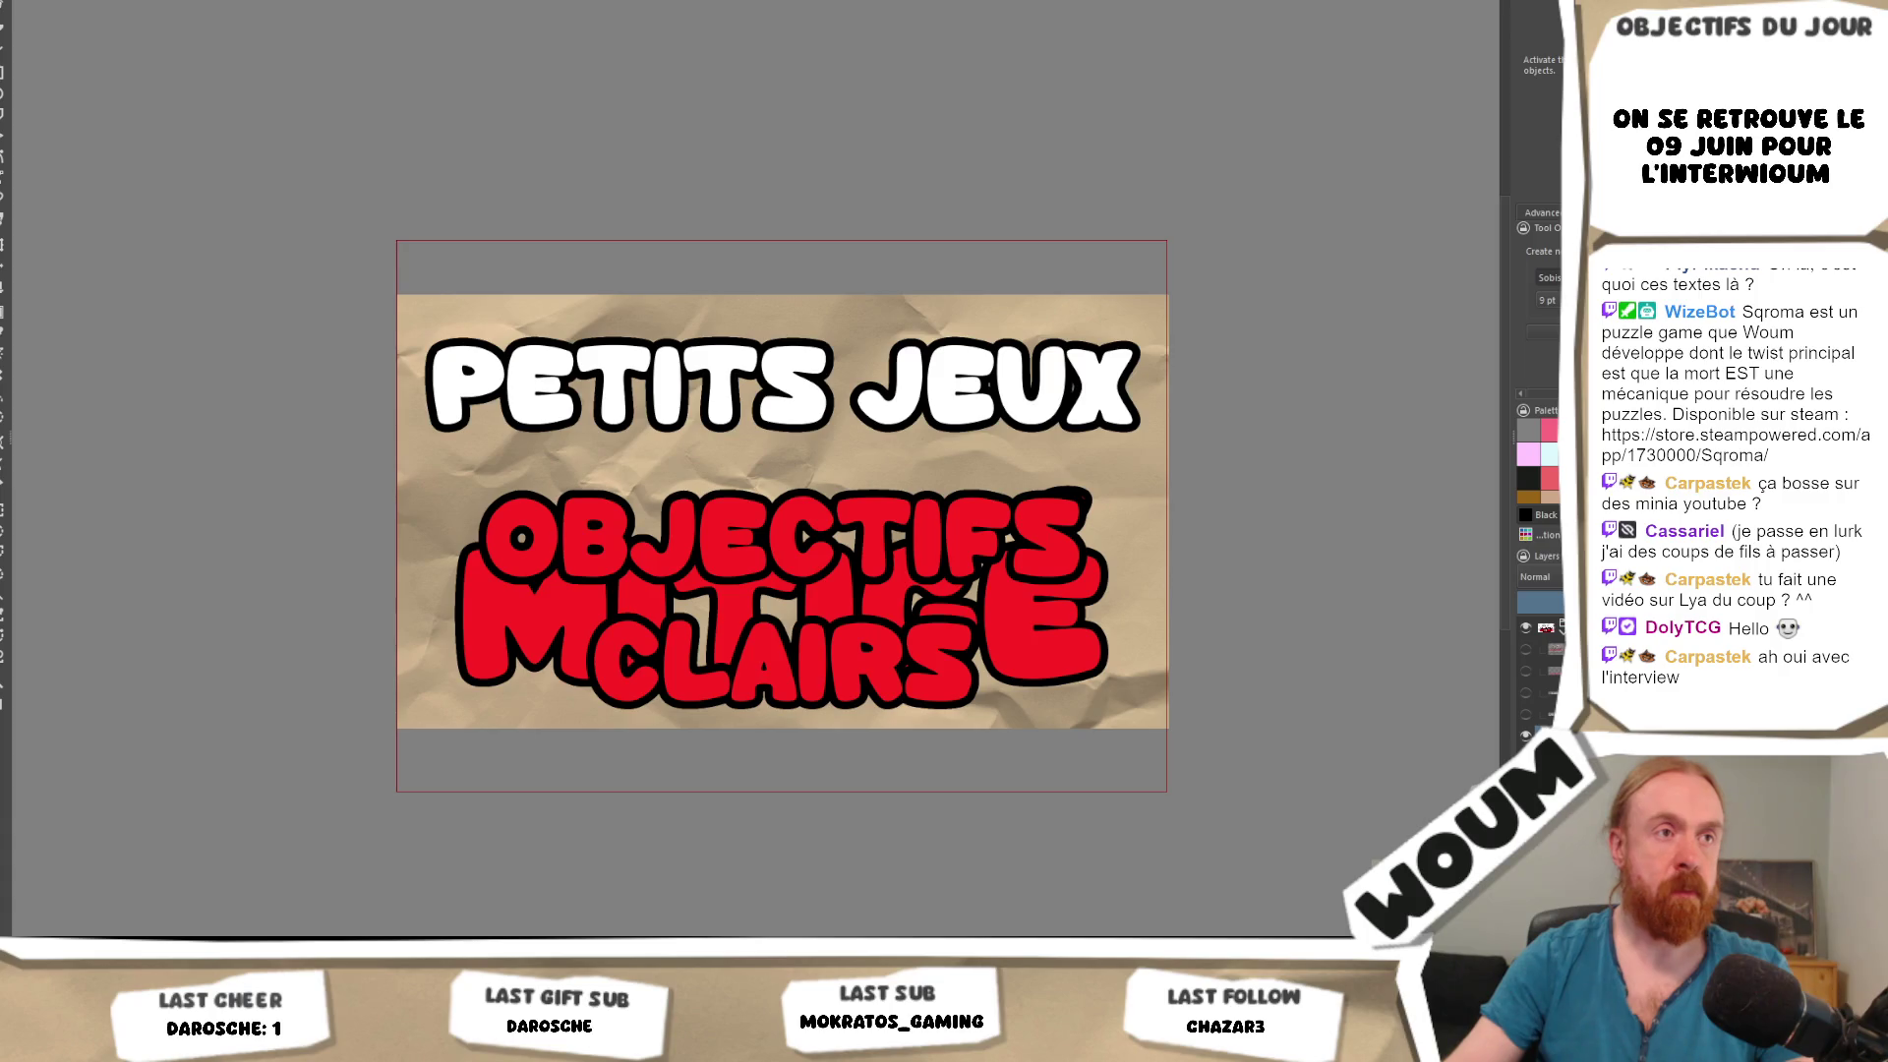
pyautogui.hotkey('ctrl', 'a')
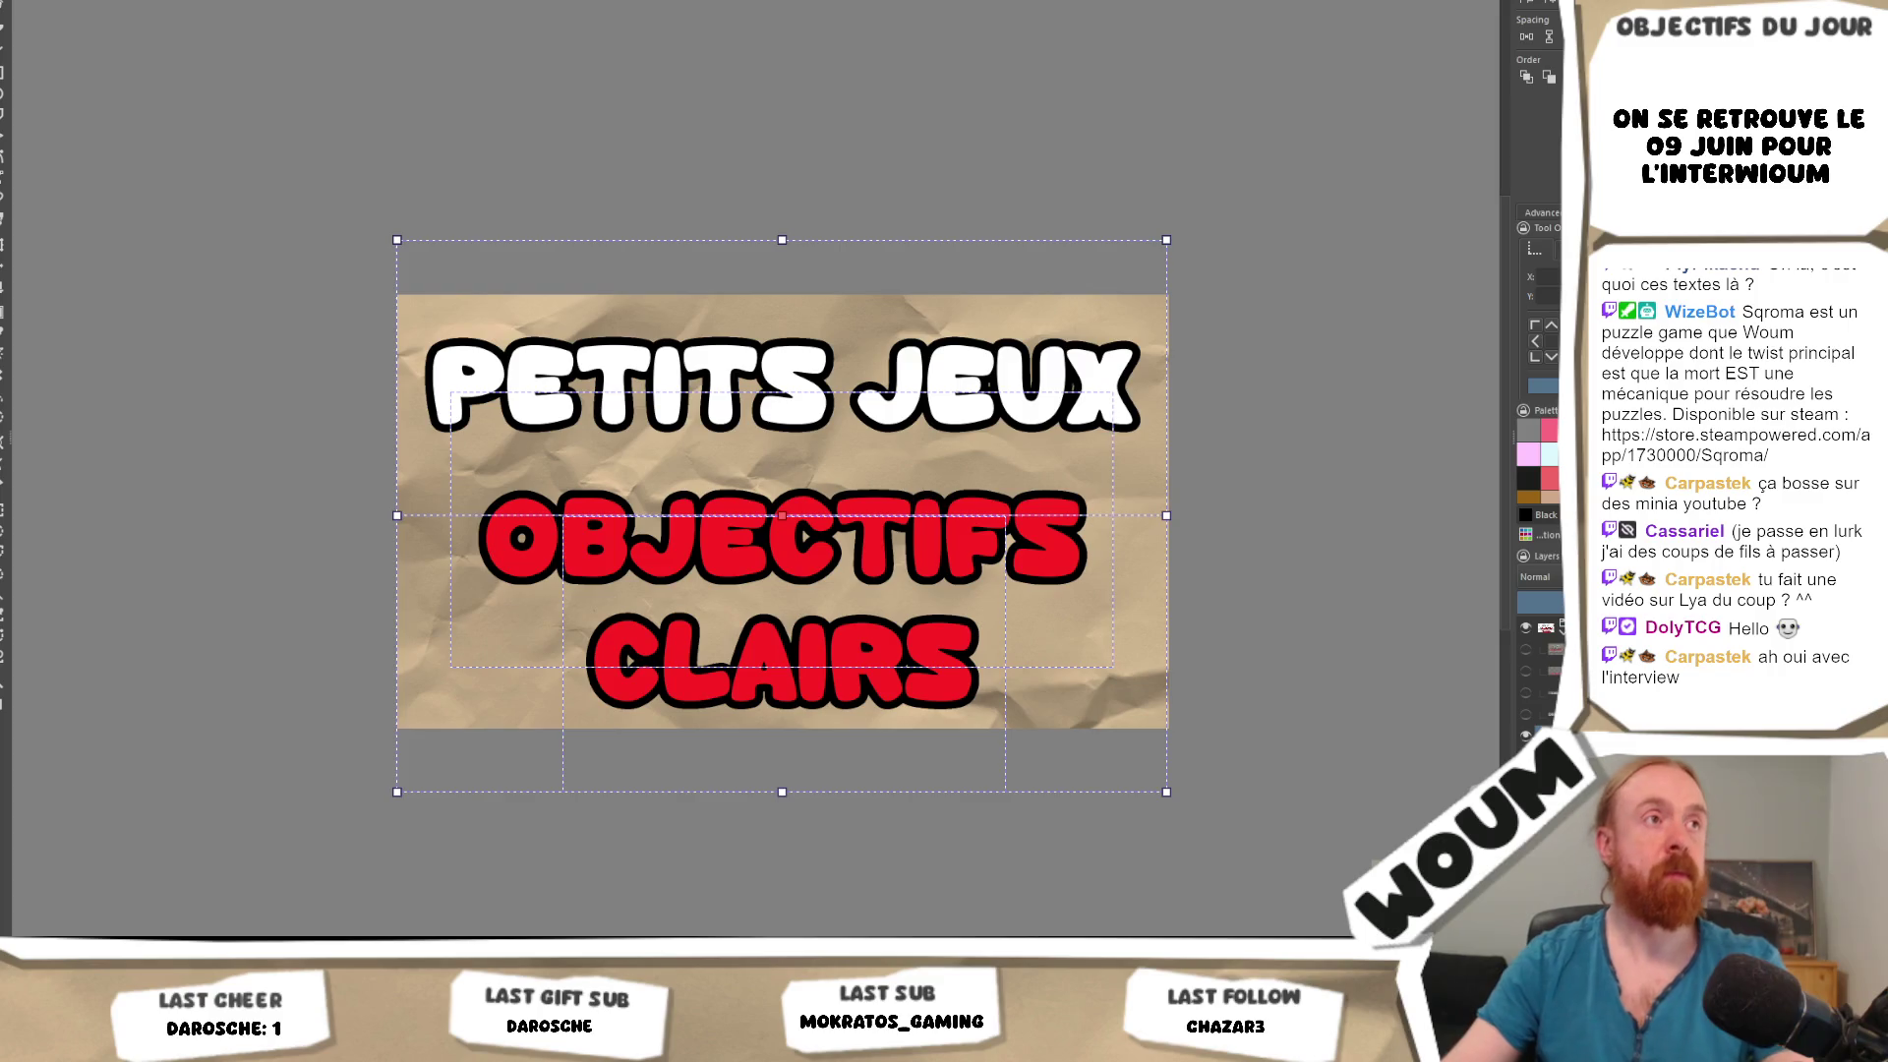
pyautogui.click(1528, 649)
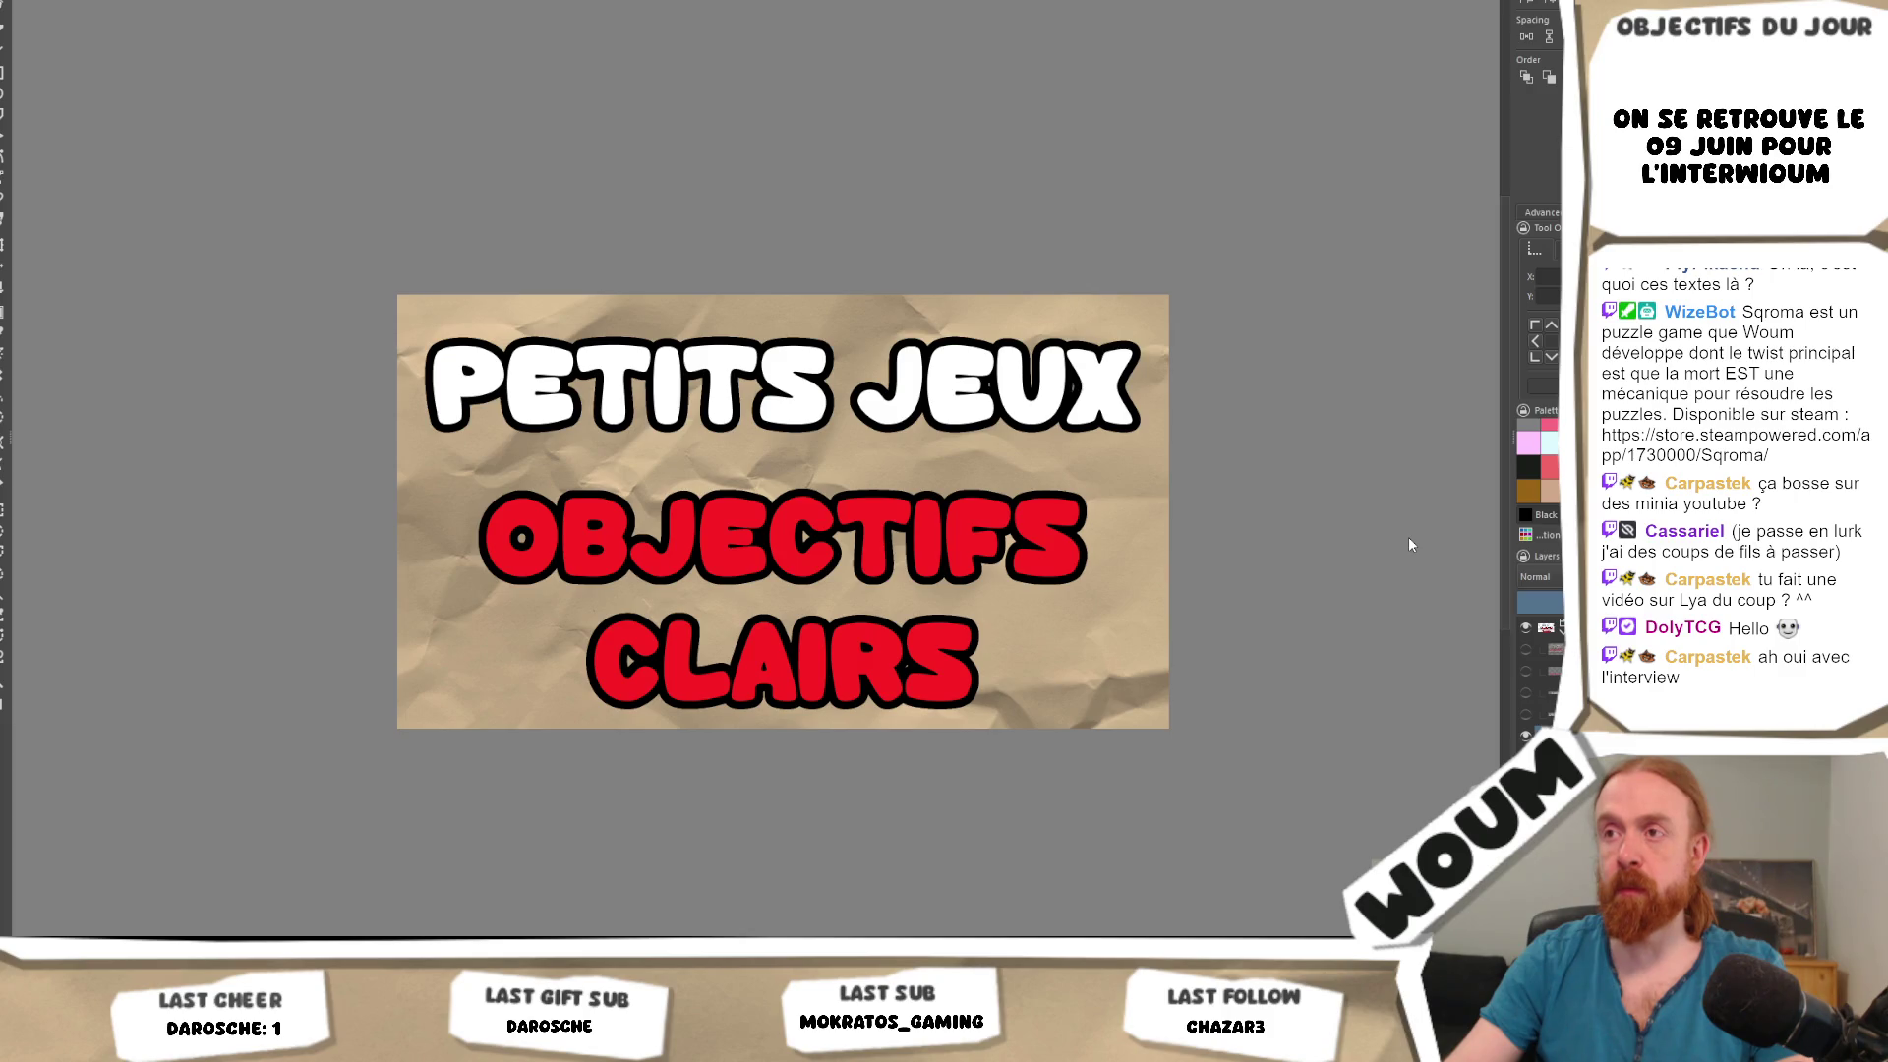
pyautogui.click(1546, 670)
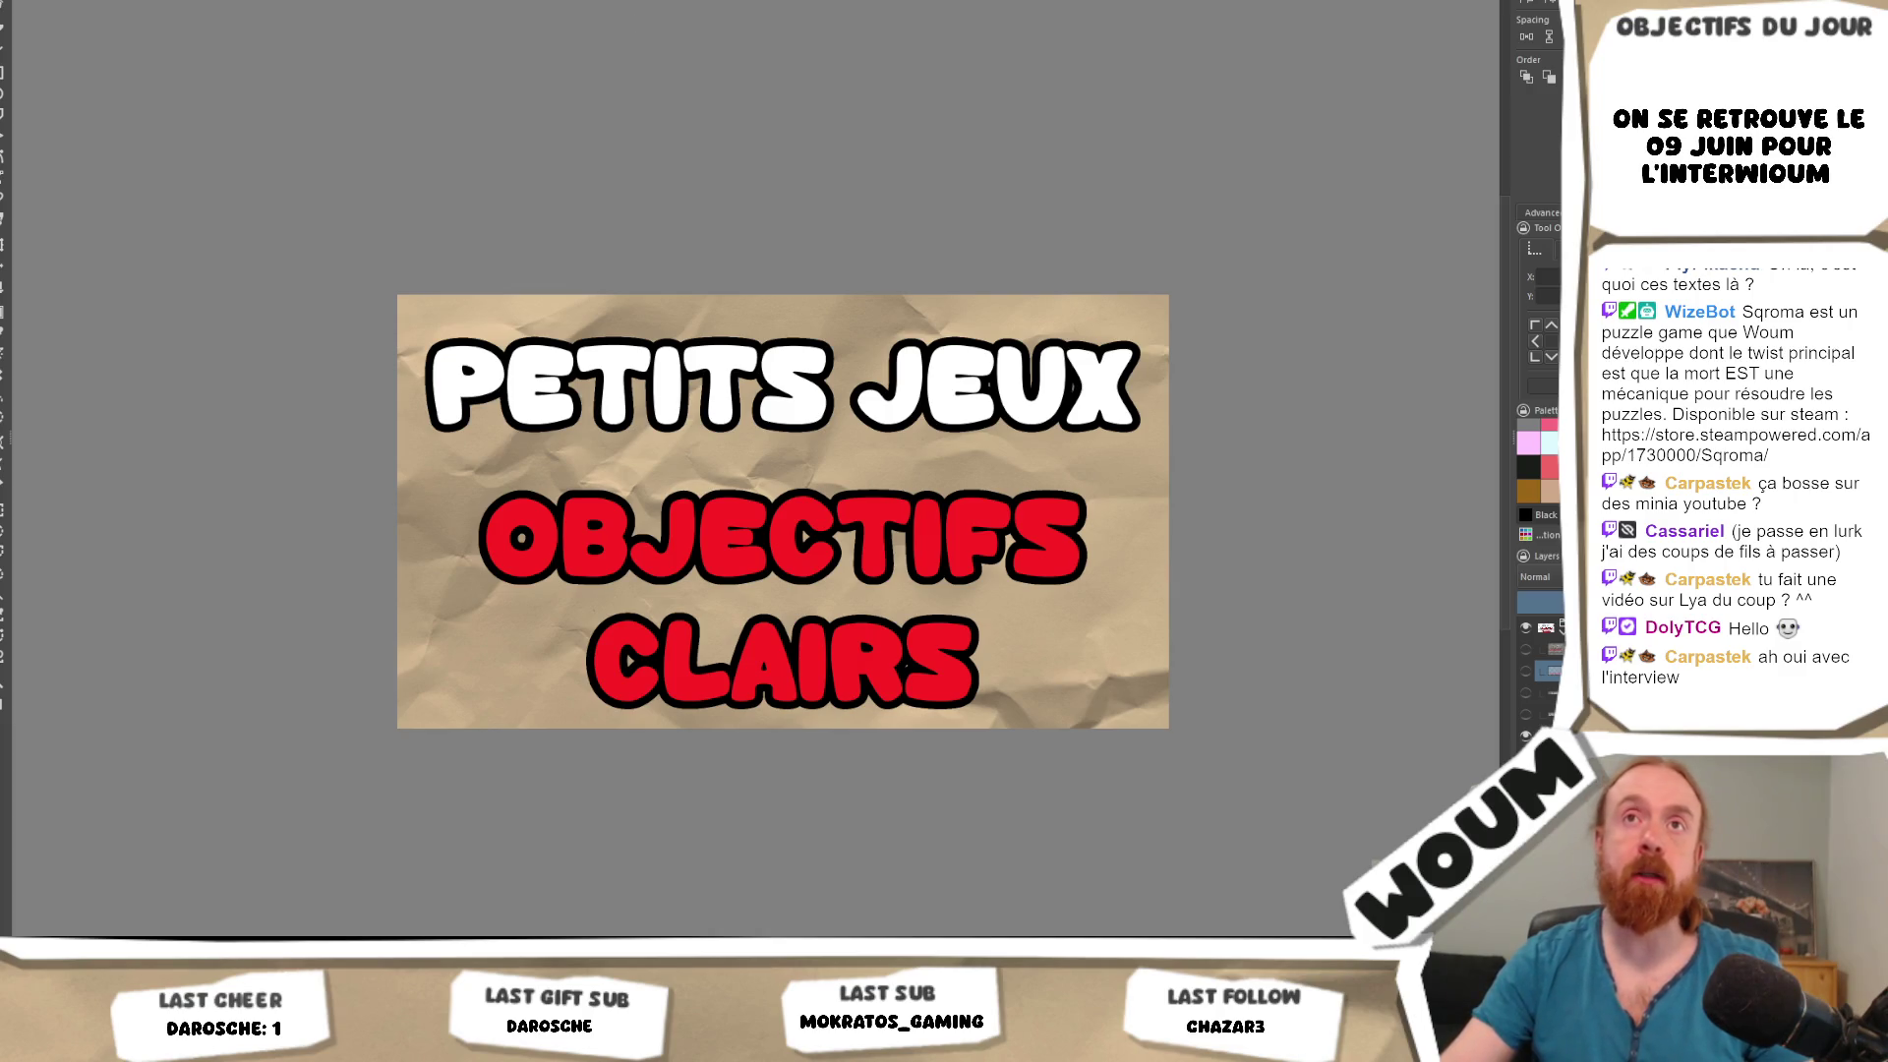
# Export the thumbnail as a PNG file, adjusting the file name and accepting the PNG options.
pyautogui.hotkey('alt', 'f')
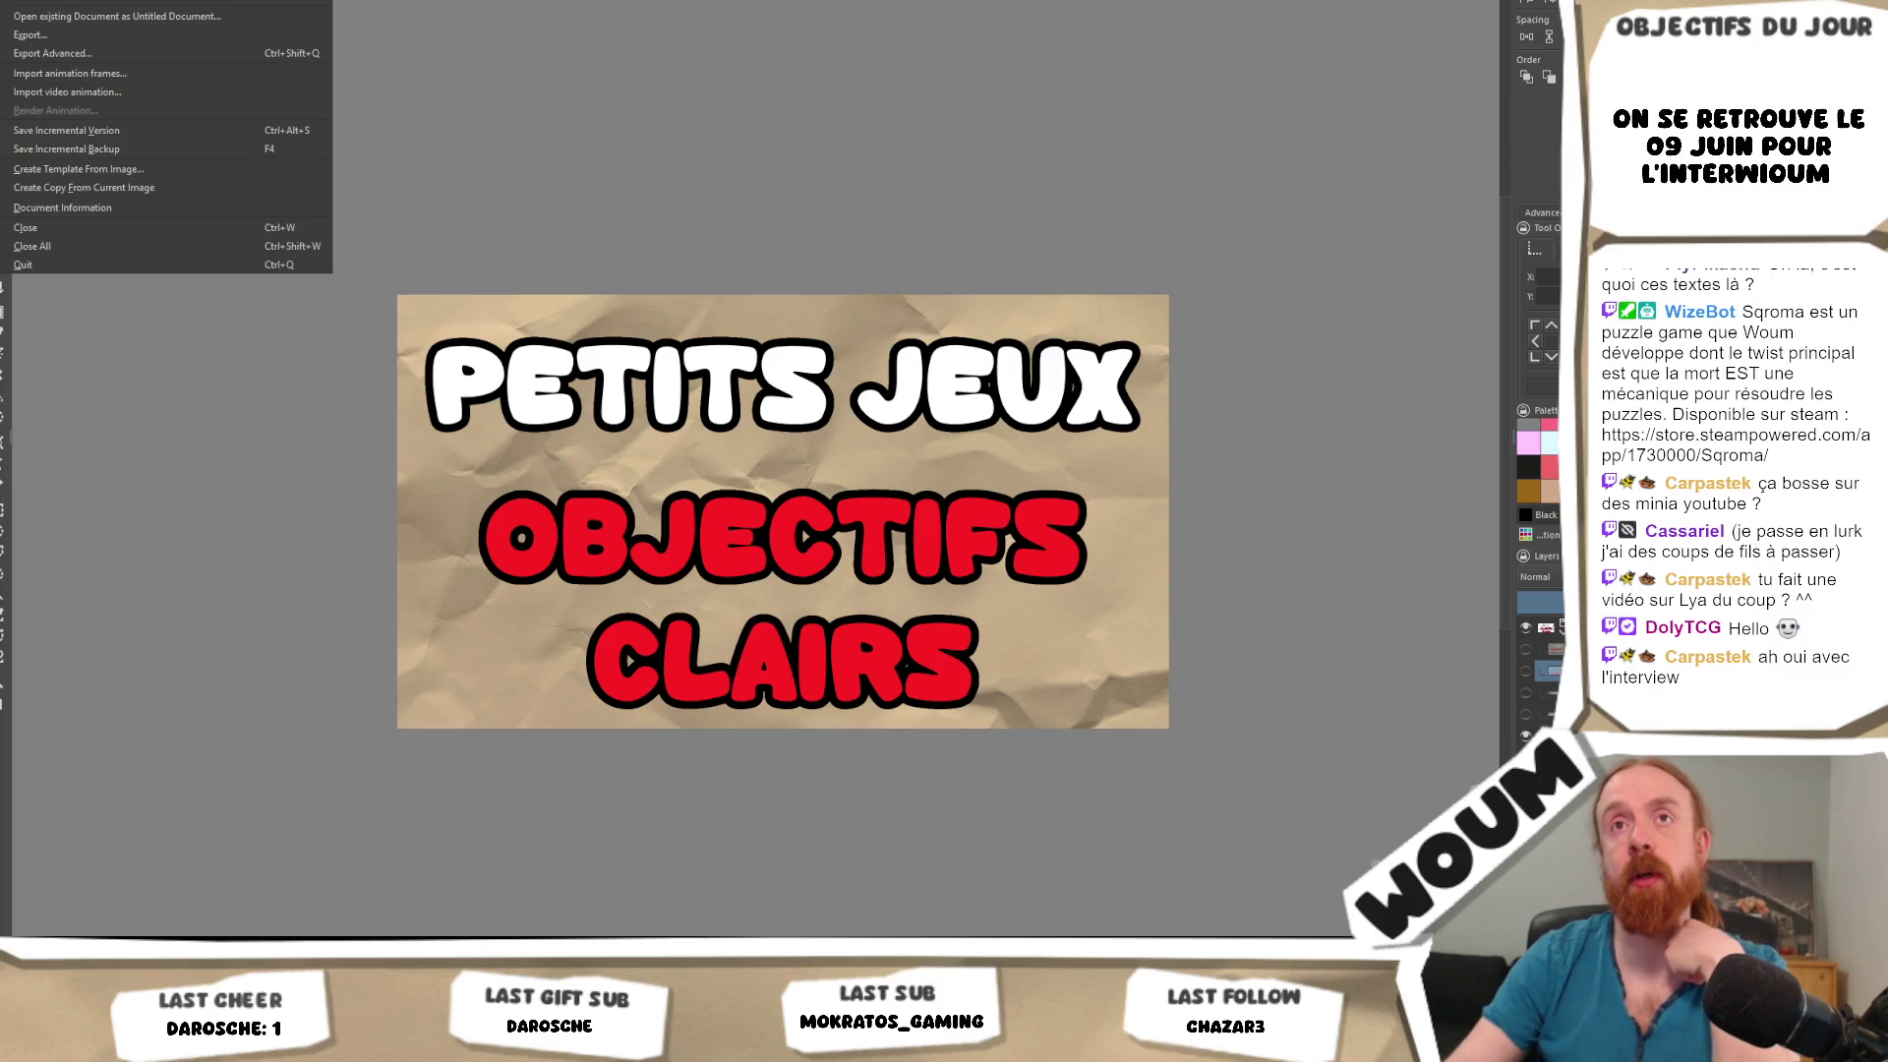
pyautogui.press('e')
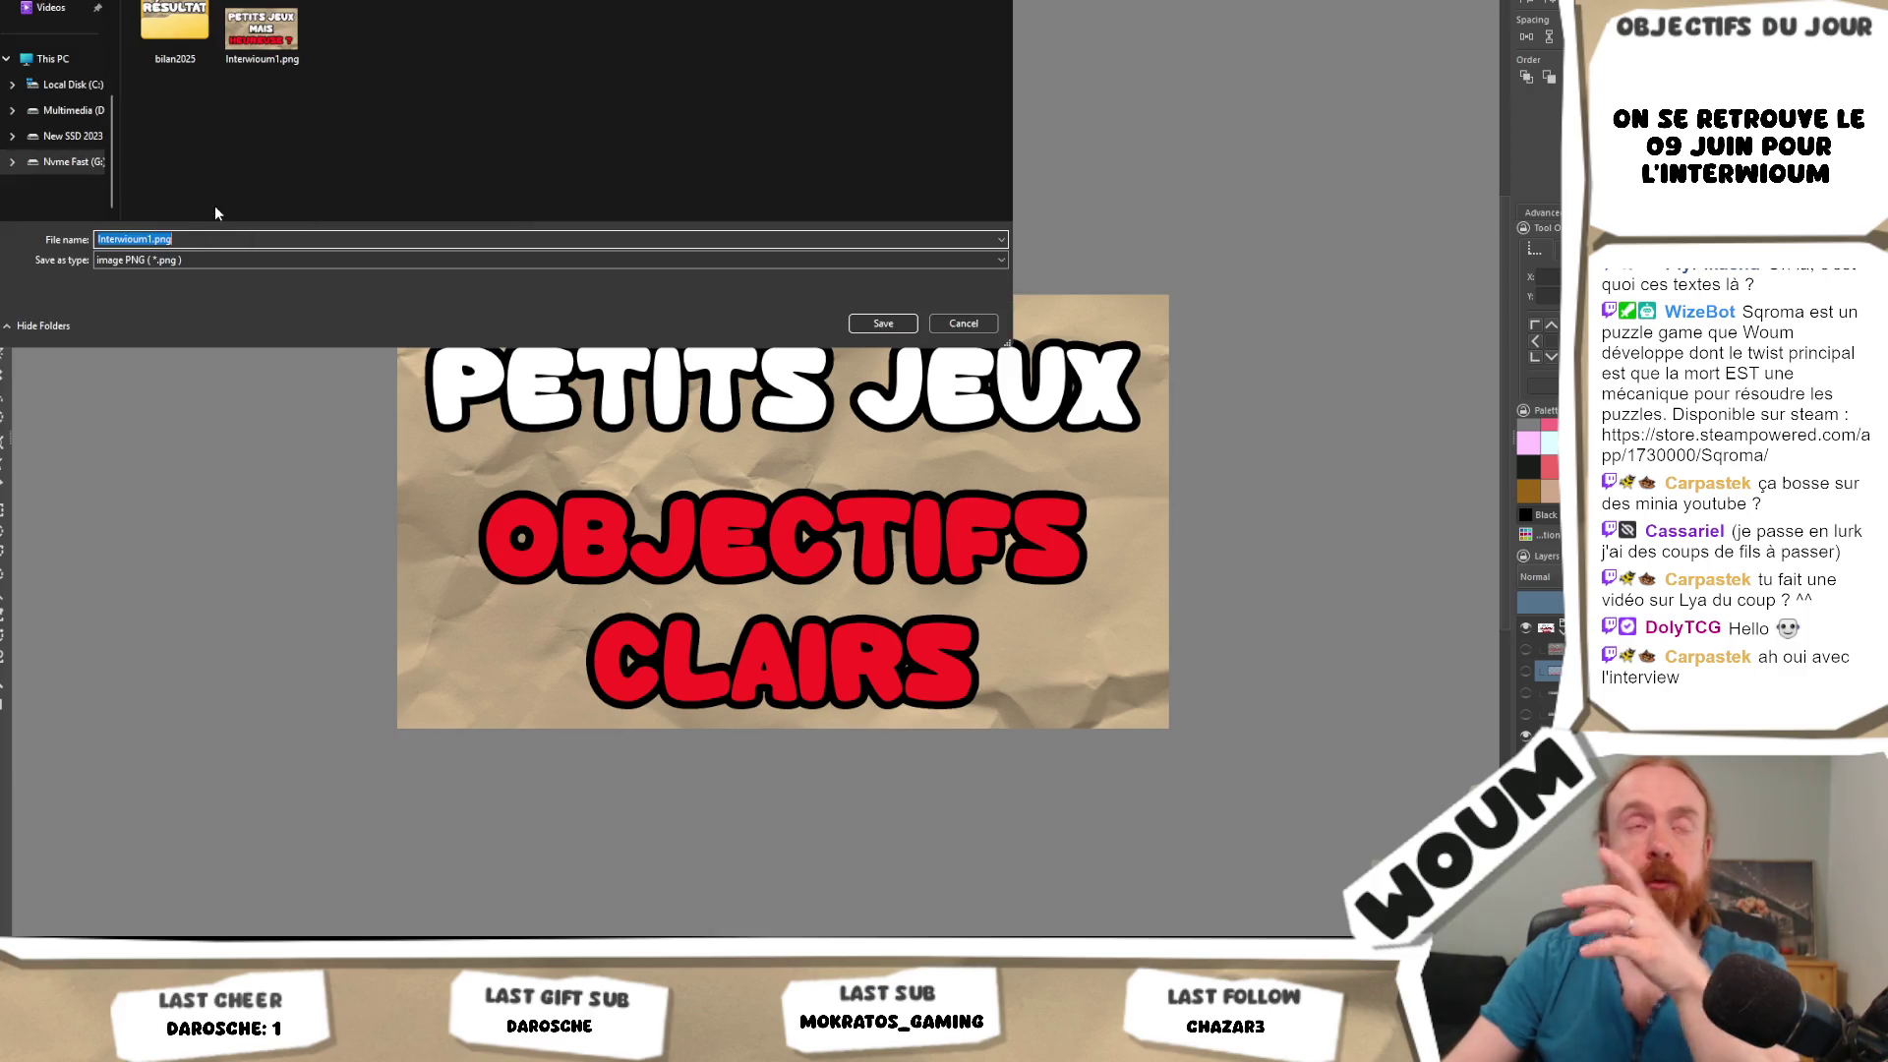
pyautogui.click(160, 238)
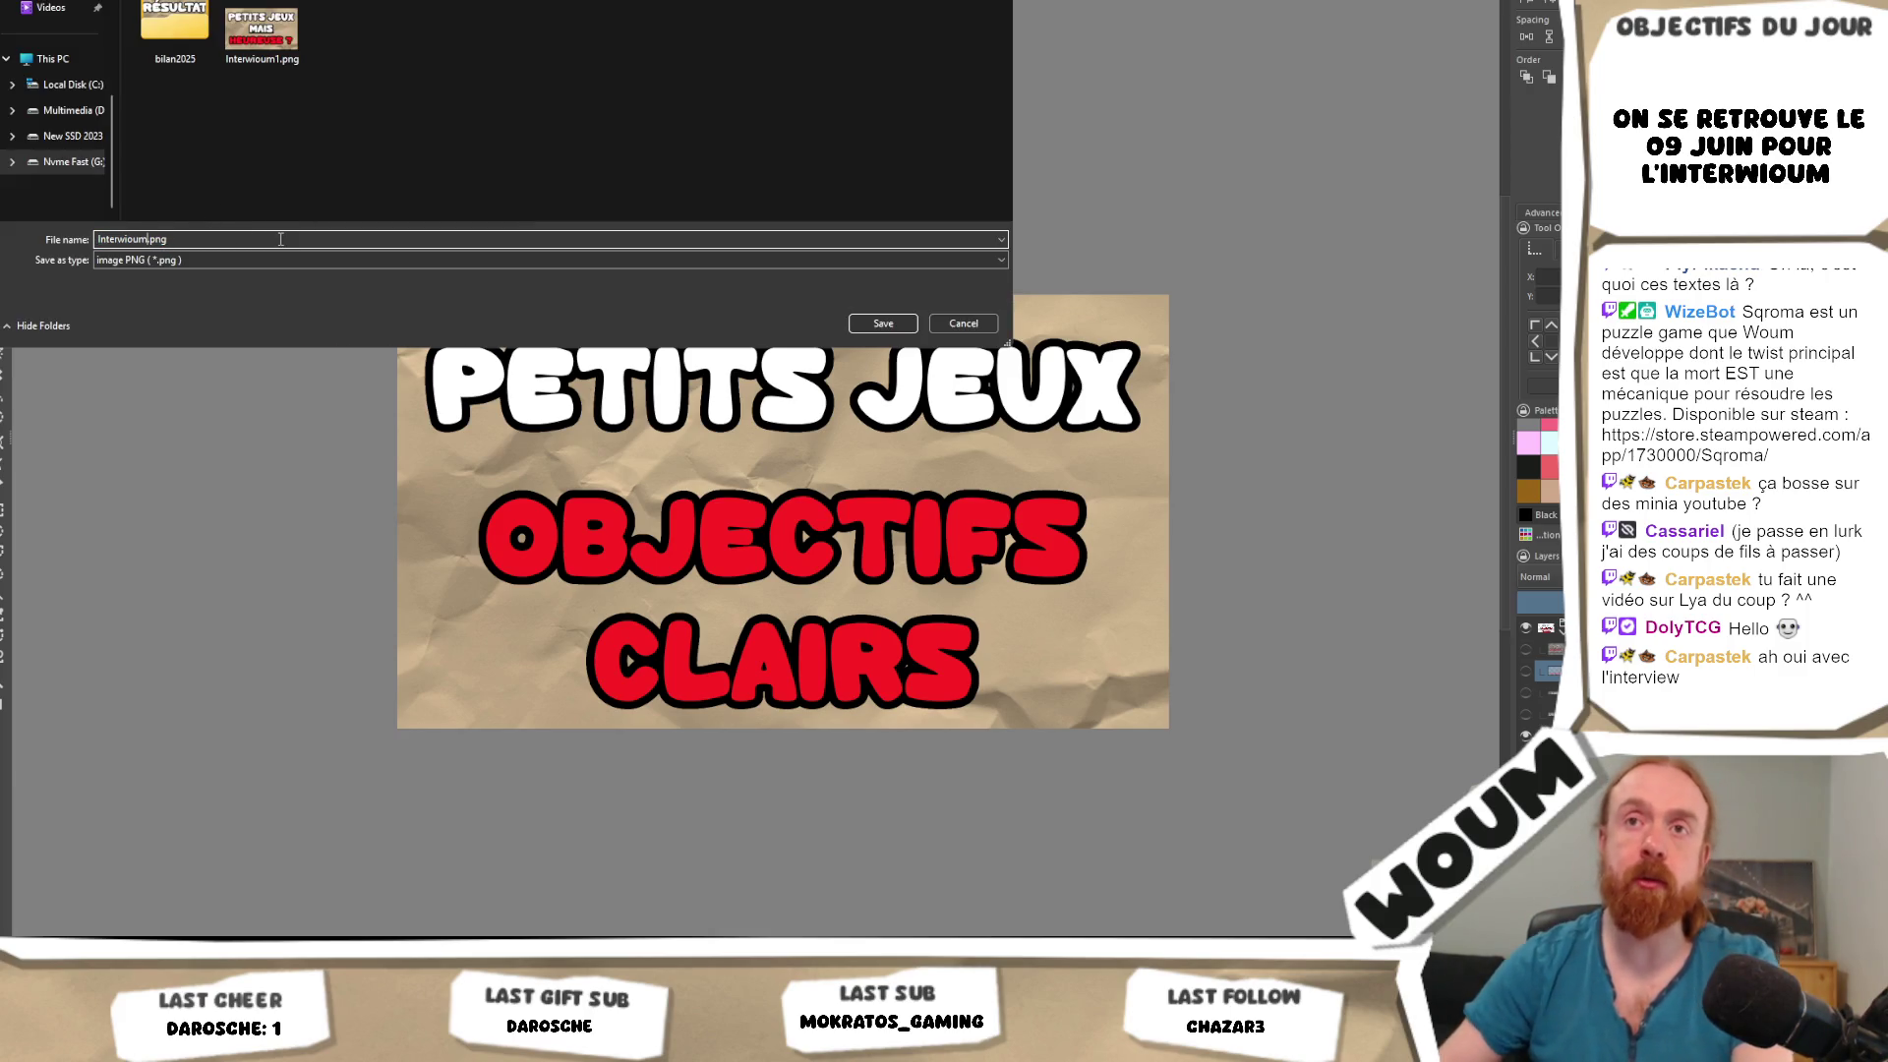
pyautogui.press('Return')
pyautogui.click(938, 591)
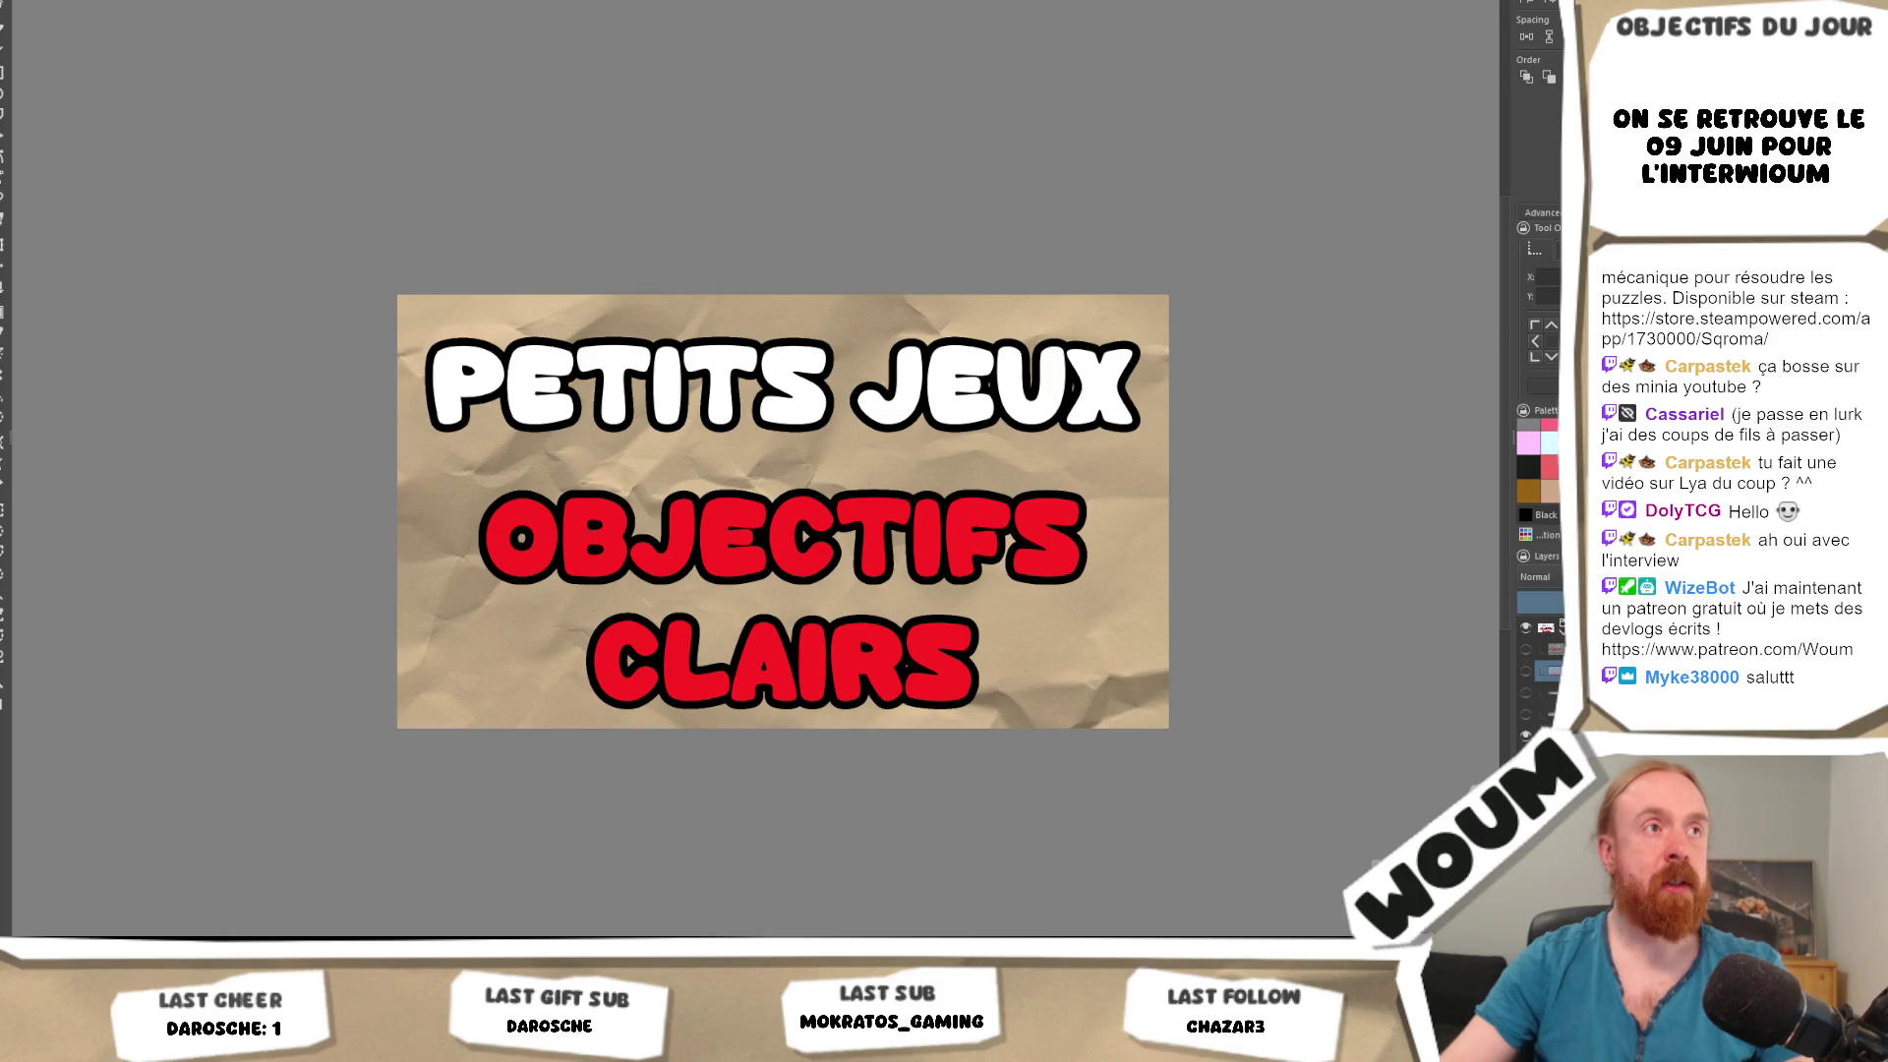
pyautogui.hotkey('alt', 'Tab')
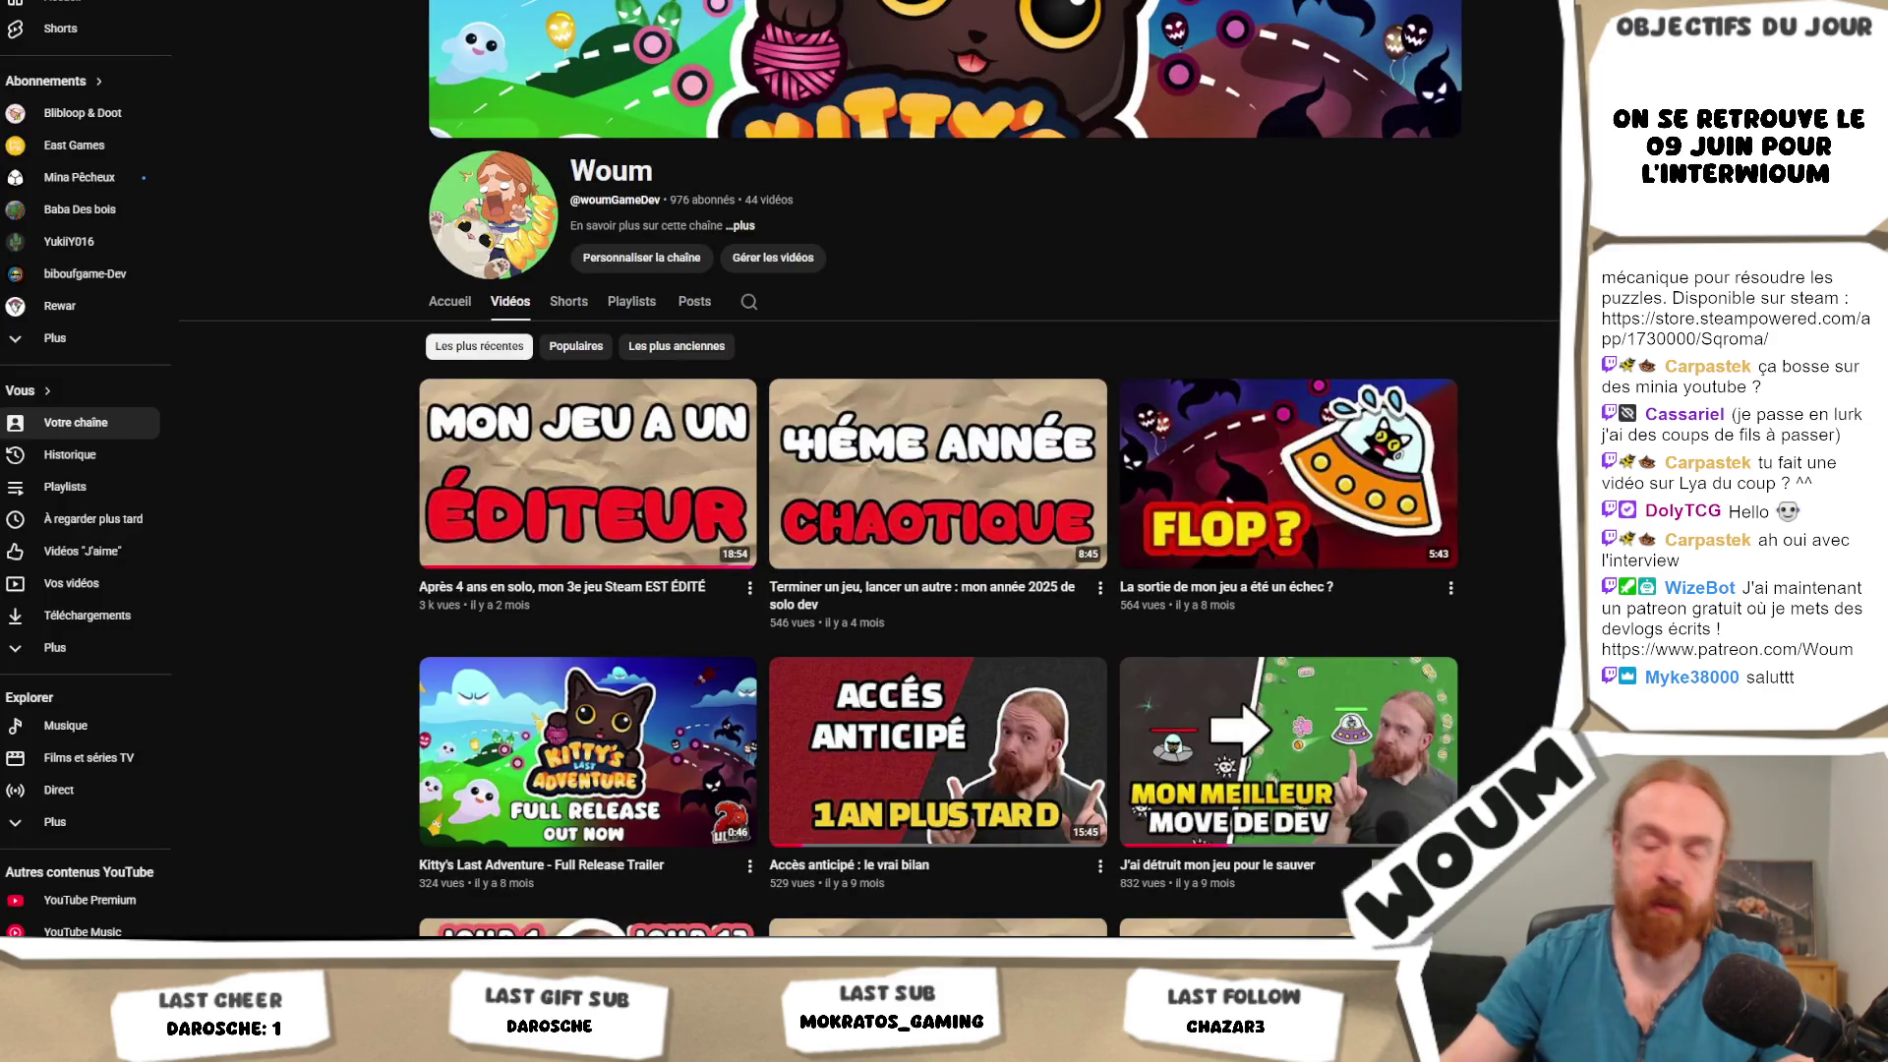
# Search YouTube for the game-dev creator and open his channel's Videos tab.
pyautogui.write('jonas tyroller')
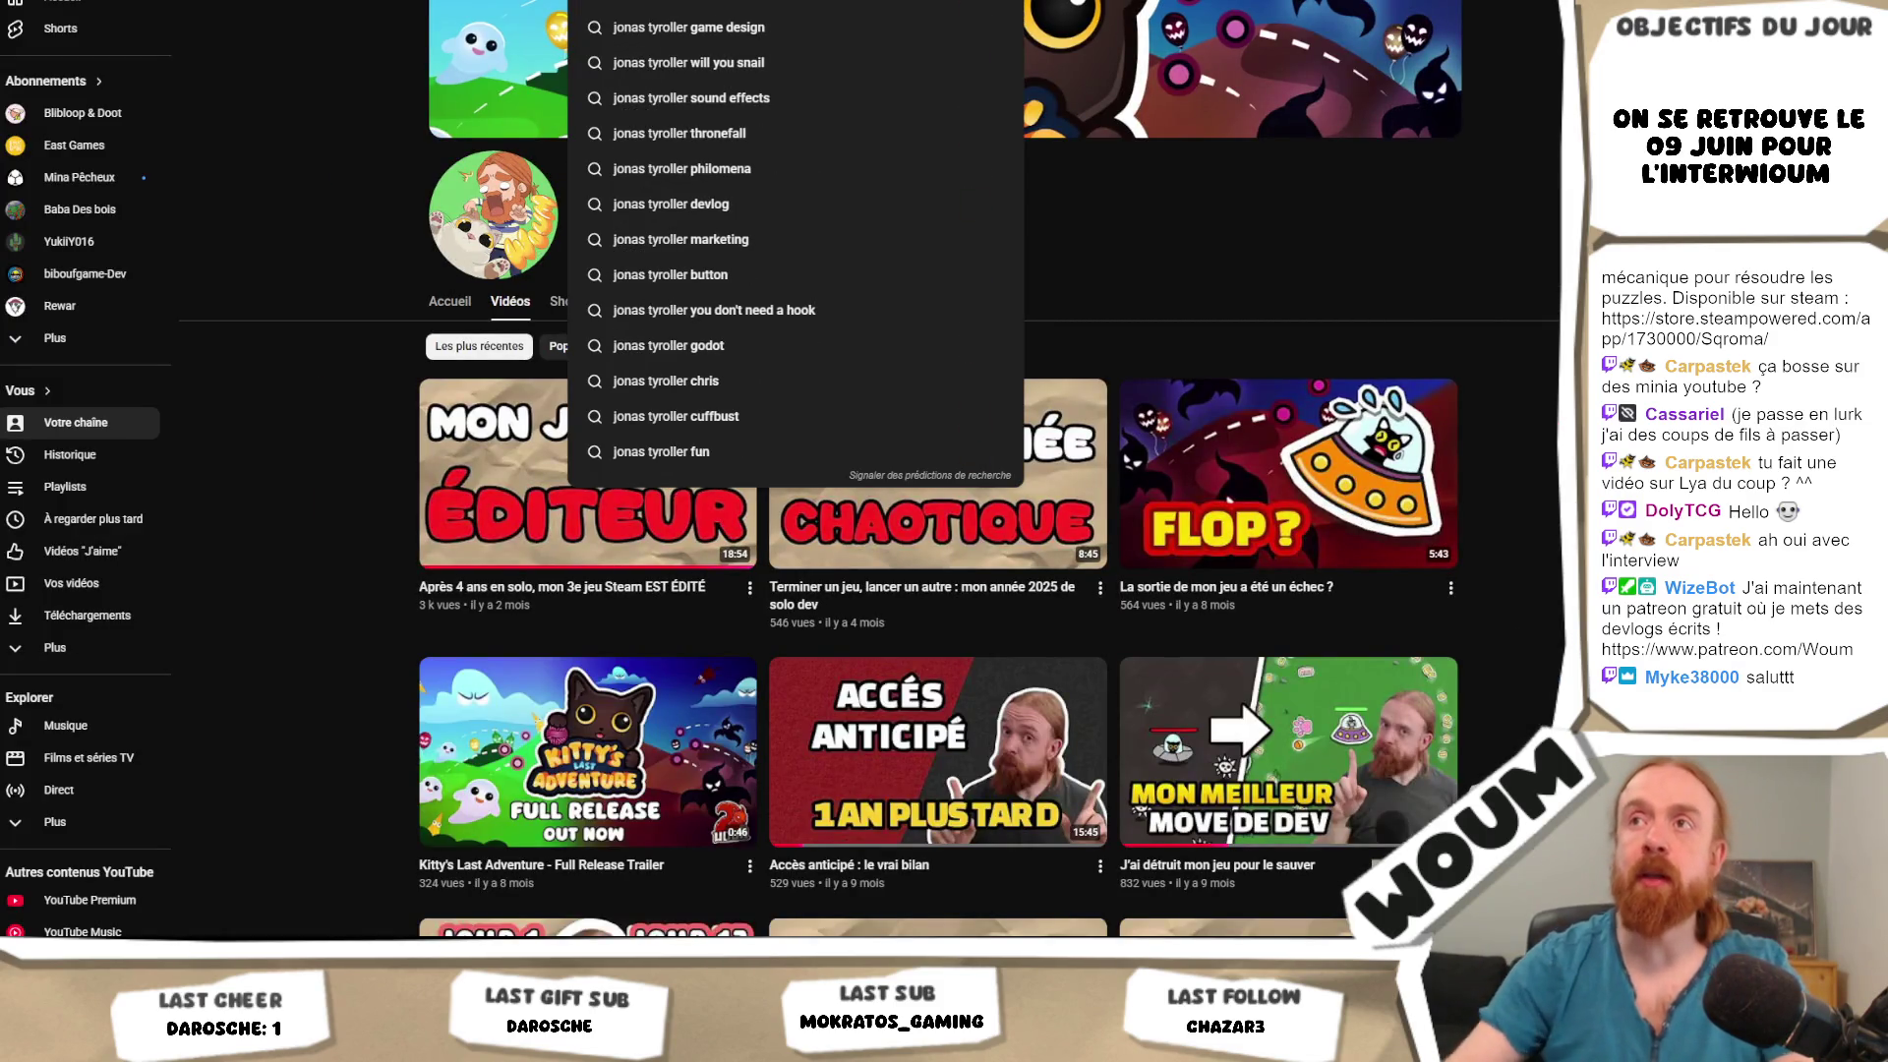
pyautogui.press('Return')
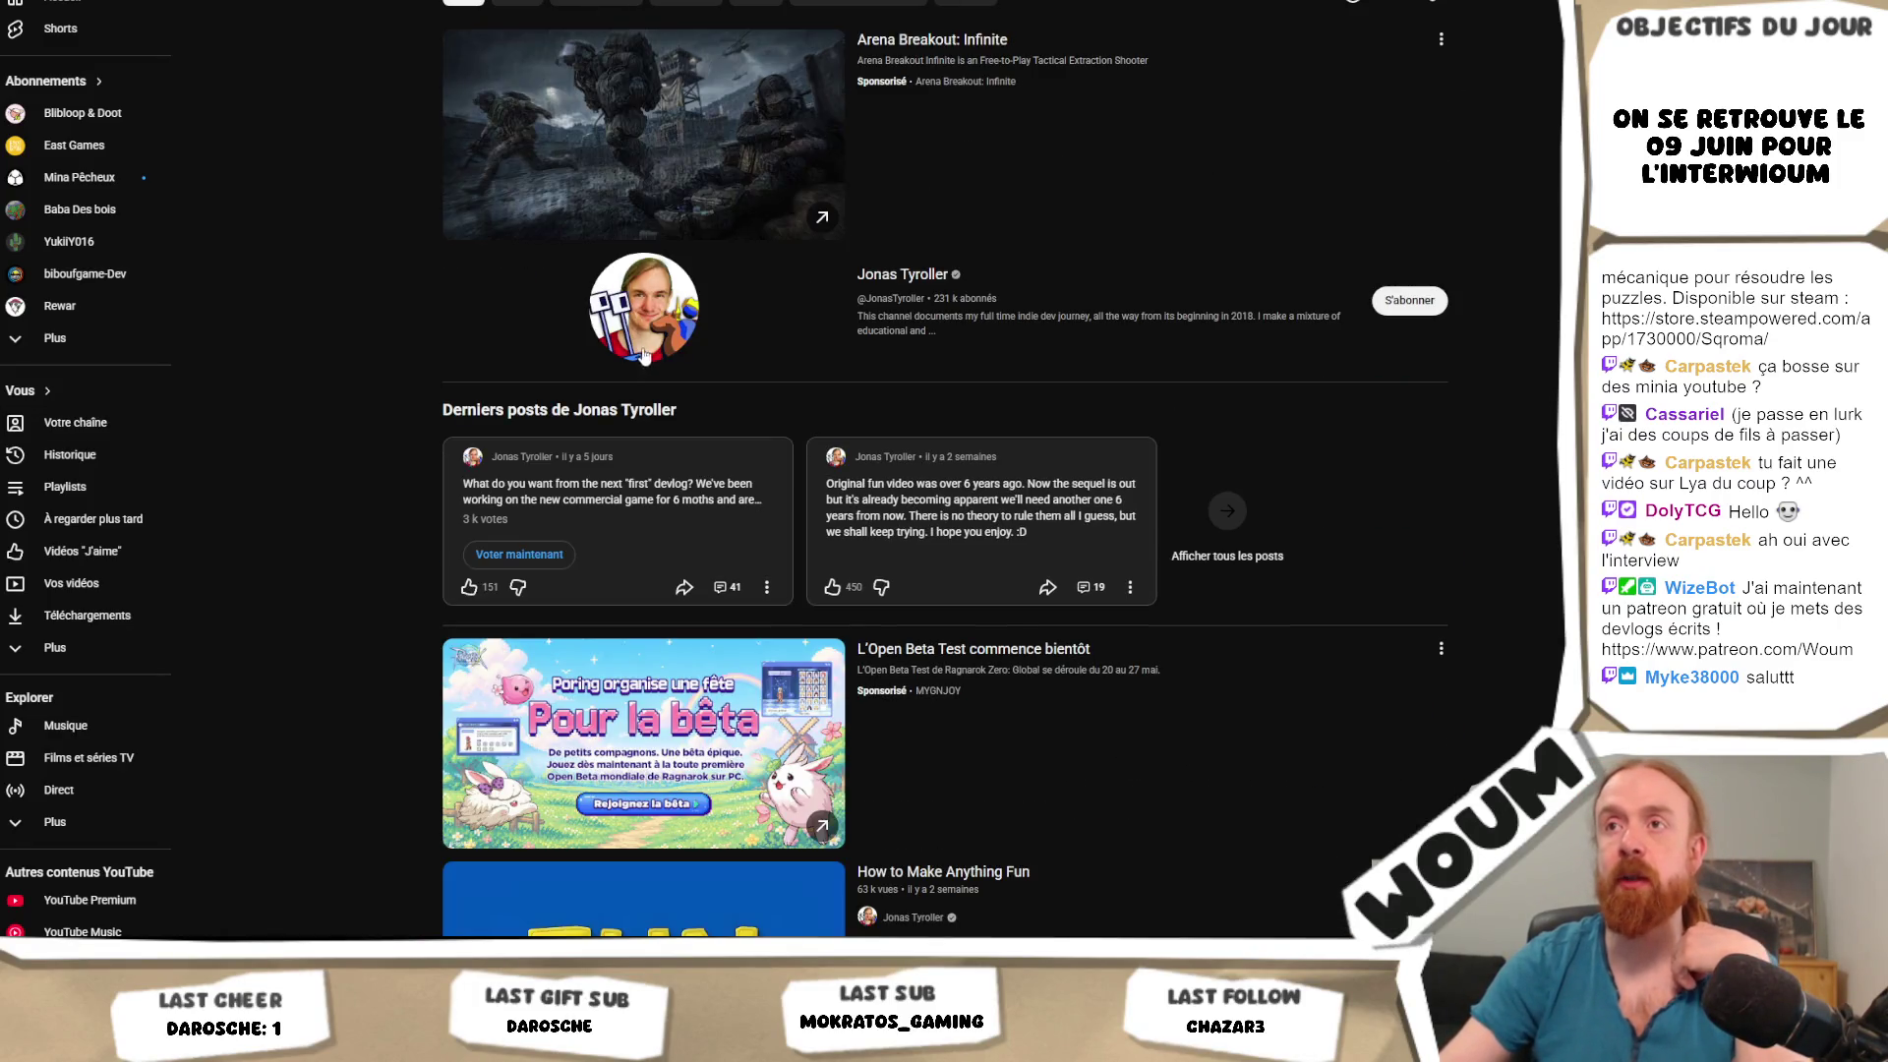
pyautogui.click(909, 314)
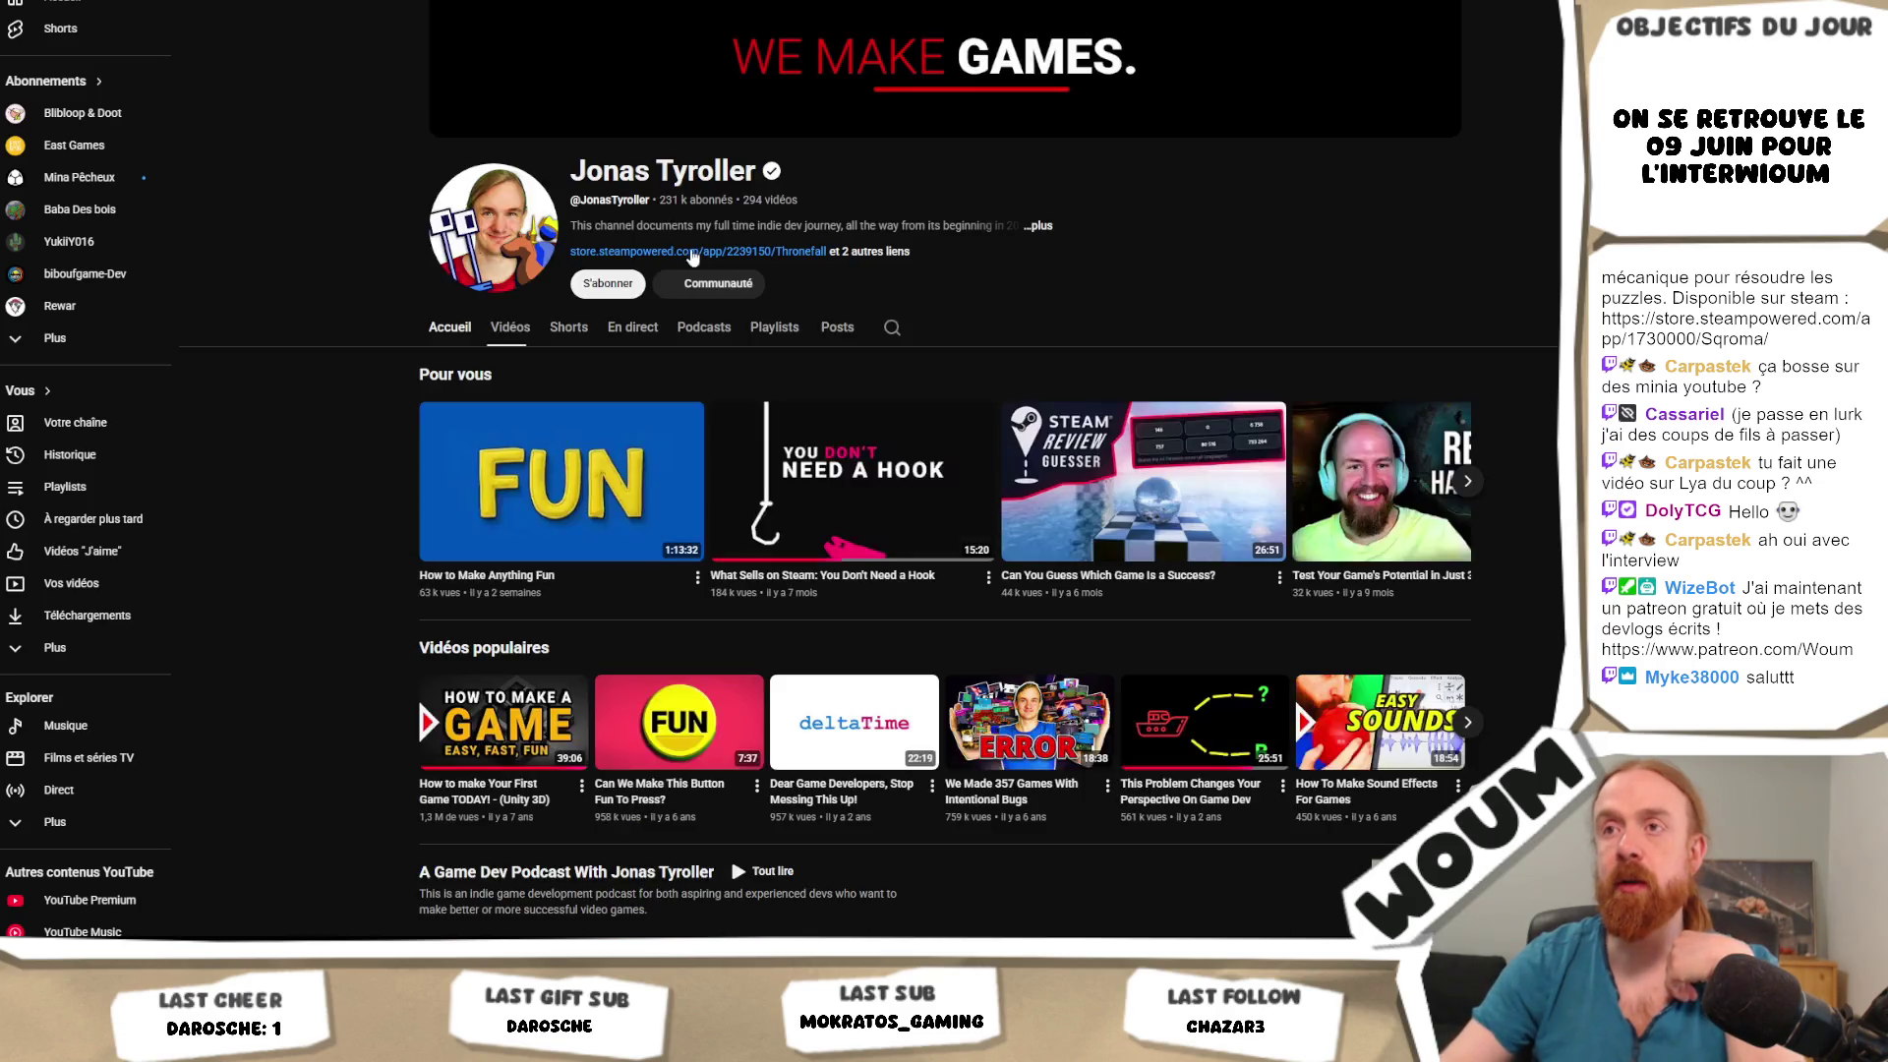
pyautogui.click(507, 329)
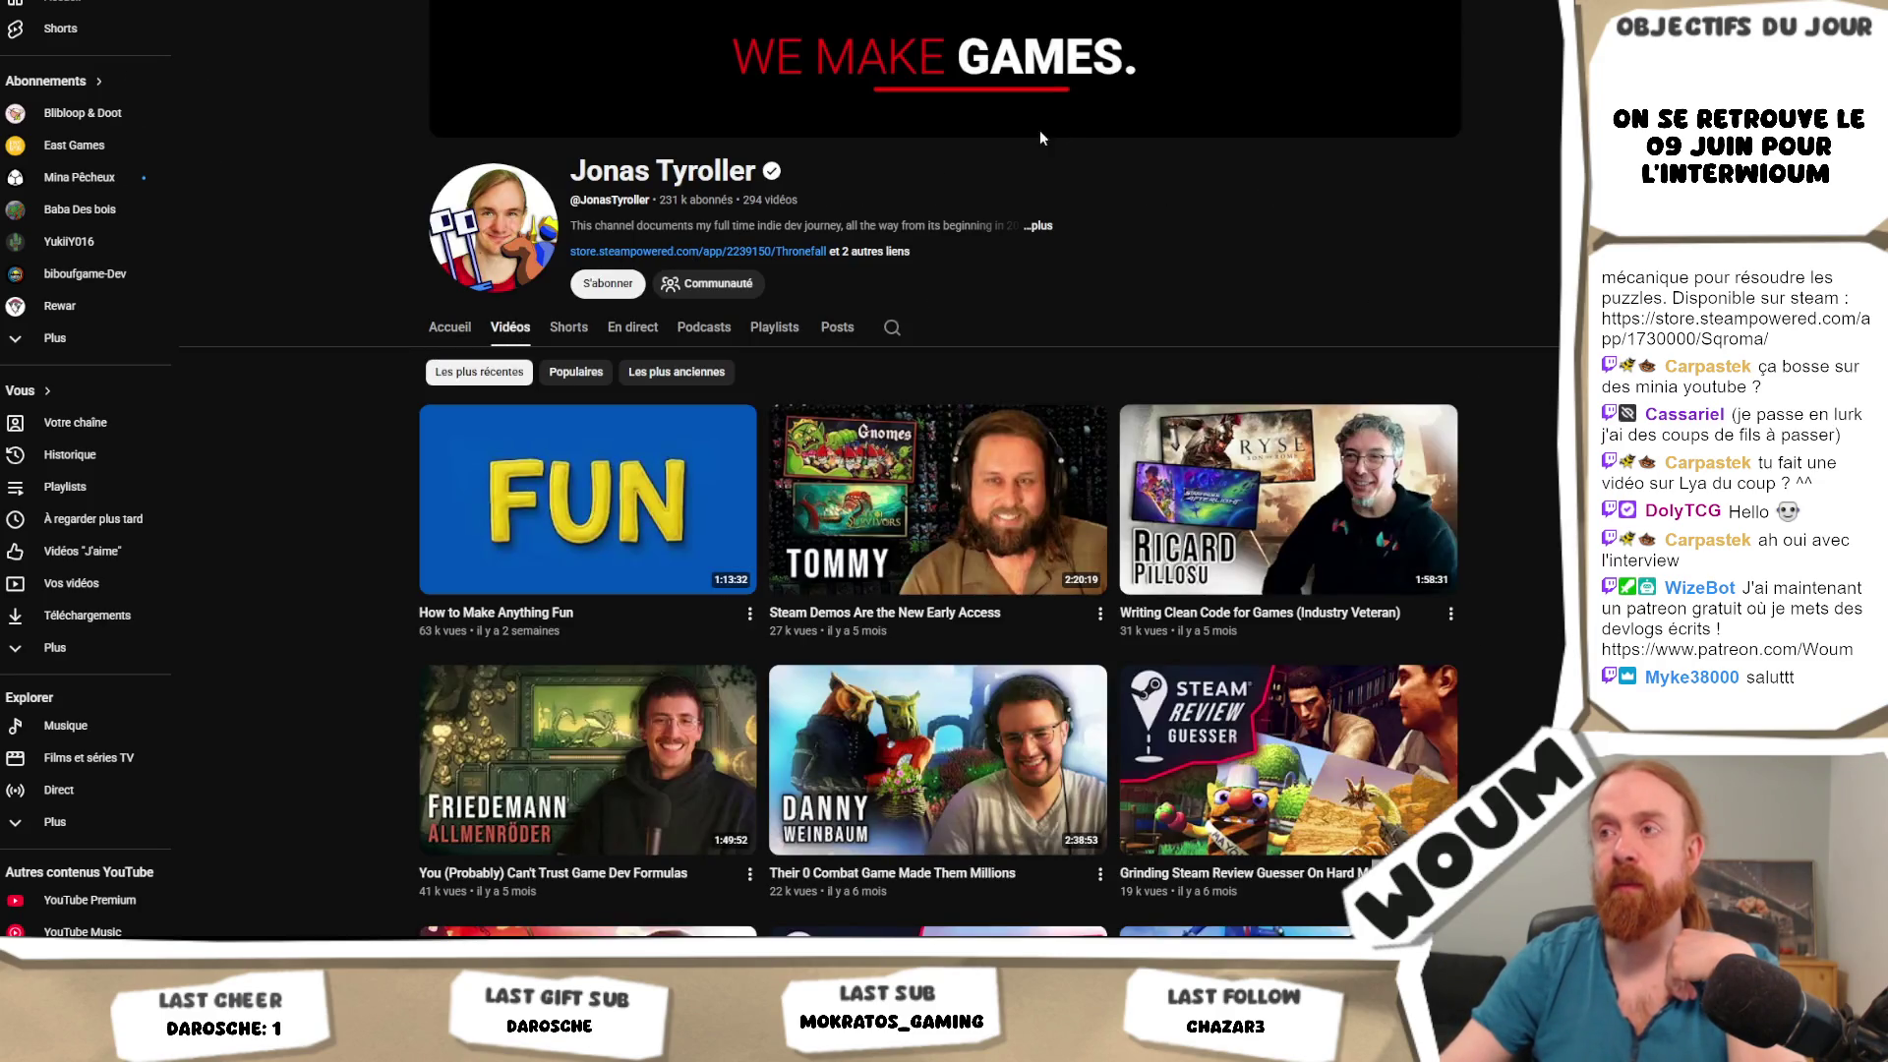
# Scroll through the channel's video thumbnails and back up to the channel header.
pyautogui.scroll(-5, 1078, 118)
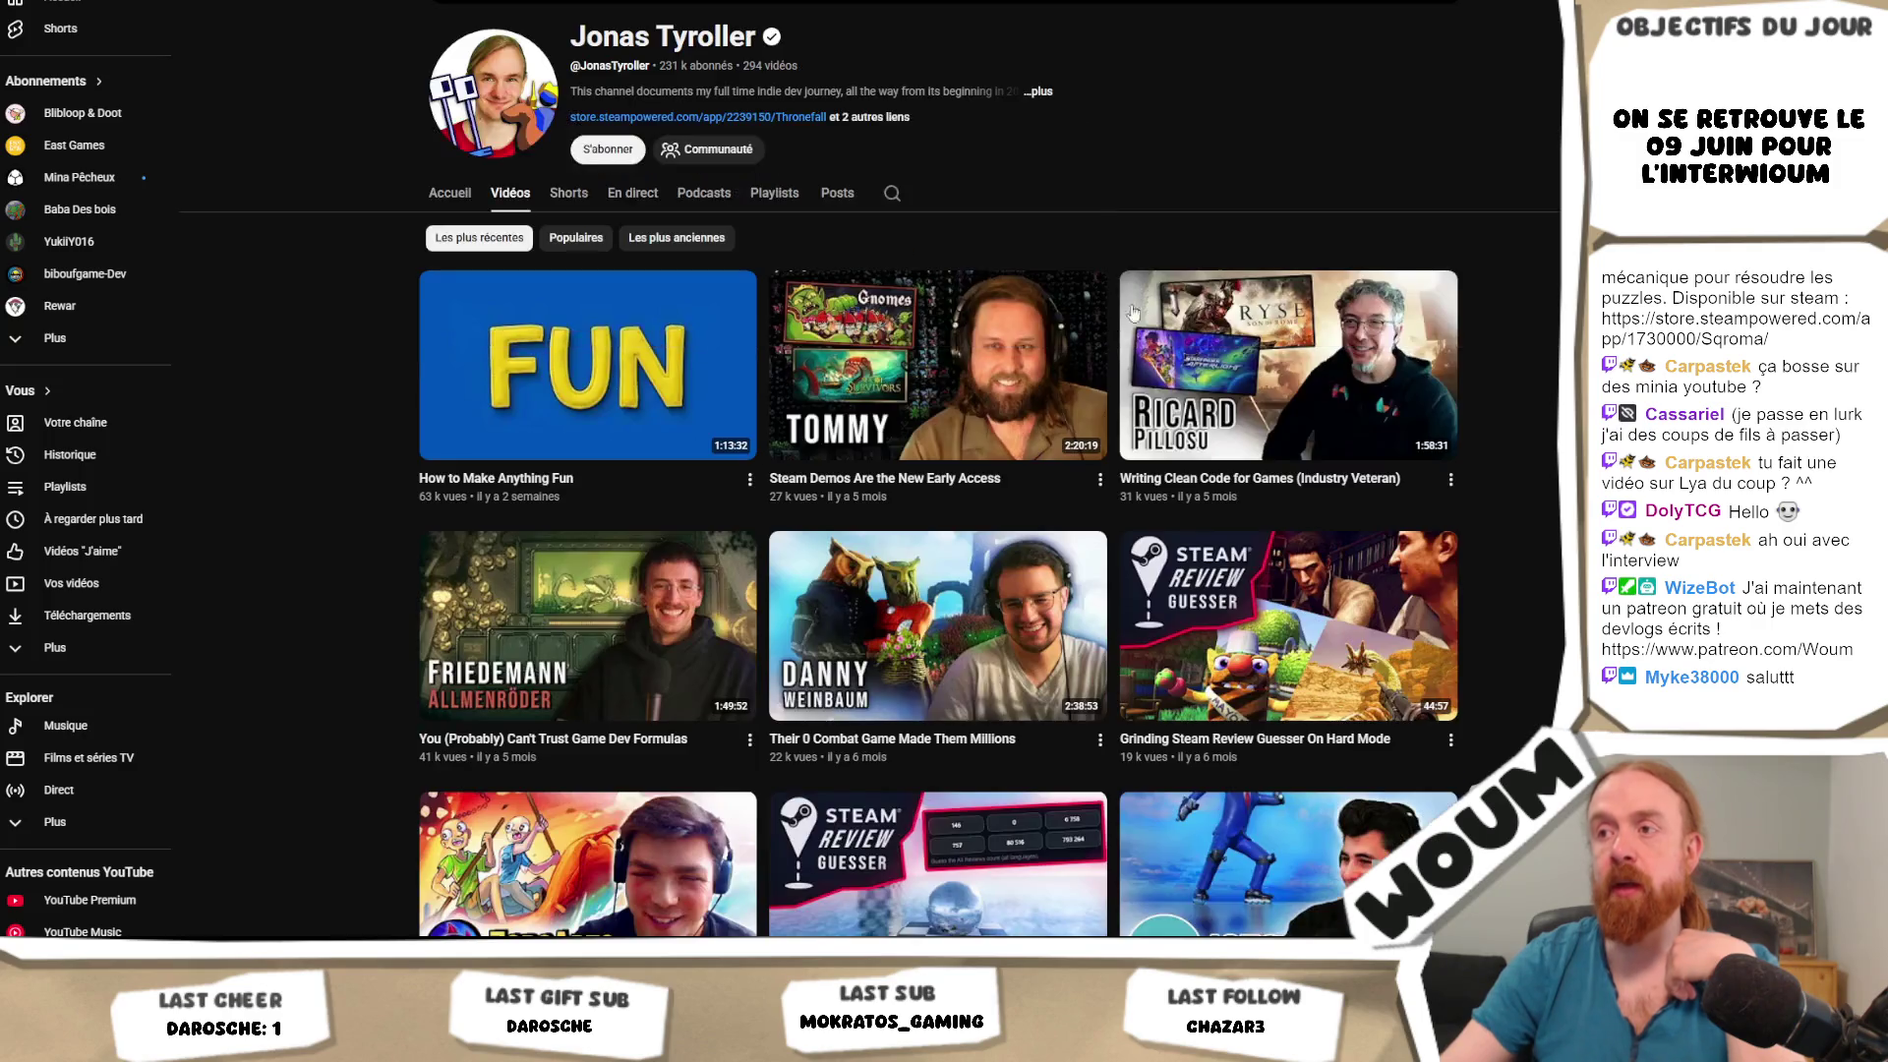
pyautogui.scroll(-5, 1555, 387)
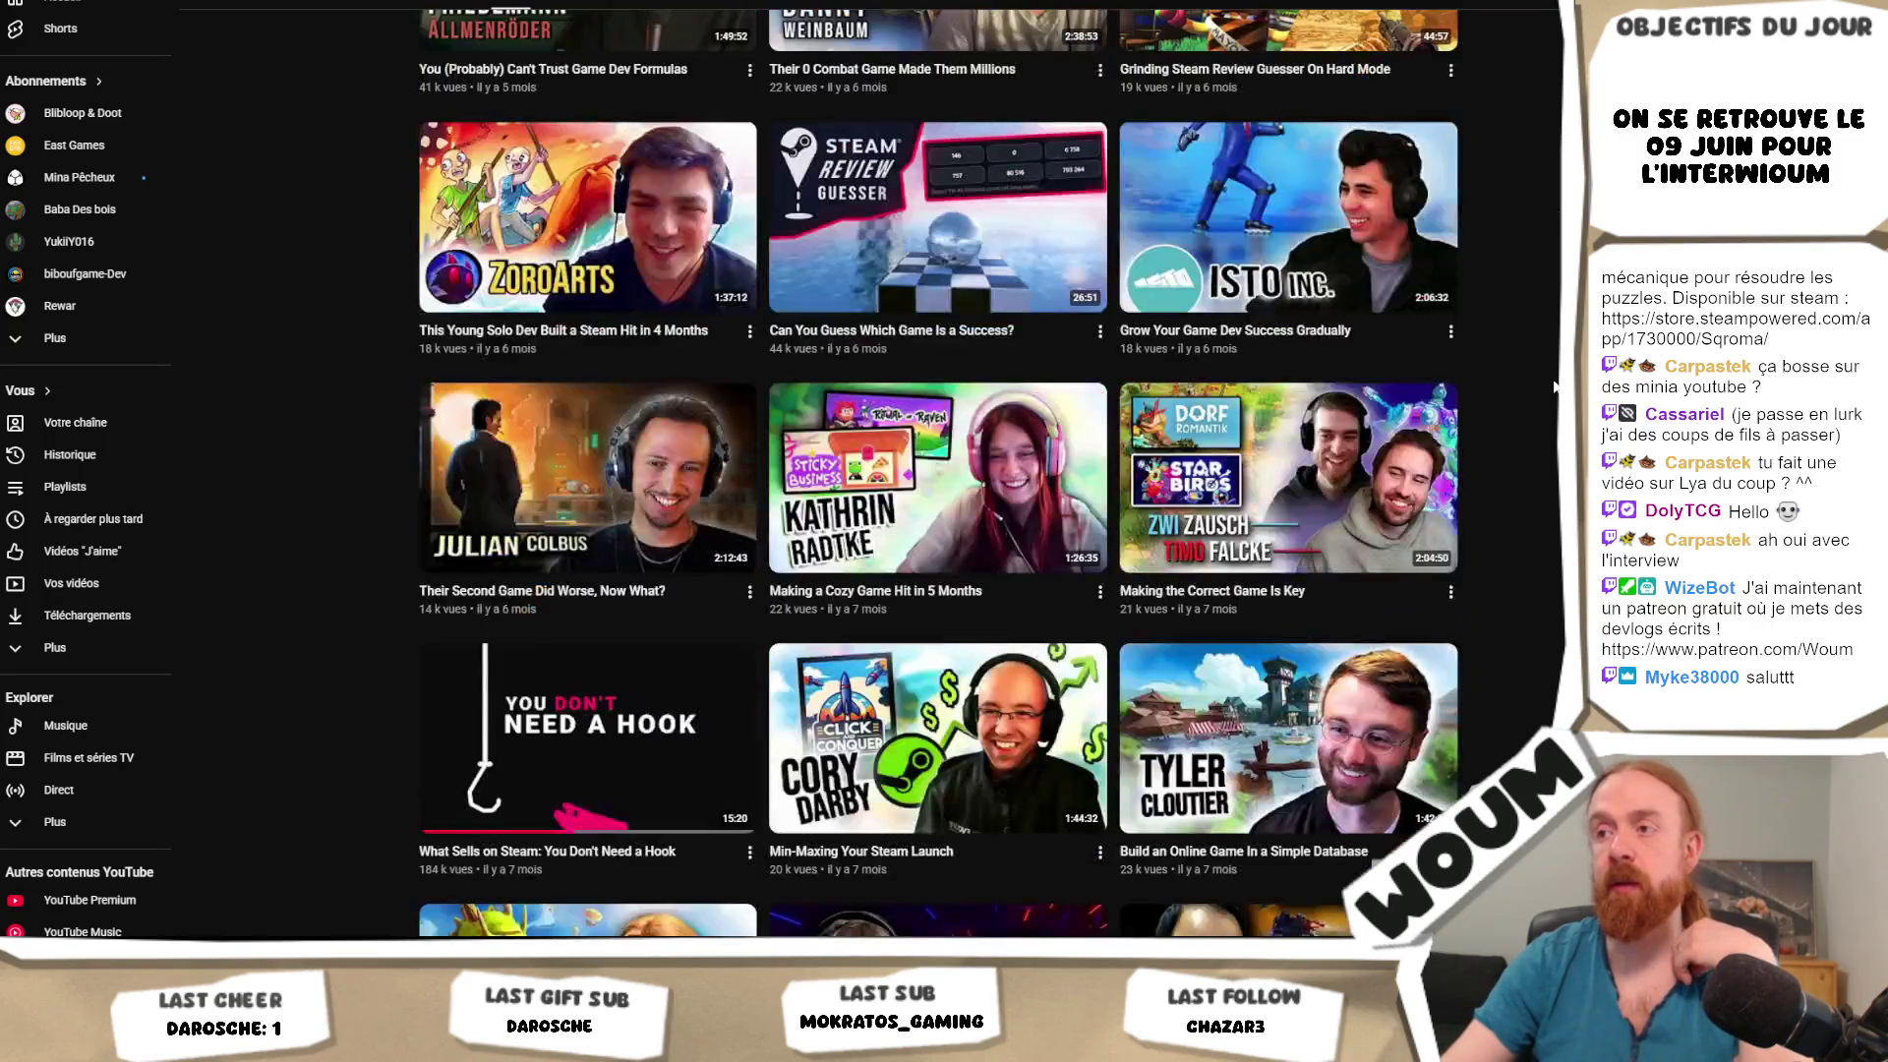
pyautogui.scroll(-5, 1556, 385)
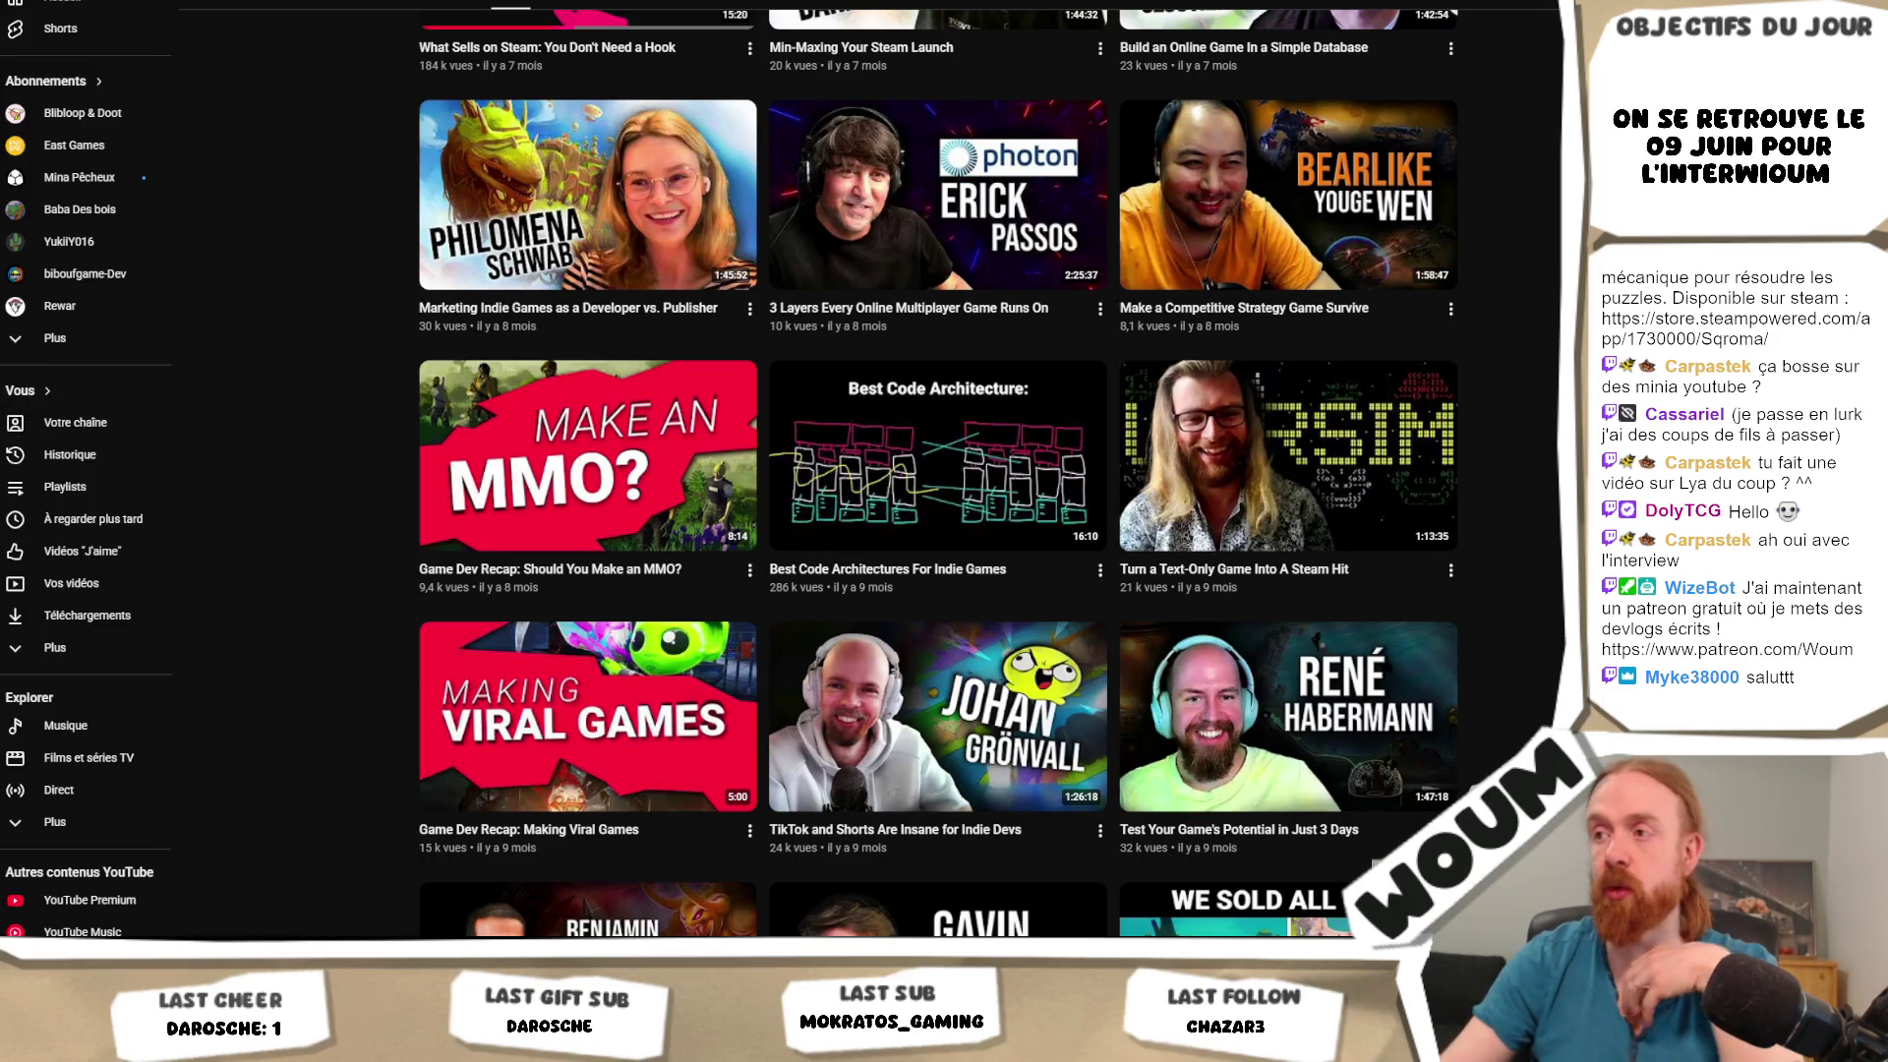
pyautogui.scroll(-5, 938, 472)
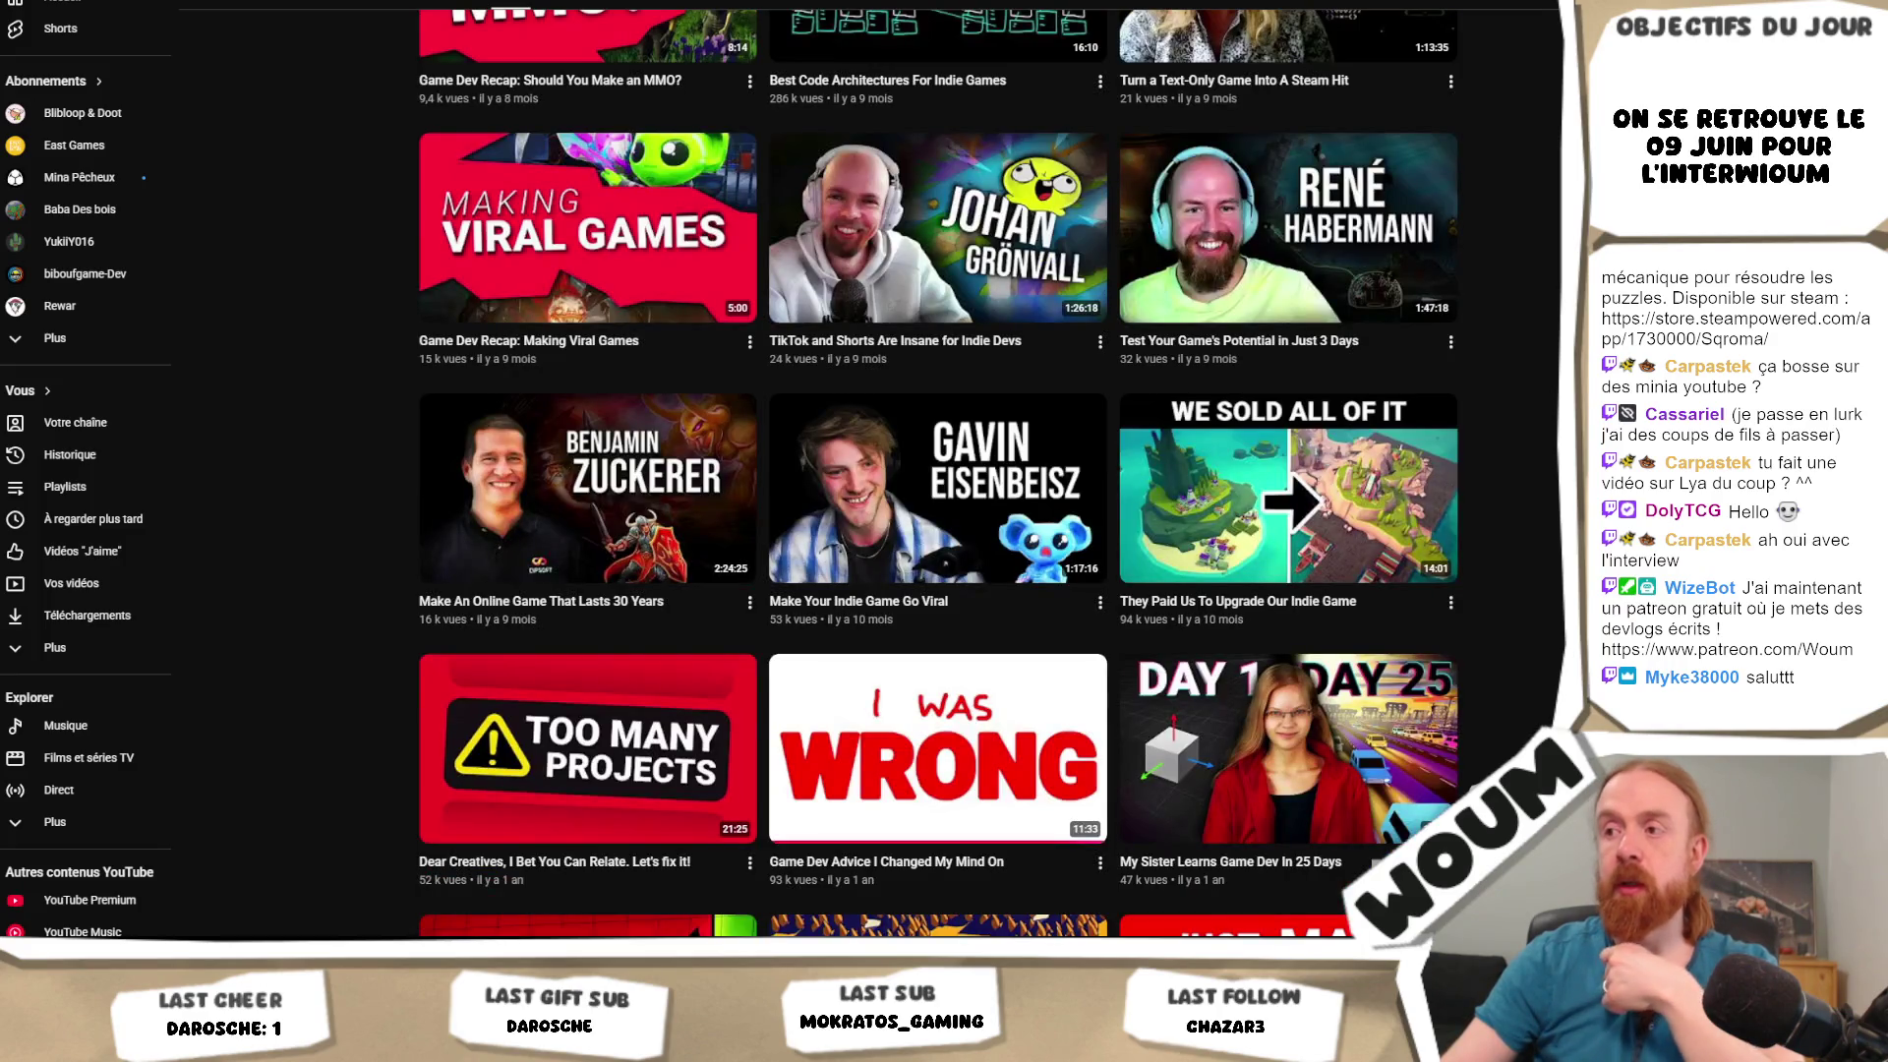
pyautogui.scroll(-9, 938, 472)
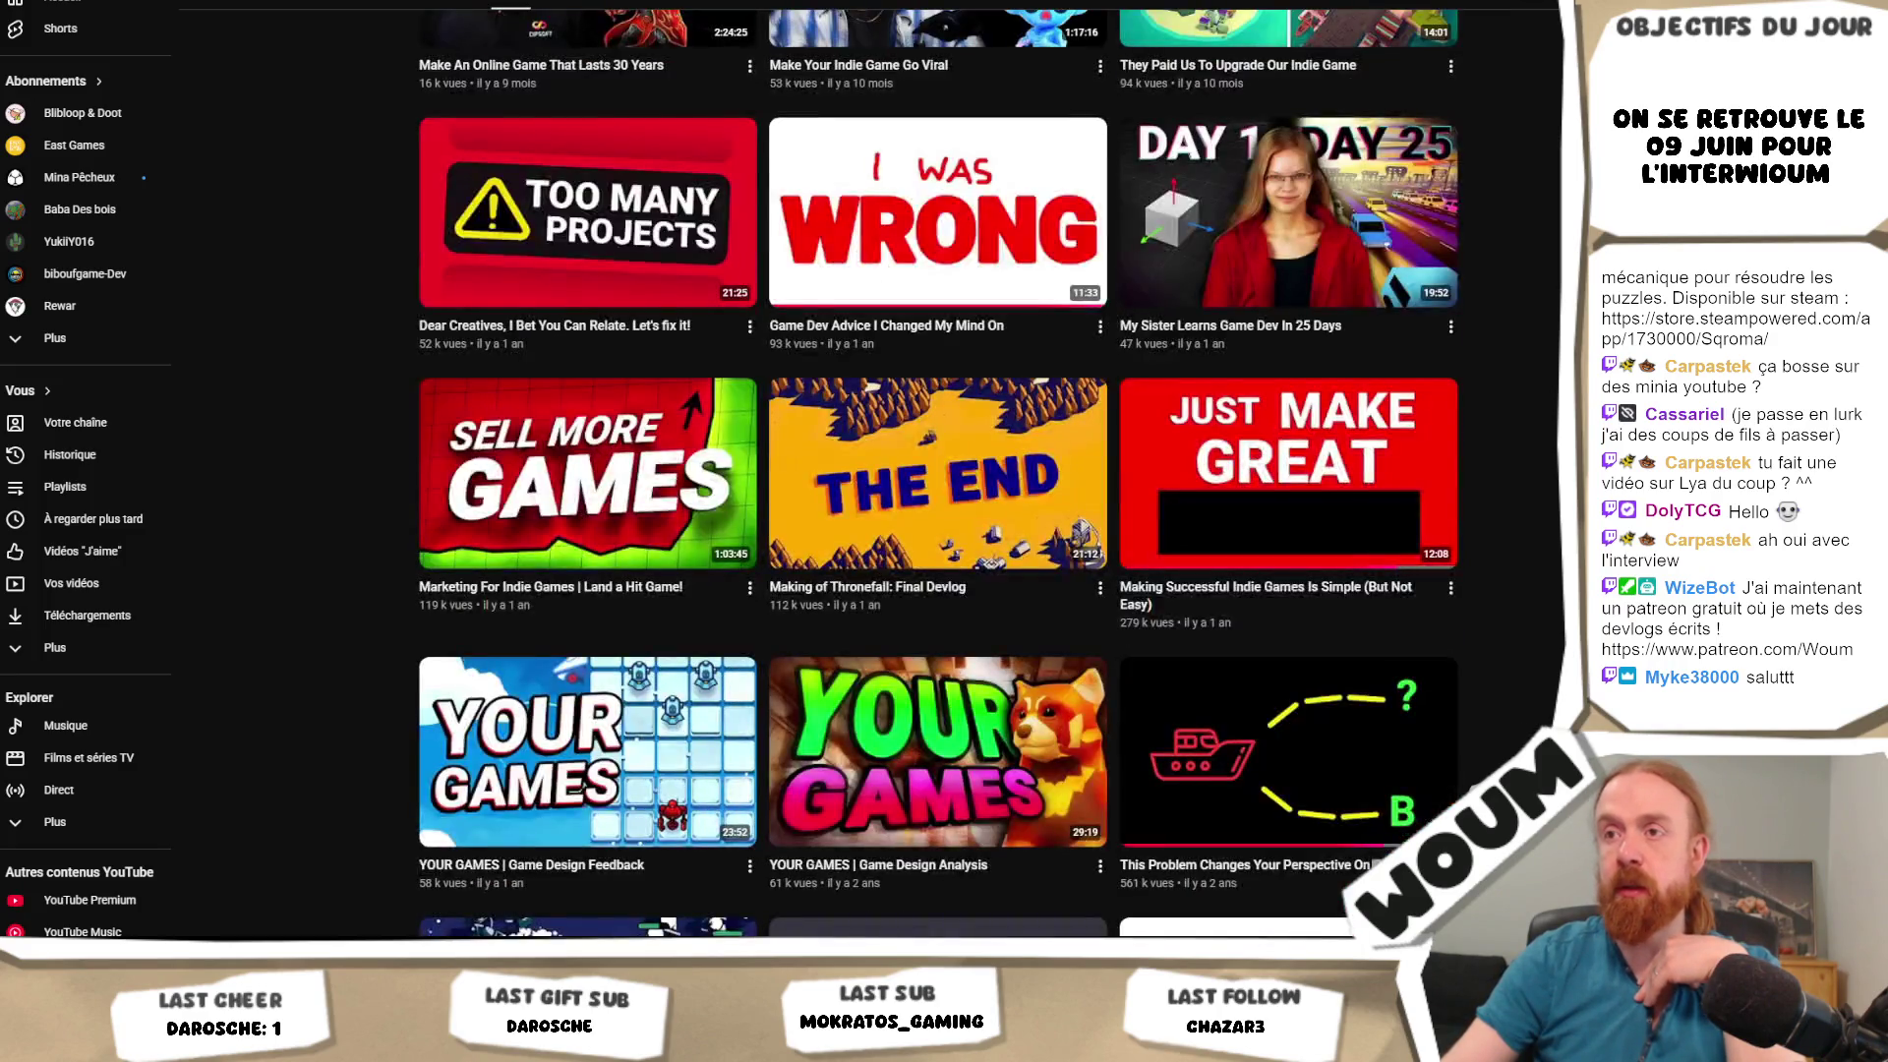
pyautogui.scroll(-1, 938, 472)
pyautogui.scroll(-4, 938, 472)
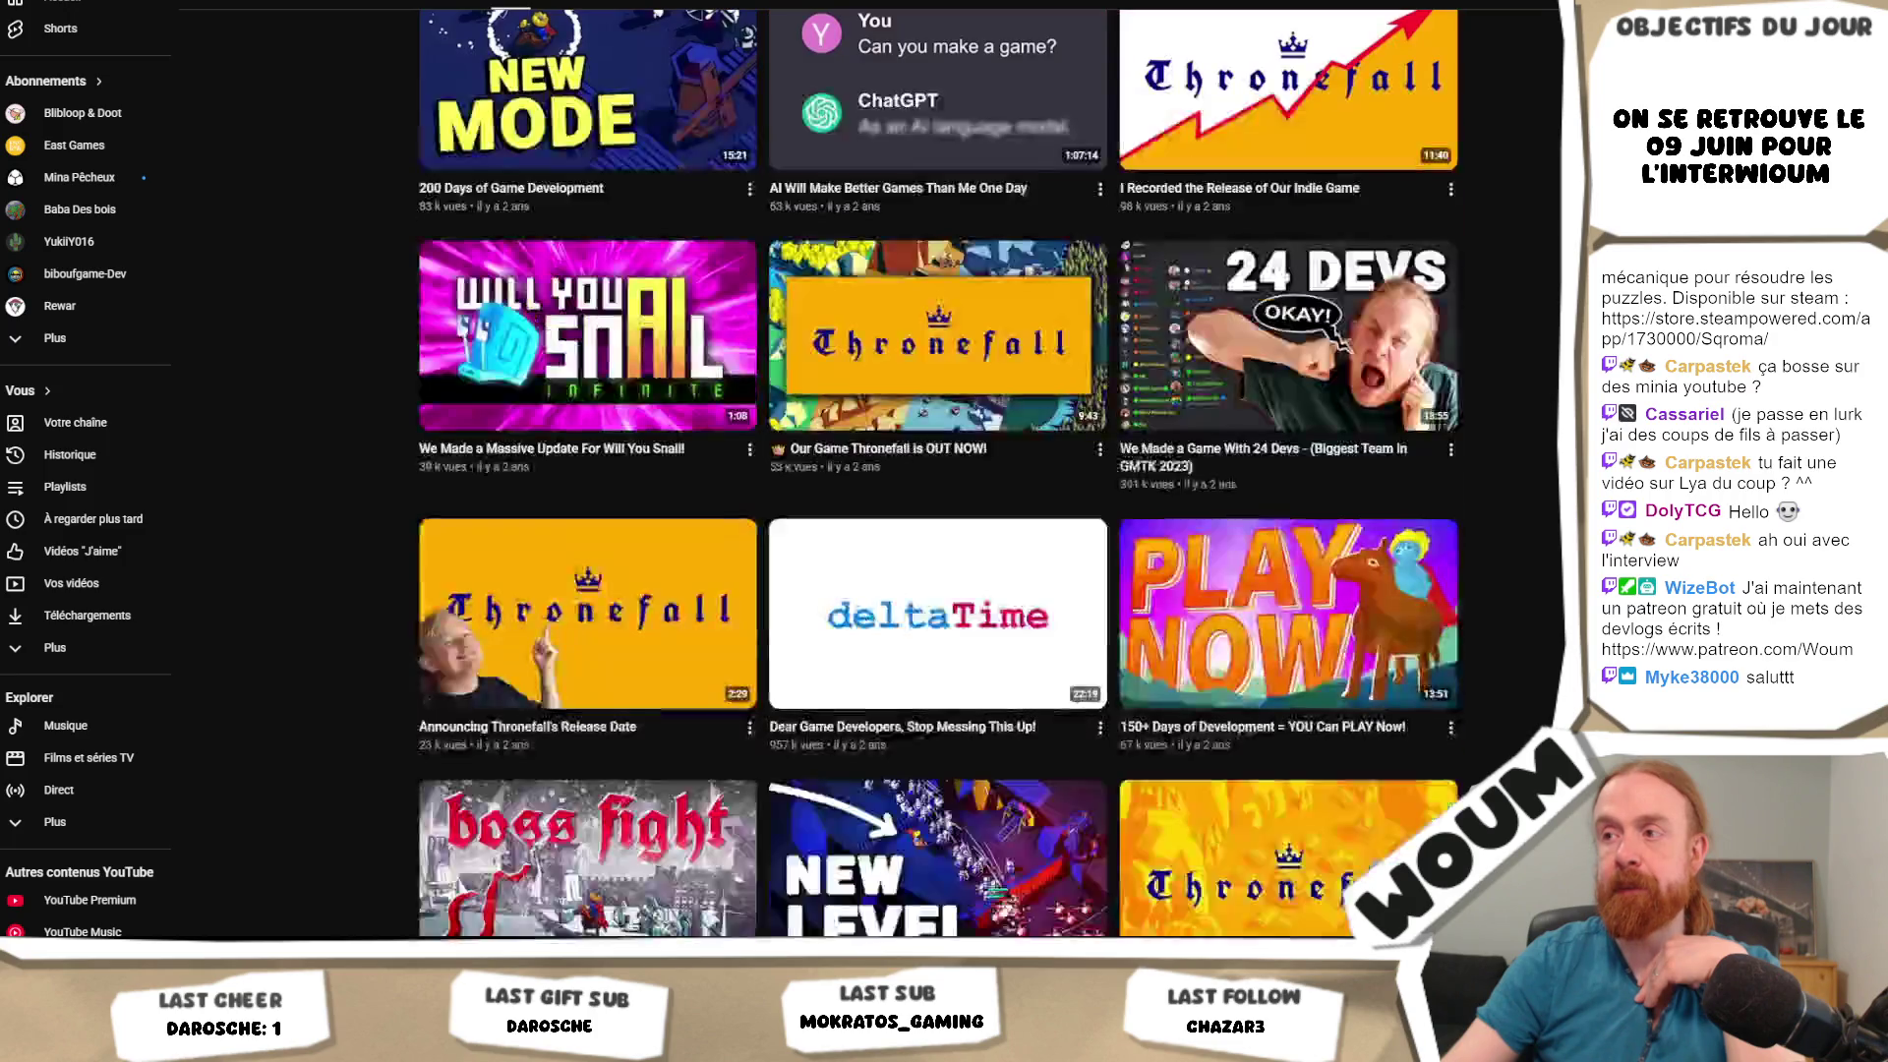
pyautogui.scroll(20, 939, 472)
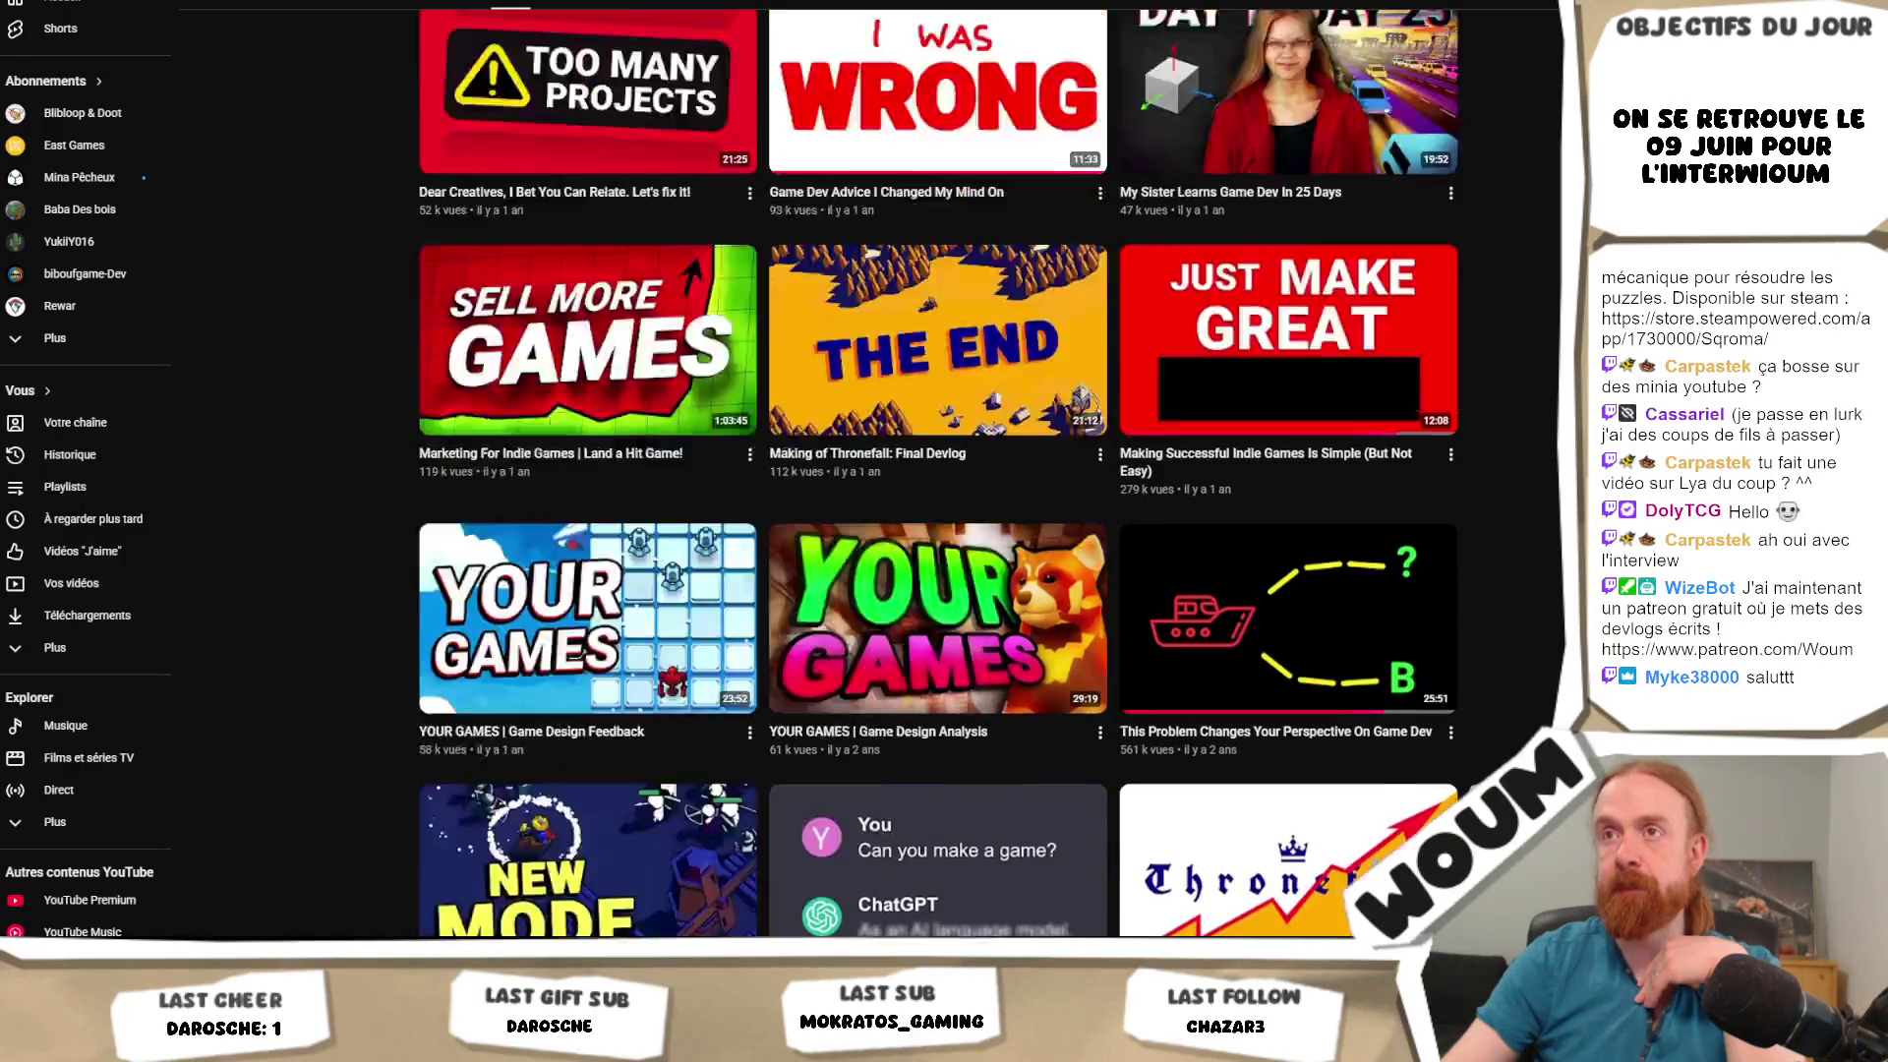
pyautogui.scroll(3, 938, 472)
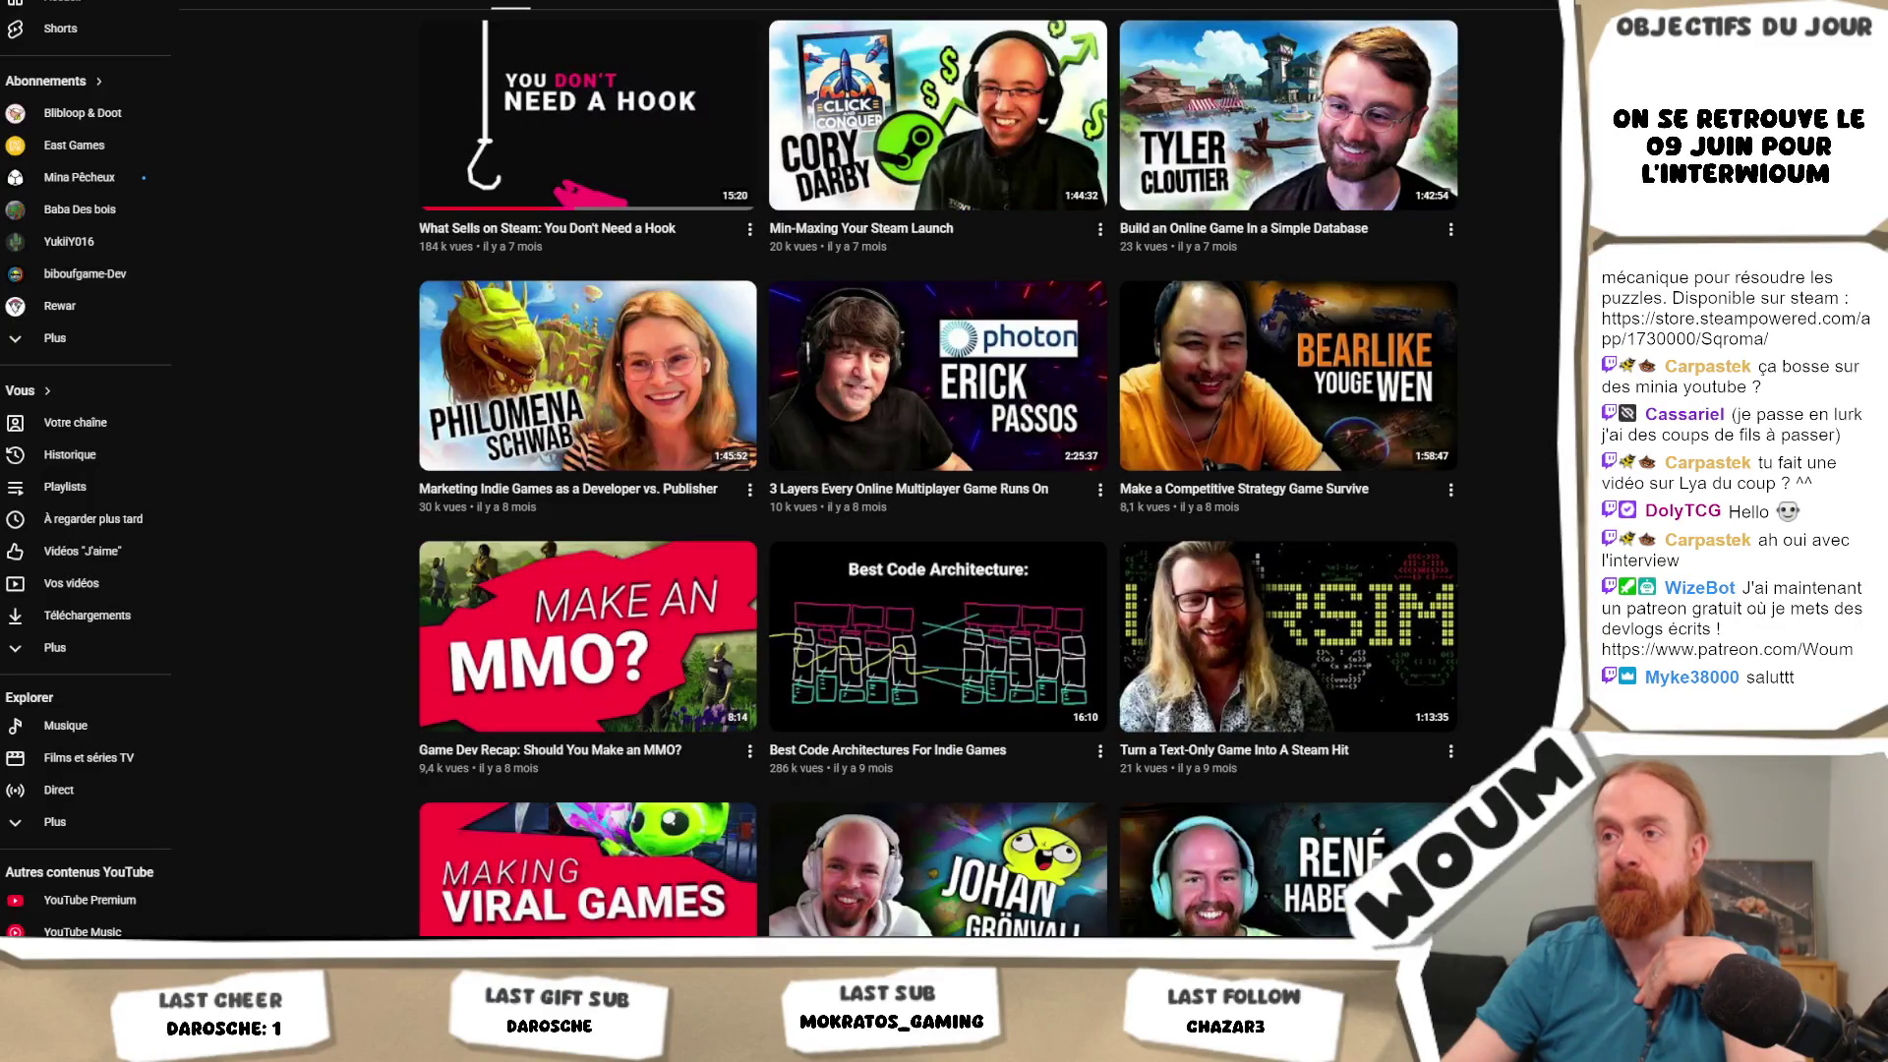
pyautogui.scroll(9, 938, 472)
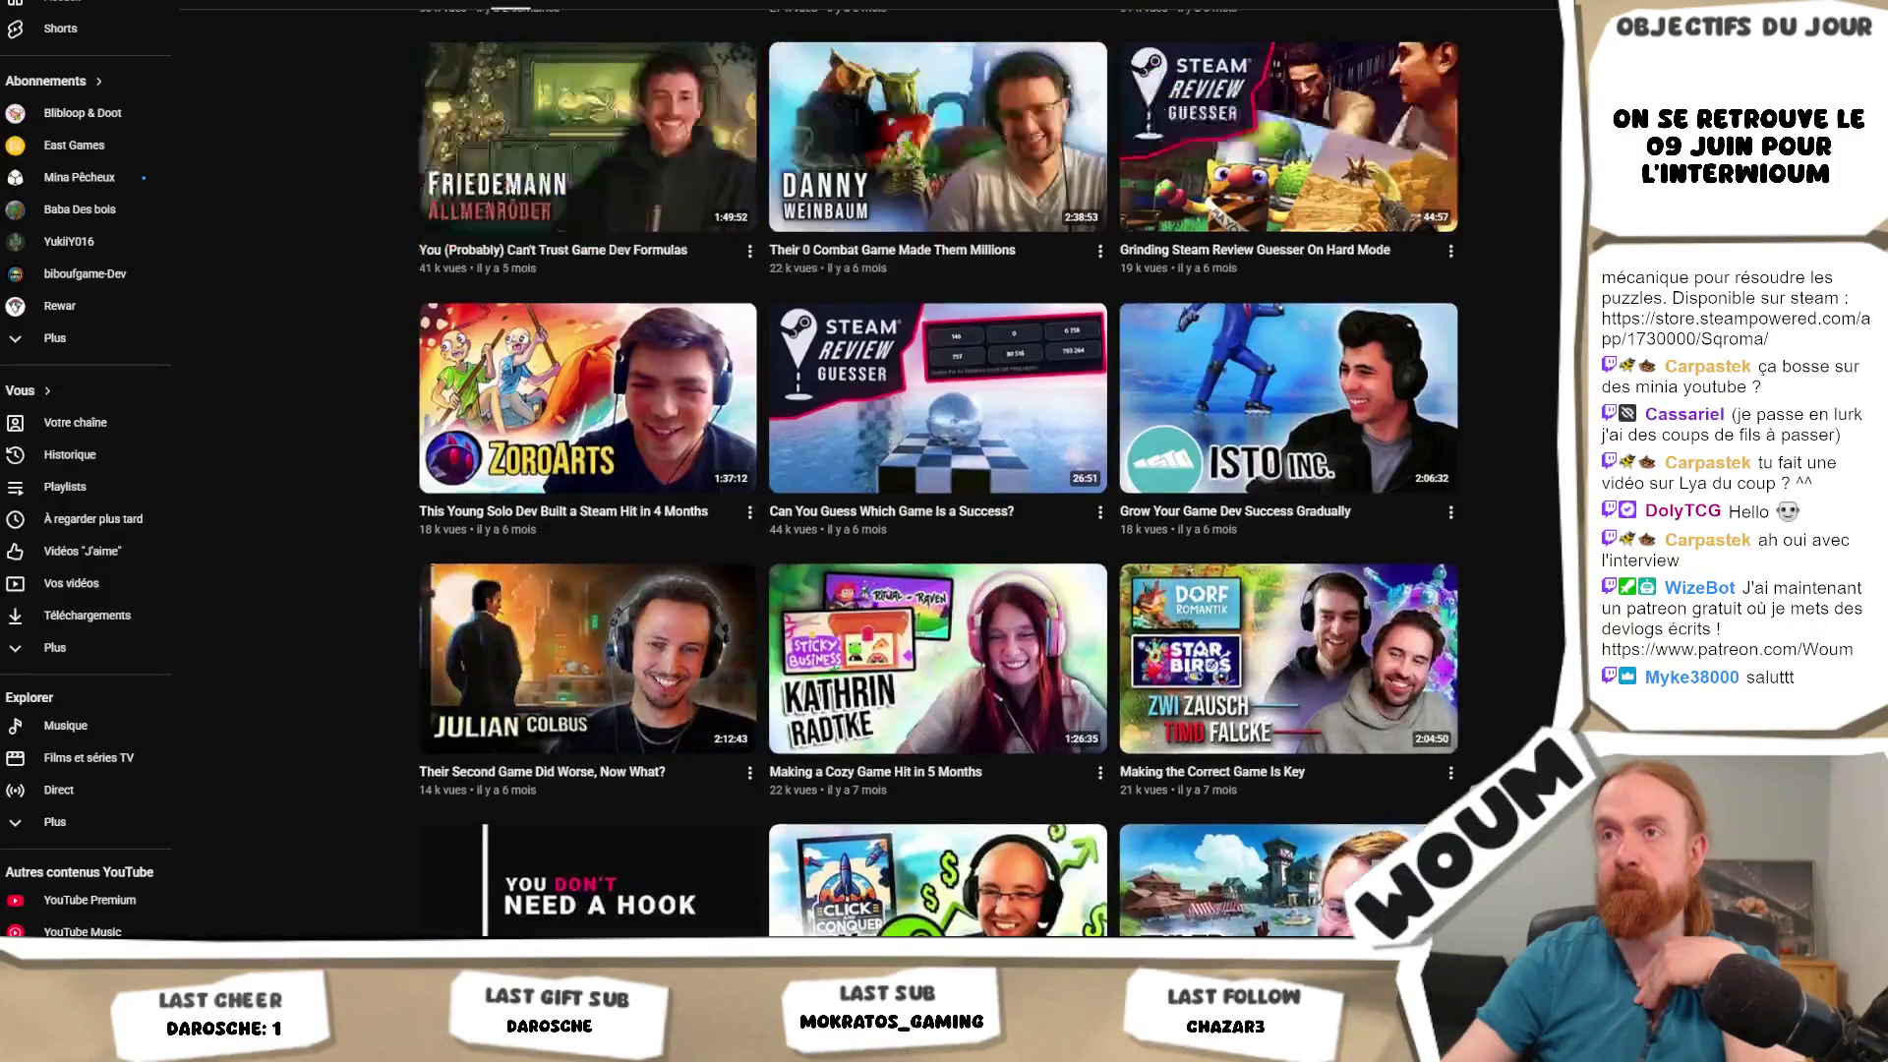
pyautogui.scroll(-3, 938, 472)
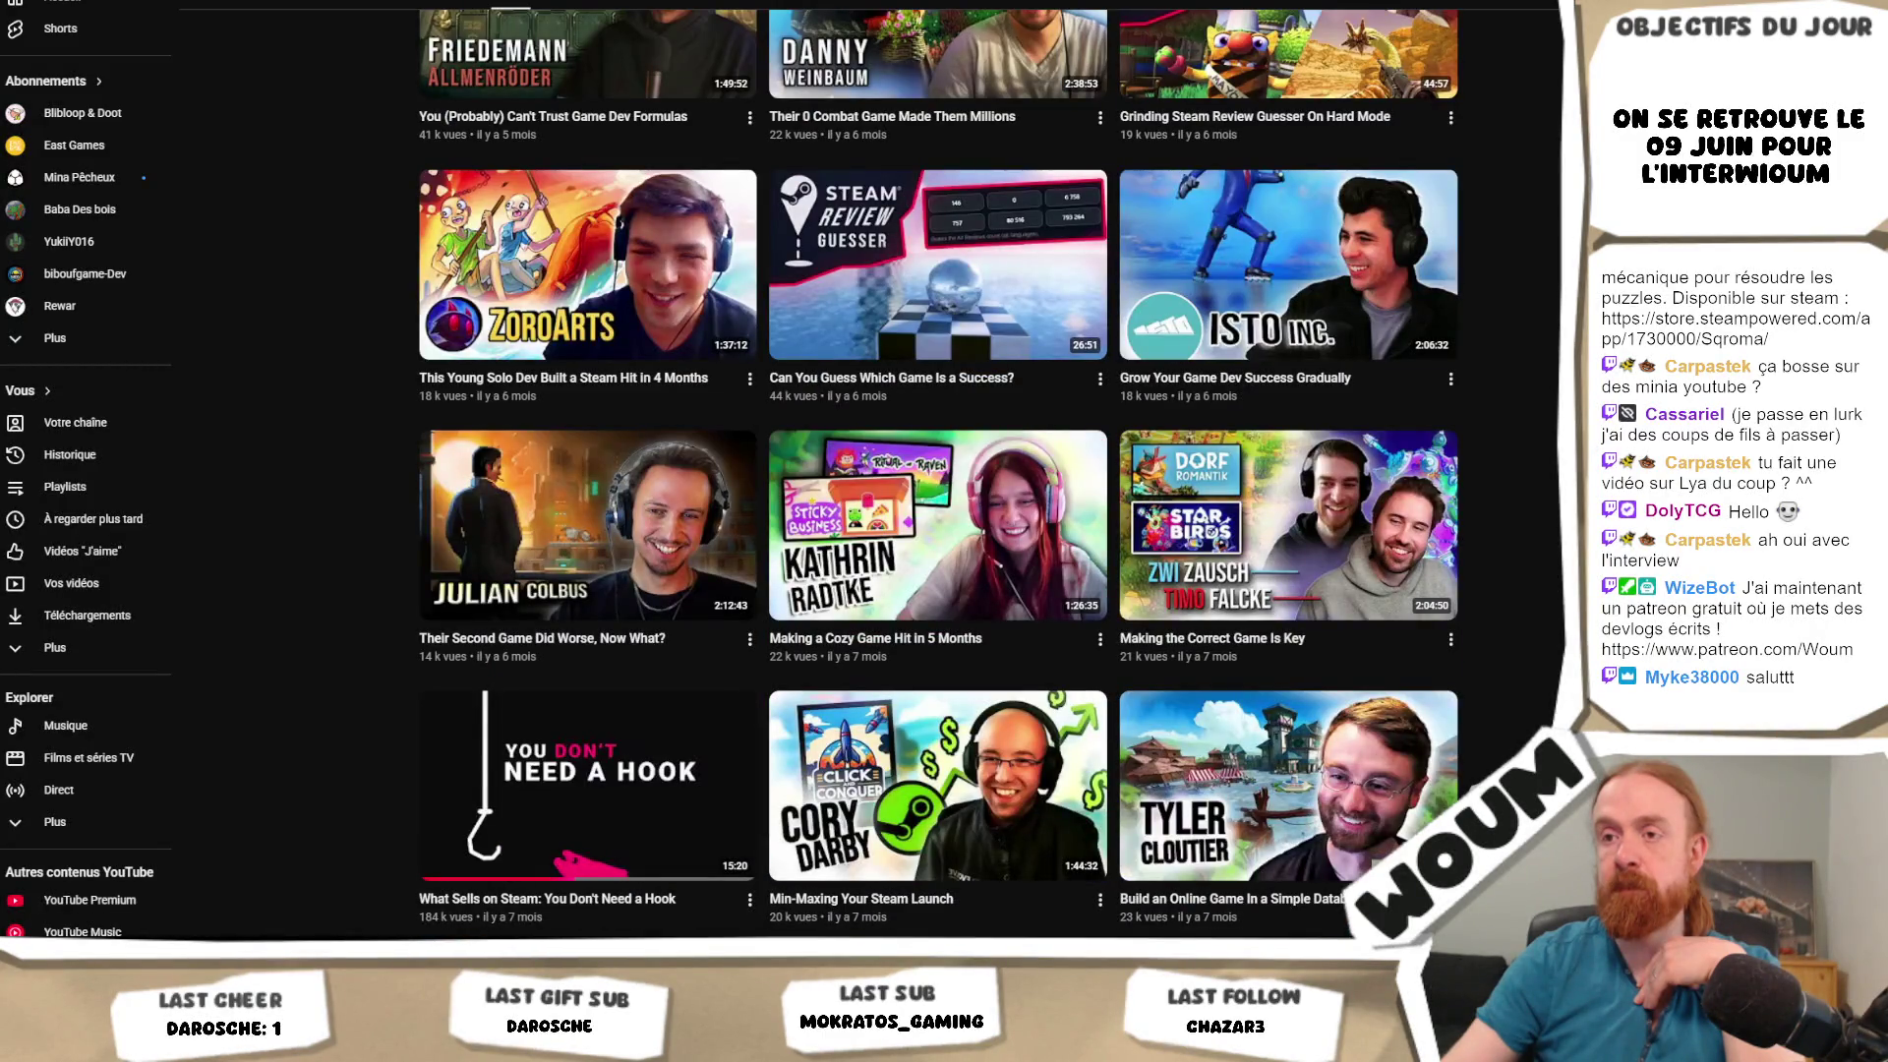
pyautogui.scroll(7, 938, 472)
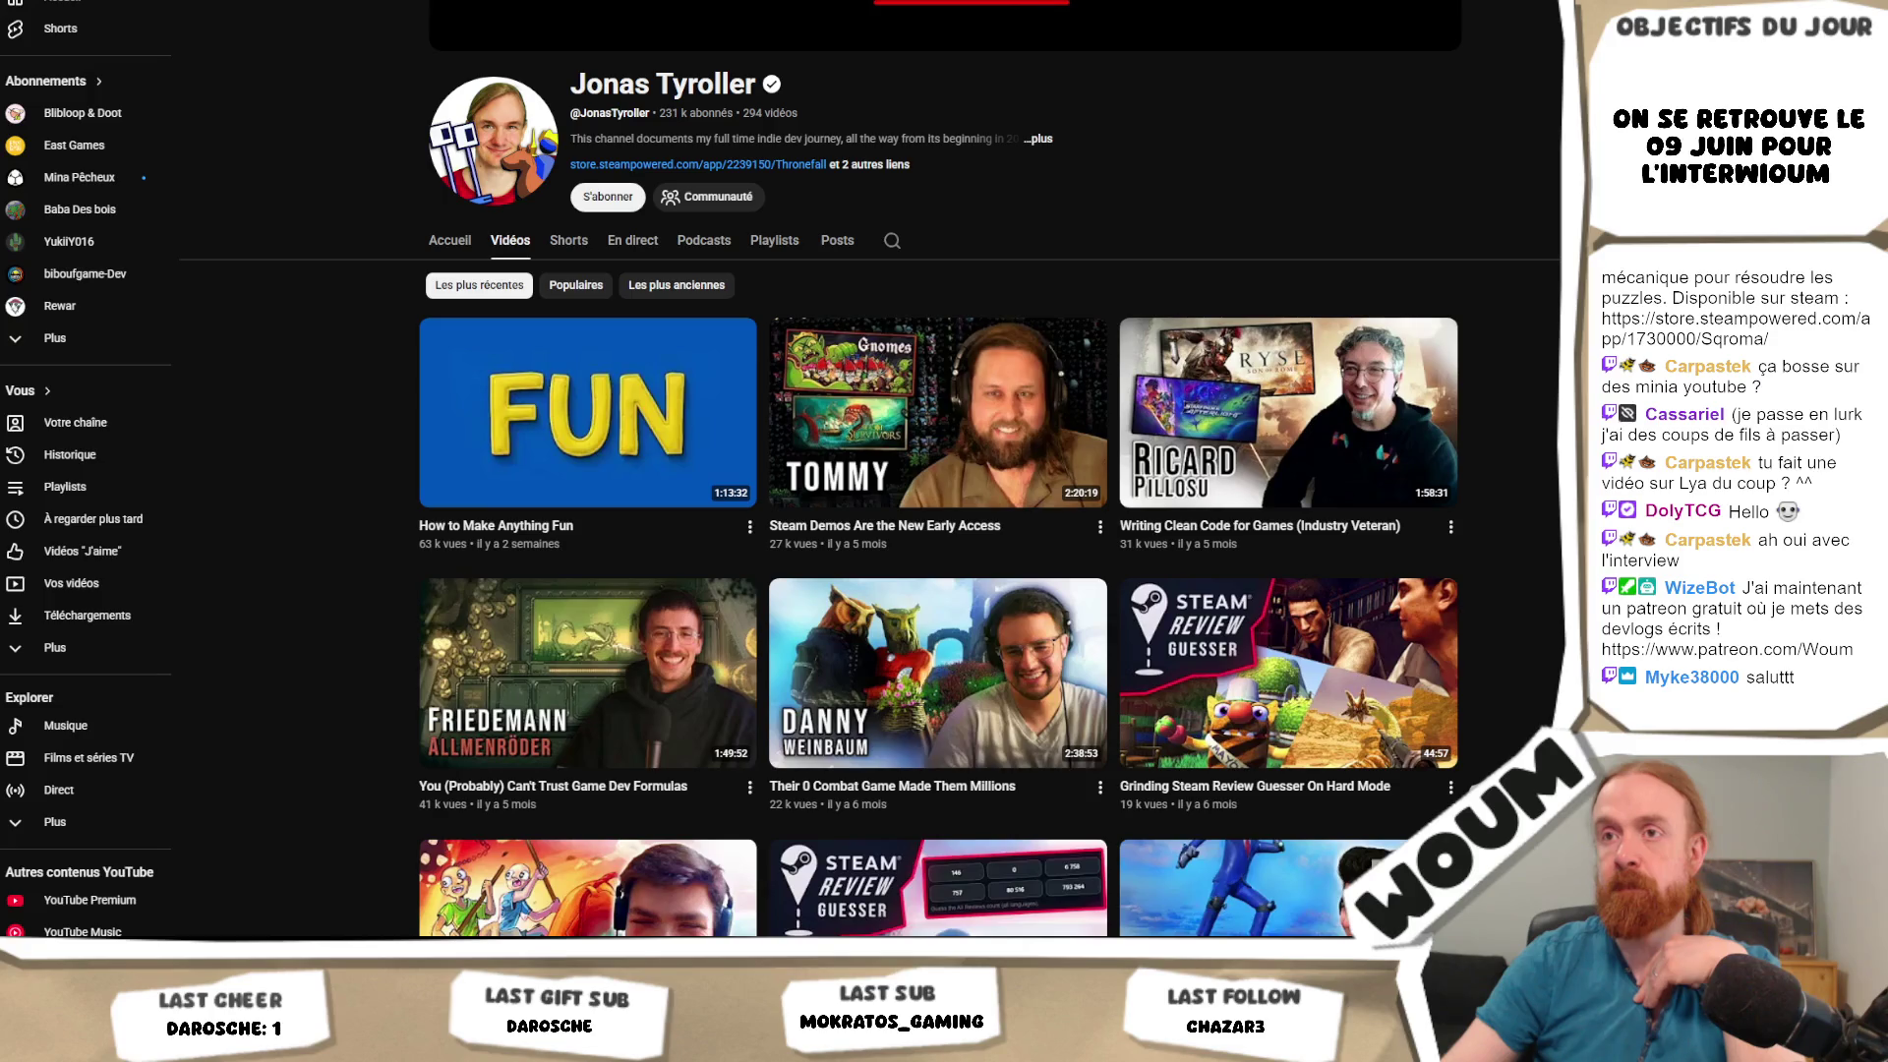
pyautogui.scroll(1, 938, 472)
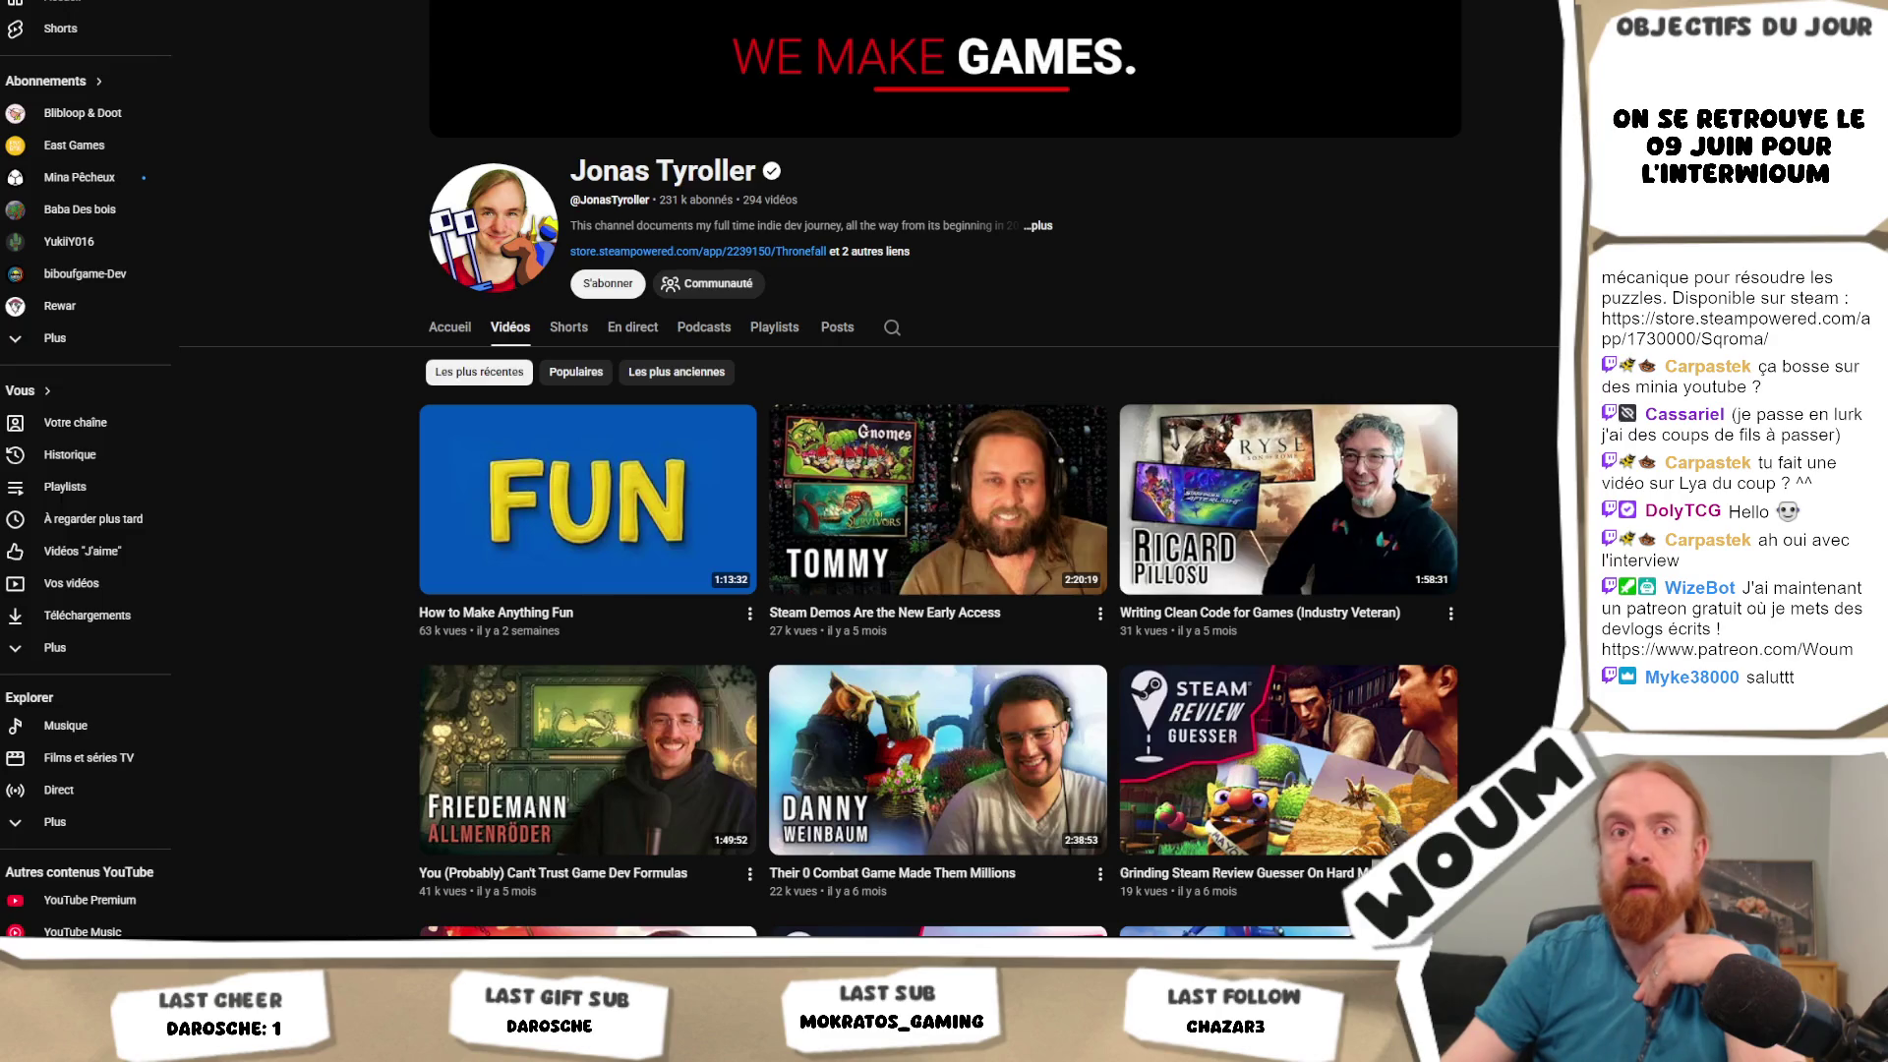
pyautogui.press('/')
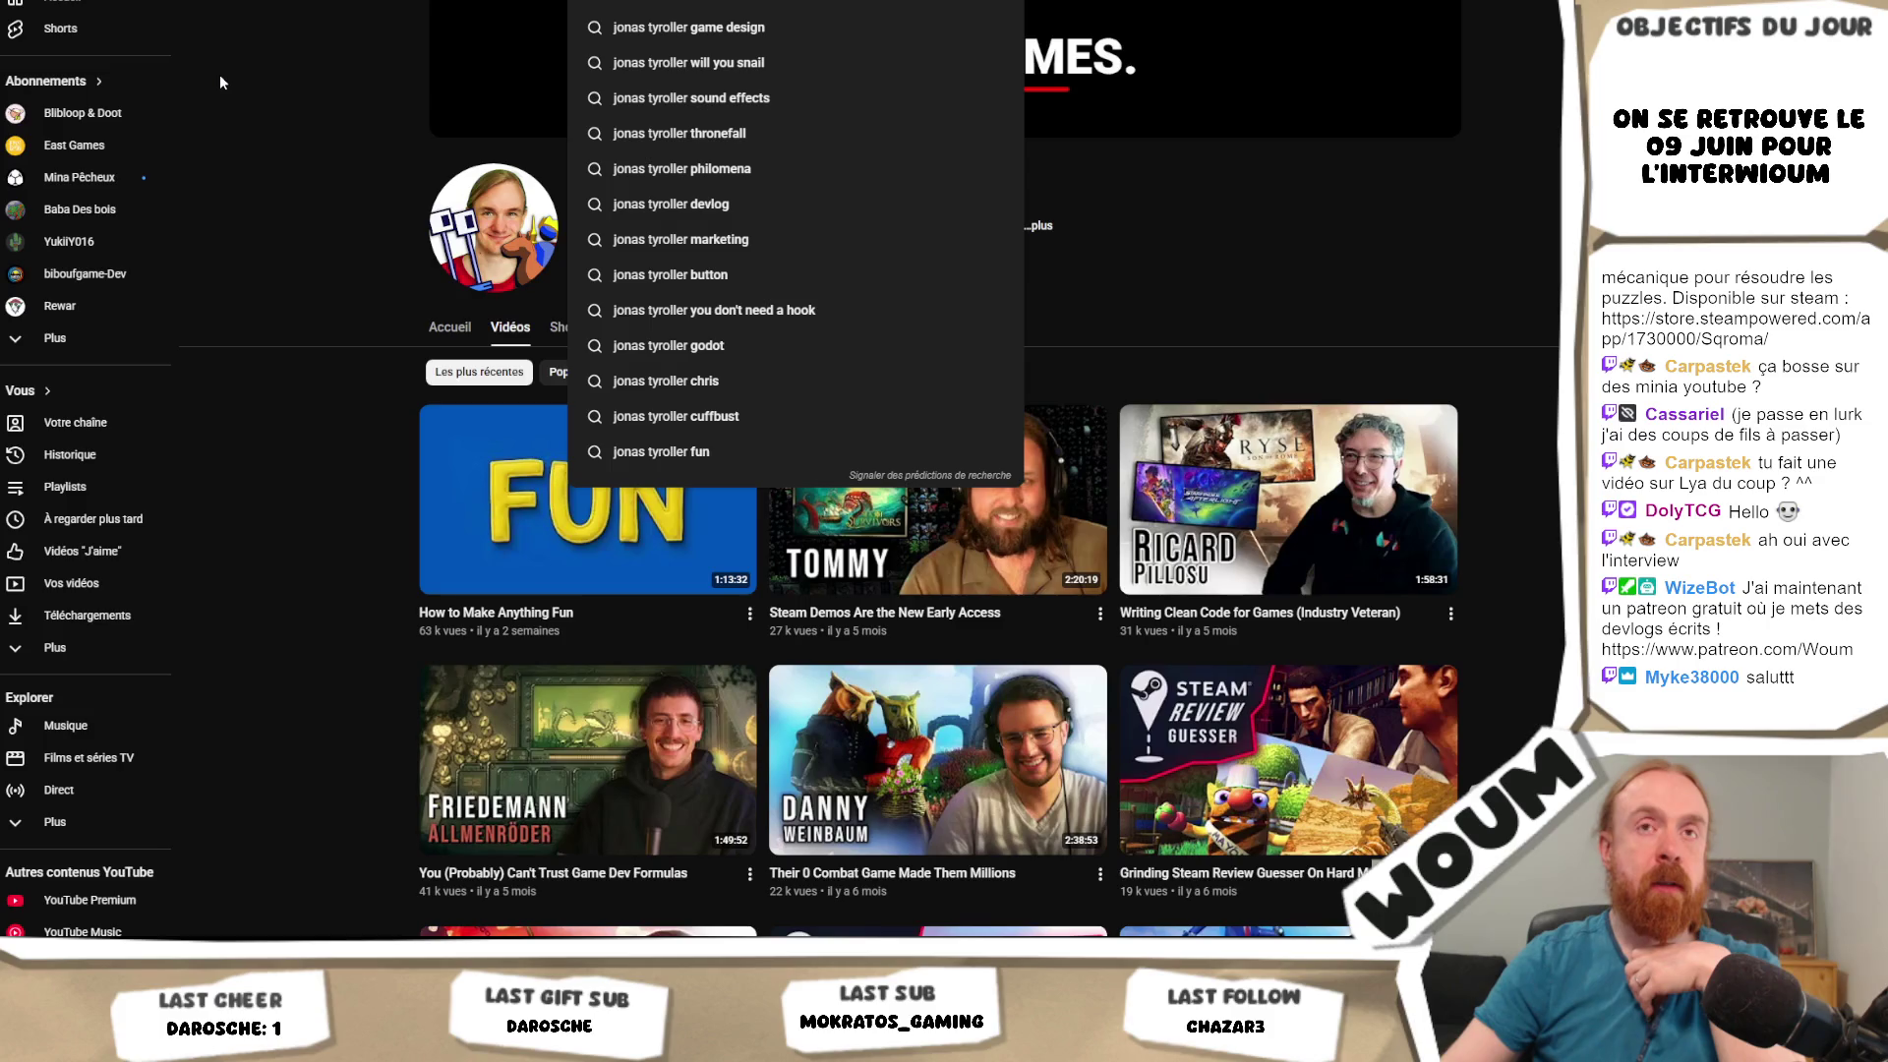
# Search for the indie game developer and open his channel's Vidéos tab.
pyautogui.write('thomas')
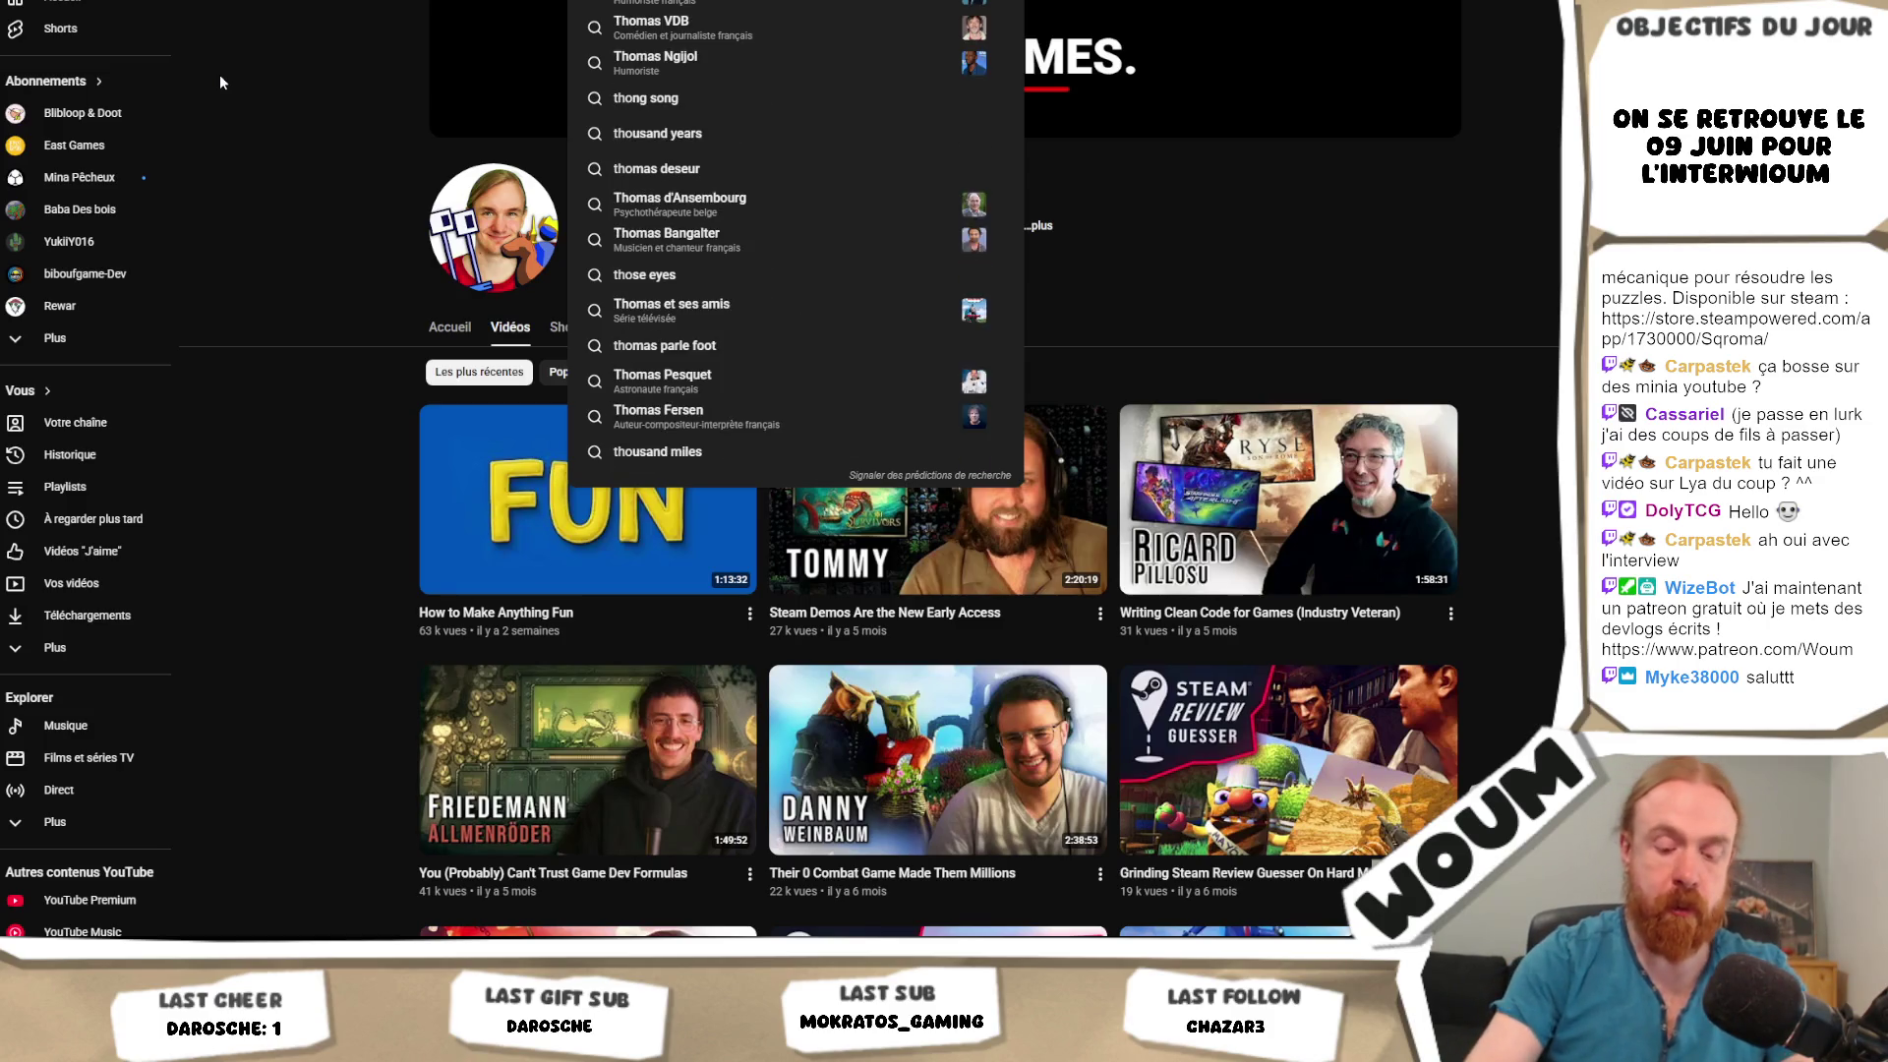
pyautogui.write(' brush')
pyautogui.press('Return')
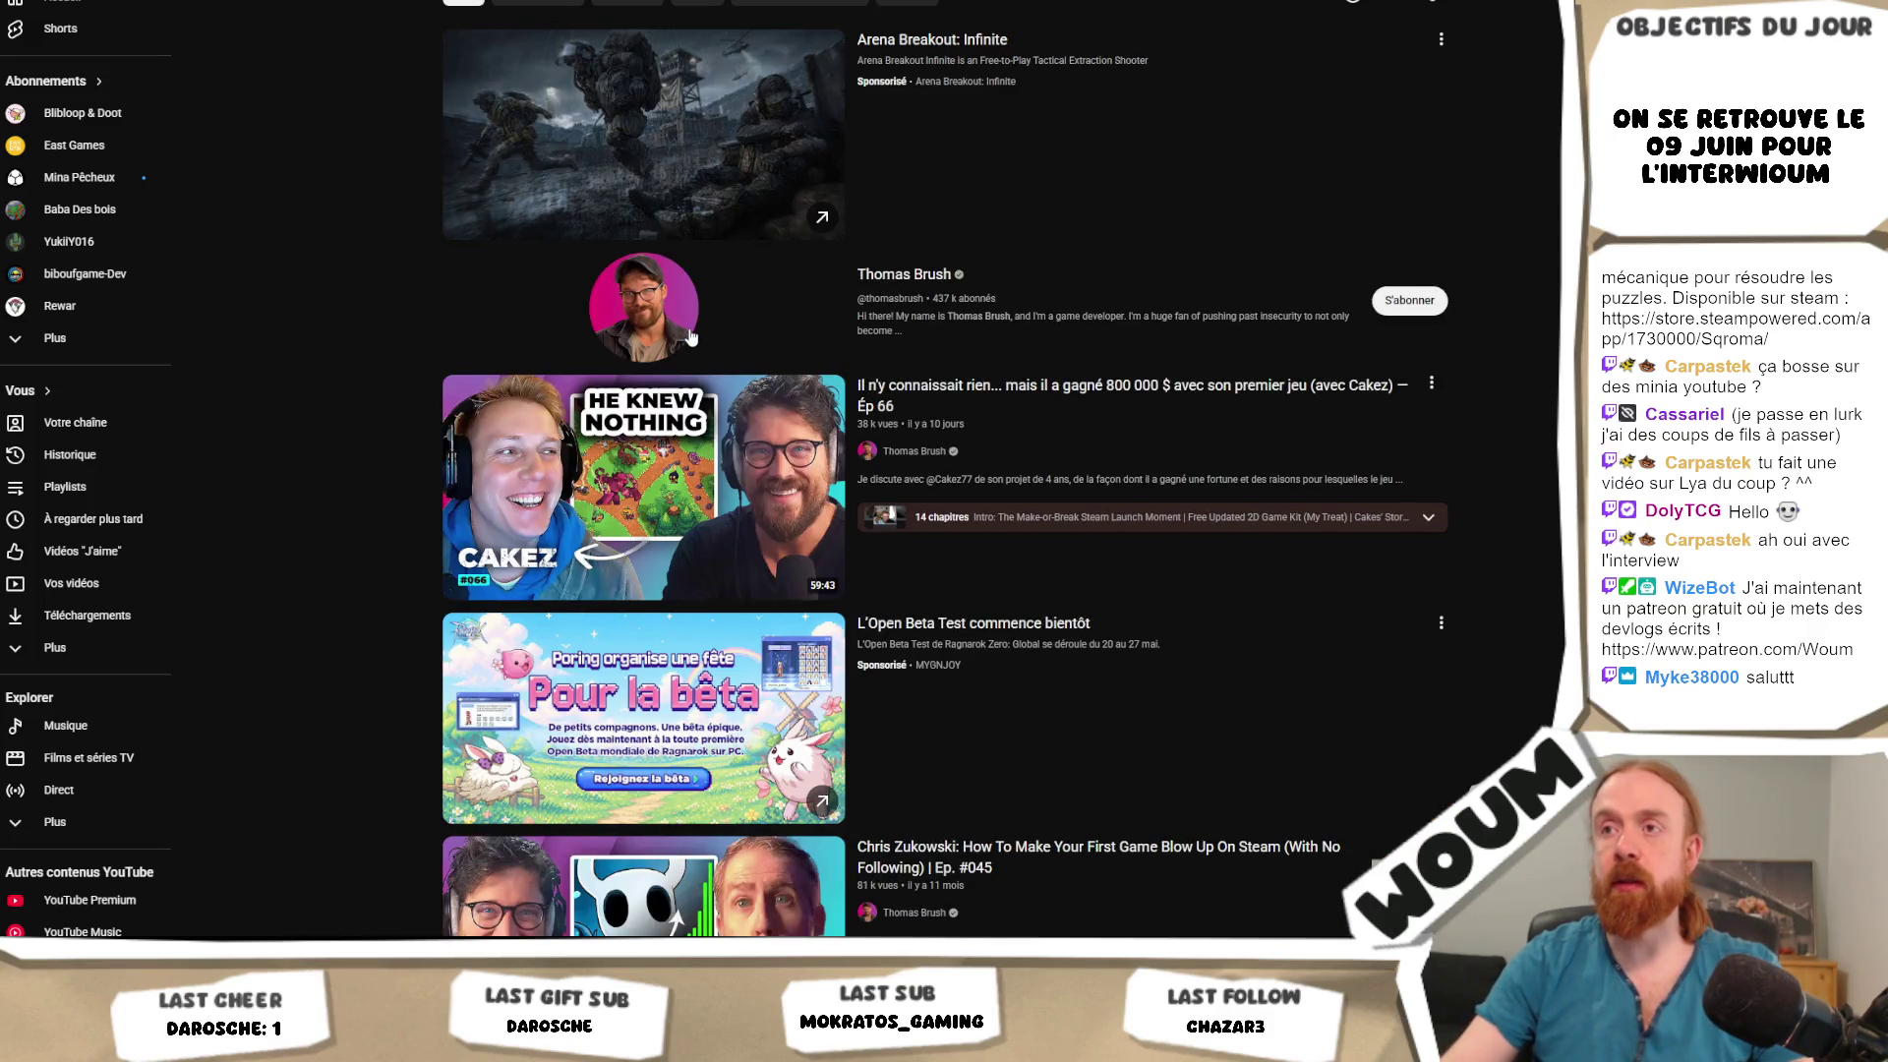
pyautogui.click(689, 337)
pyautogui.click(509, 327)
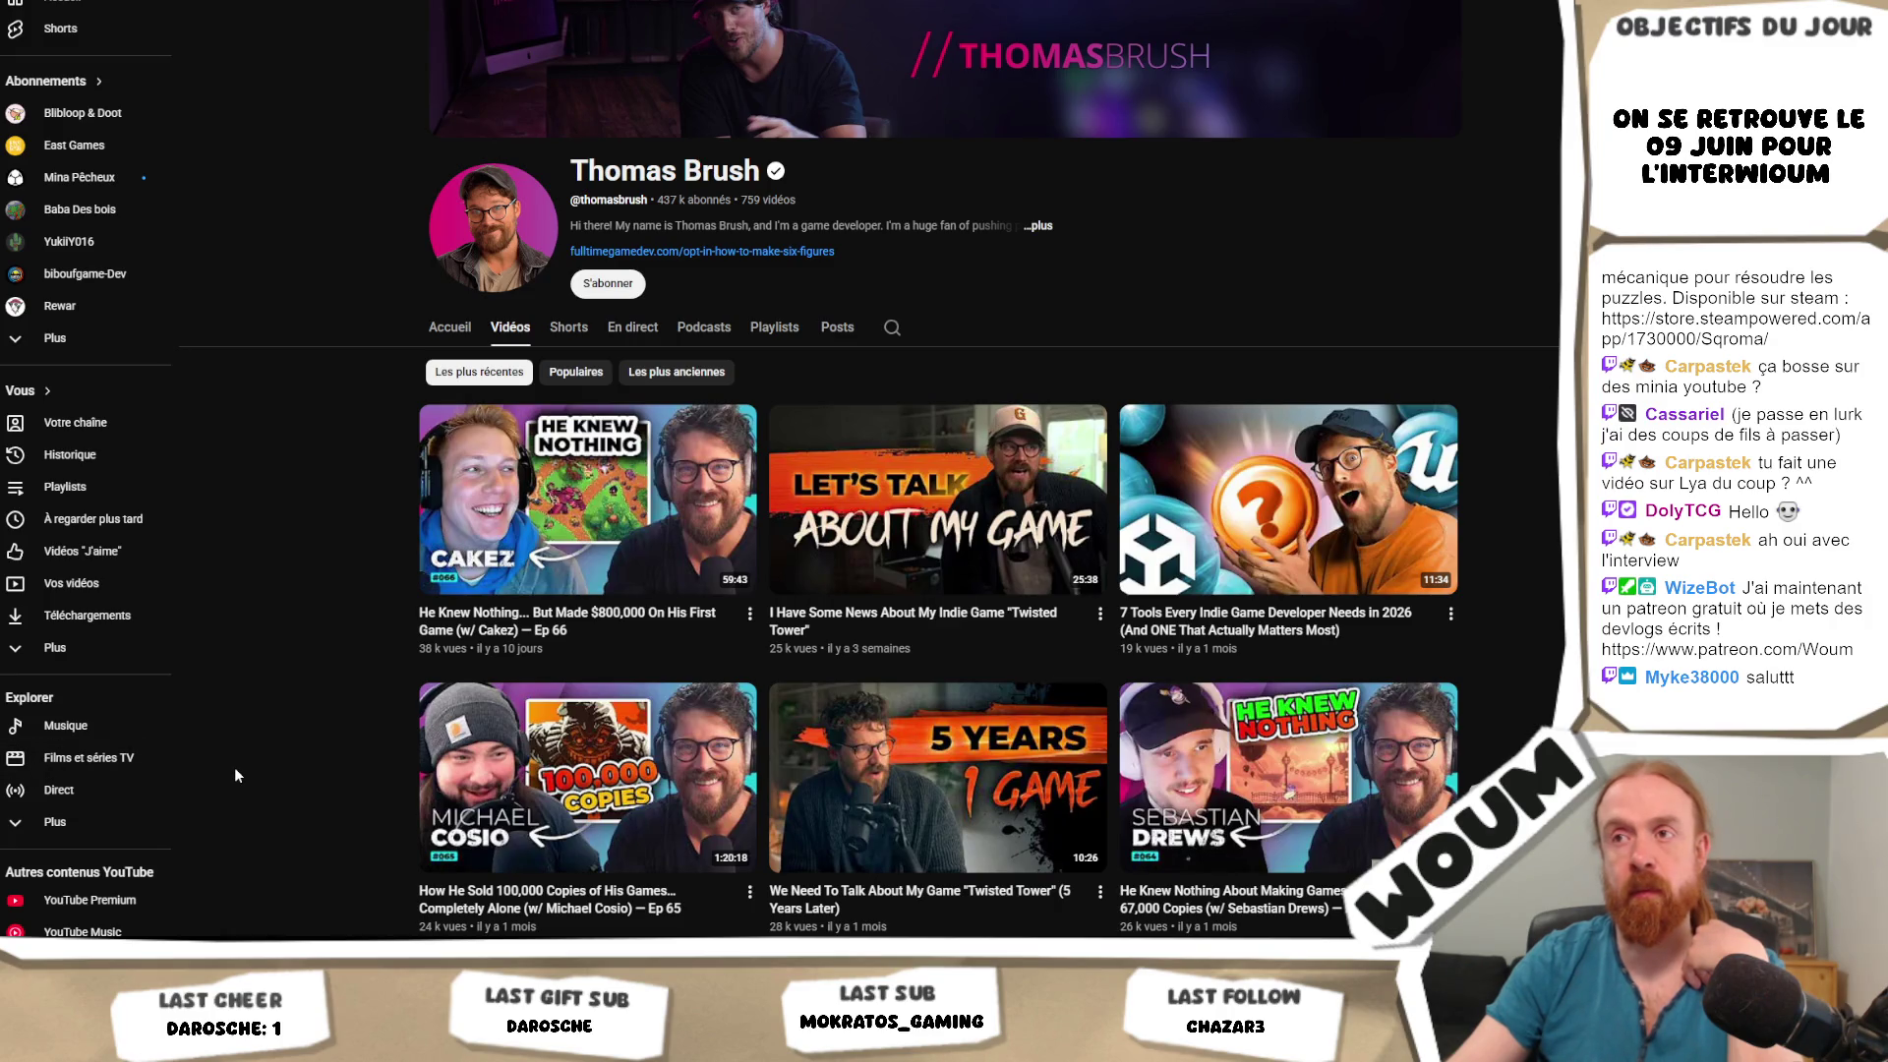
# Scroll through the developer's recent uploads, then run a search for WTF'UX.
pyautogui.scroll(-3, 235, 774)
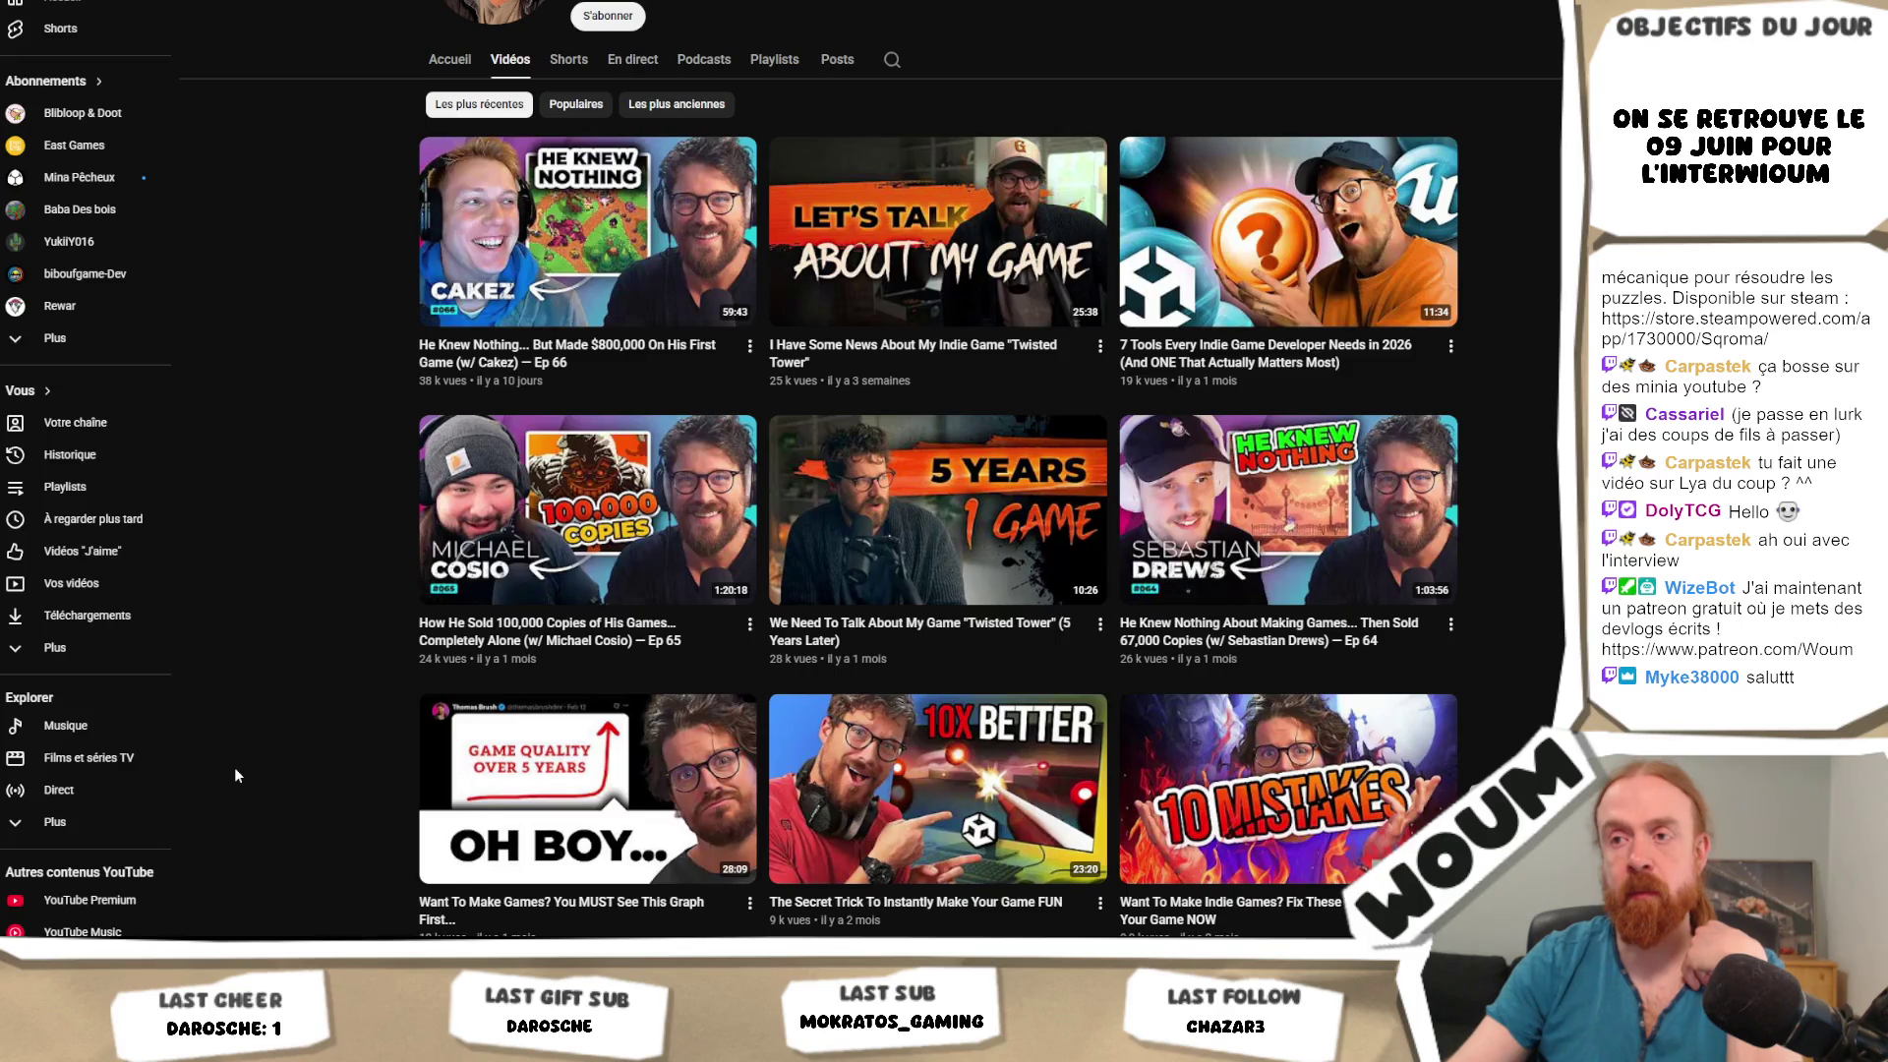
pyautogui.scroll(-2, 234, 767)
pyautogui.scroll(-2, 236, 774)
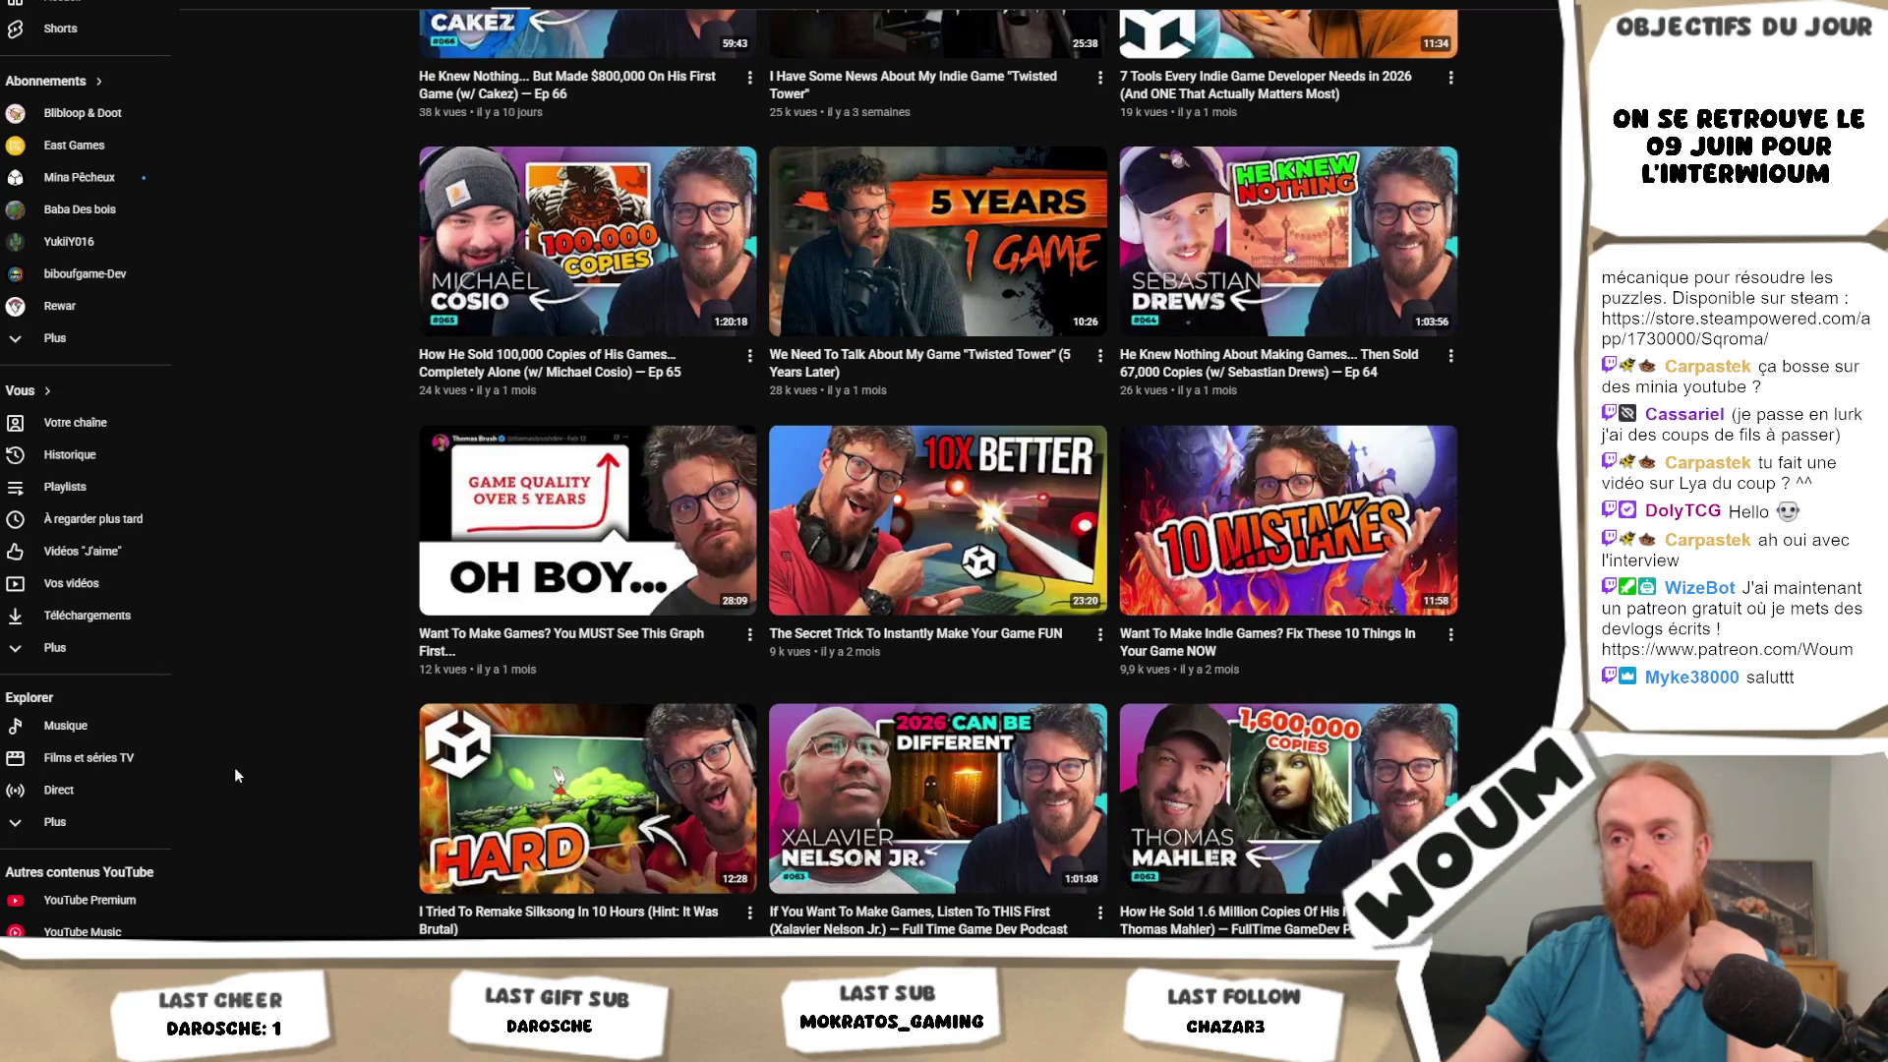
pyautogui.scroll(-14, 234, 767)
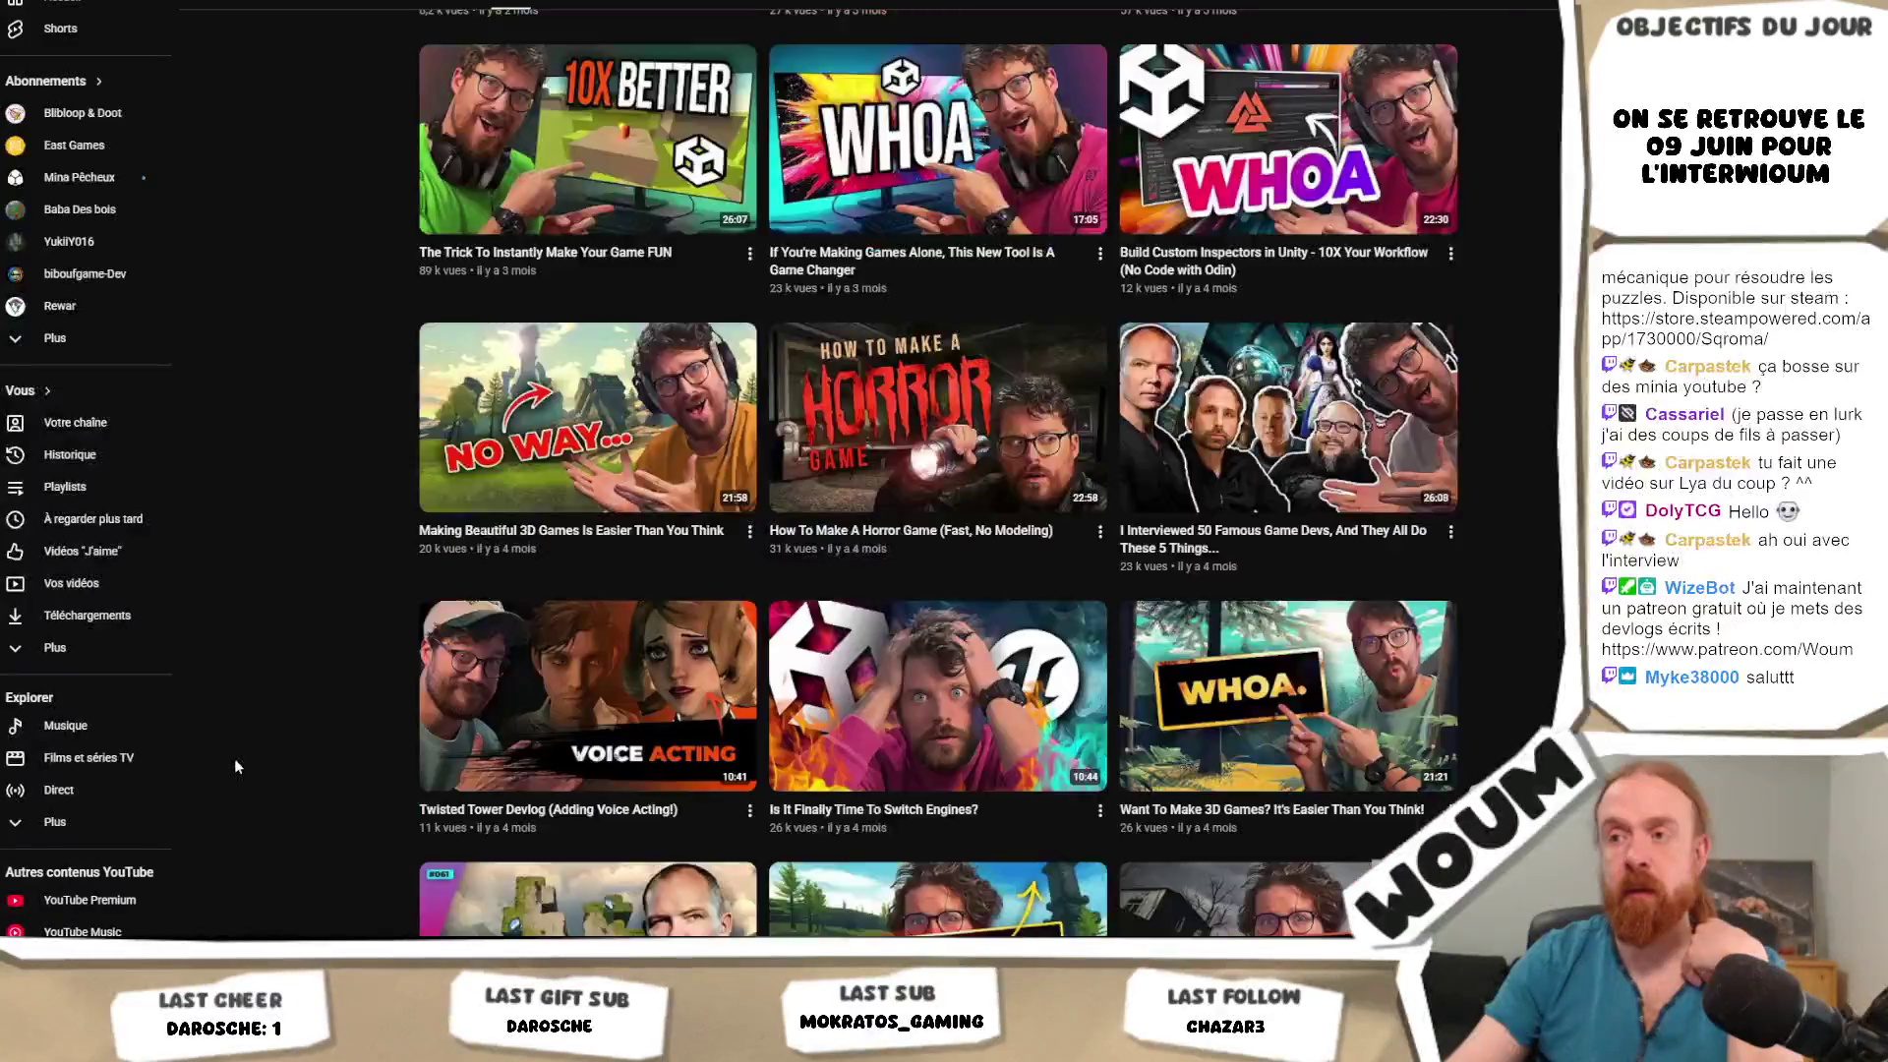
pyautogui.scroll(-7, 235, 765)
pyautogui.scroll(-5, 235, 763)
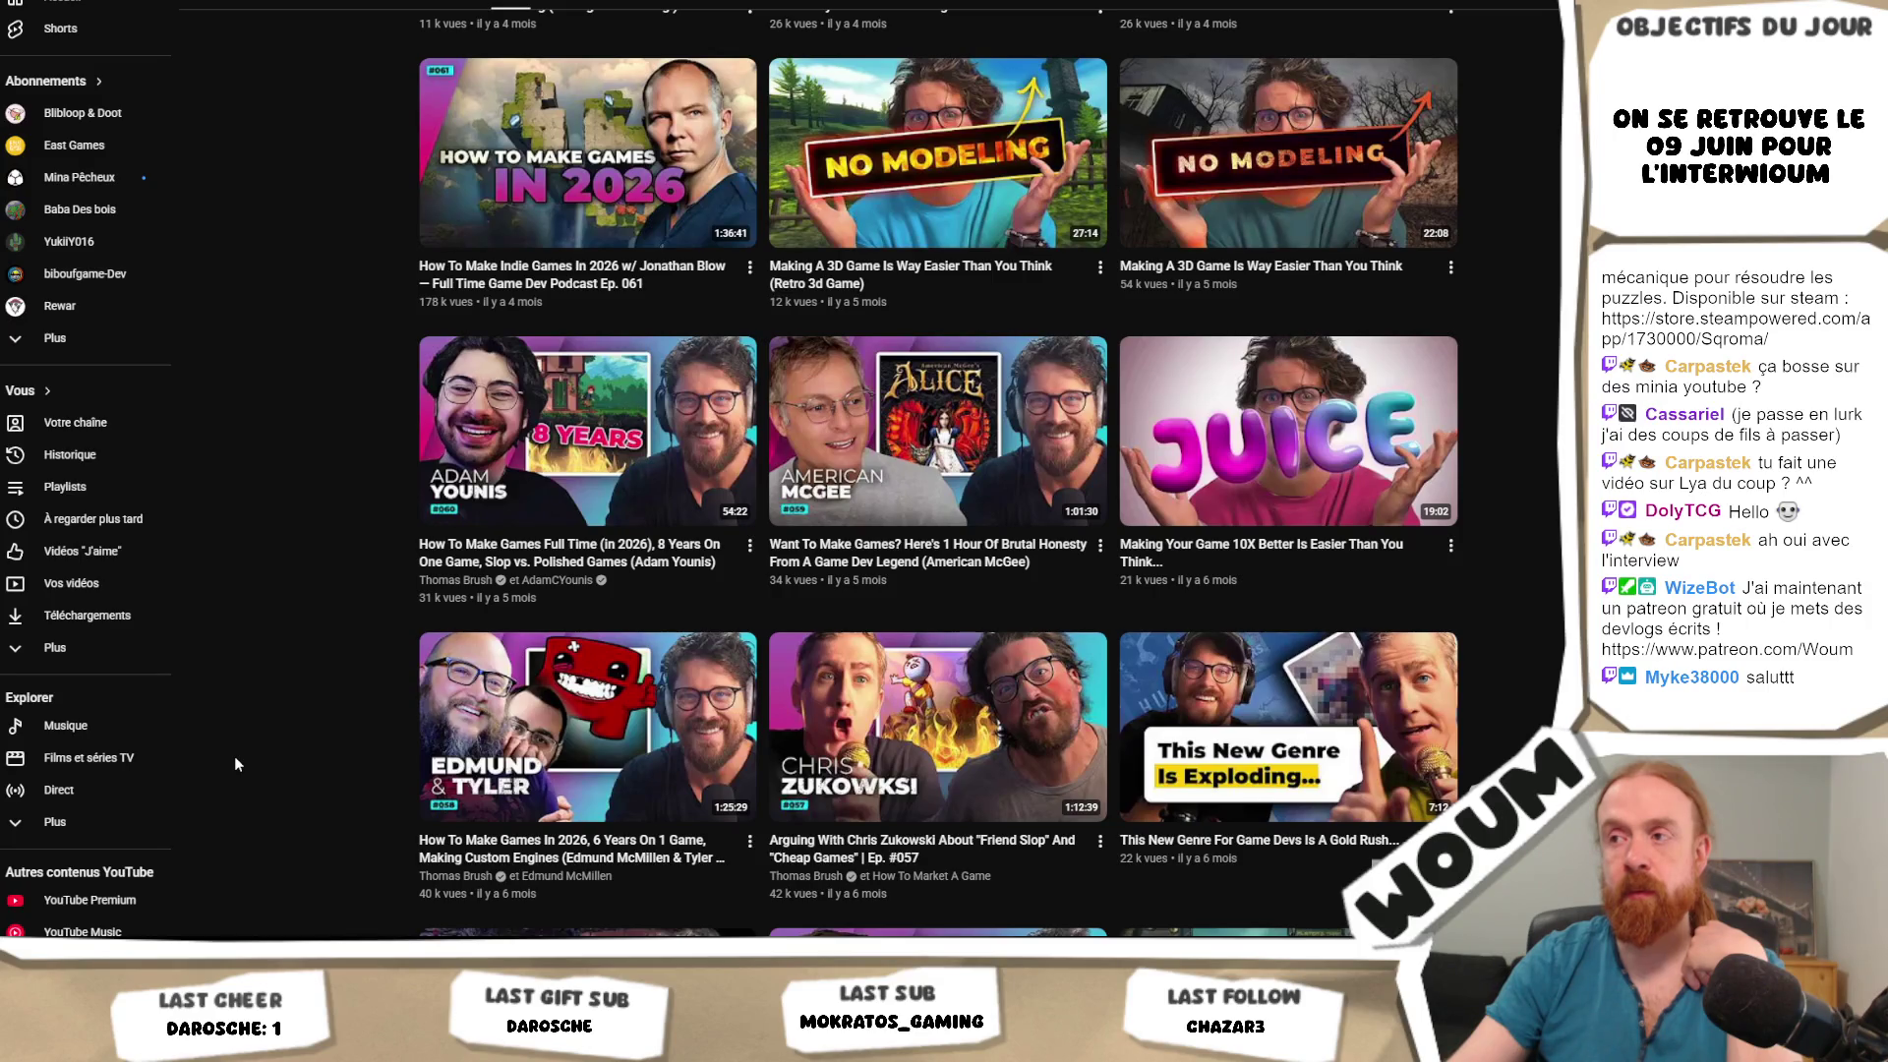
pyautogui.scroll(20, 234, 763)
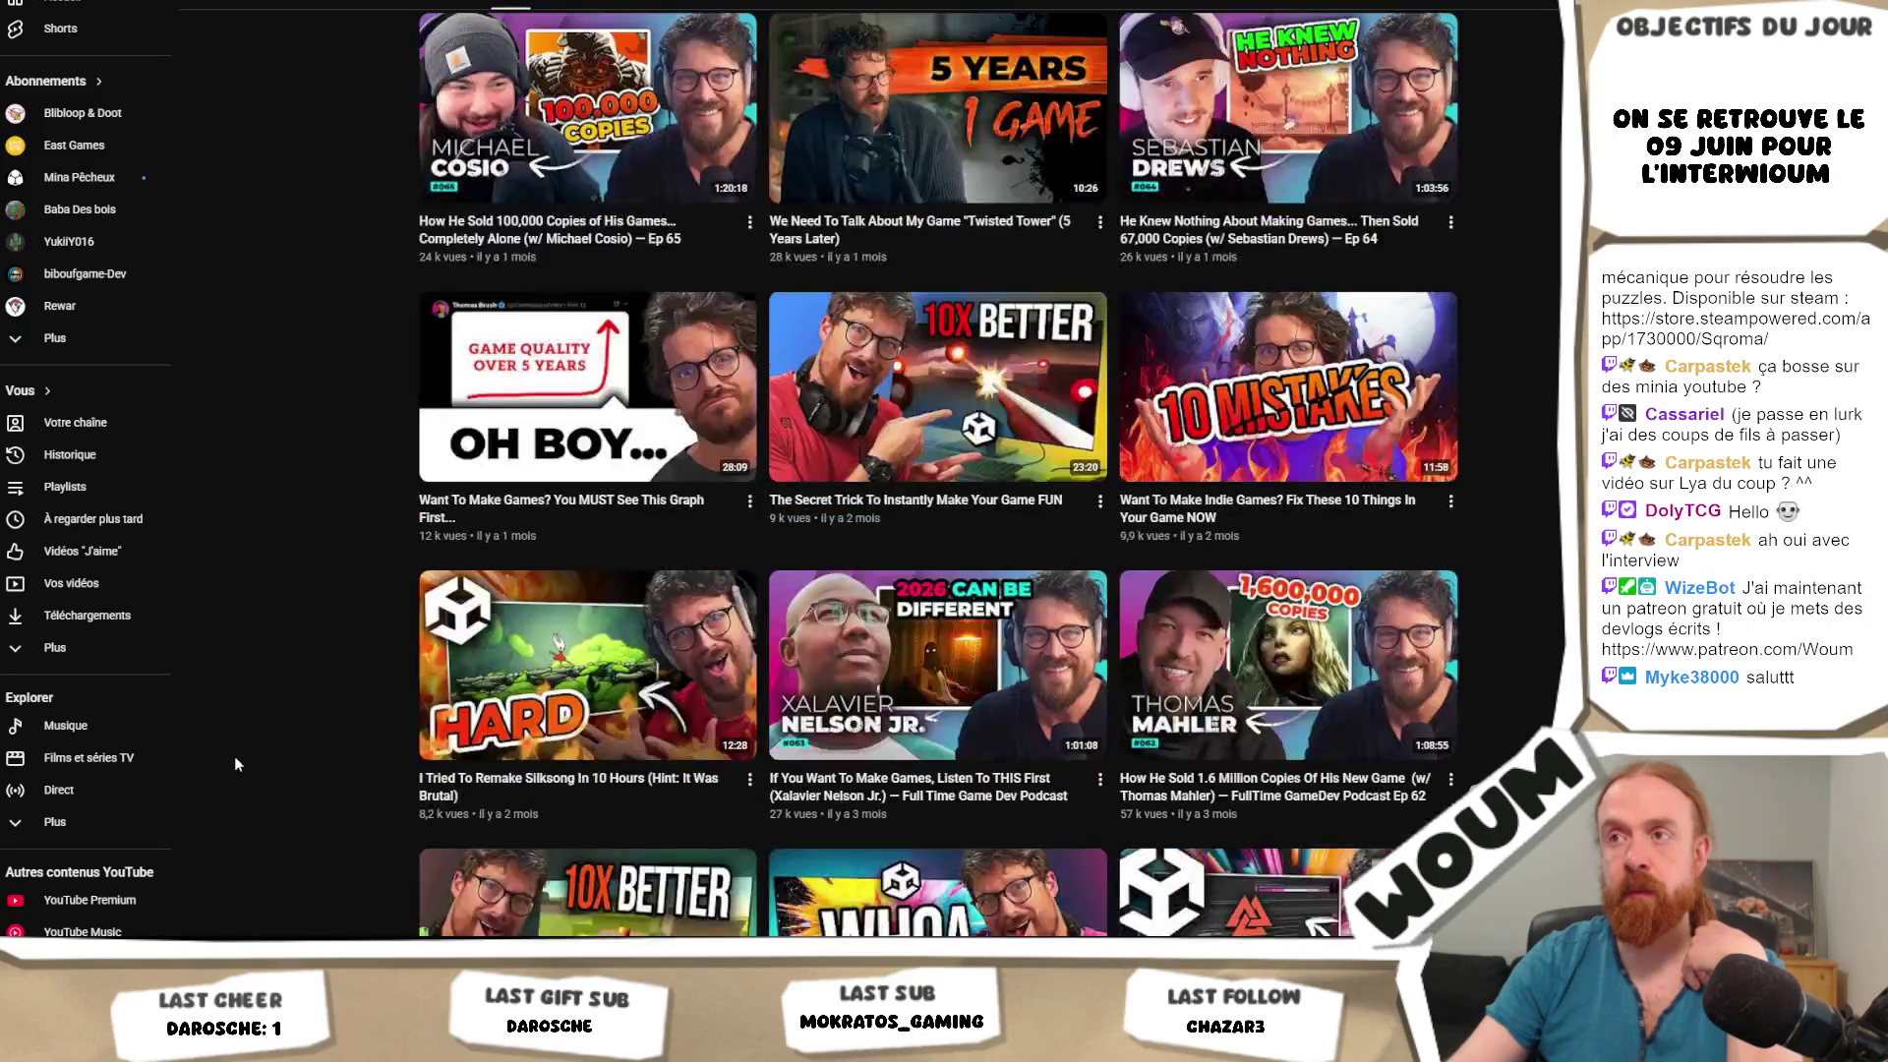
pyautogui.scroll(7, 235, 763)
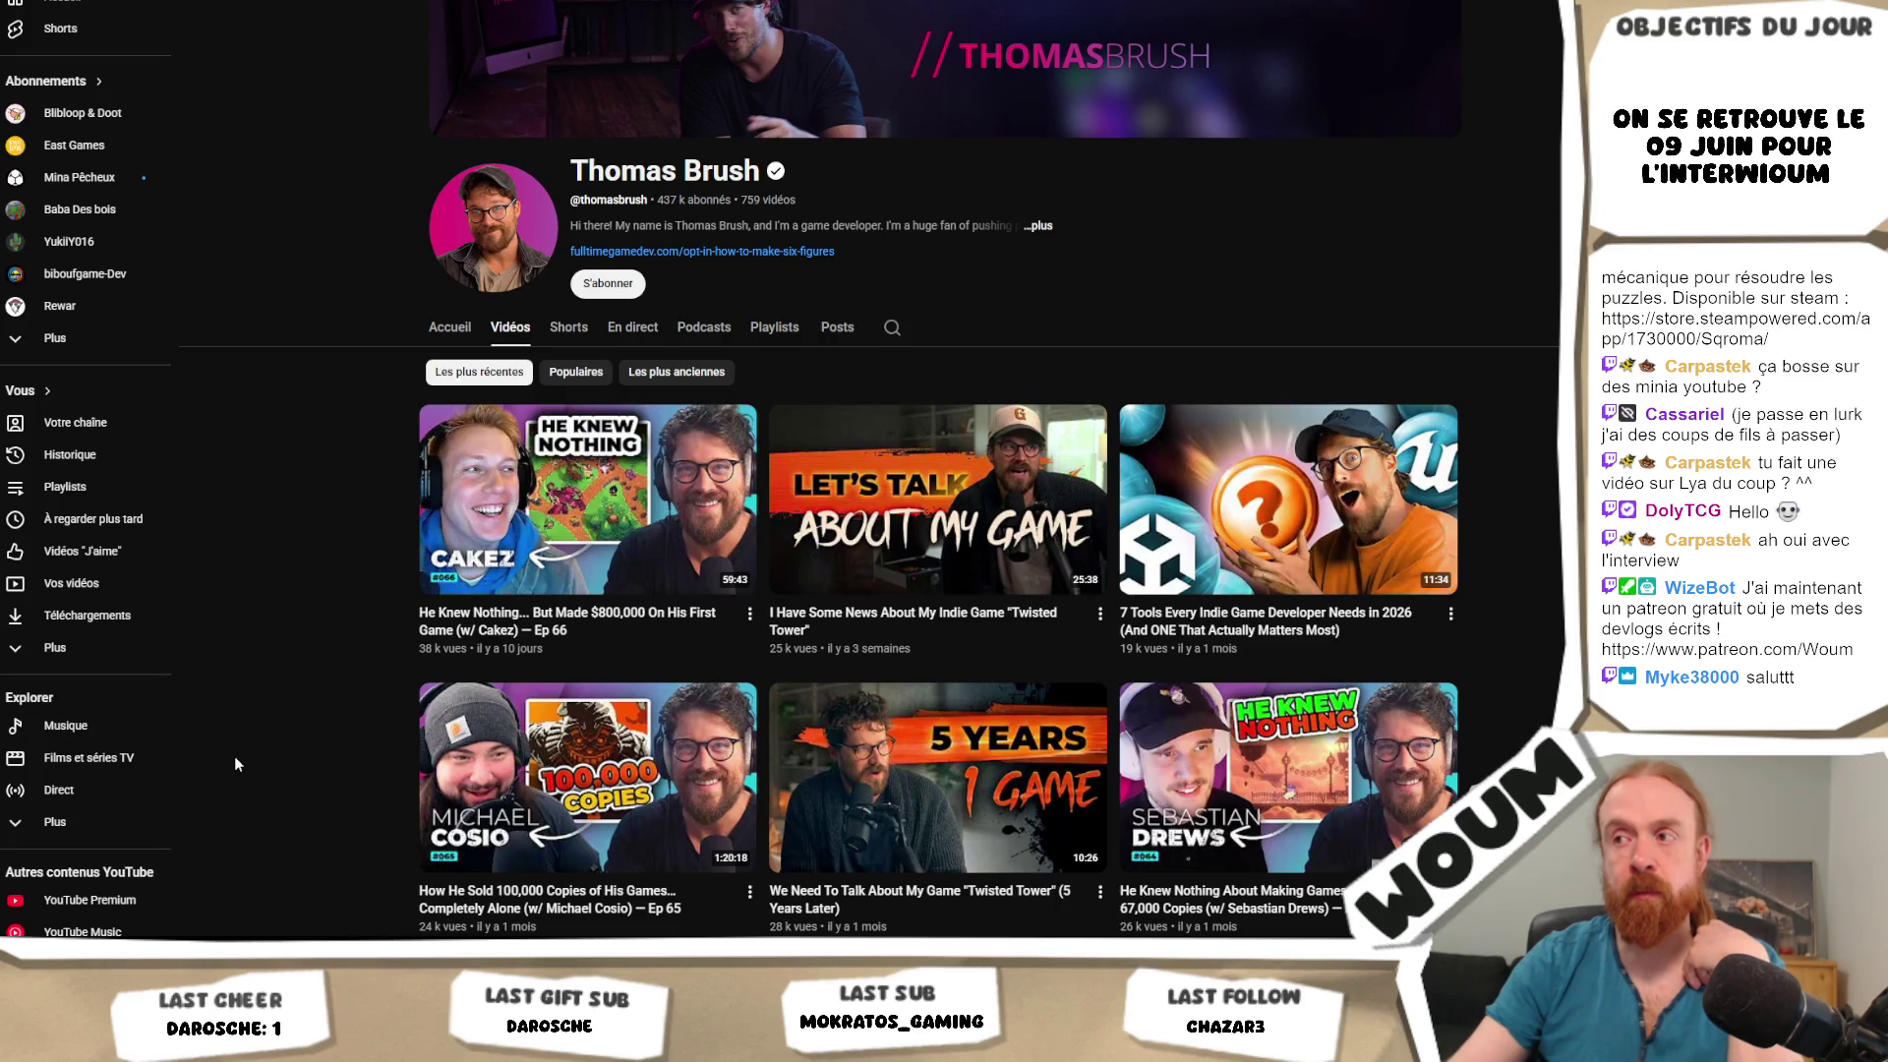
pyautogui.scroll(-12, 234, 763)
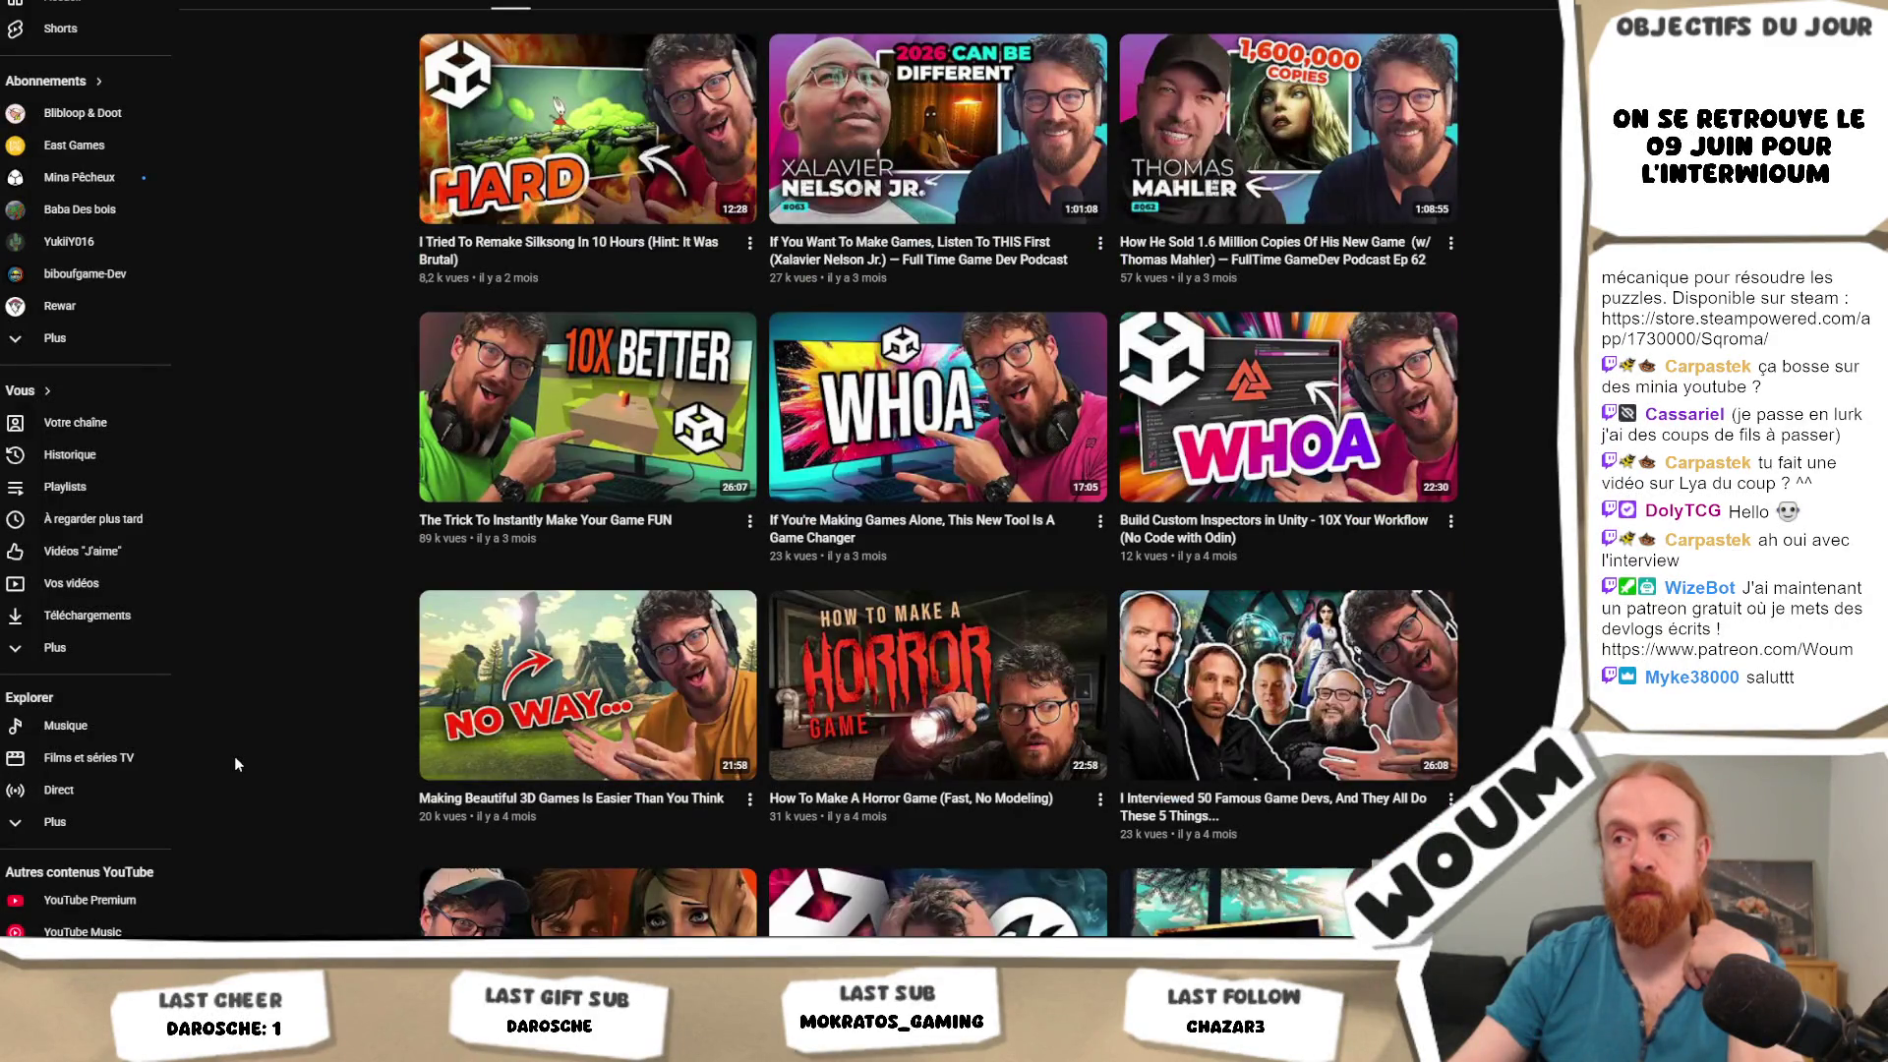
pyautogui.scroll(-4, 234, 763)
pyautogui.scroll(-4, 236, 763)
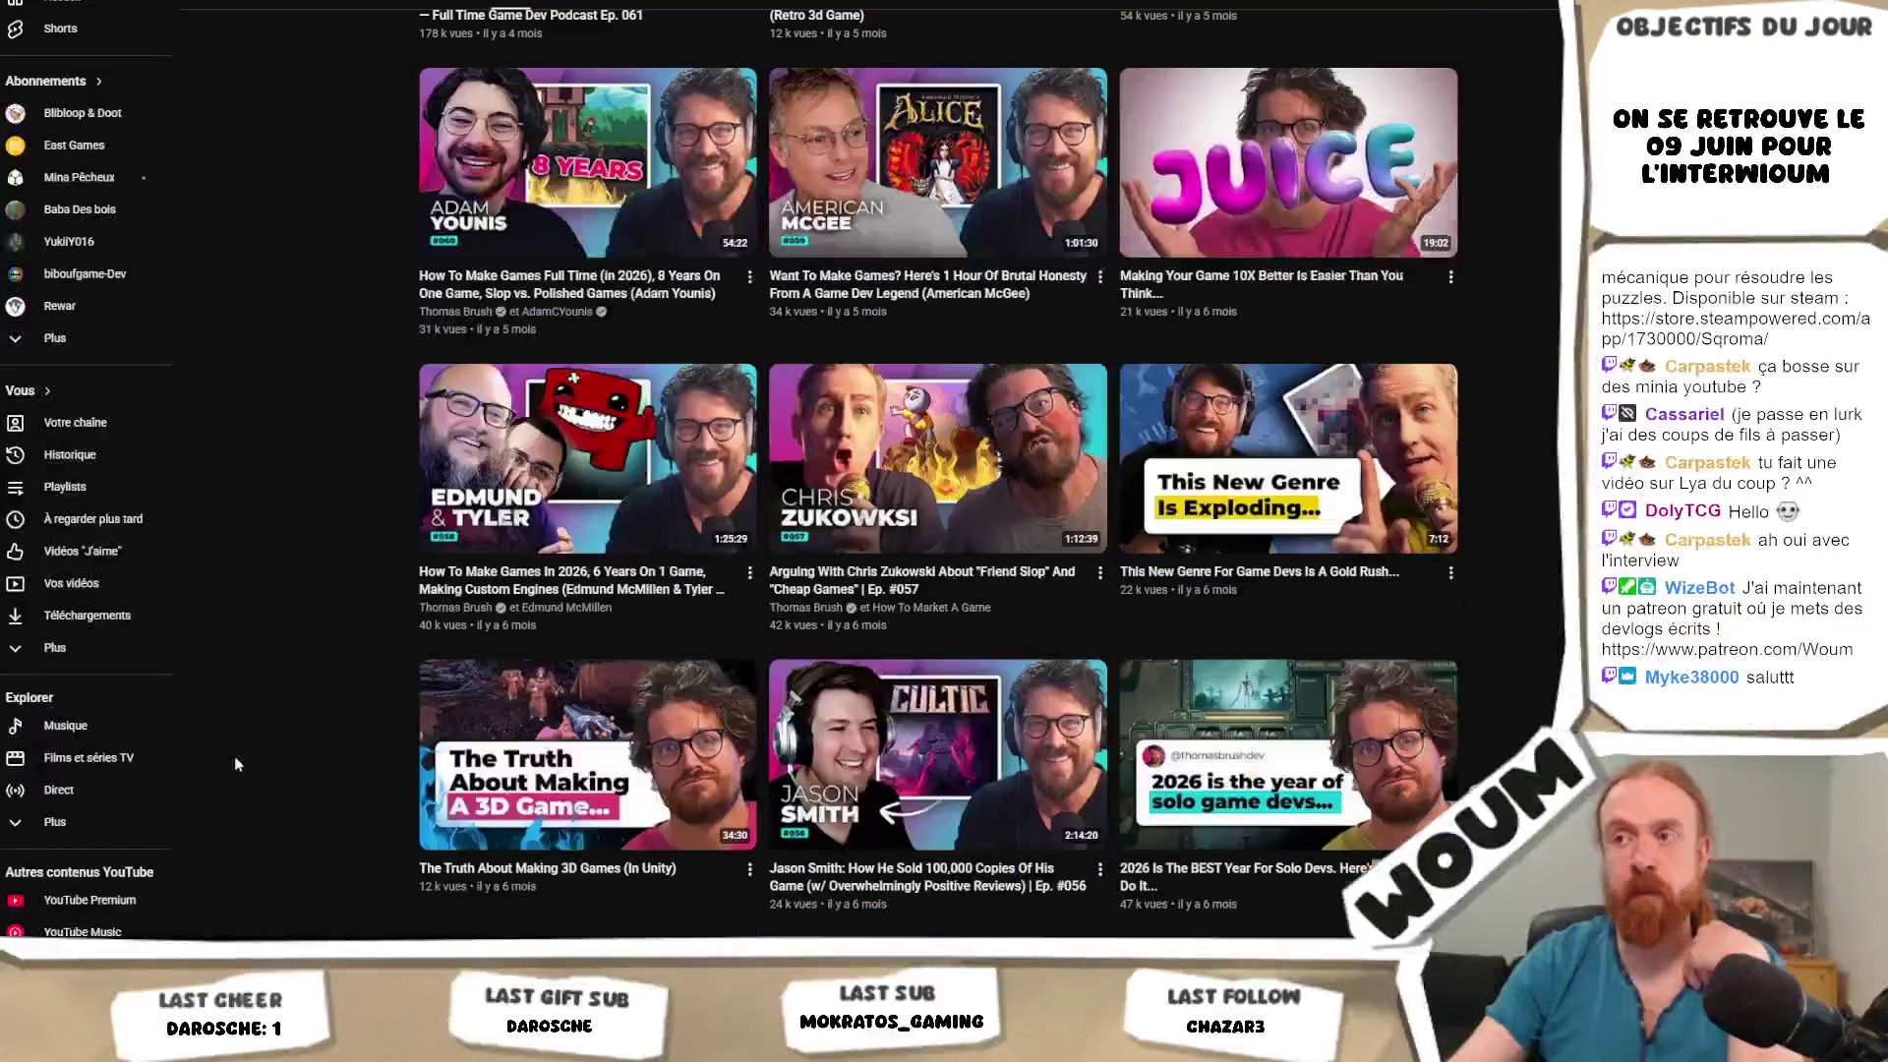
pyautogui.scroll(-5, 234, 764)
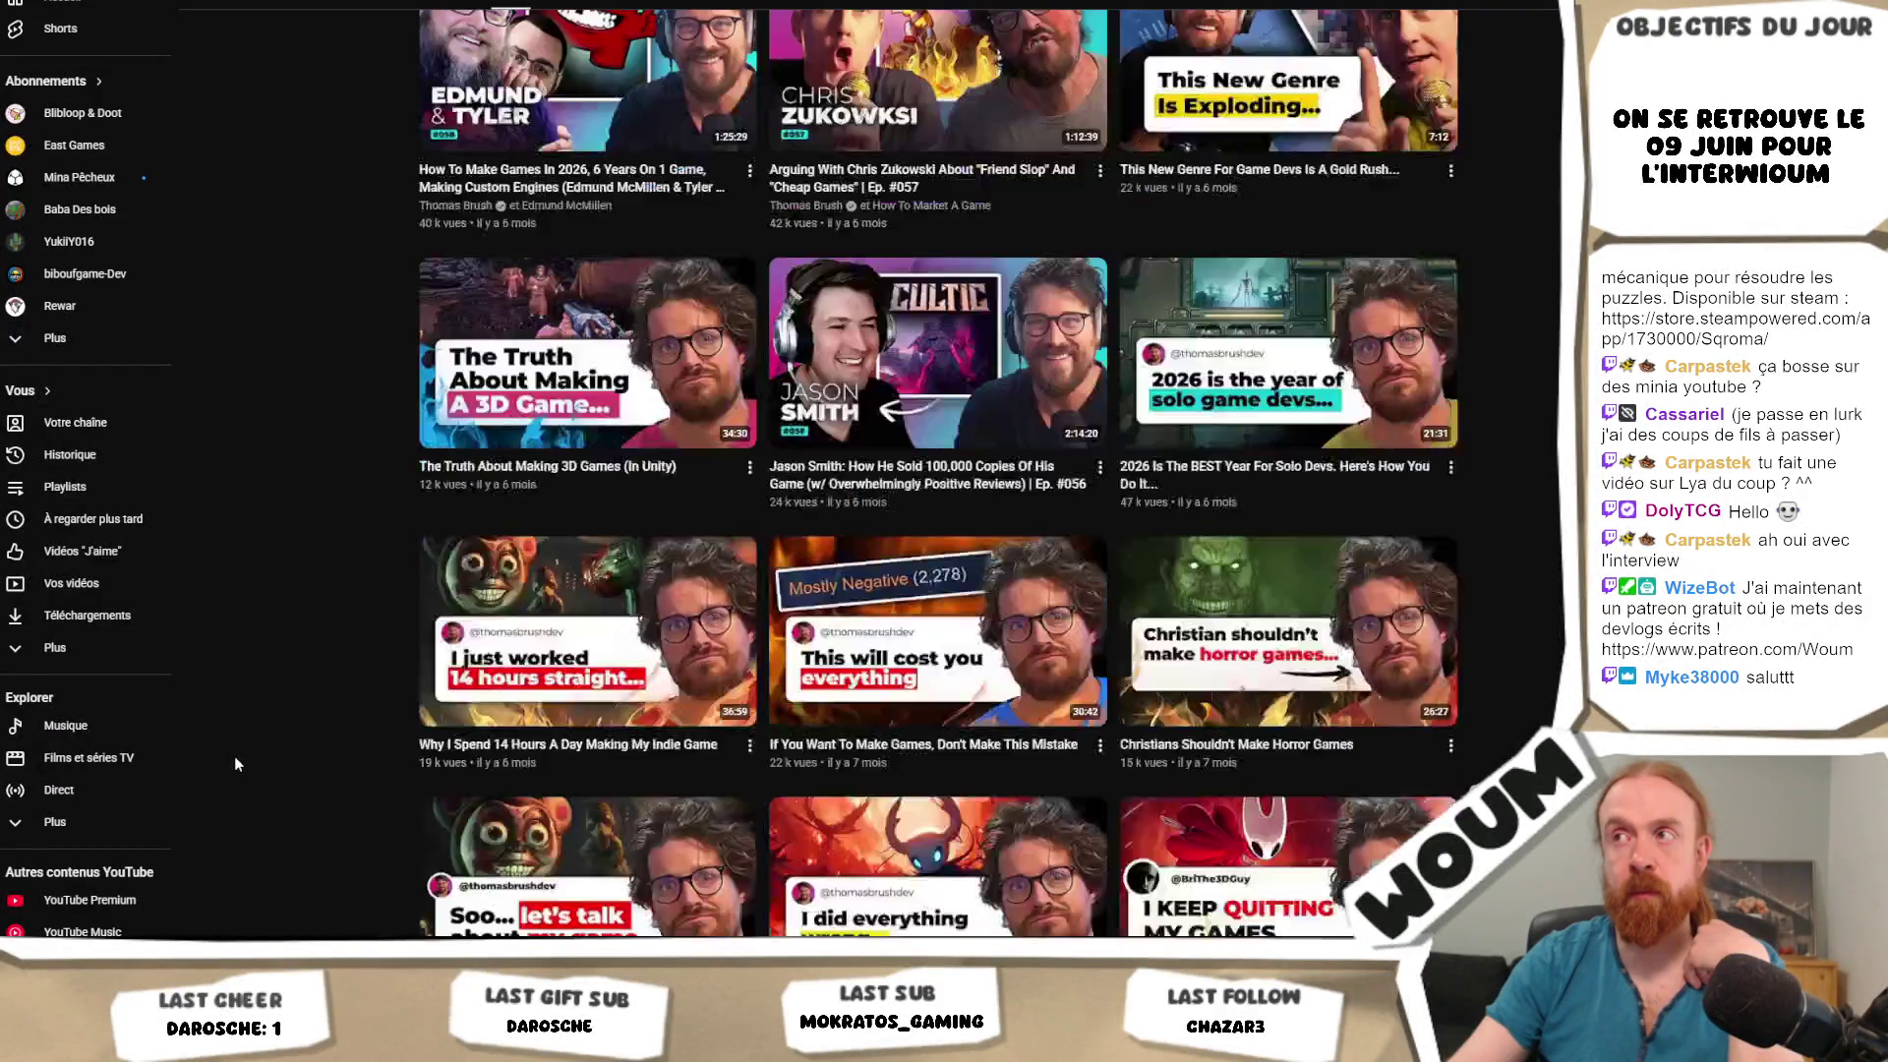
pyautogui.scroll(-10, 234, 764)
pyautogui.scroll(-5, 234, 763)
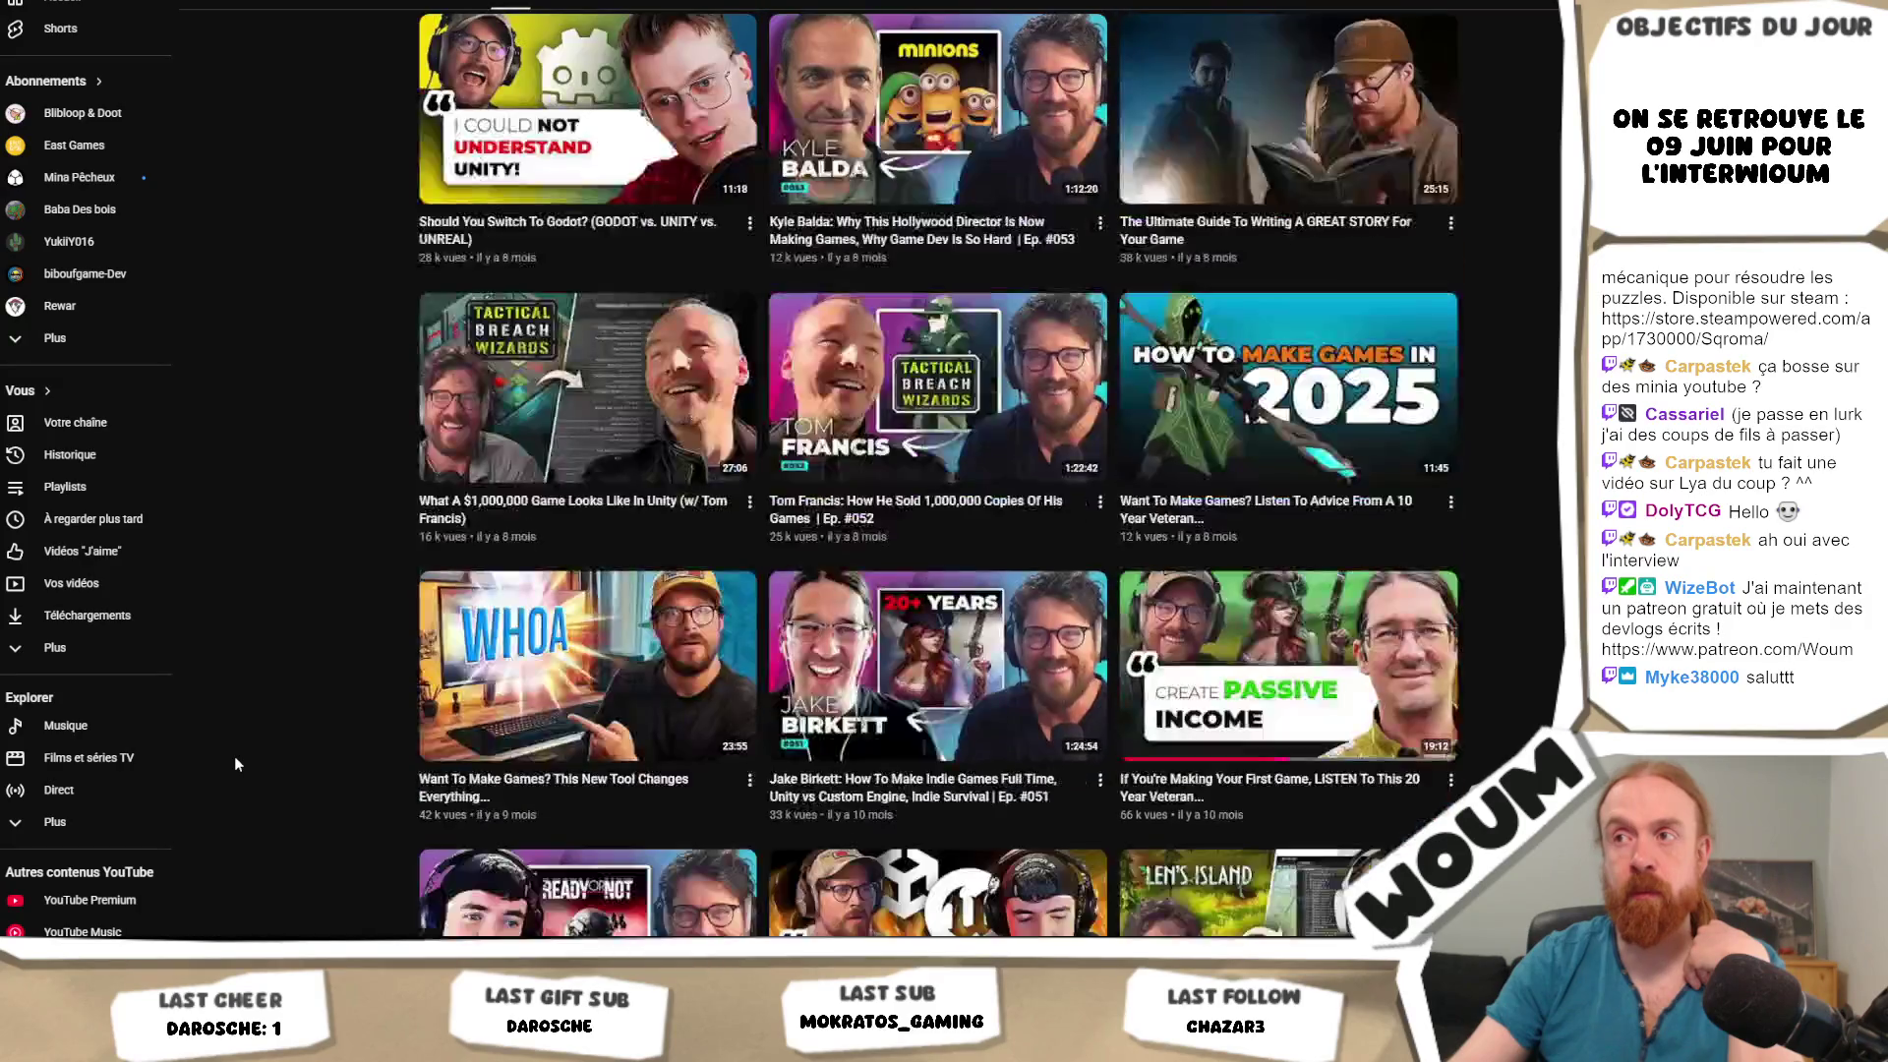
pyautogui.scroll(-3, 234, 763)
pyautogui.scroll(-8, 234, 763)
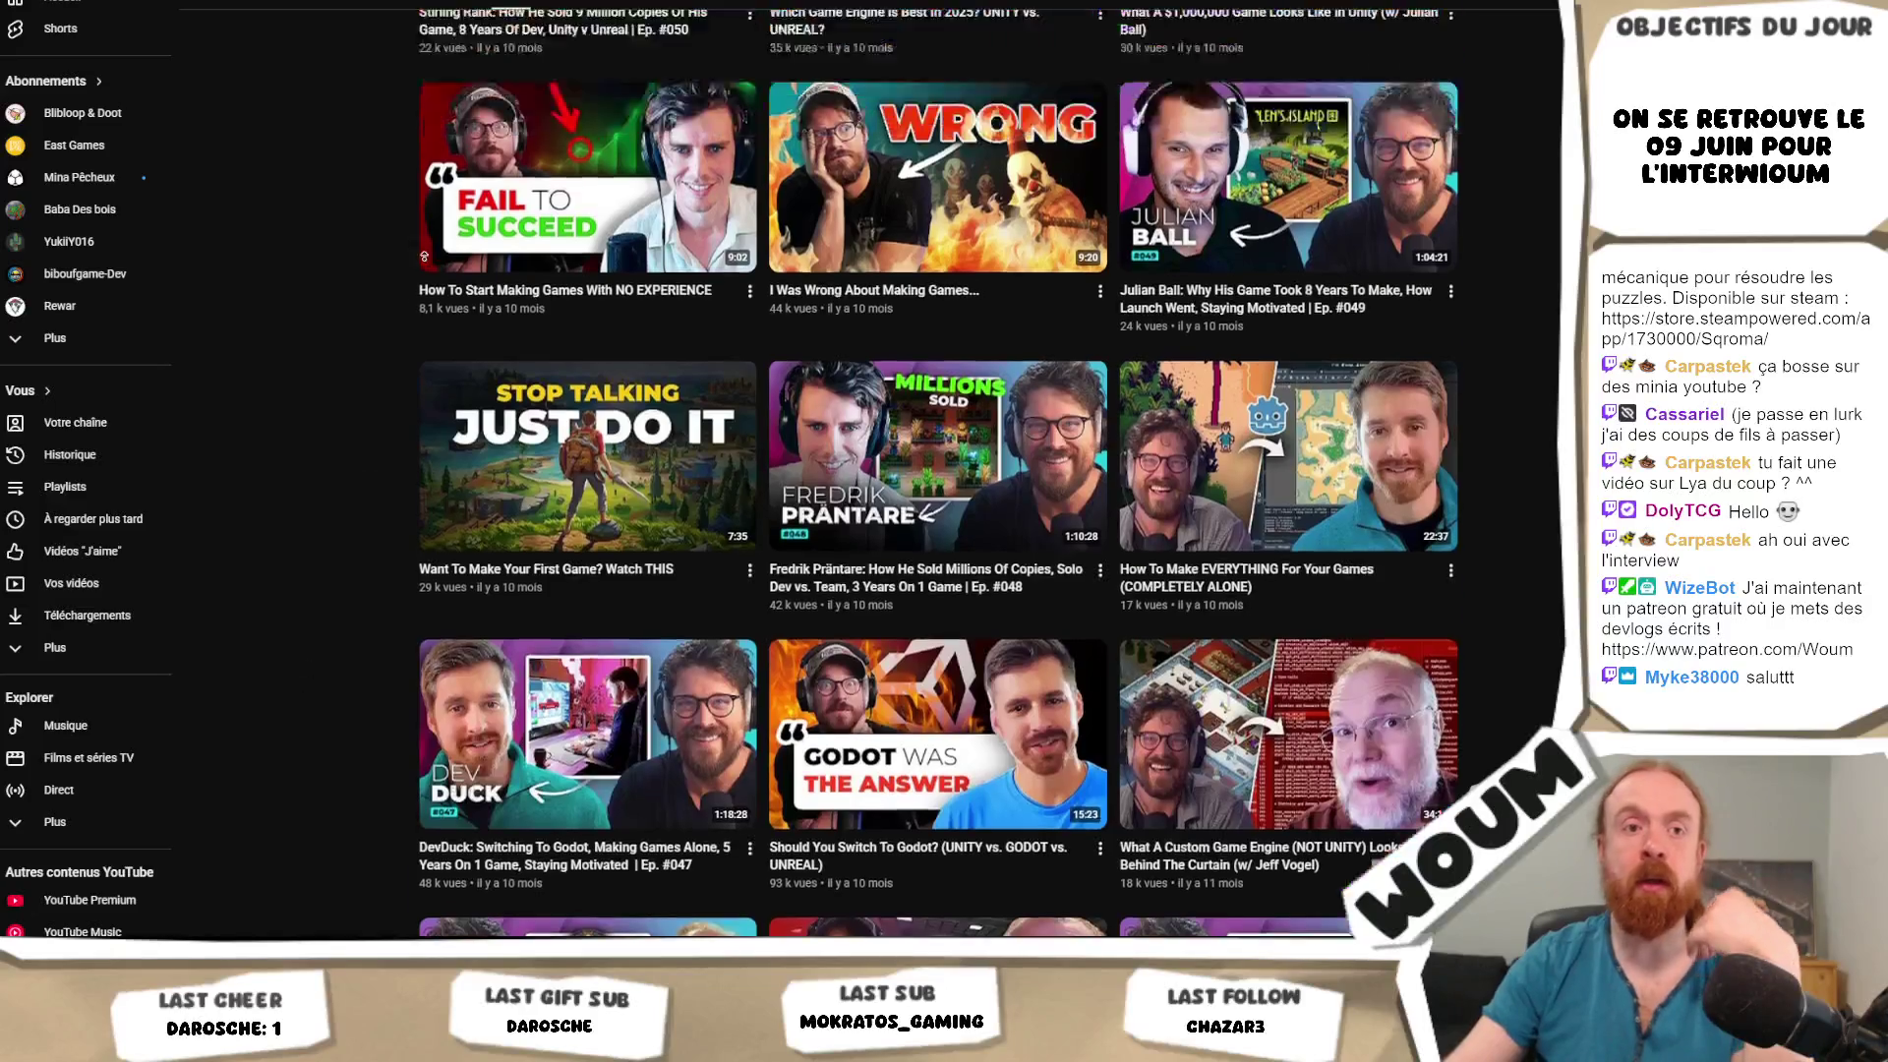
pyautogui.scroll(20, 275, 736)
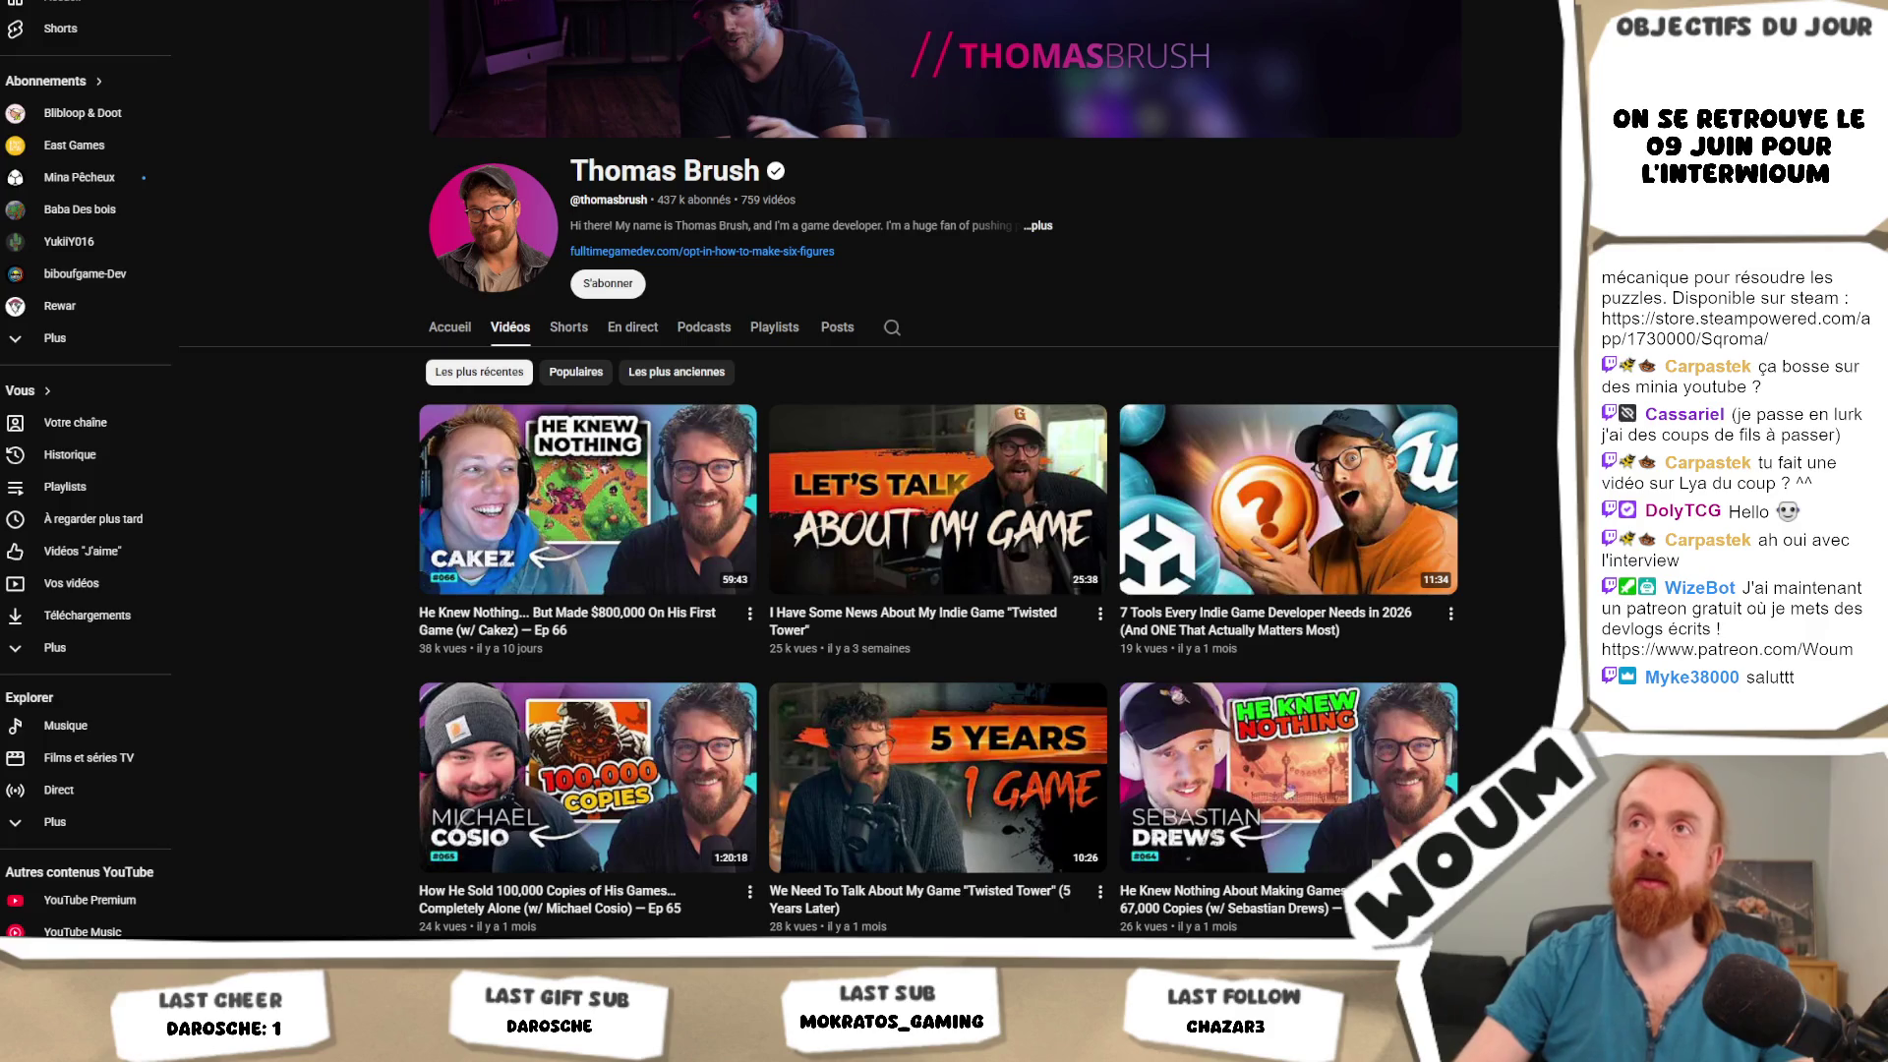
pyautogui.press('Return')
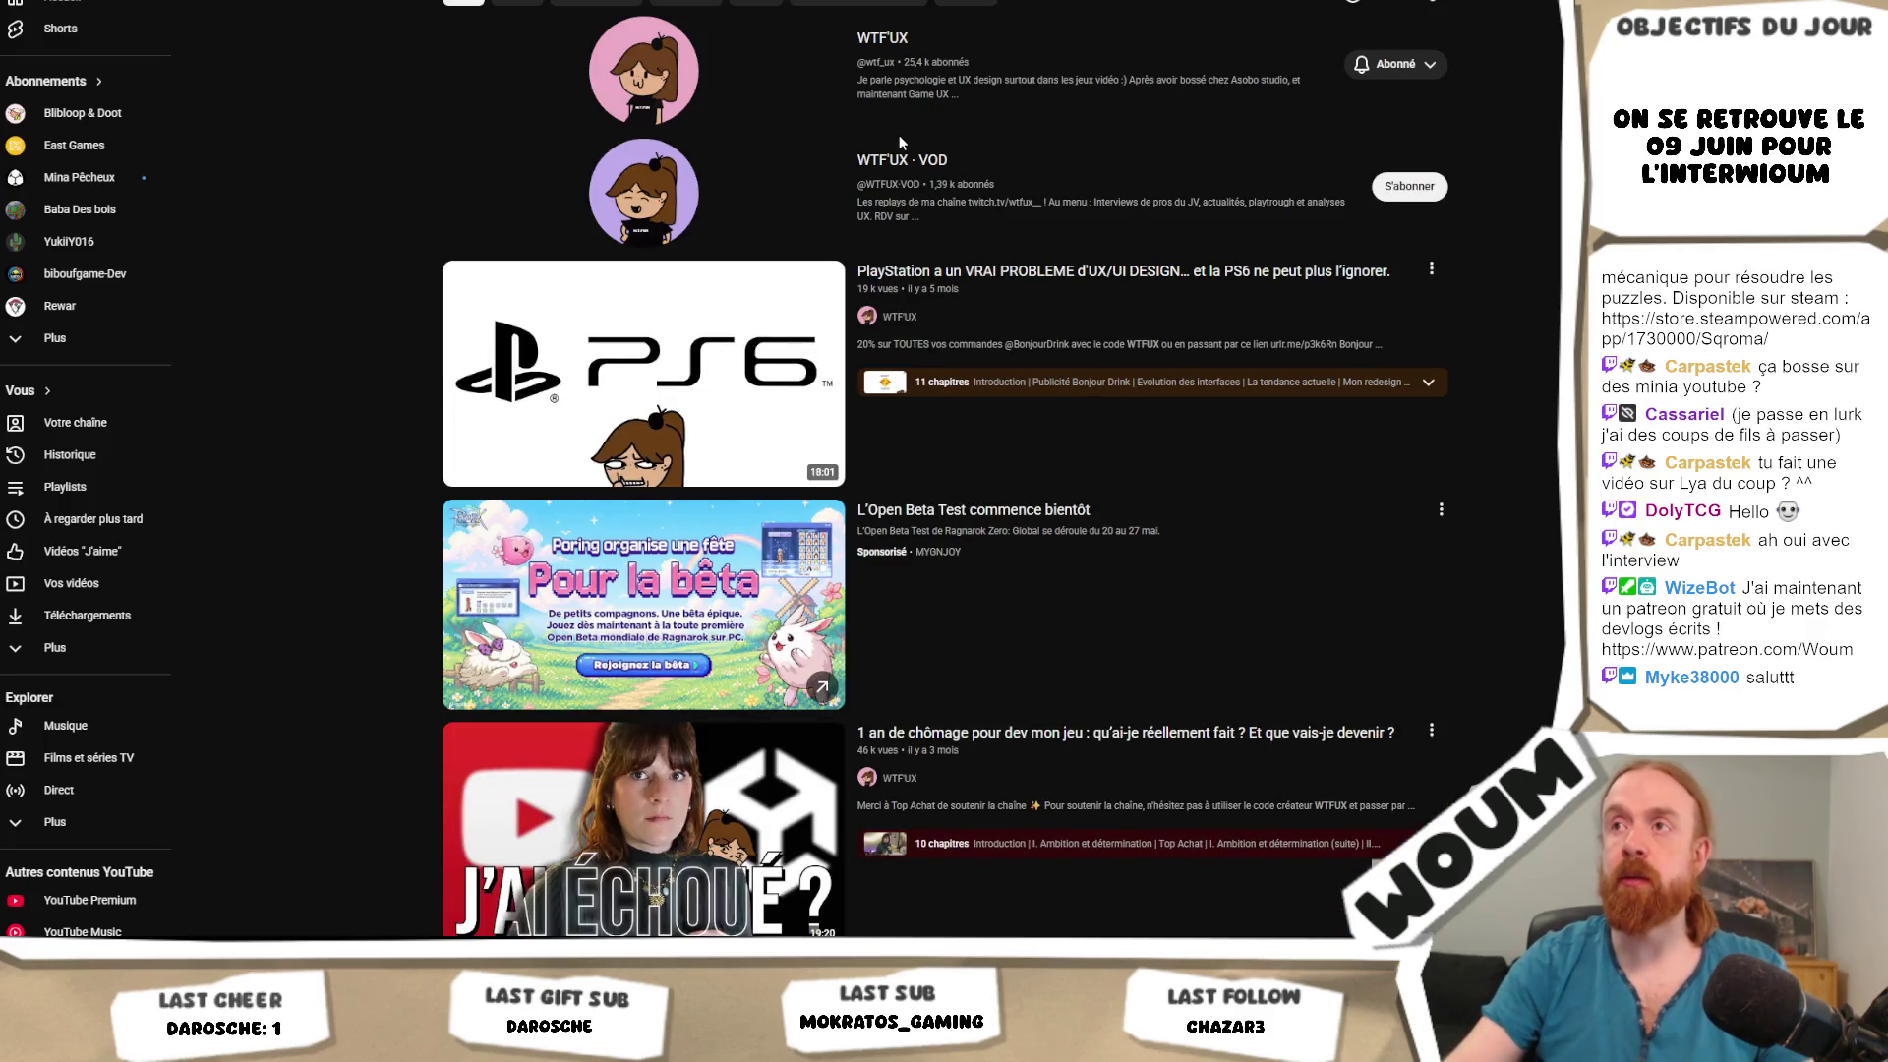
# Open the WTF'UX · VOD channel and show its Vidéos grid of recent uploads.
pyautogui.click(890, 159)
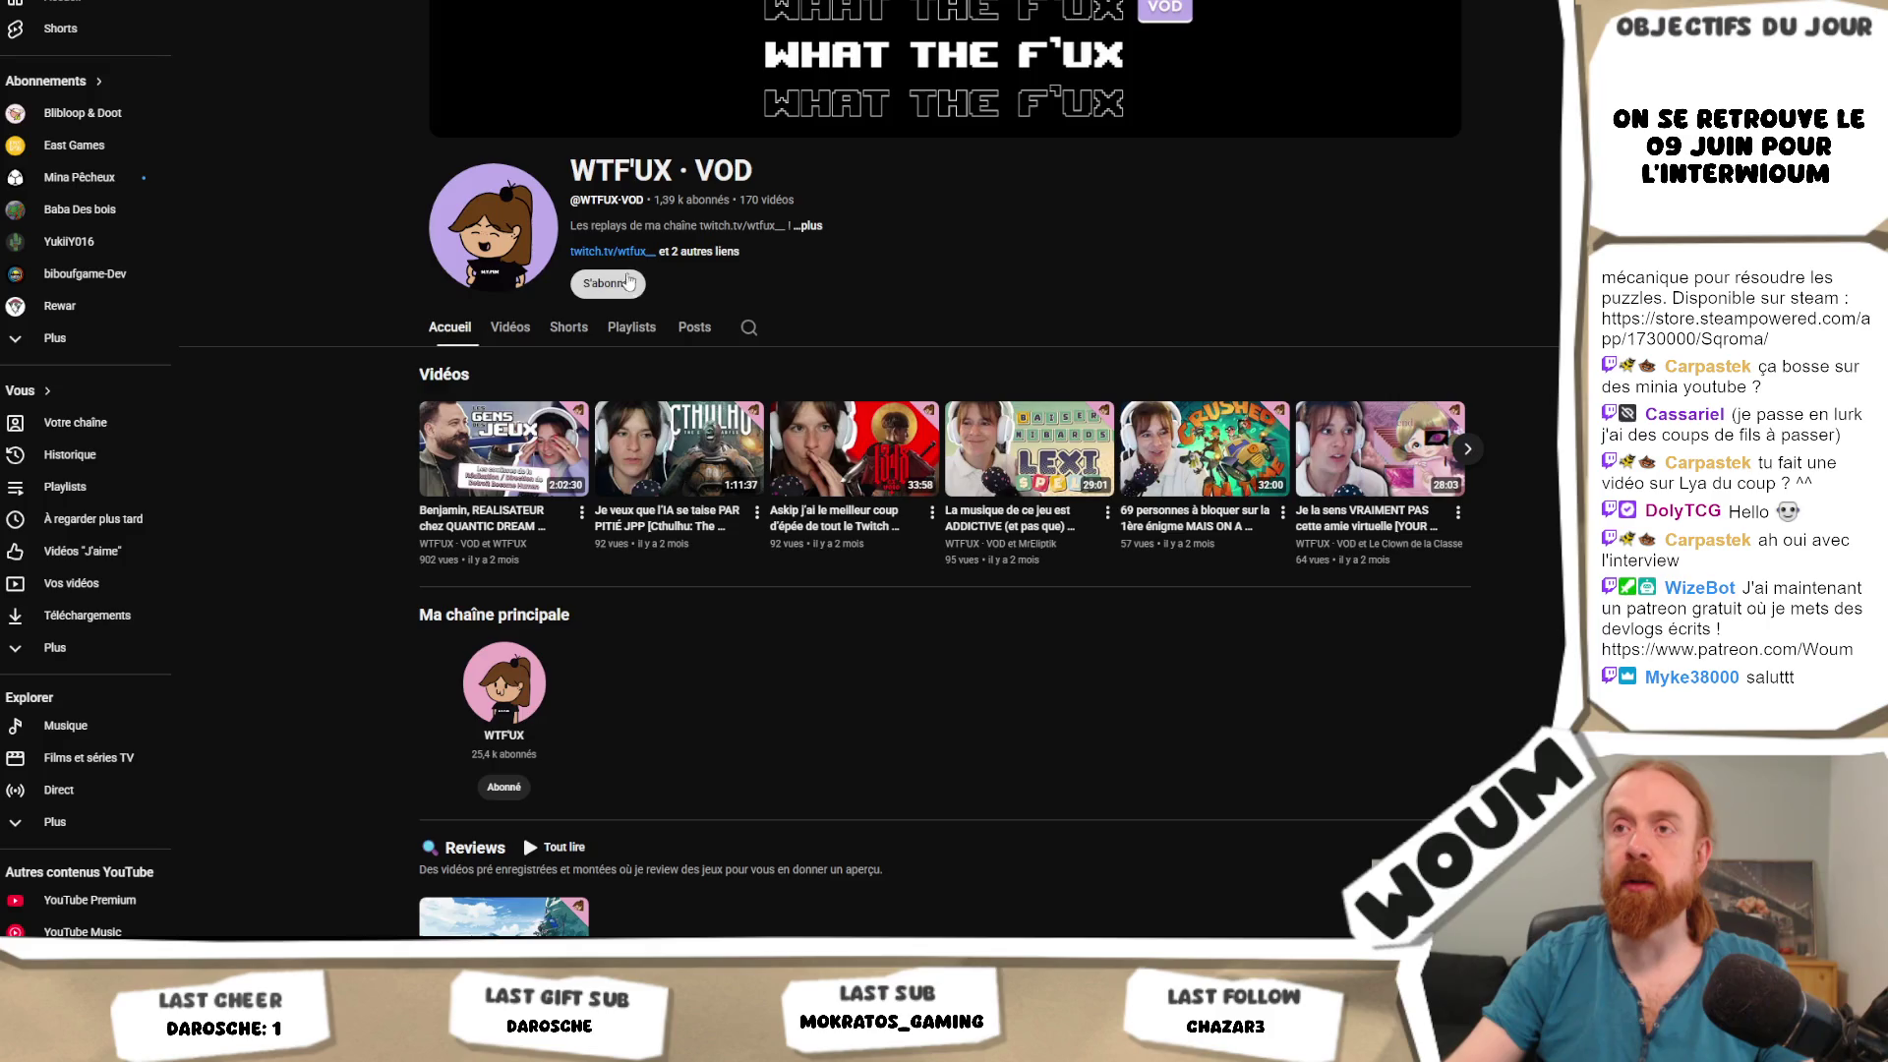
pyautogui.click(523, 340)
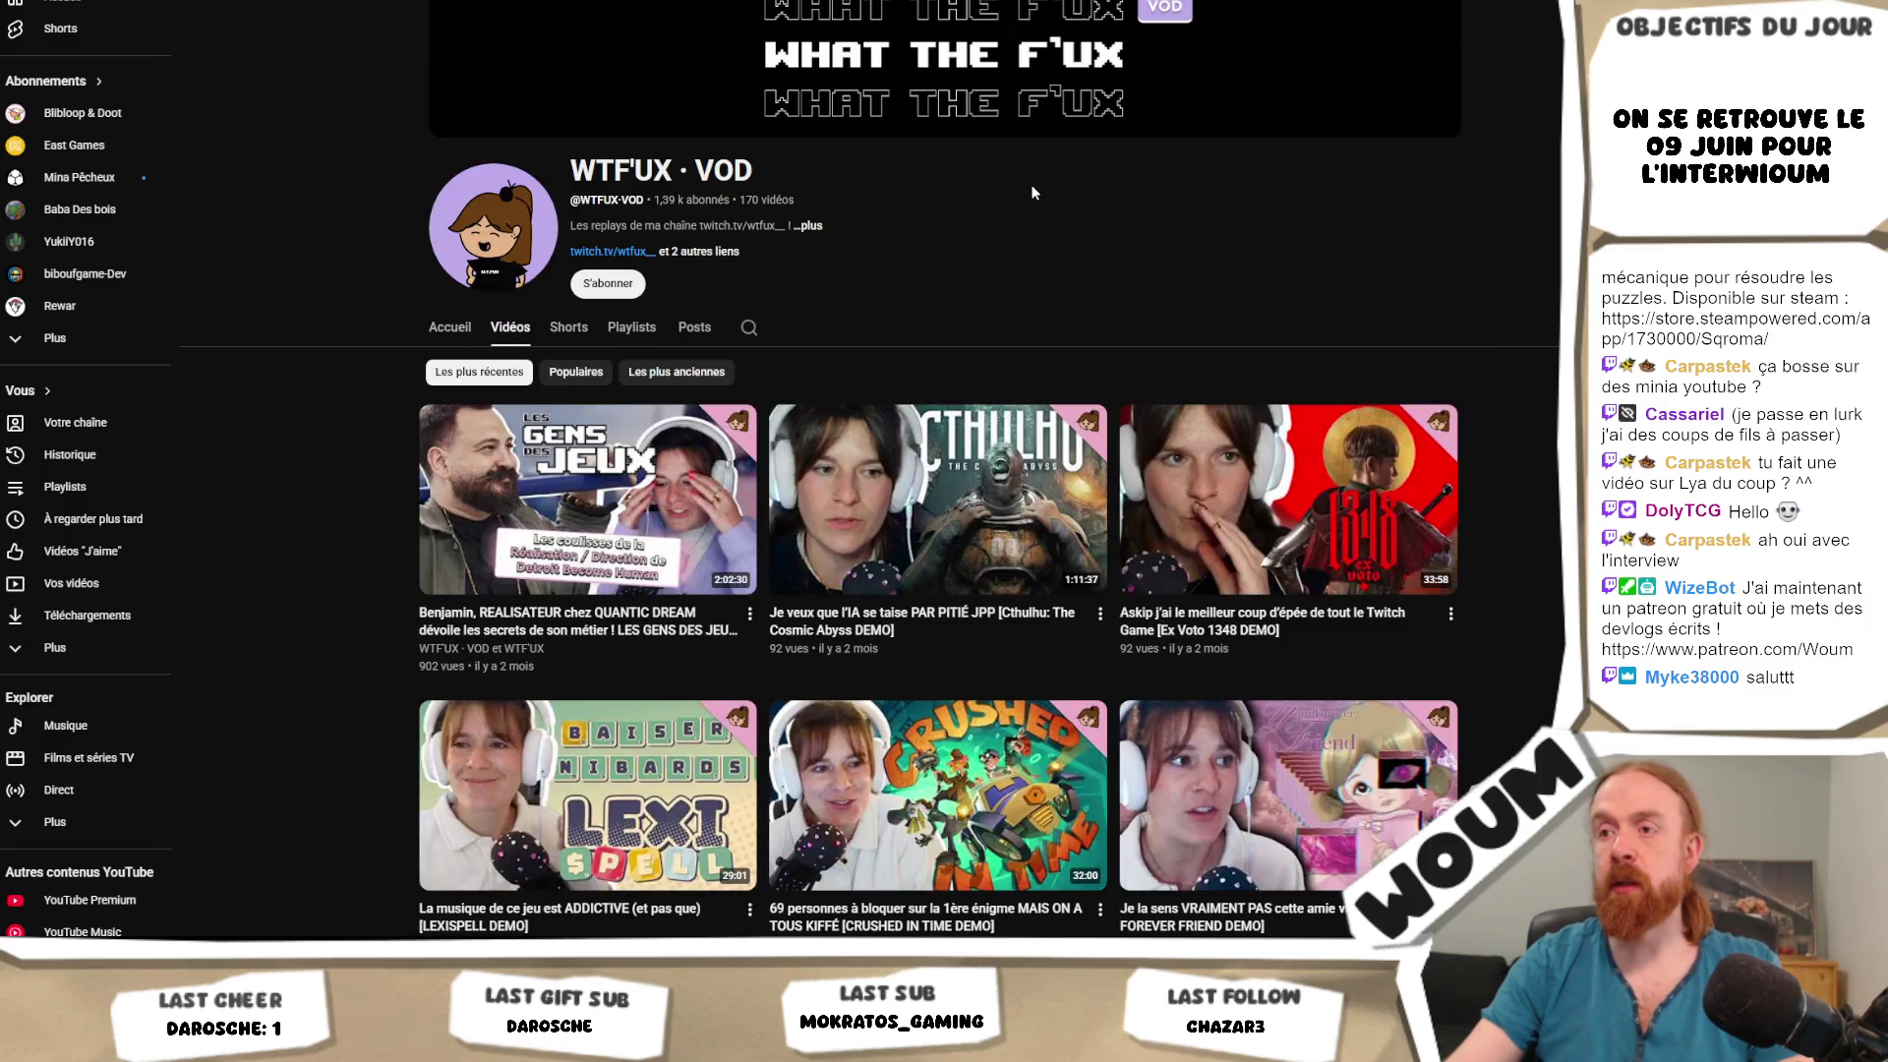
pyautogui.scroll(-1, 1030, 185)
pyautogui.scroll(-1, 1491, 274)
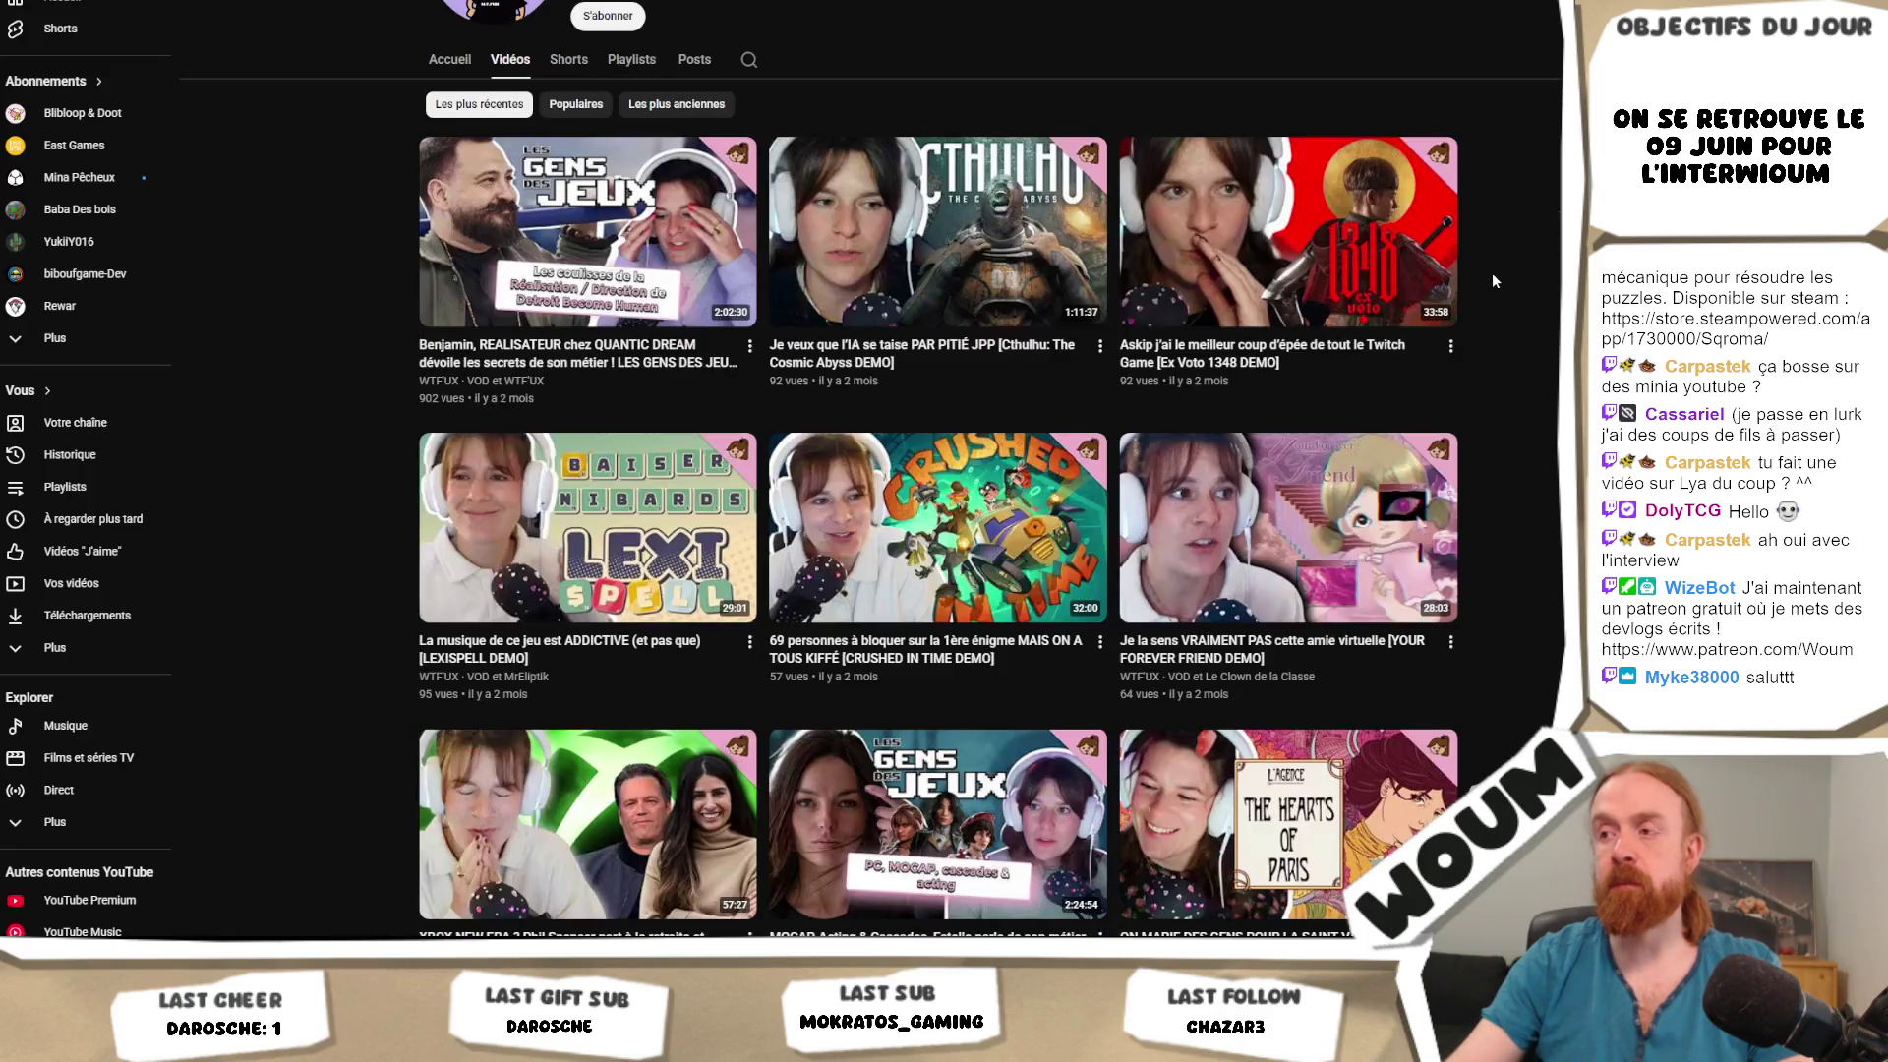
pyautogui.scroll(-1, 1493, 281)
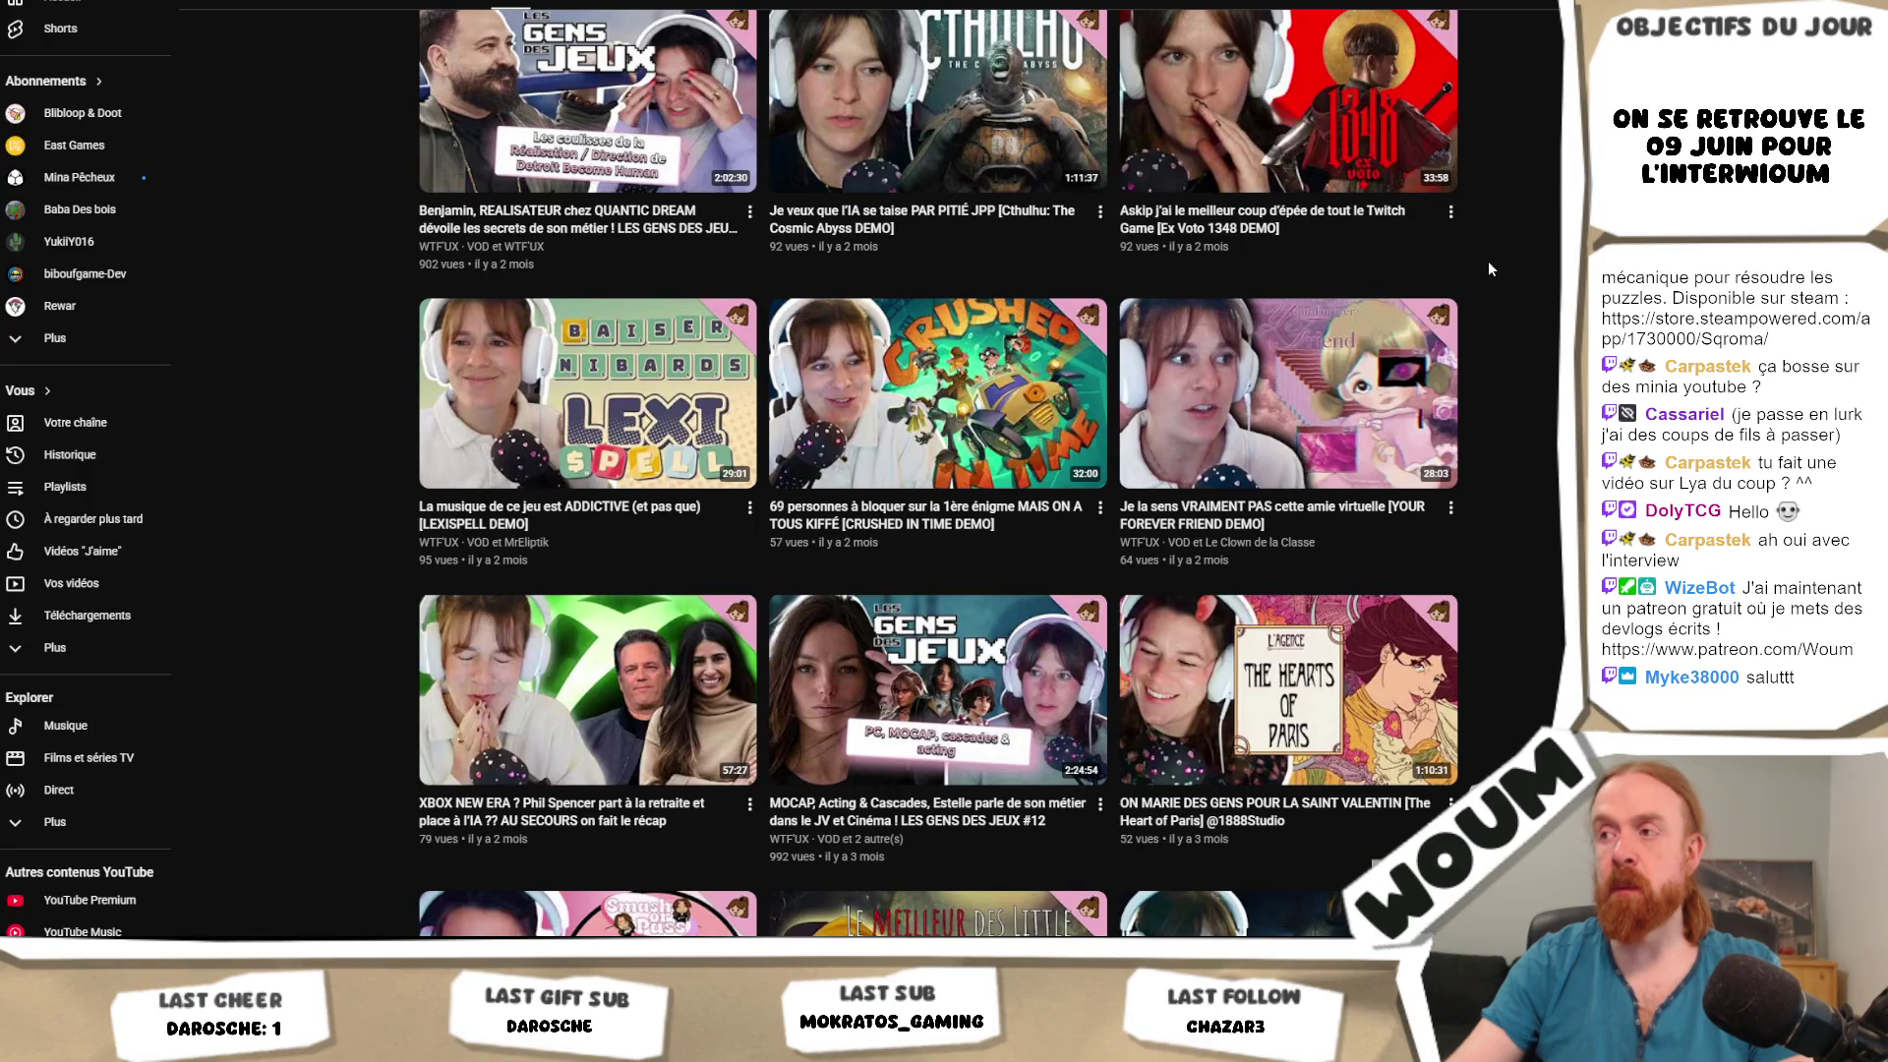
pyautogui.scroll(-2, 1489, 268)
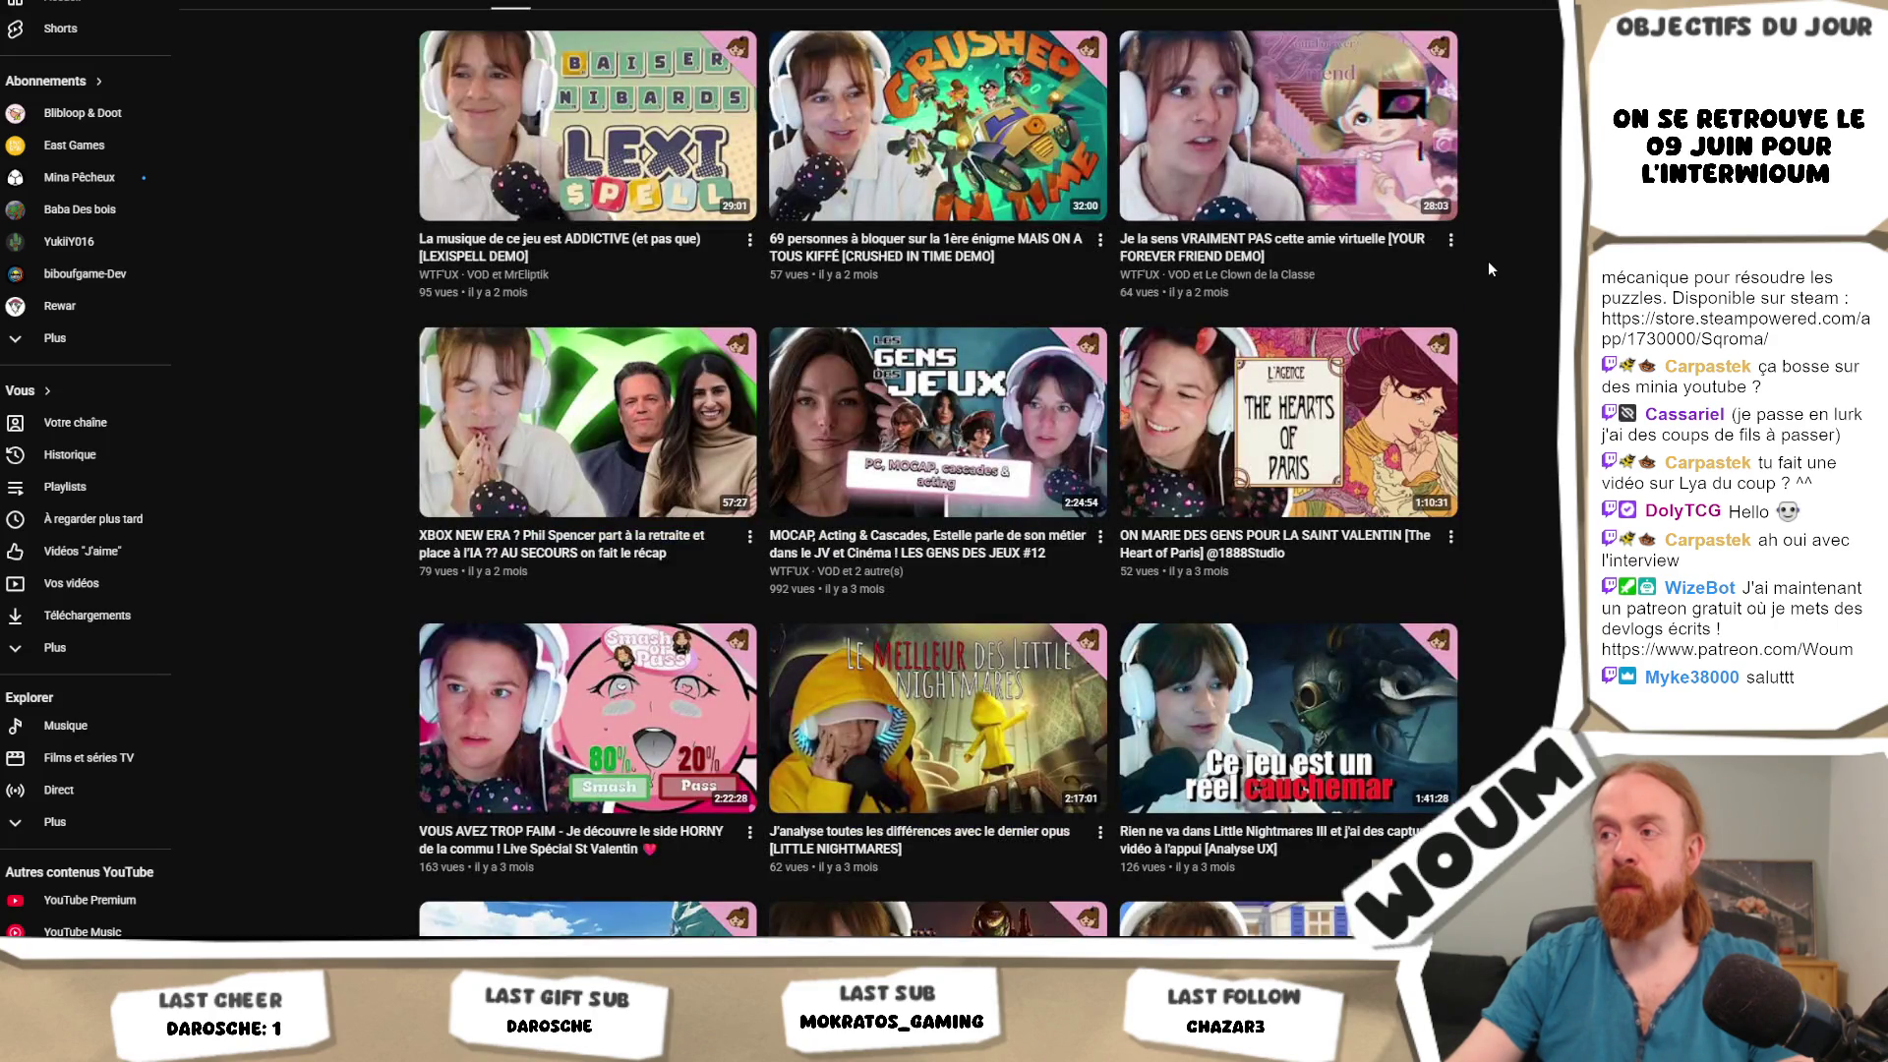
pyautogui.scroll(-2, 1488, 267)
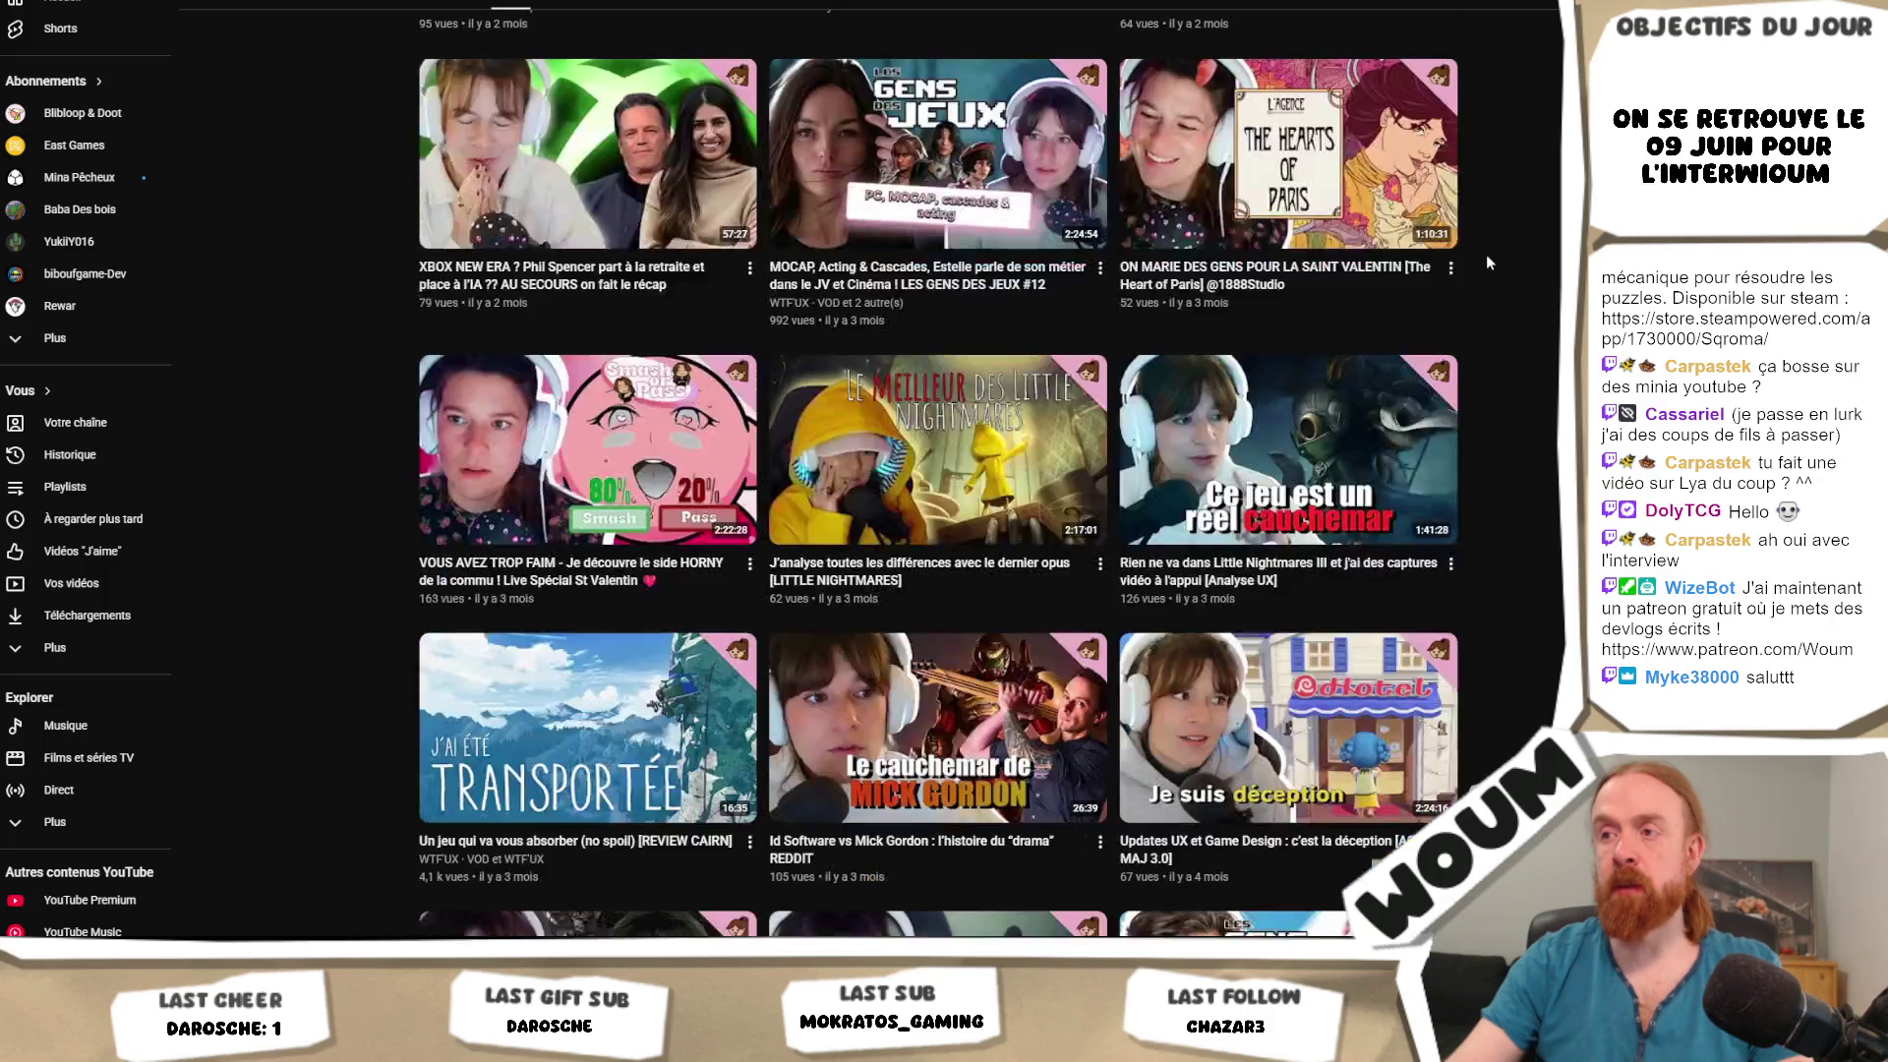
pyautogui.scroll(7, 1485, 253)
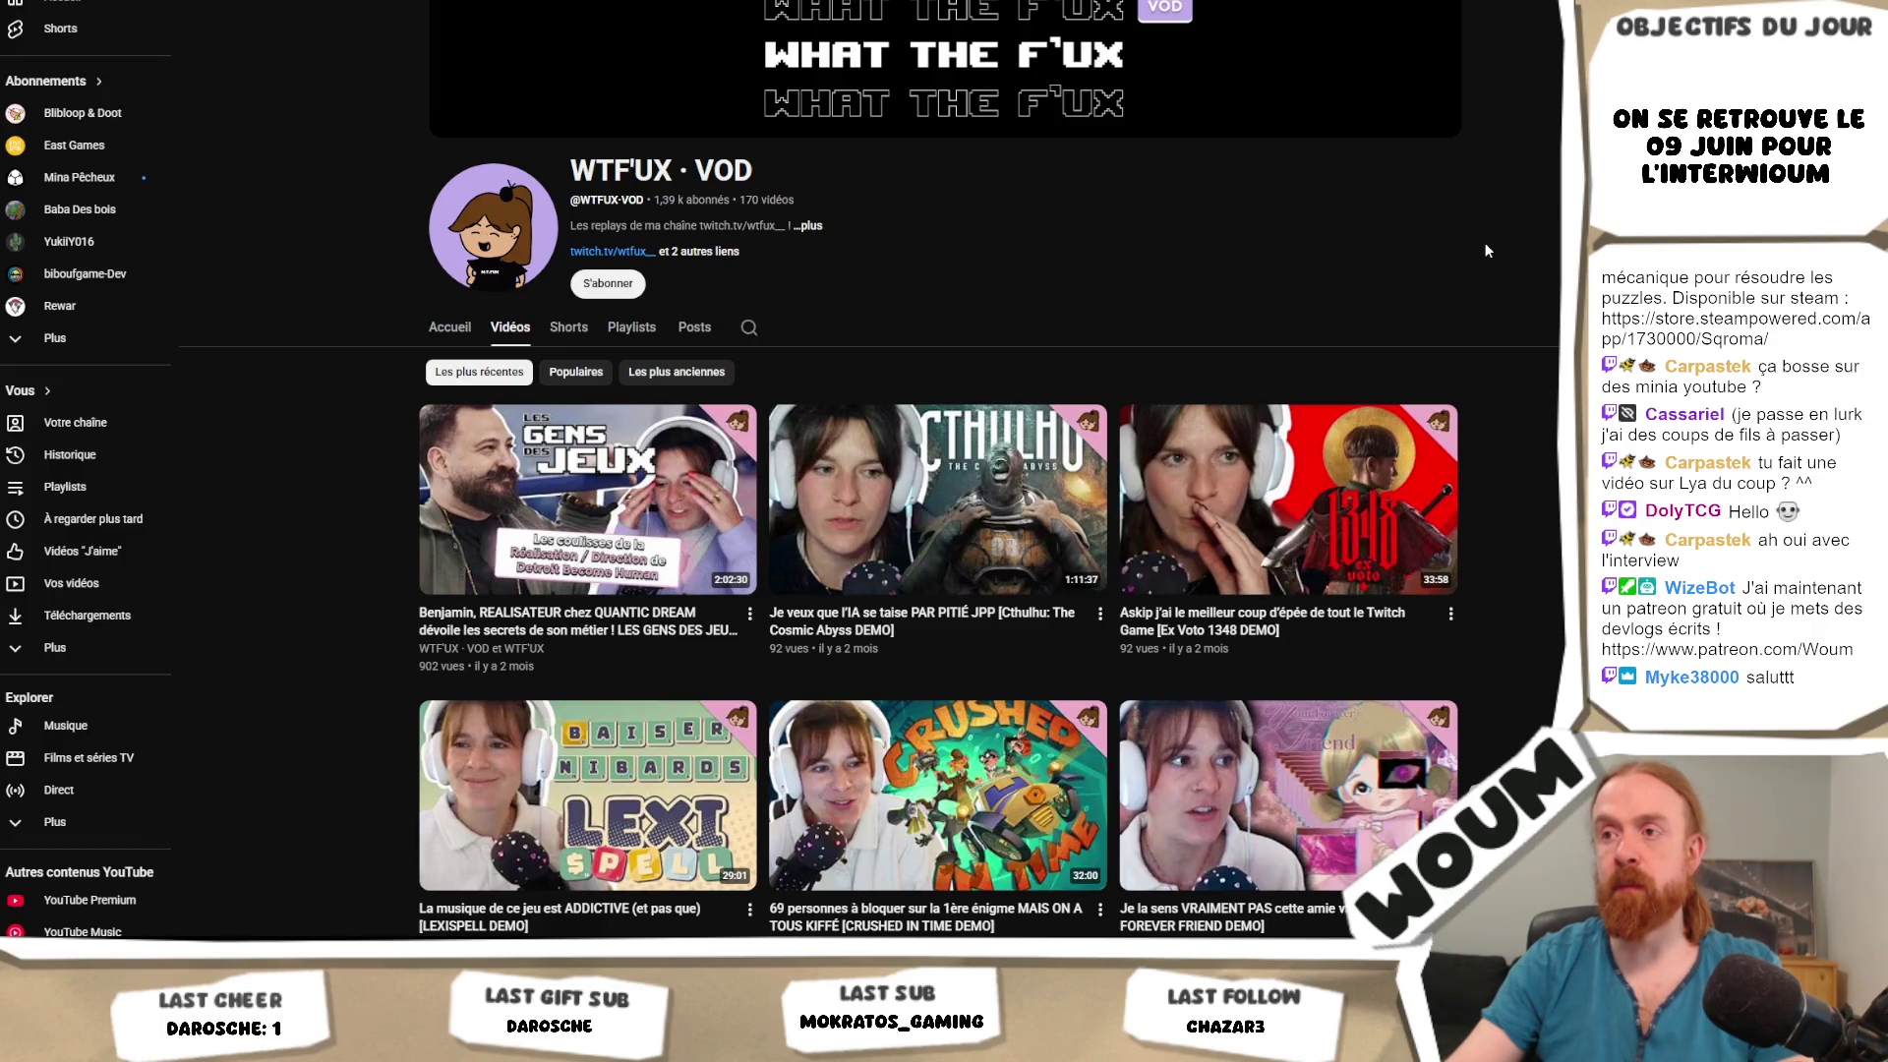
pyautogui.scroll(-4, 1486, 251)
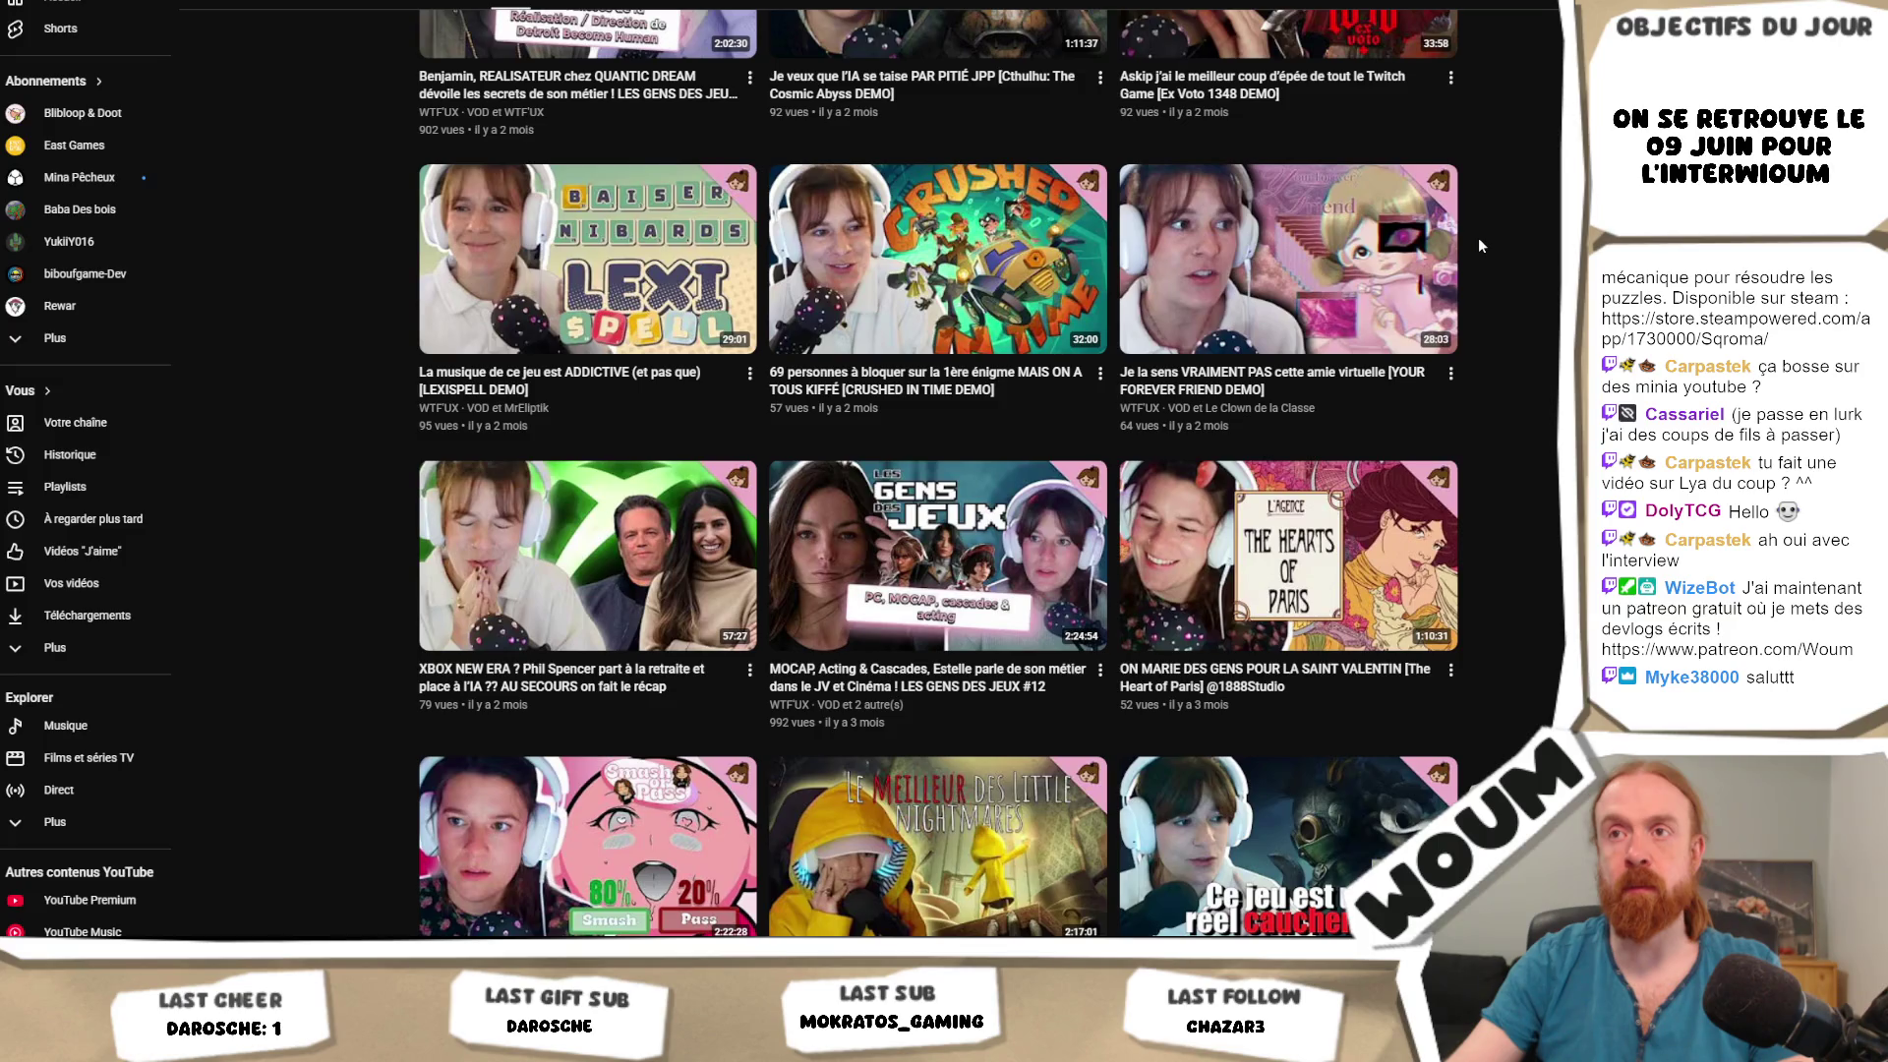
pyautogui.scroll(-10, 1478, 241)
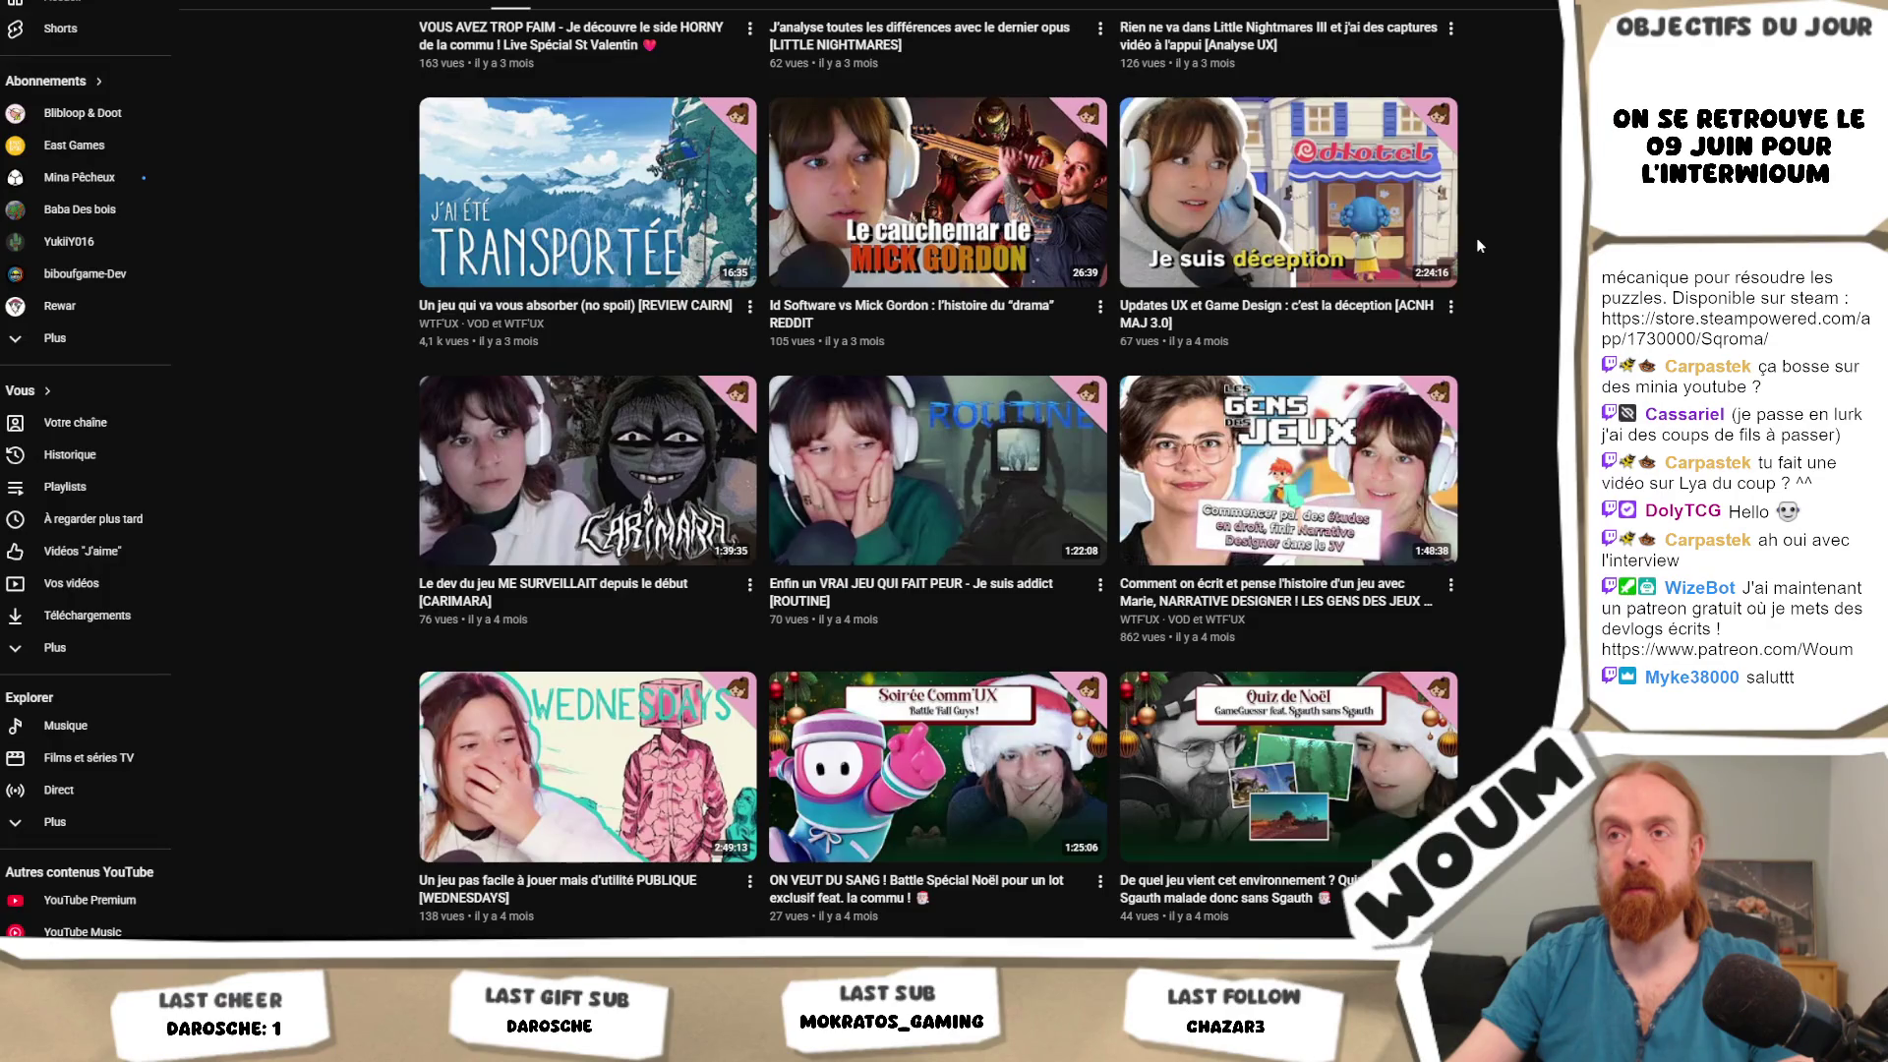
pyautogui.scroll(-1, 1477, 240)
pyautogui.scroll(-3, 1477, 245)
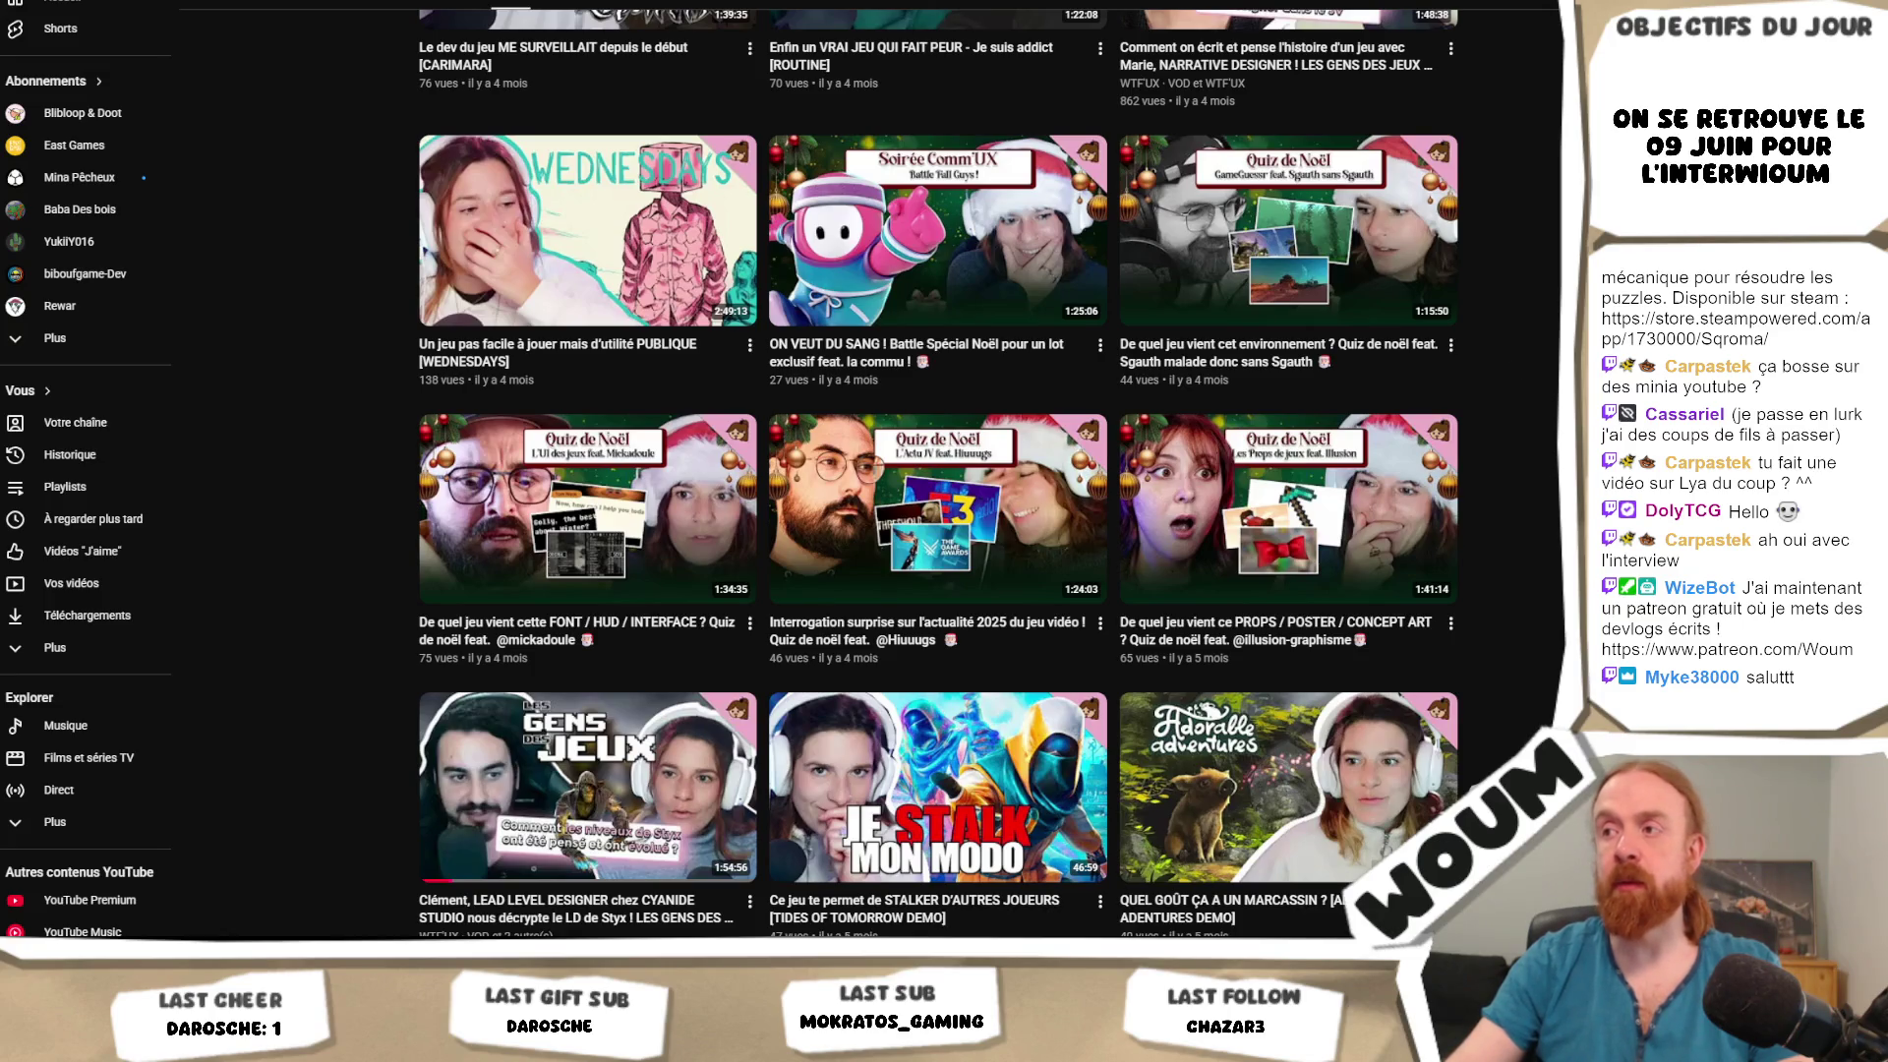
pyautogui.scroll(-1, 938, 472)
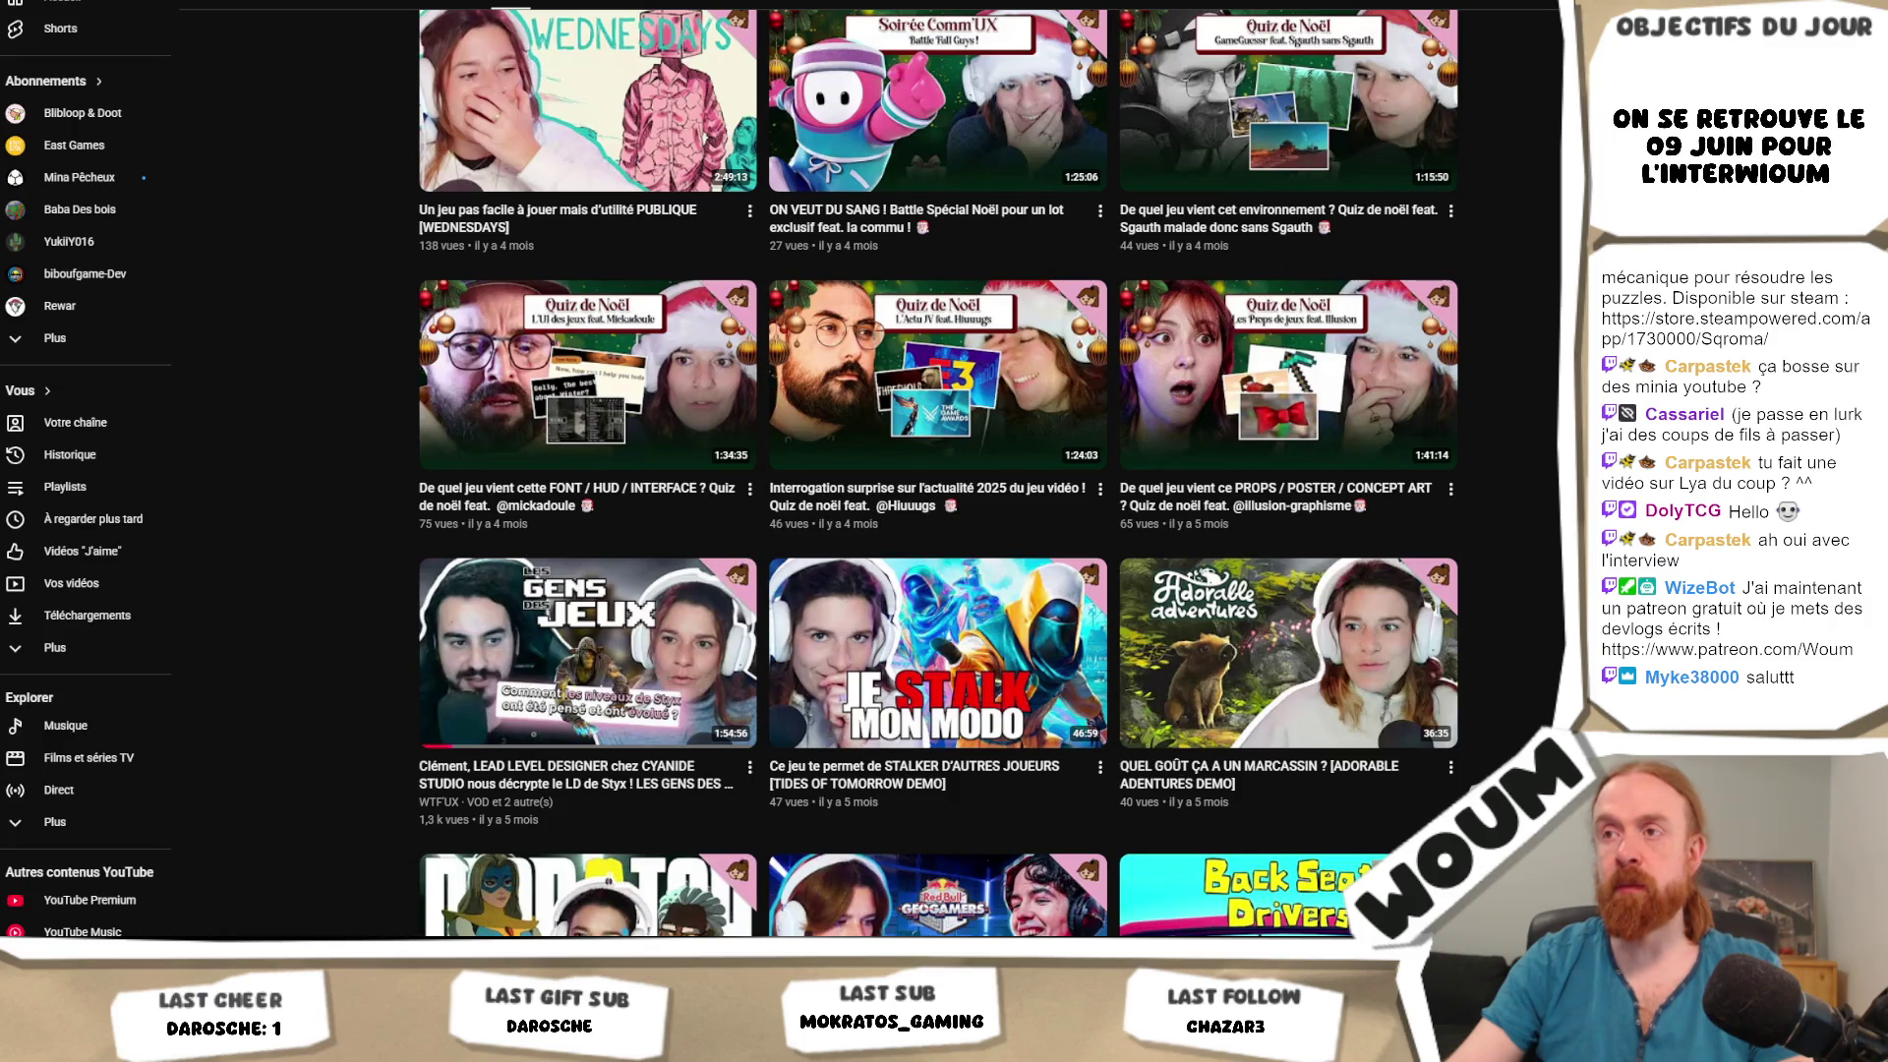
pyautogui.scroll(-1, 938, 472)
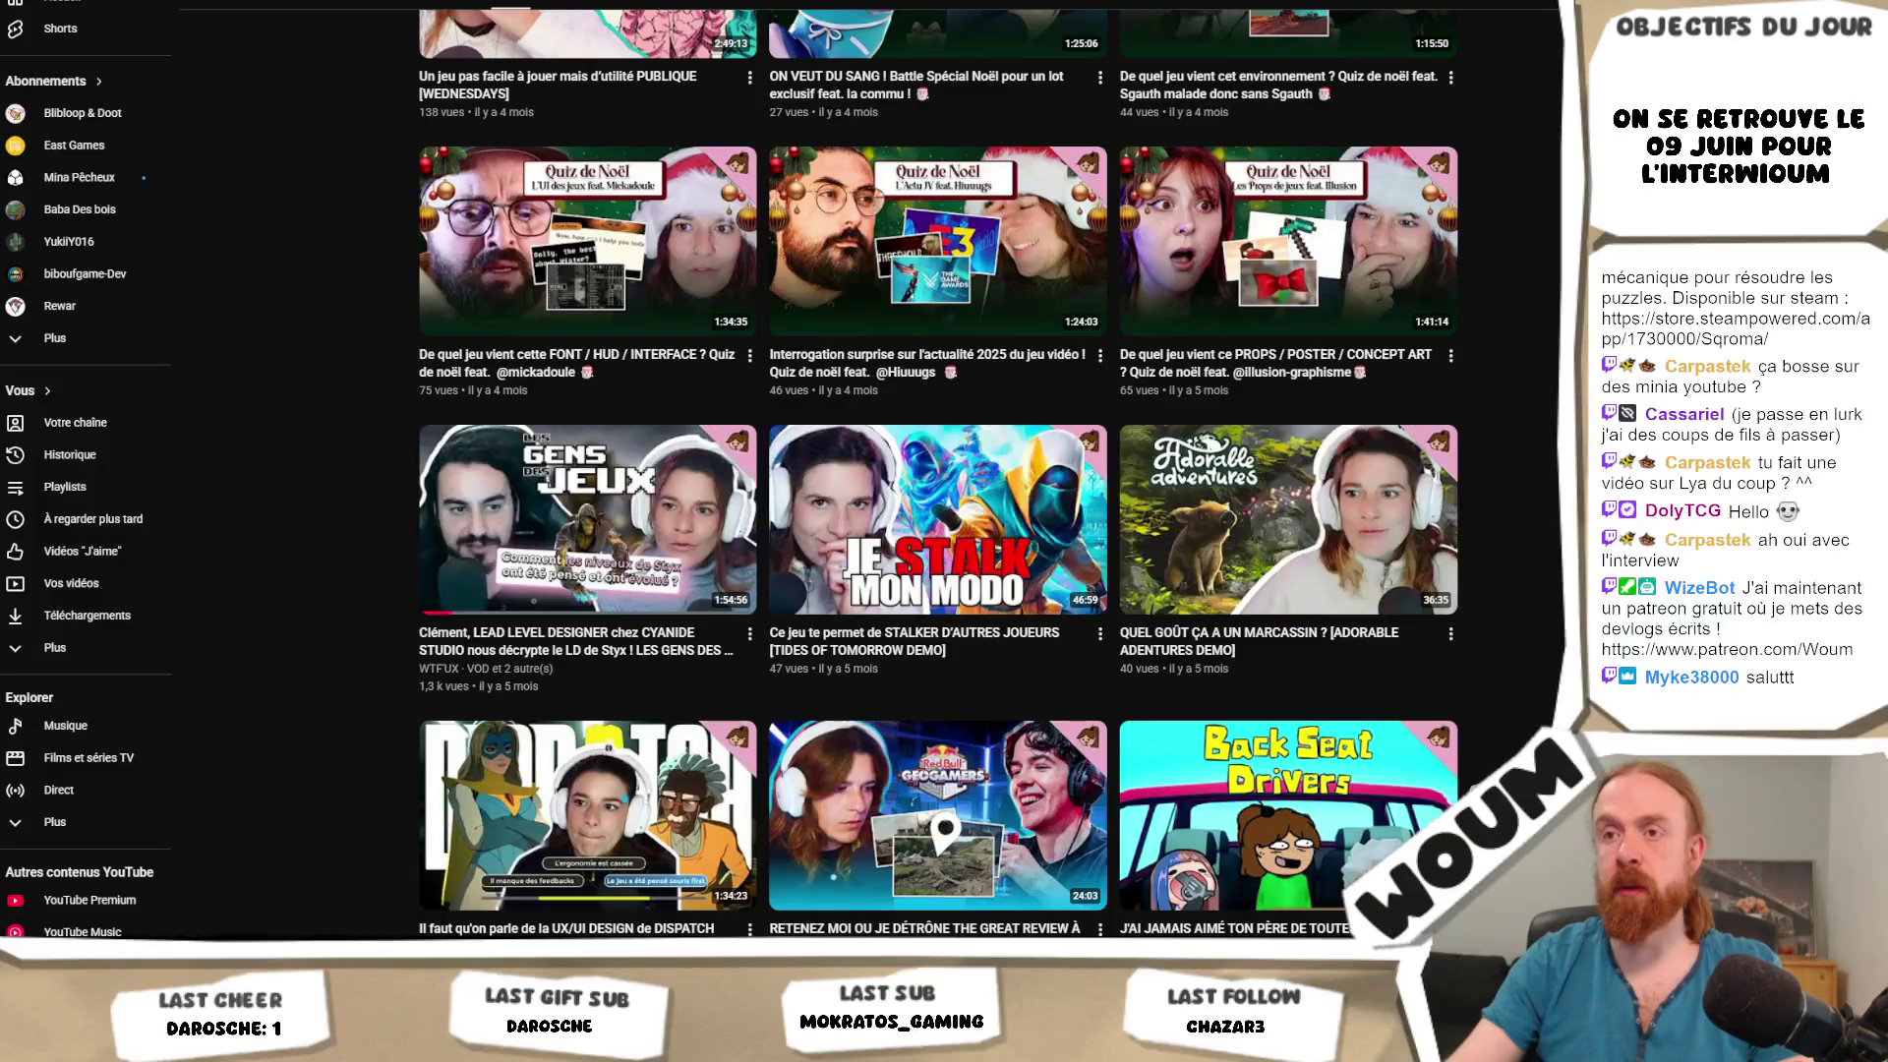
pyautogui.scroll(-1, 938, 472)
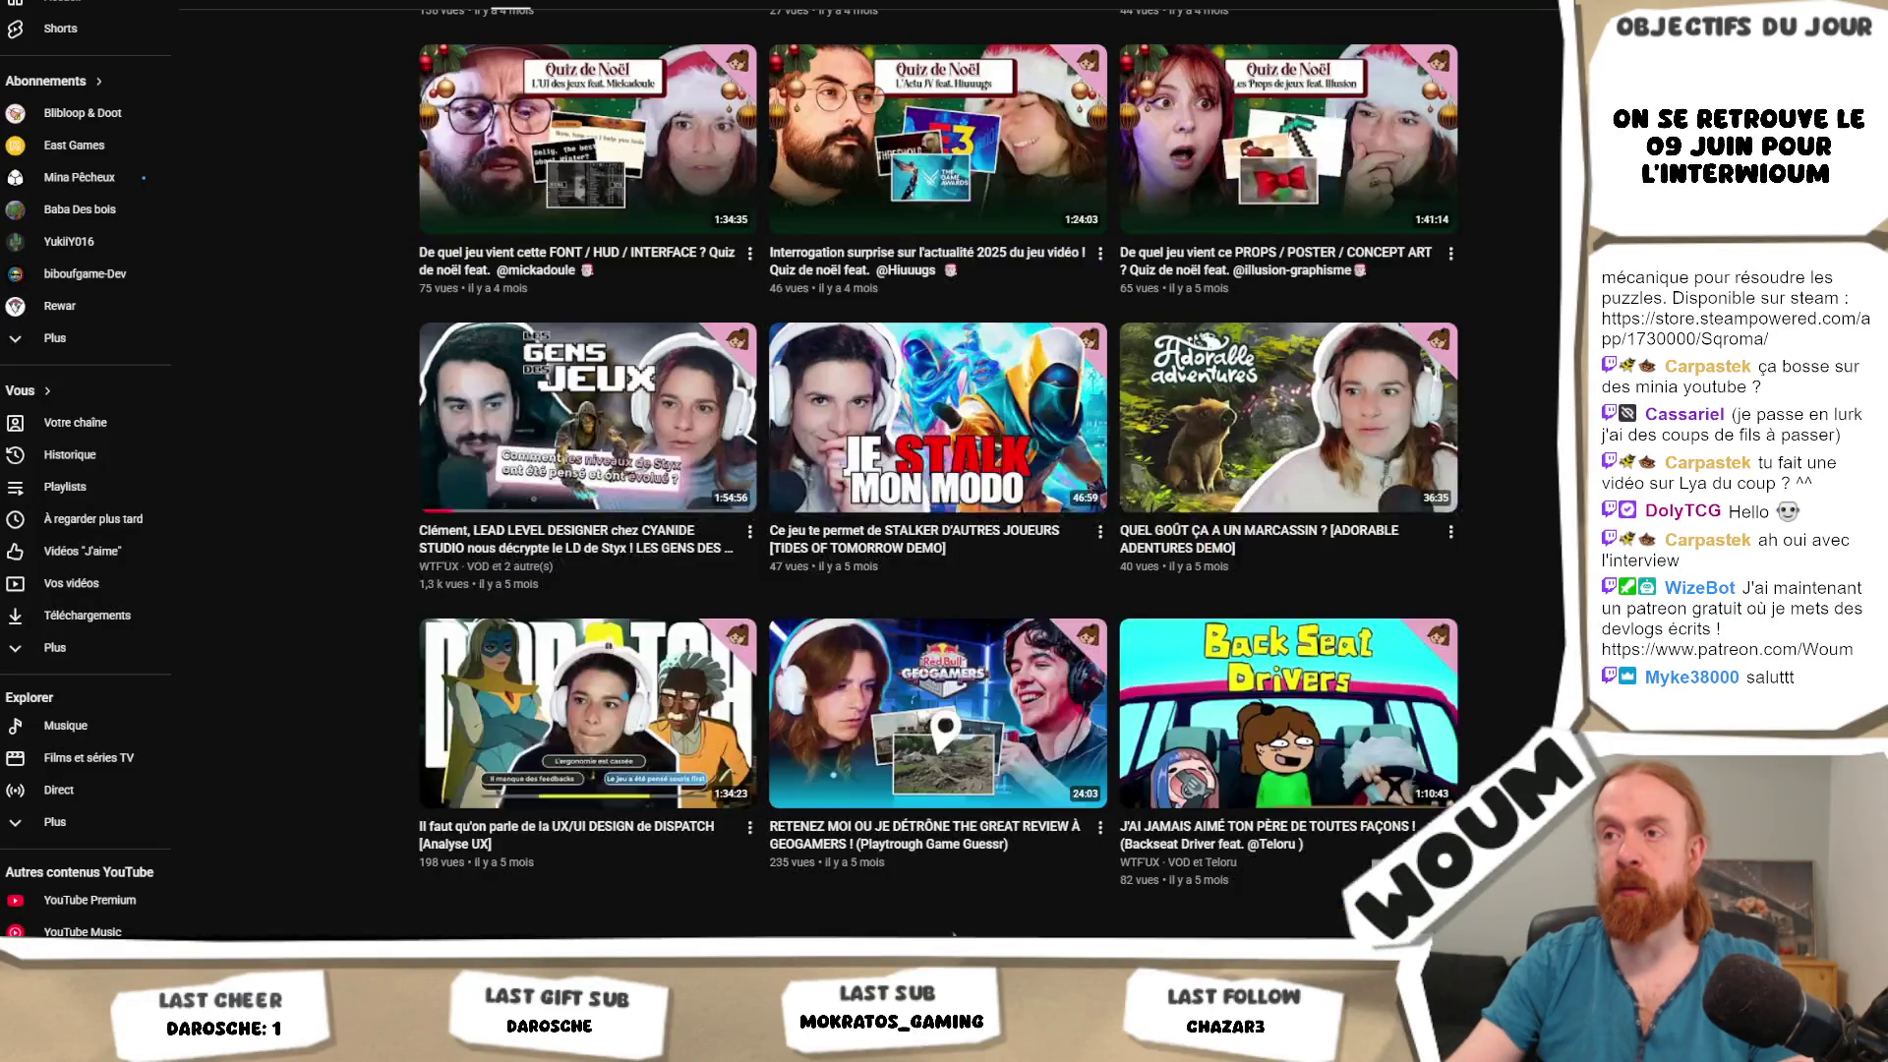
pyautogui.scroll(-2, 938, 472)
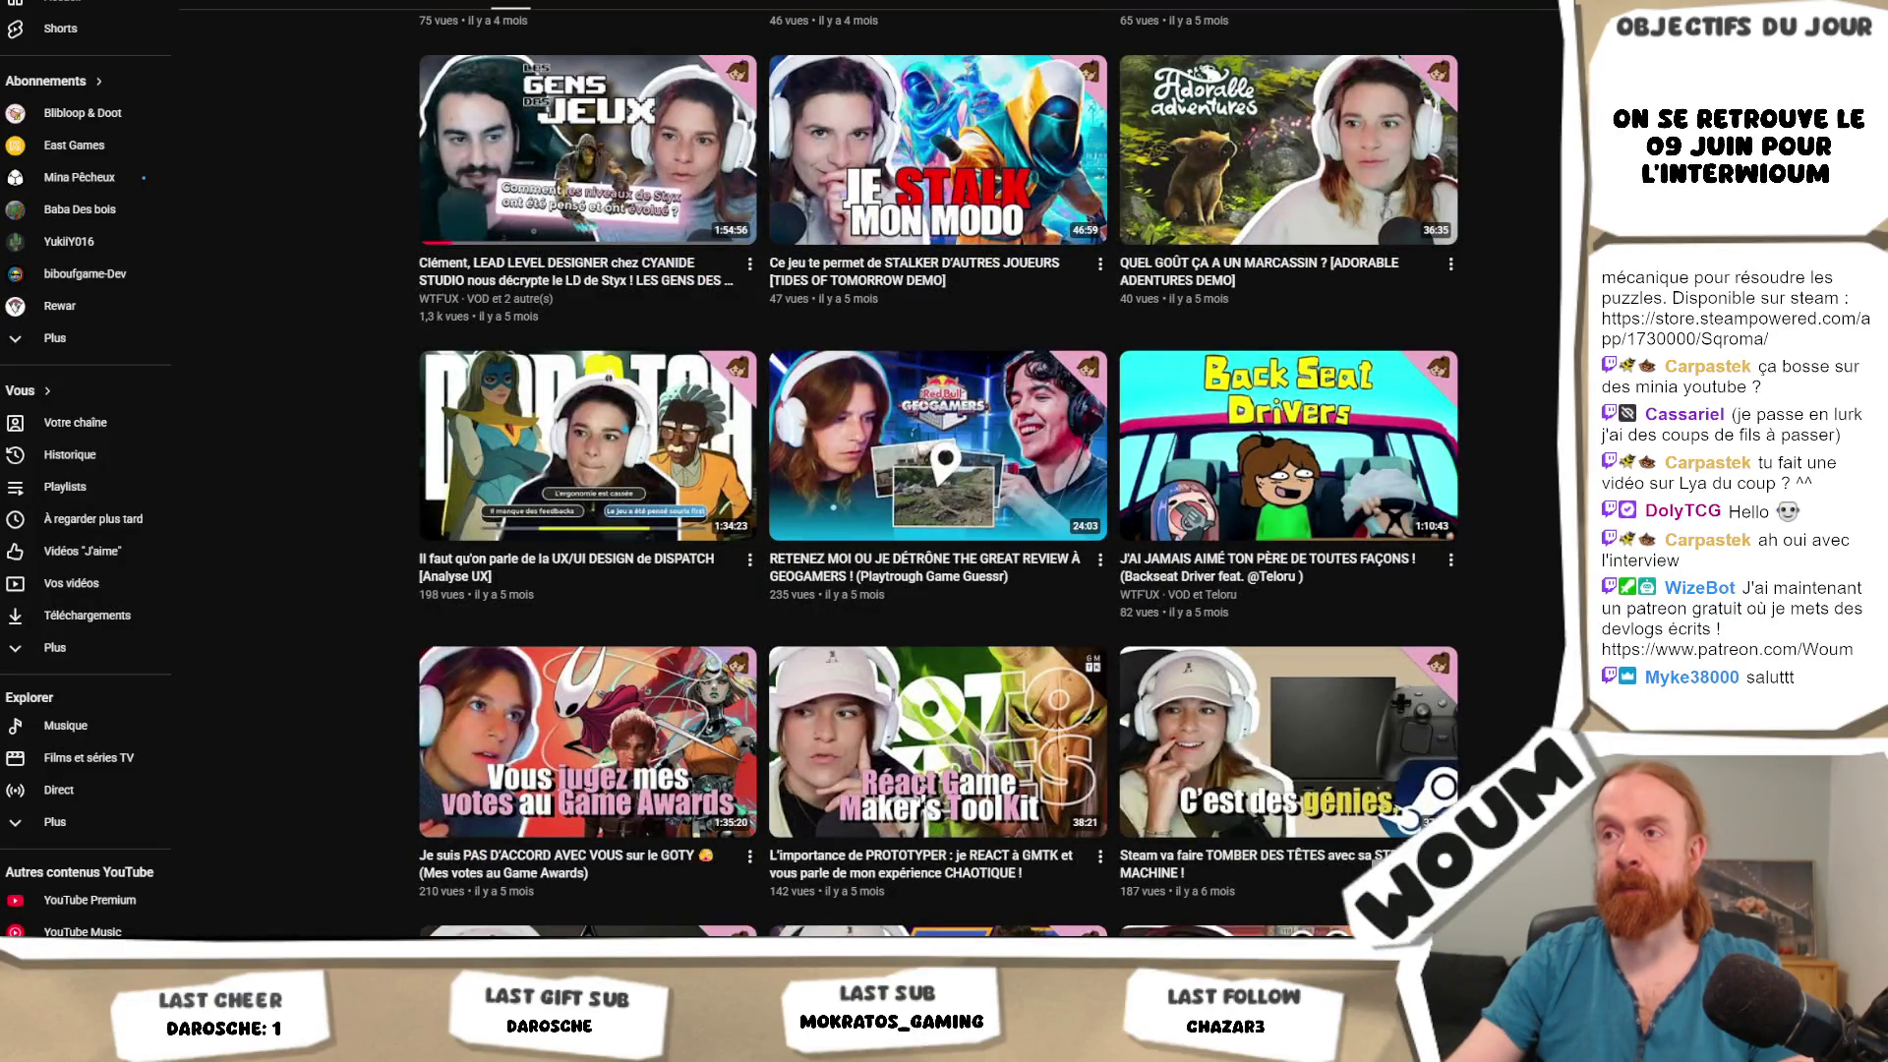
pyautogui.scroll(-3, 938, 472)
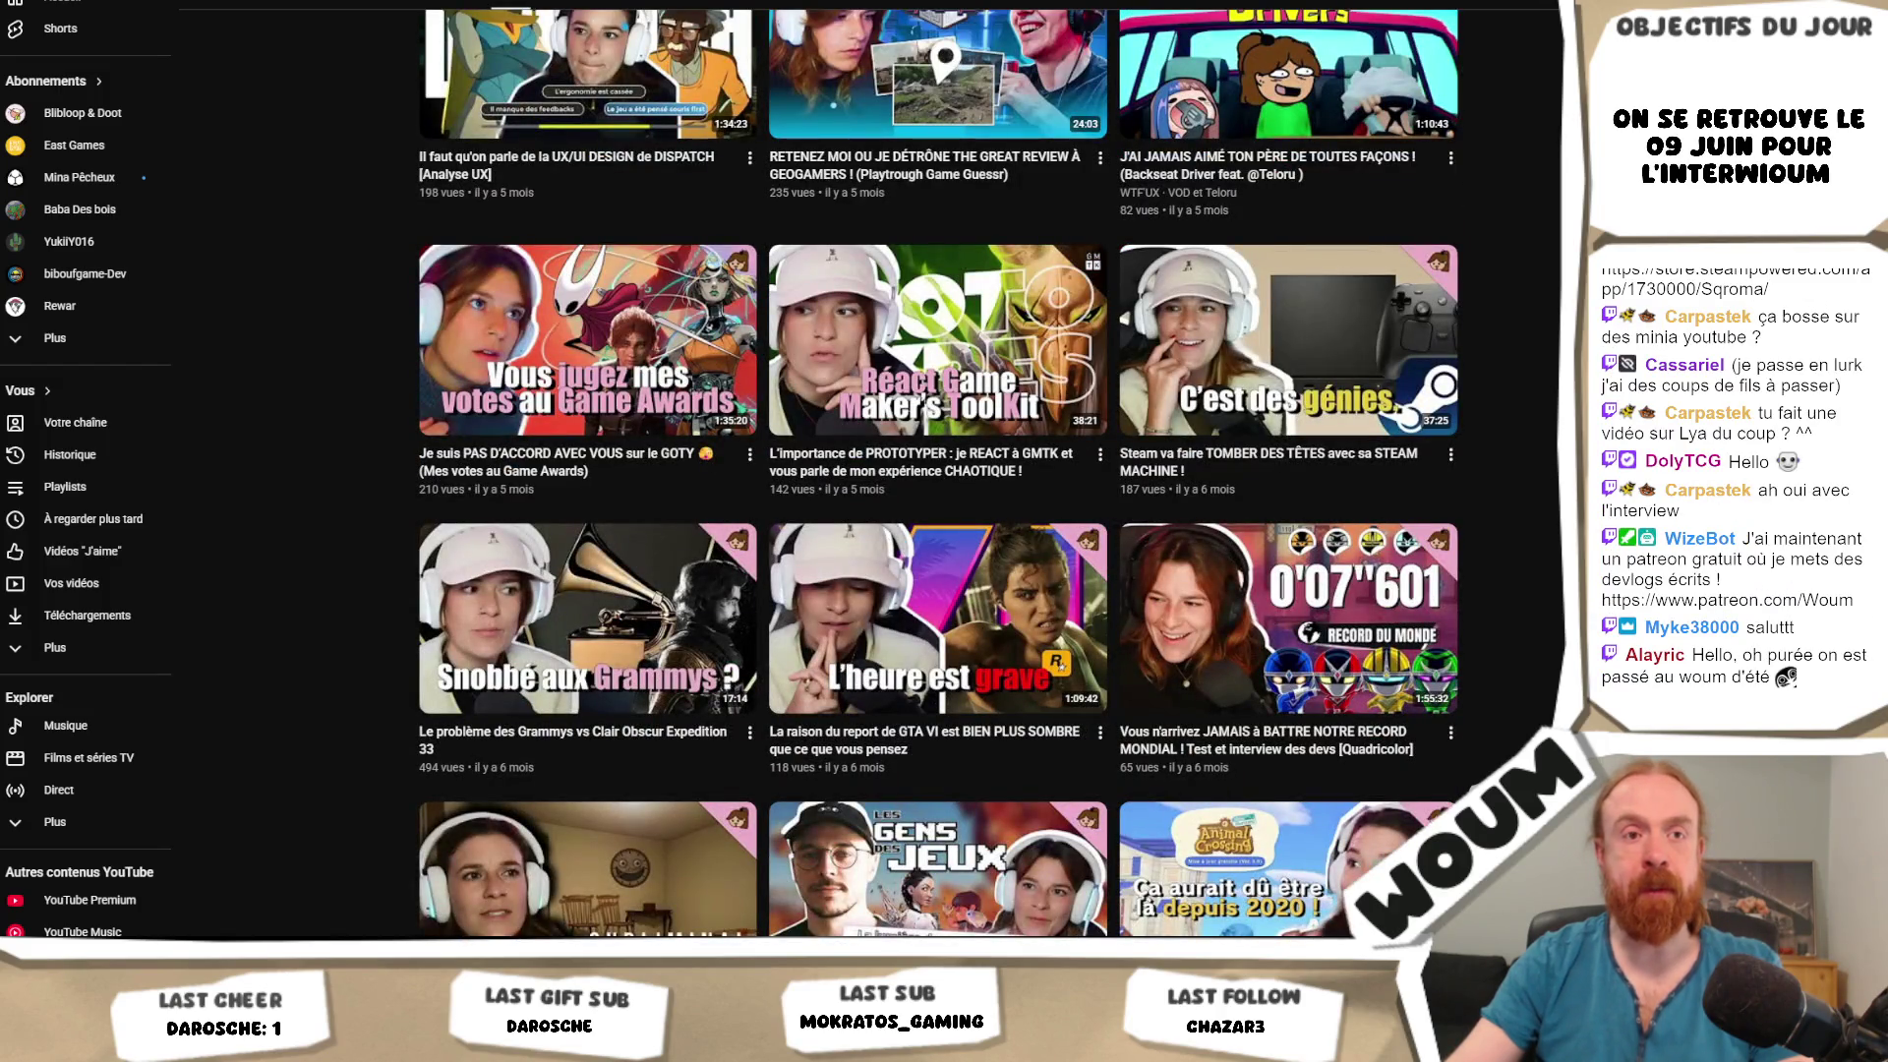
pyautogui.scroll(-3, 938, 472)
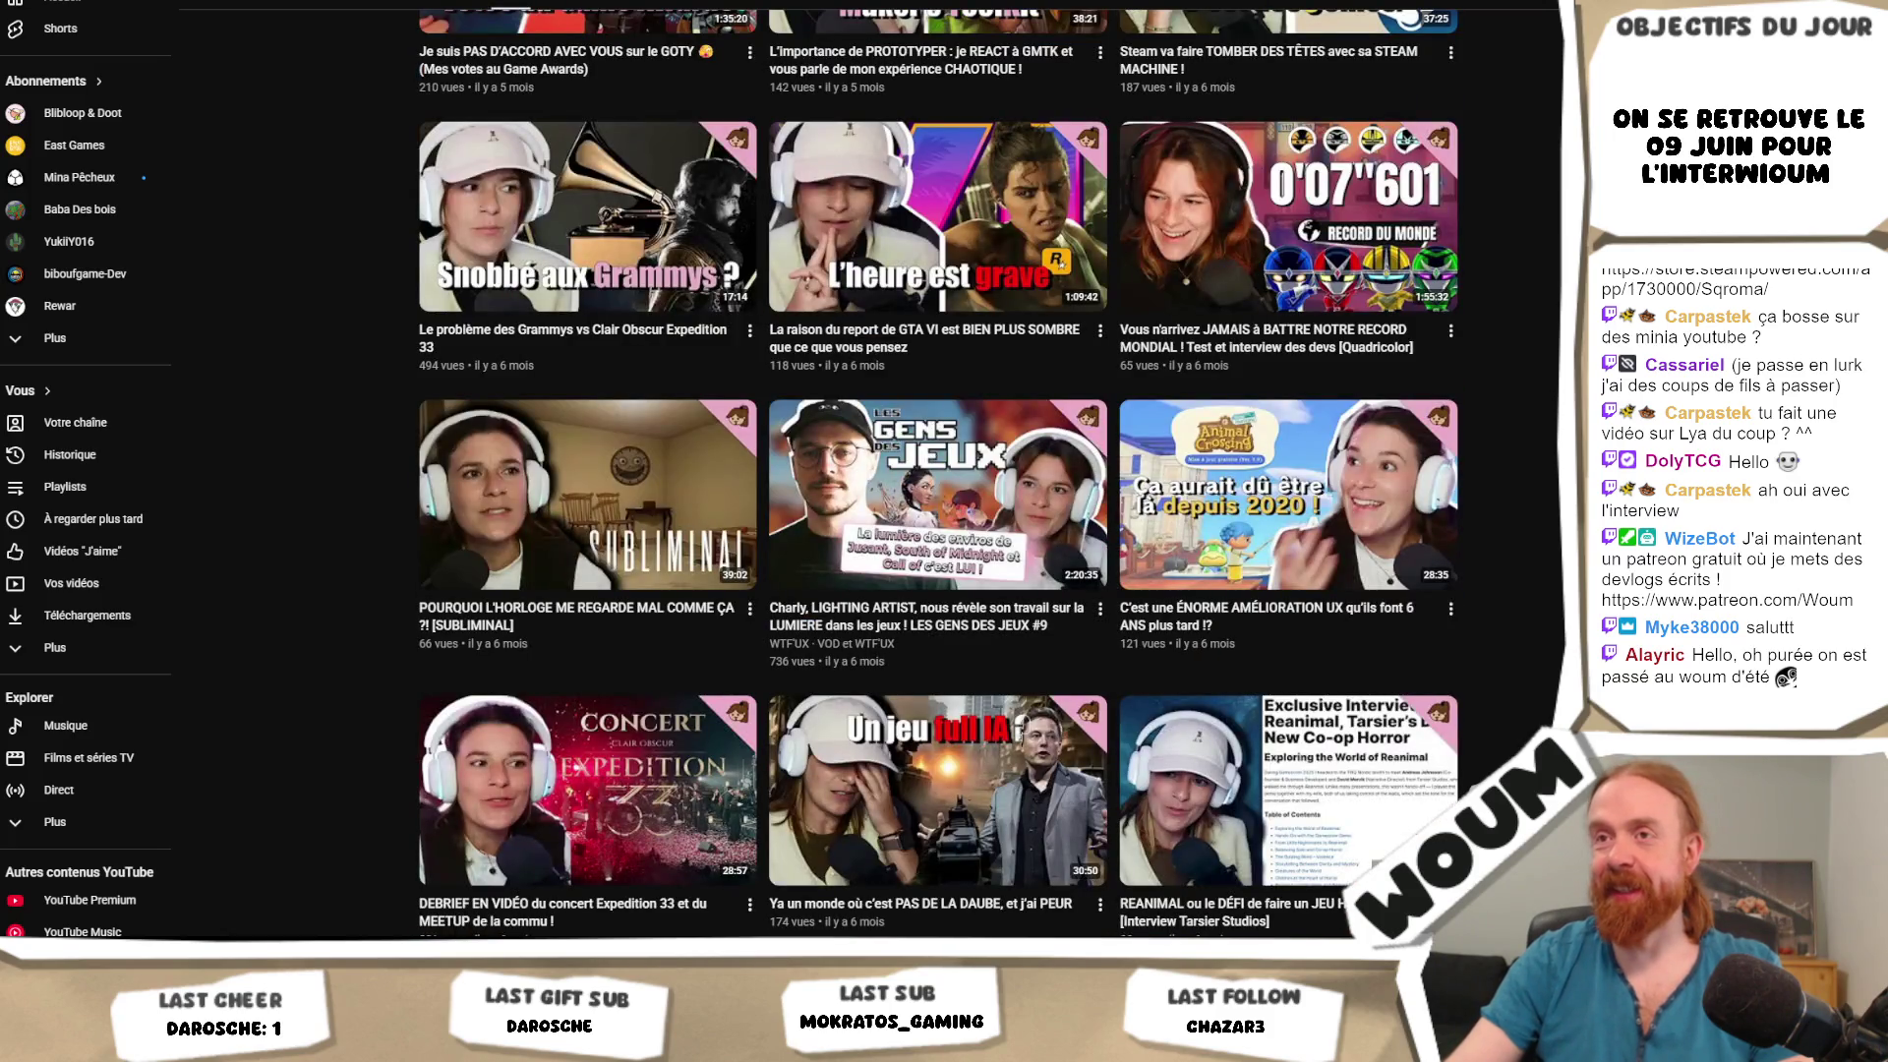
pyautogui.scroll(-1, 938, 472)
pyautogui.scroll(-1, 938, 472)
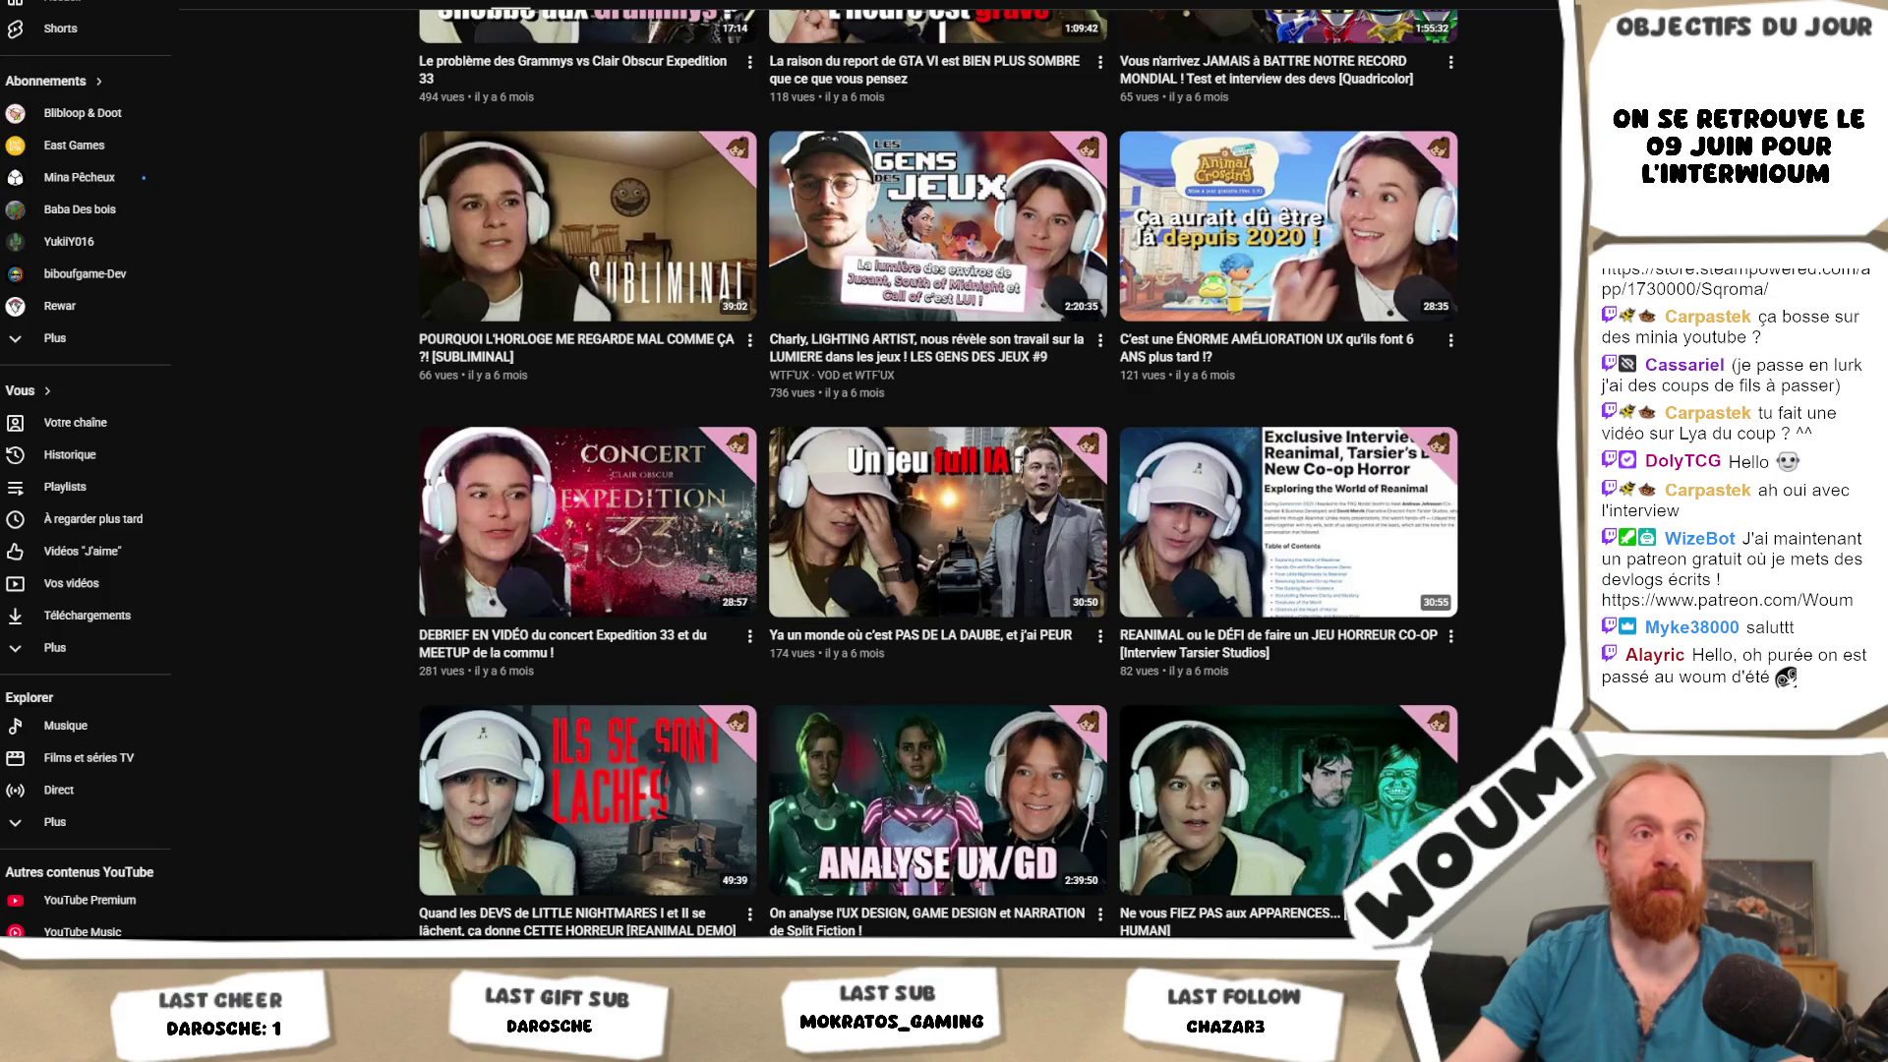
pyautogui.scroll(-2, 938, 472)
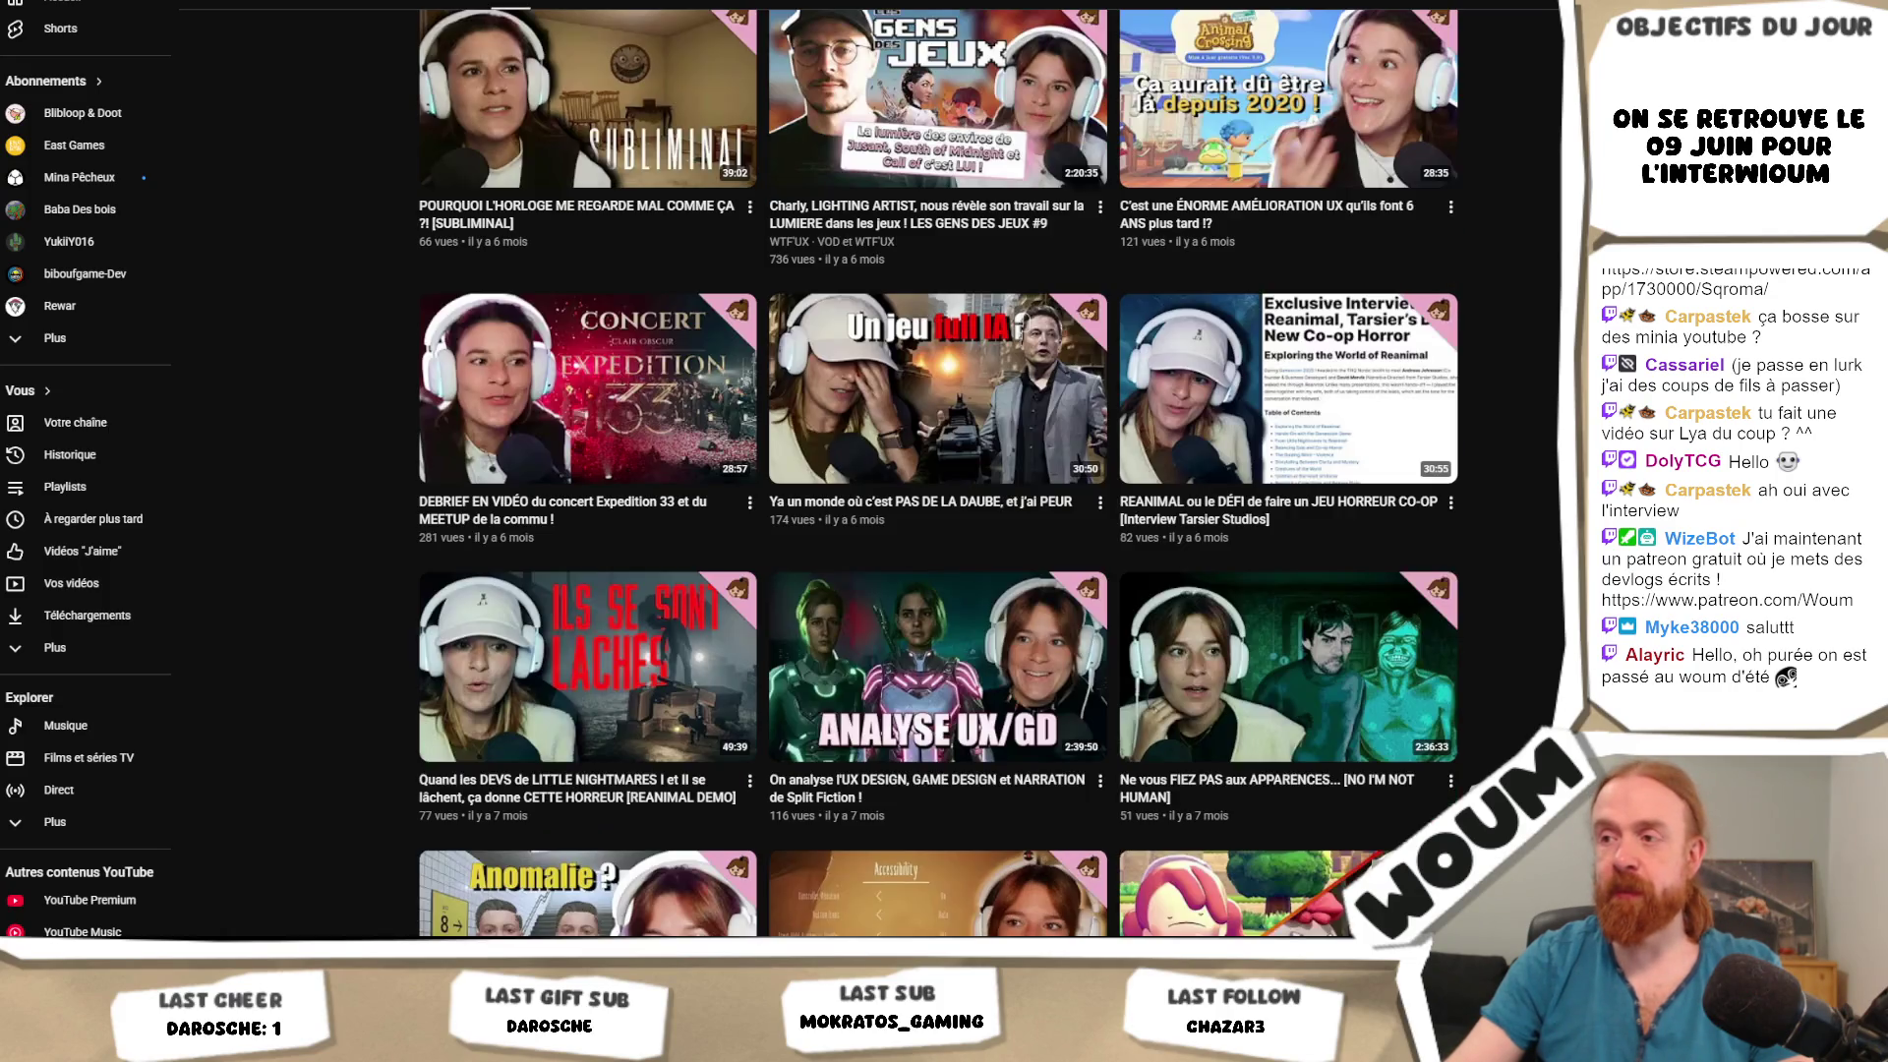
pyautogui.scroll(-2, 938, 472)
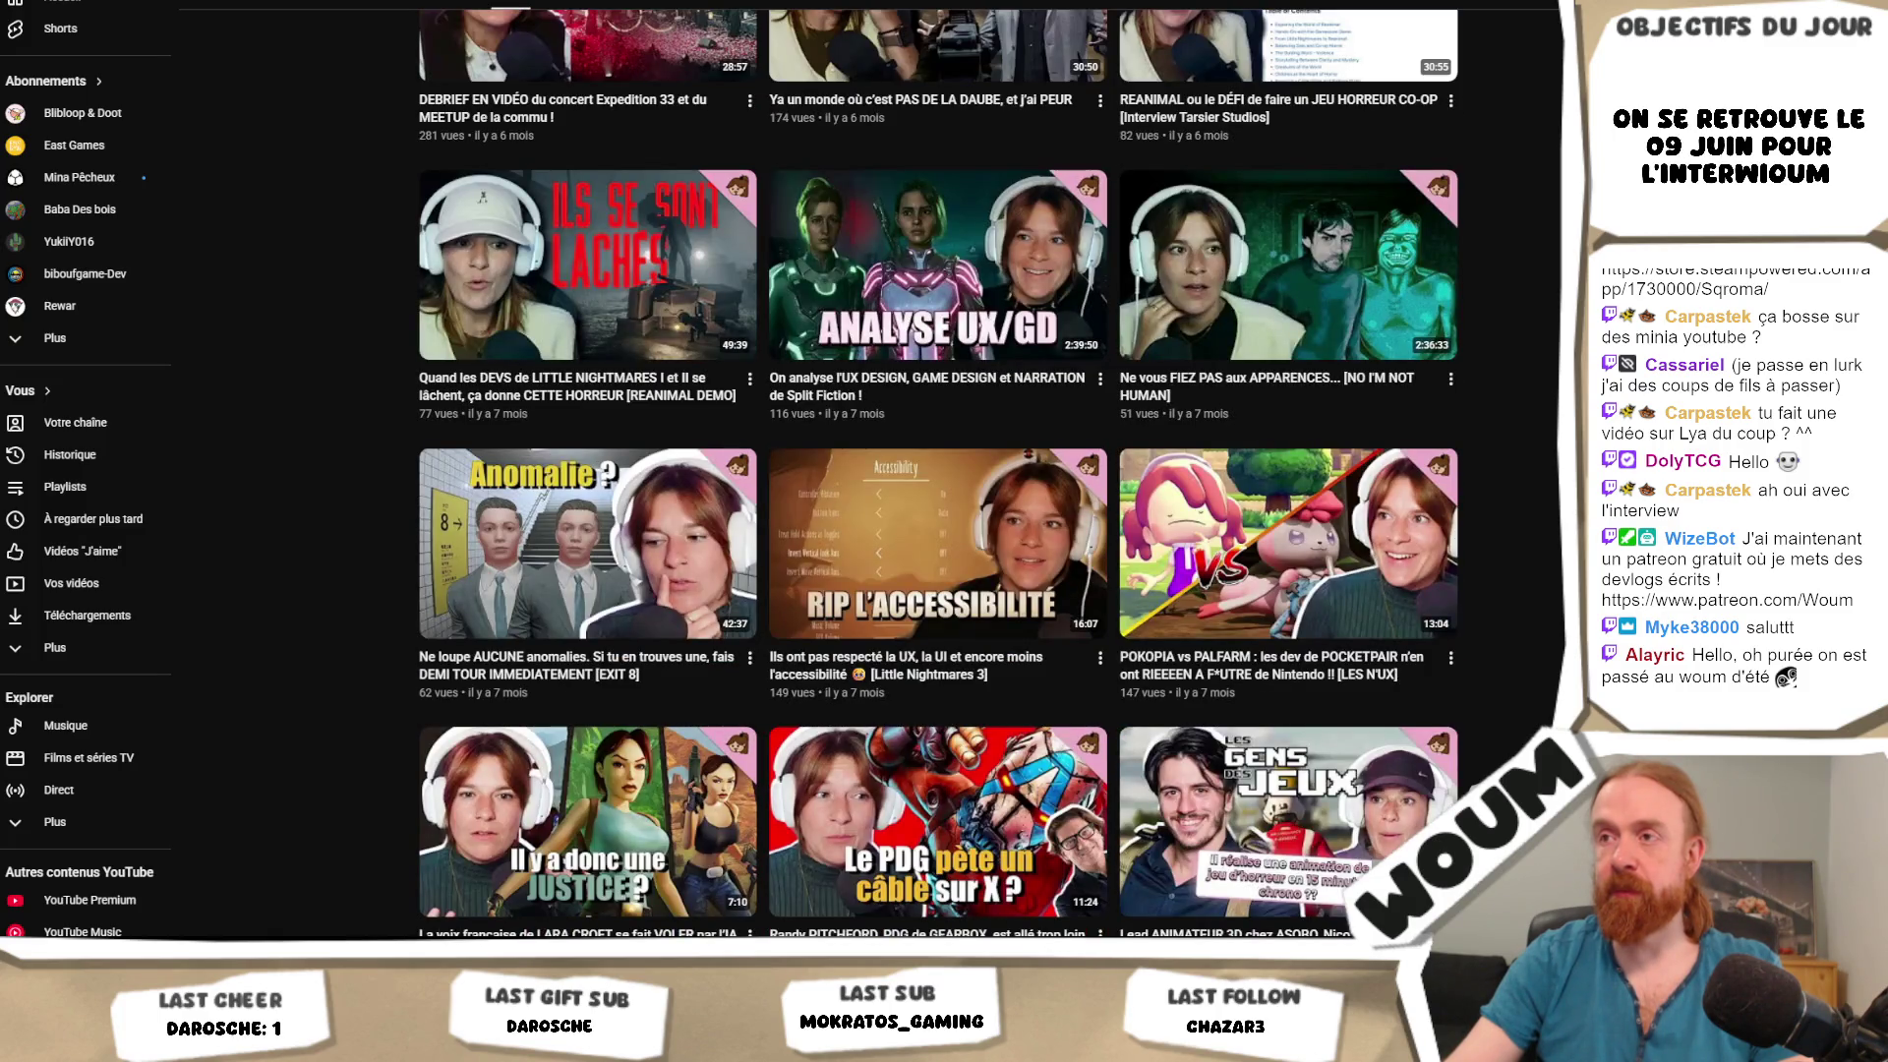
pyautogui.scroll(-3, 938, 472)
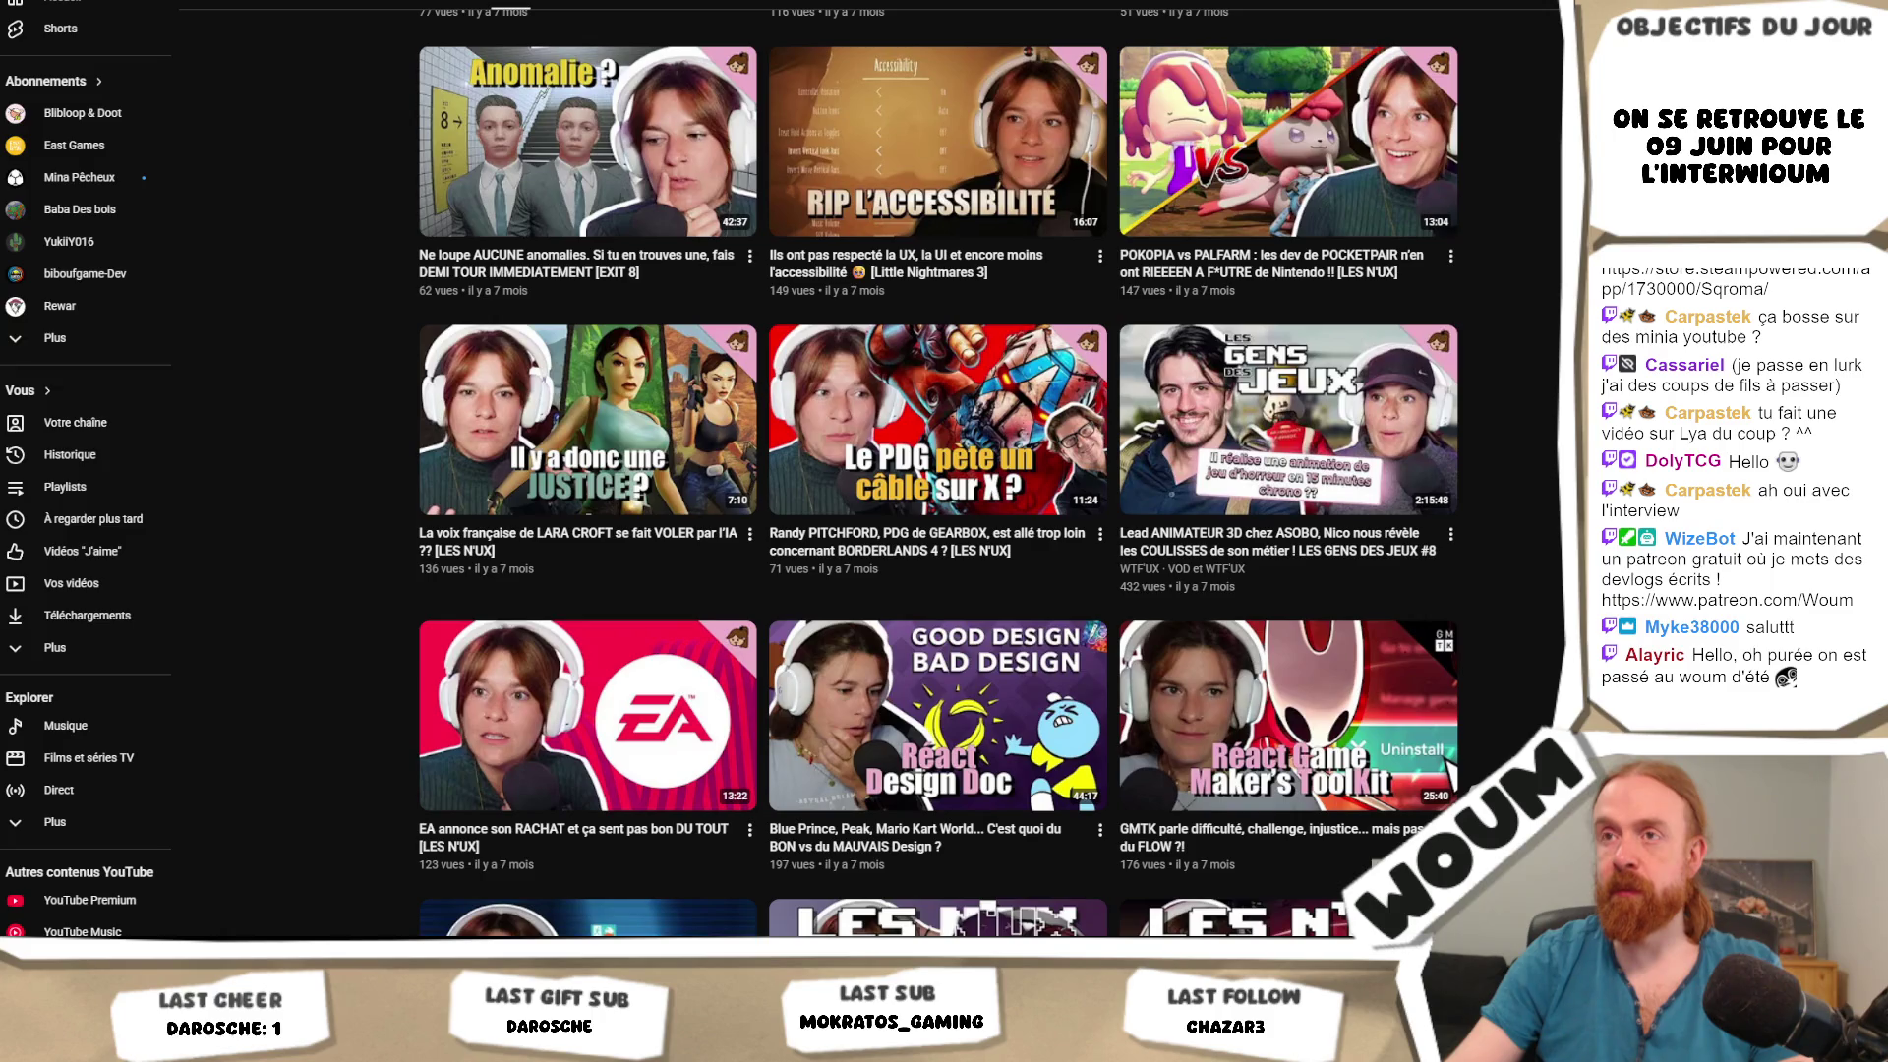
pyautogui.scroll(-3, 938, 472)
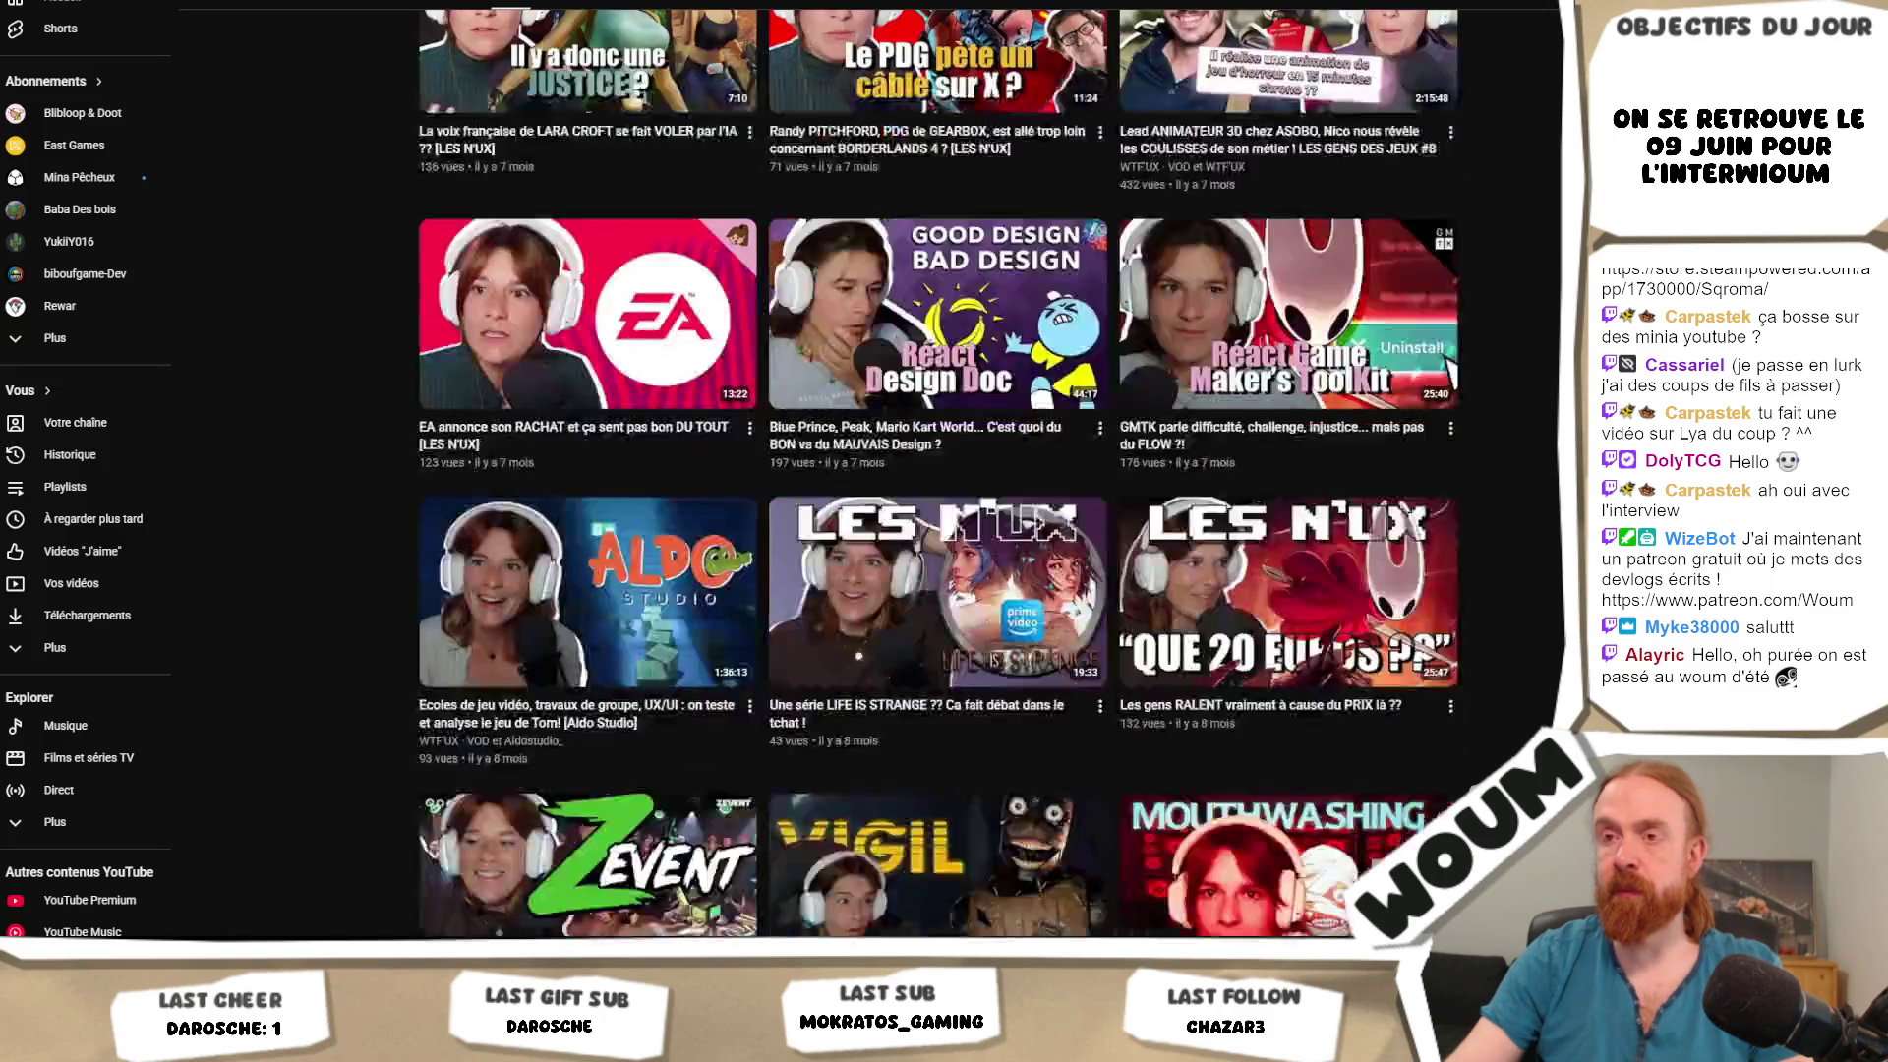
pyautogui.scroll(-1, 938, 472)
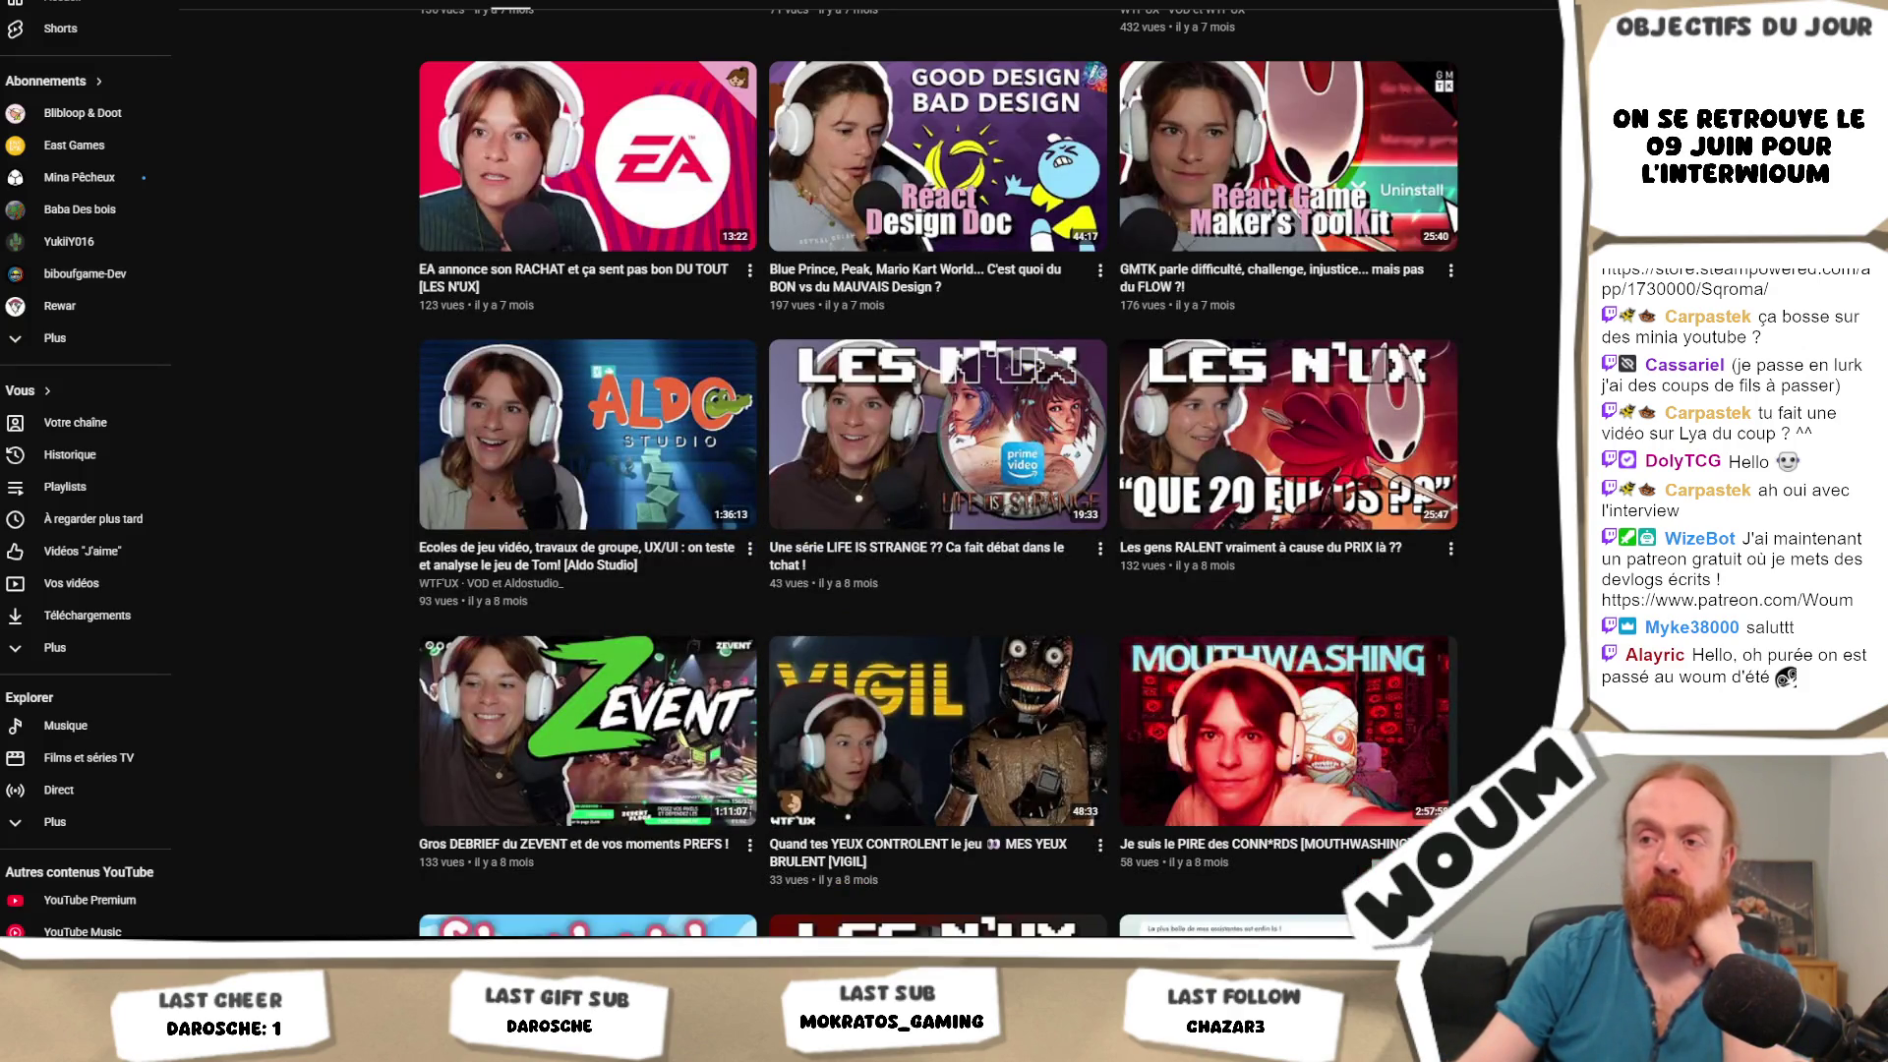
pyautogui.scroll(-3, 938, 472)
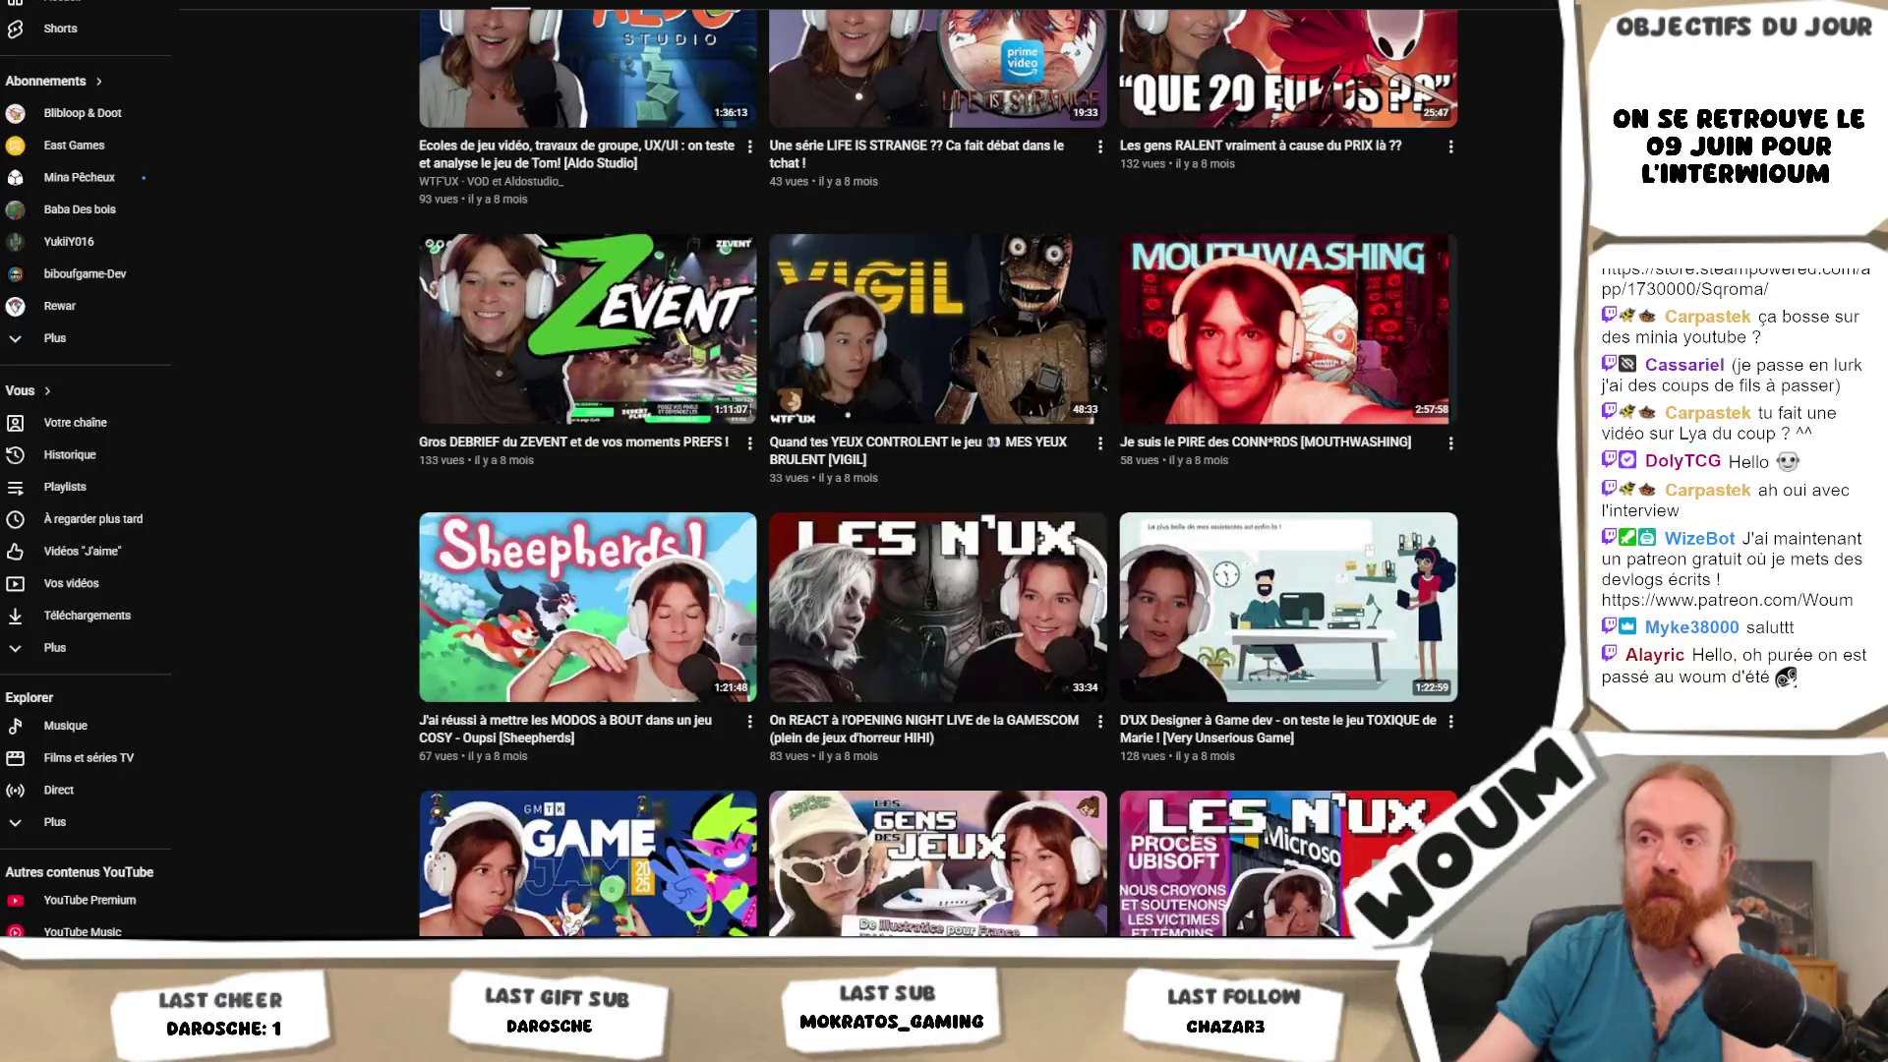
pyautogui.scroll(-2, 938, 471)
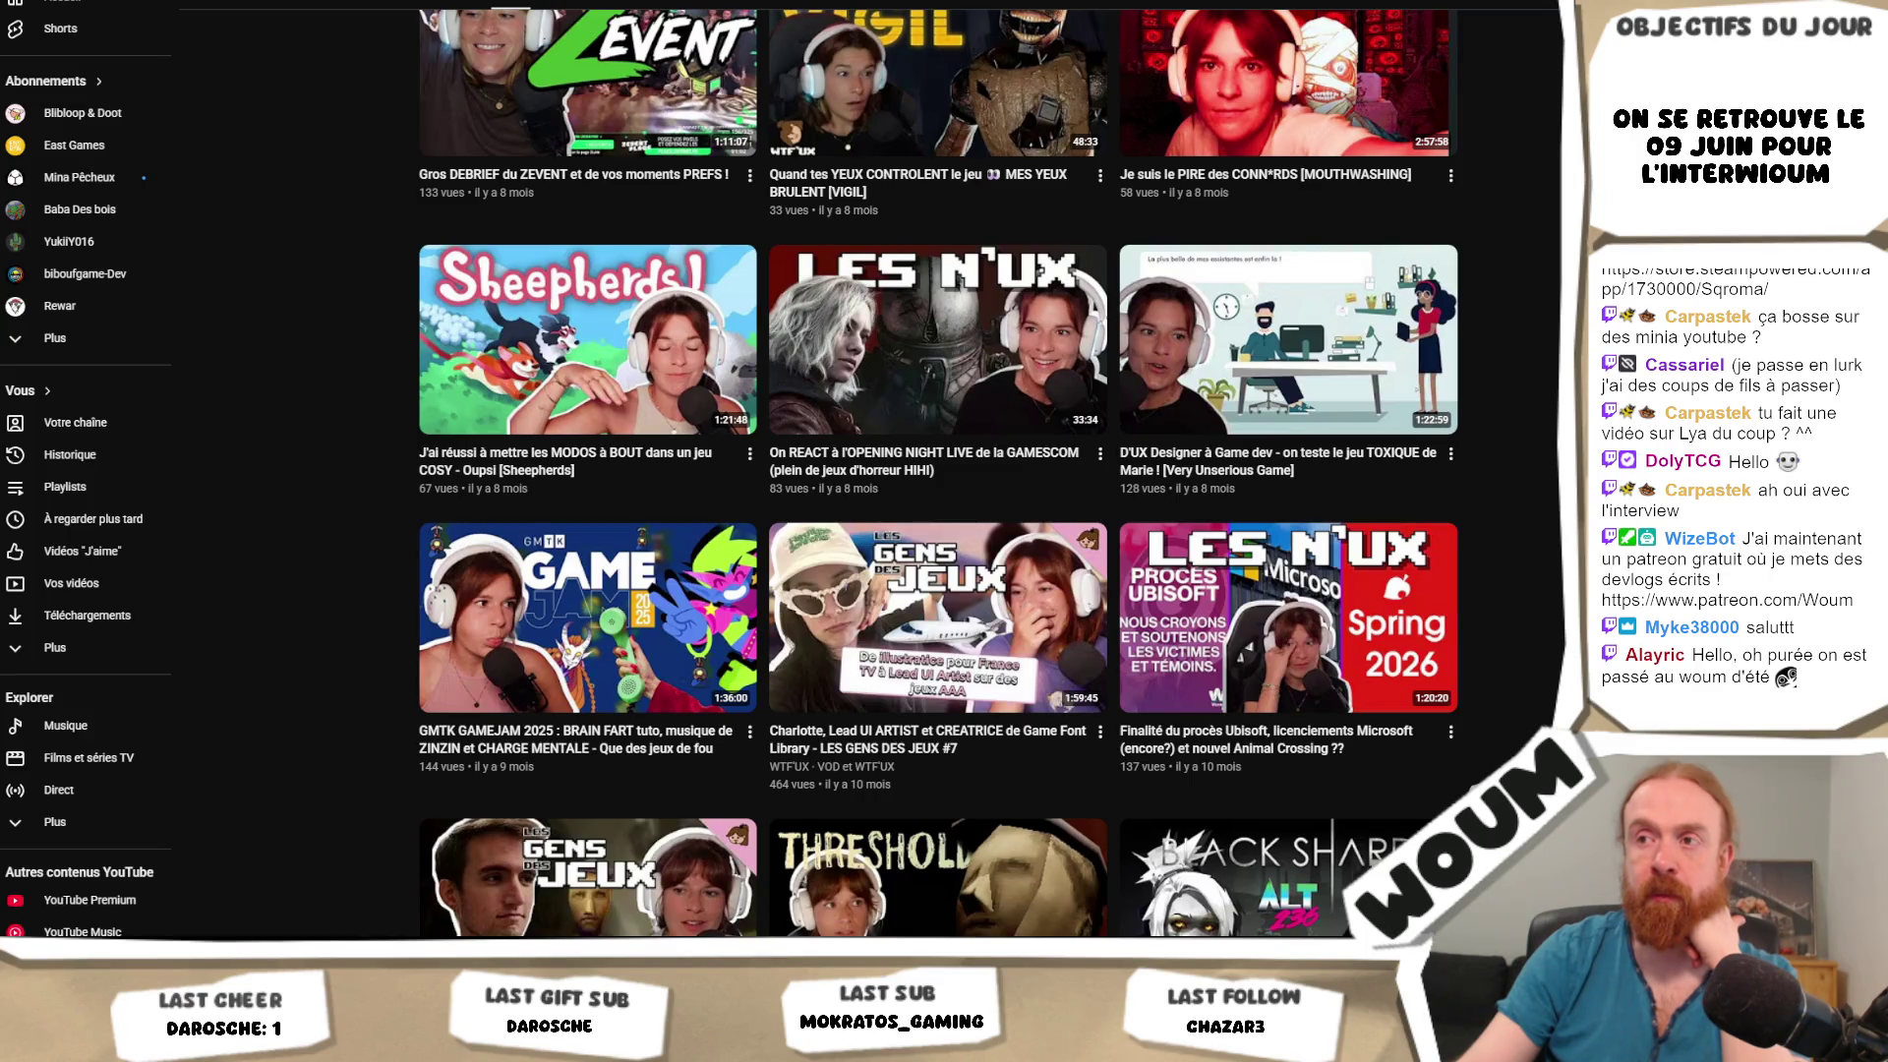
pyautogui.scroll(-1, 939, 472)
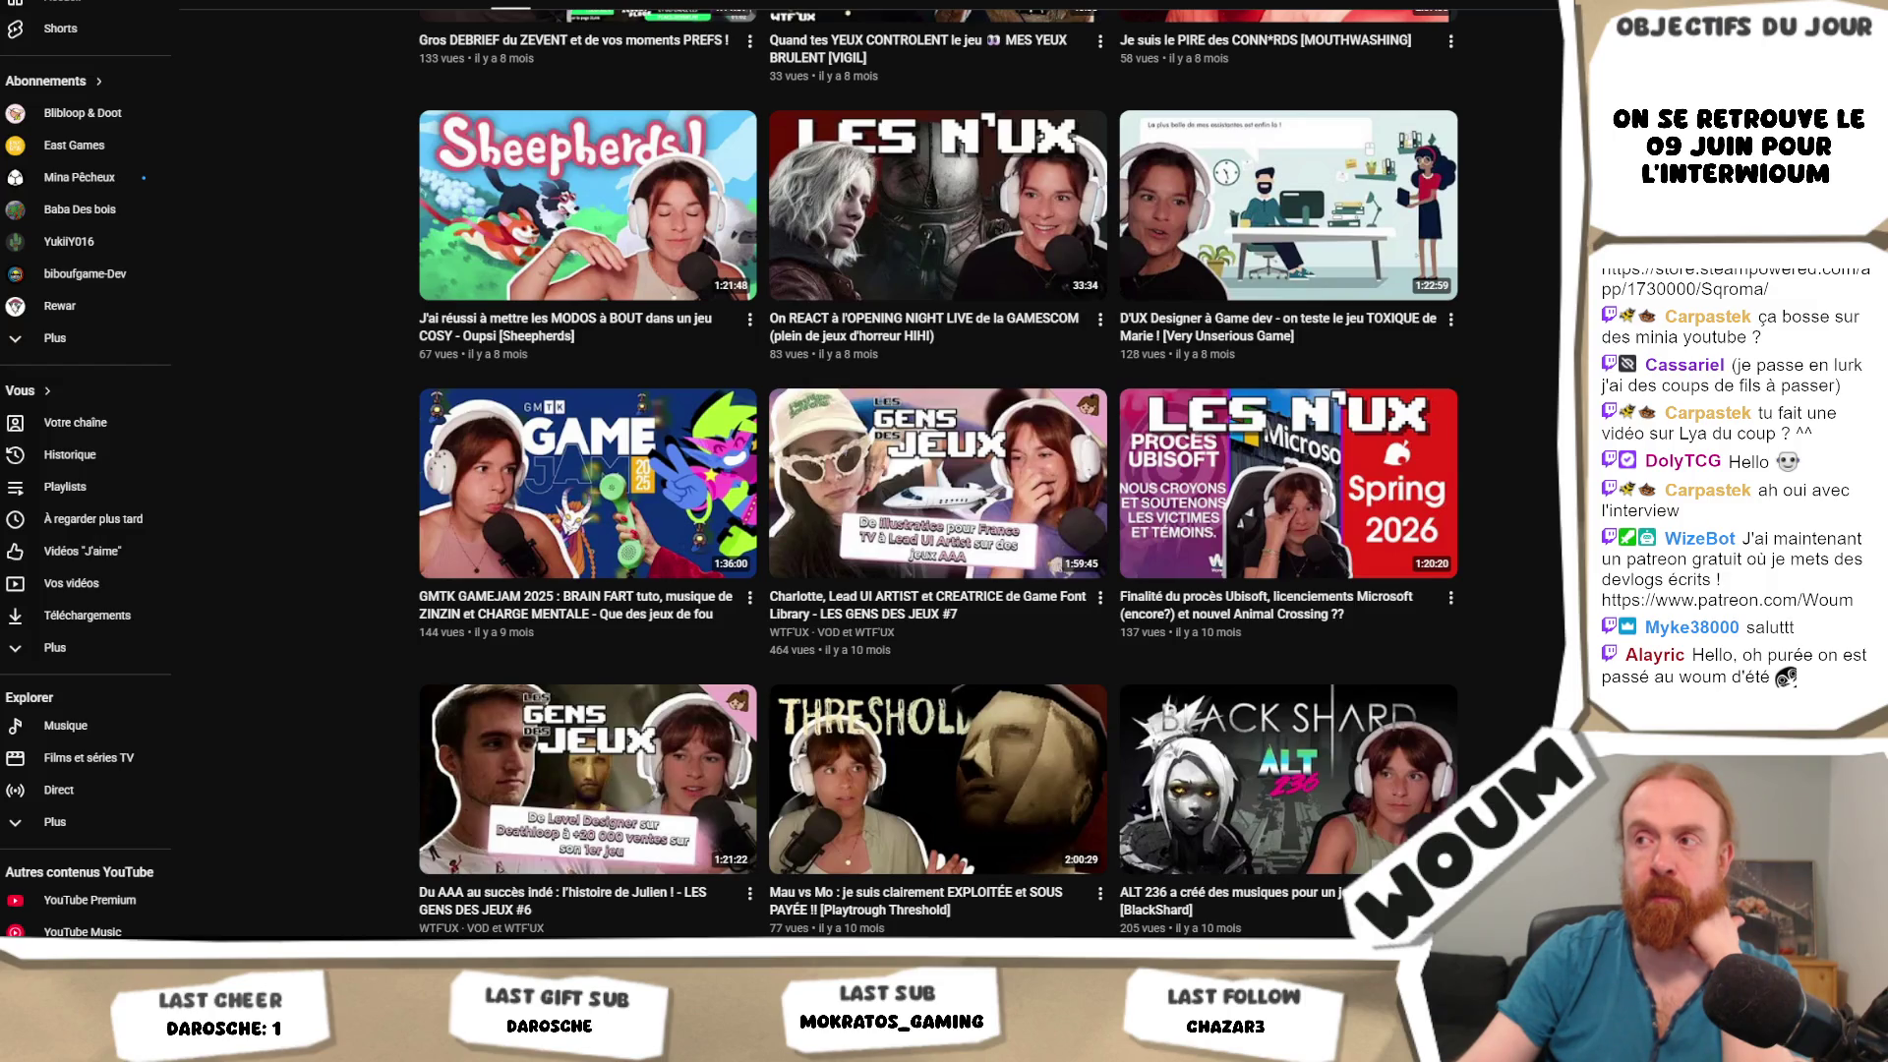
pyautogui.scroll(2, 938, 472)
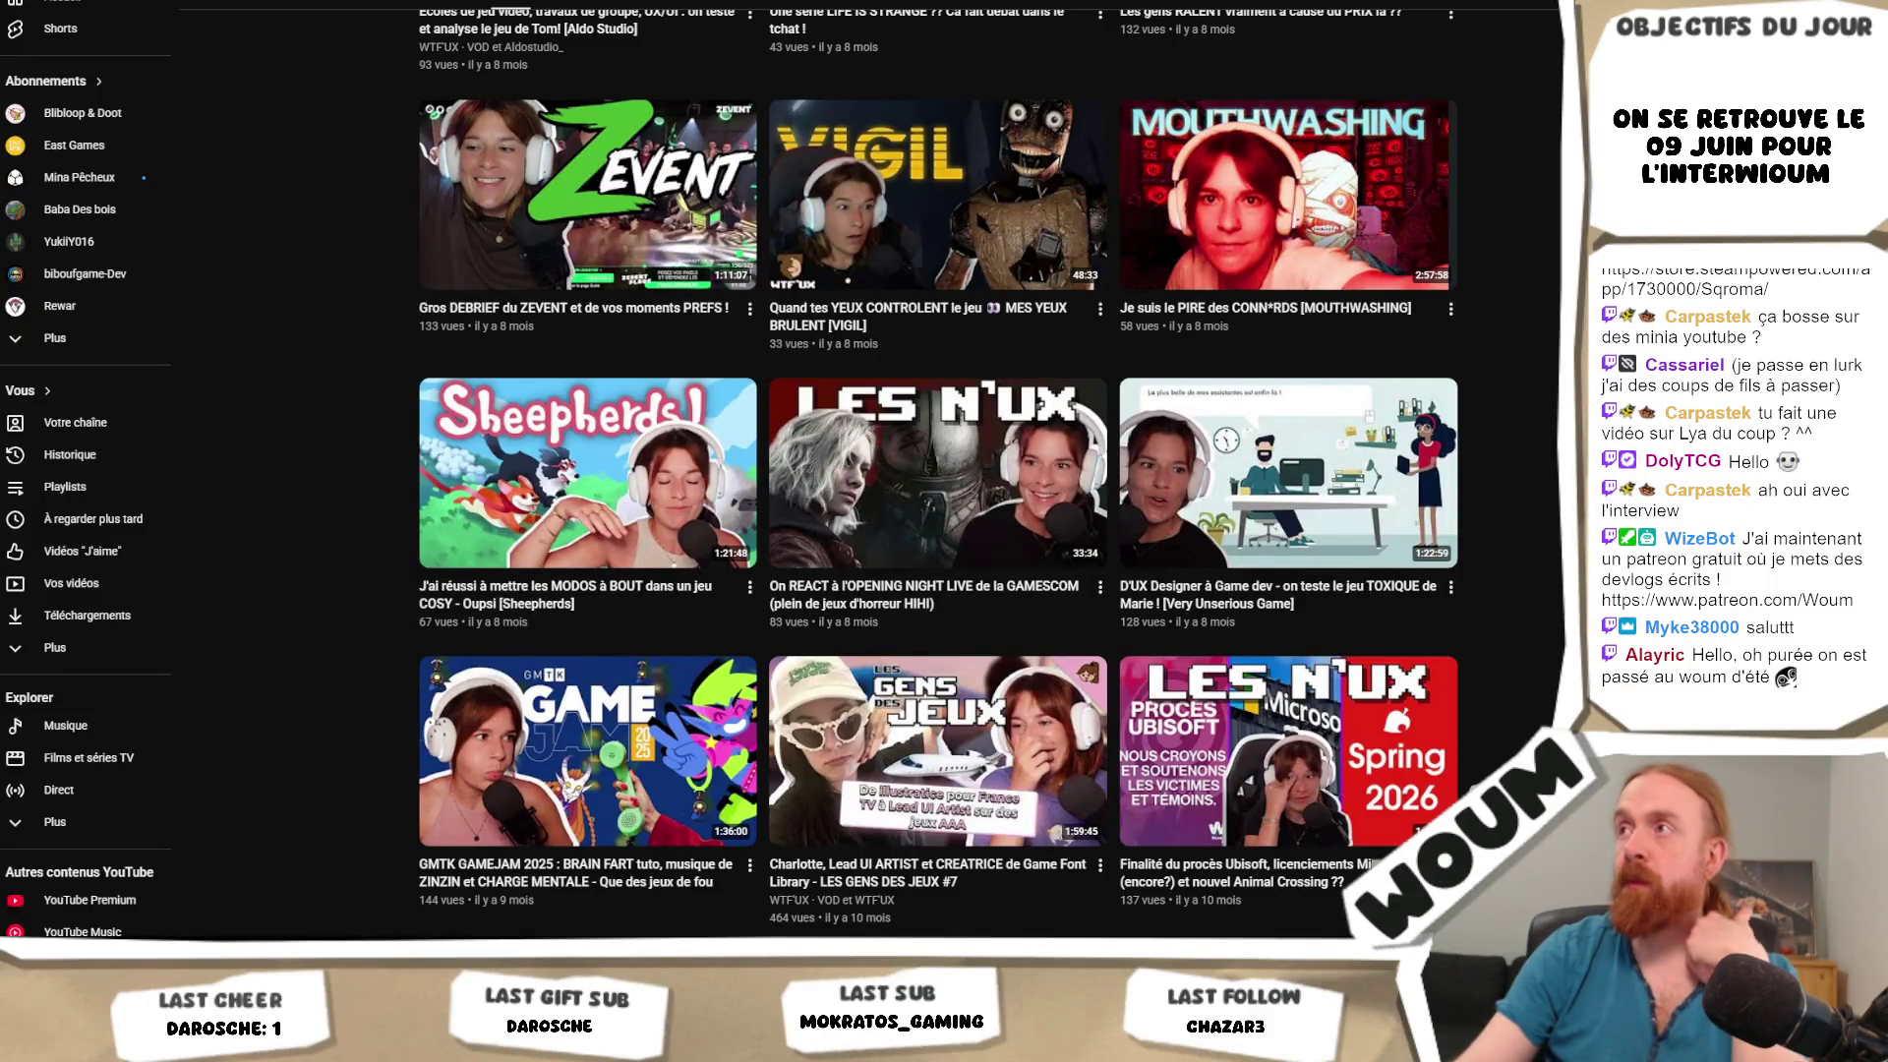
pyautogui.hotkey('alt', 'Tab')
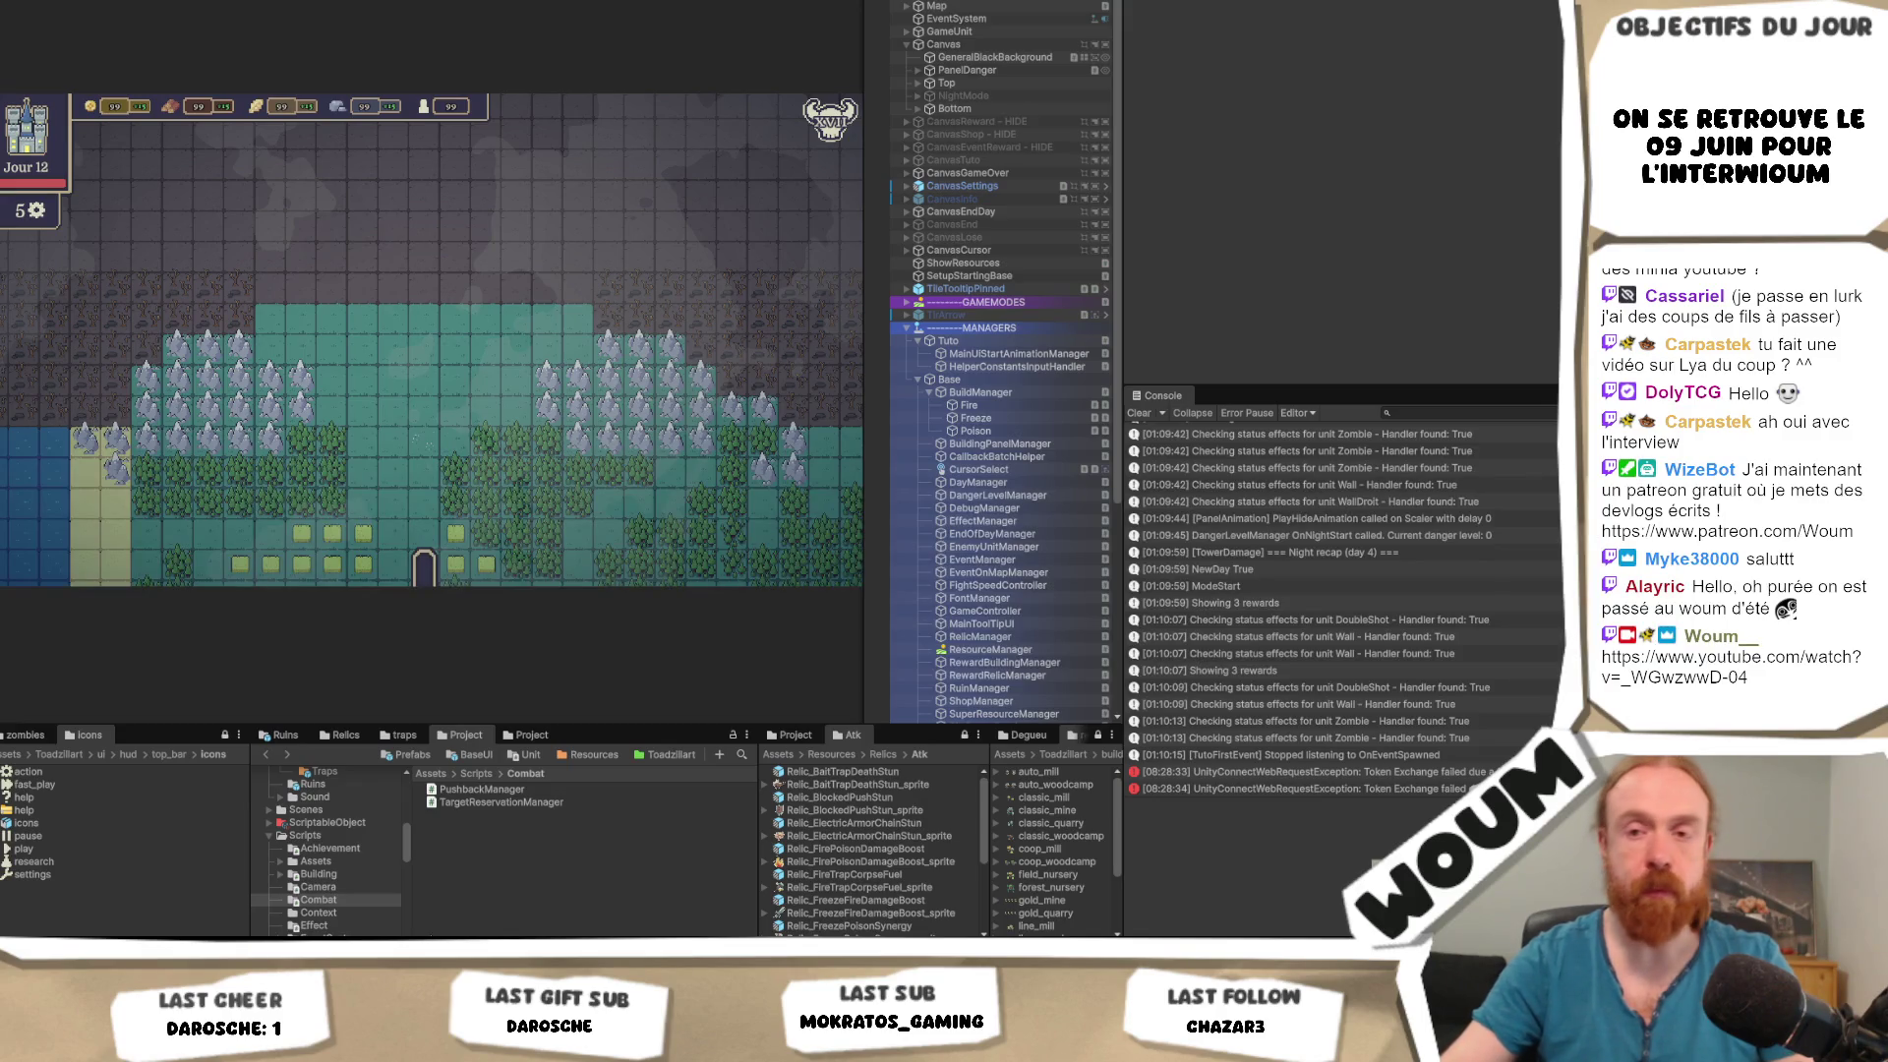
# Leave Unity and return to Krita with the PETITS JEUX thumbnail.
pyautogui.hotkey('alt', 'Tab')
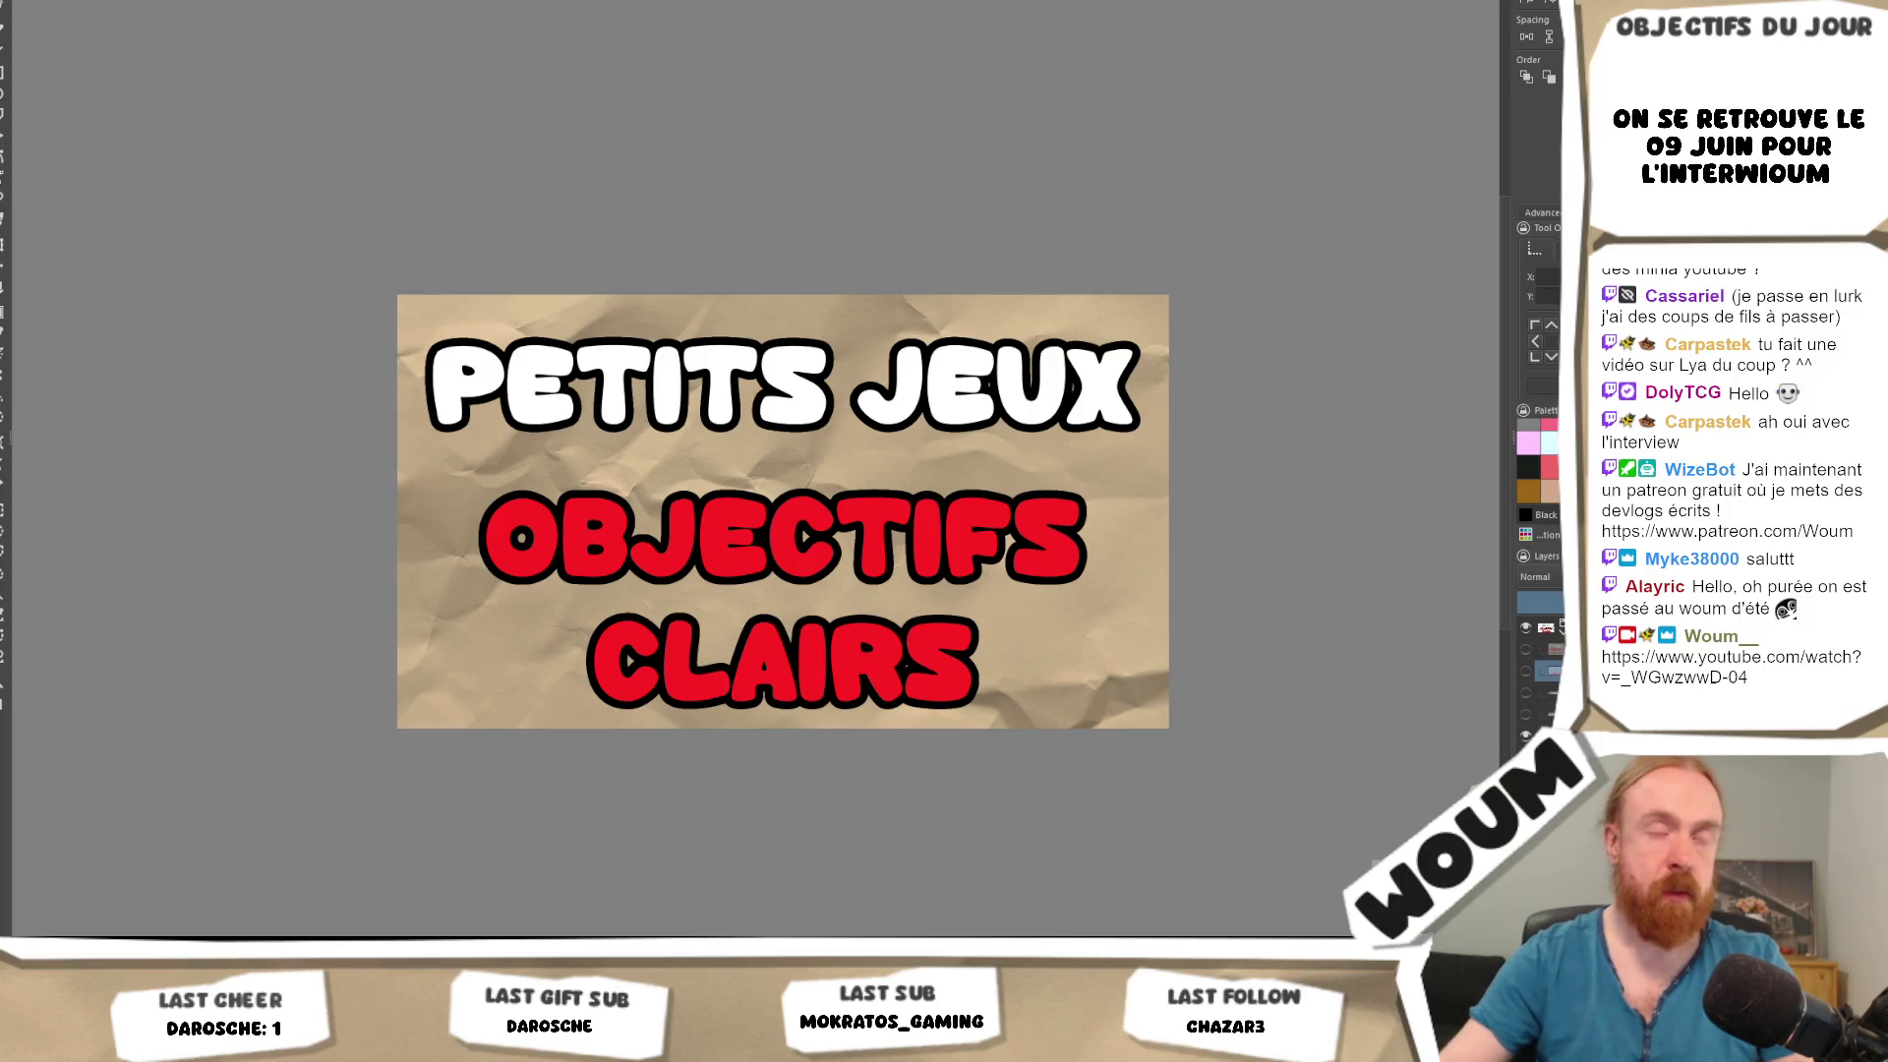
# Insert the dropped interview screenshots as separate layers, view at 100%, and choose freehand selection.
pyautogui.moveTo(824, 508); pyautogui.dragTo(786, 473)
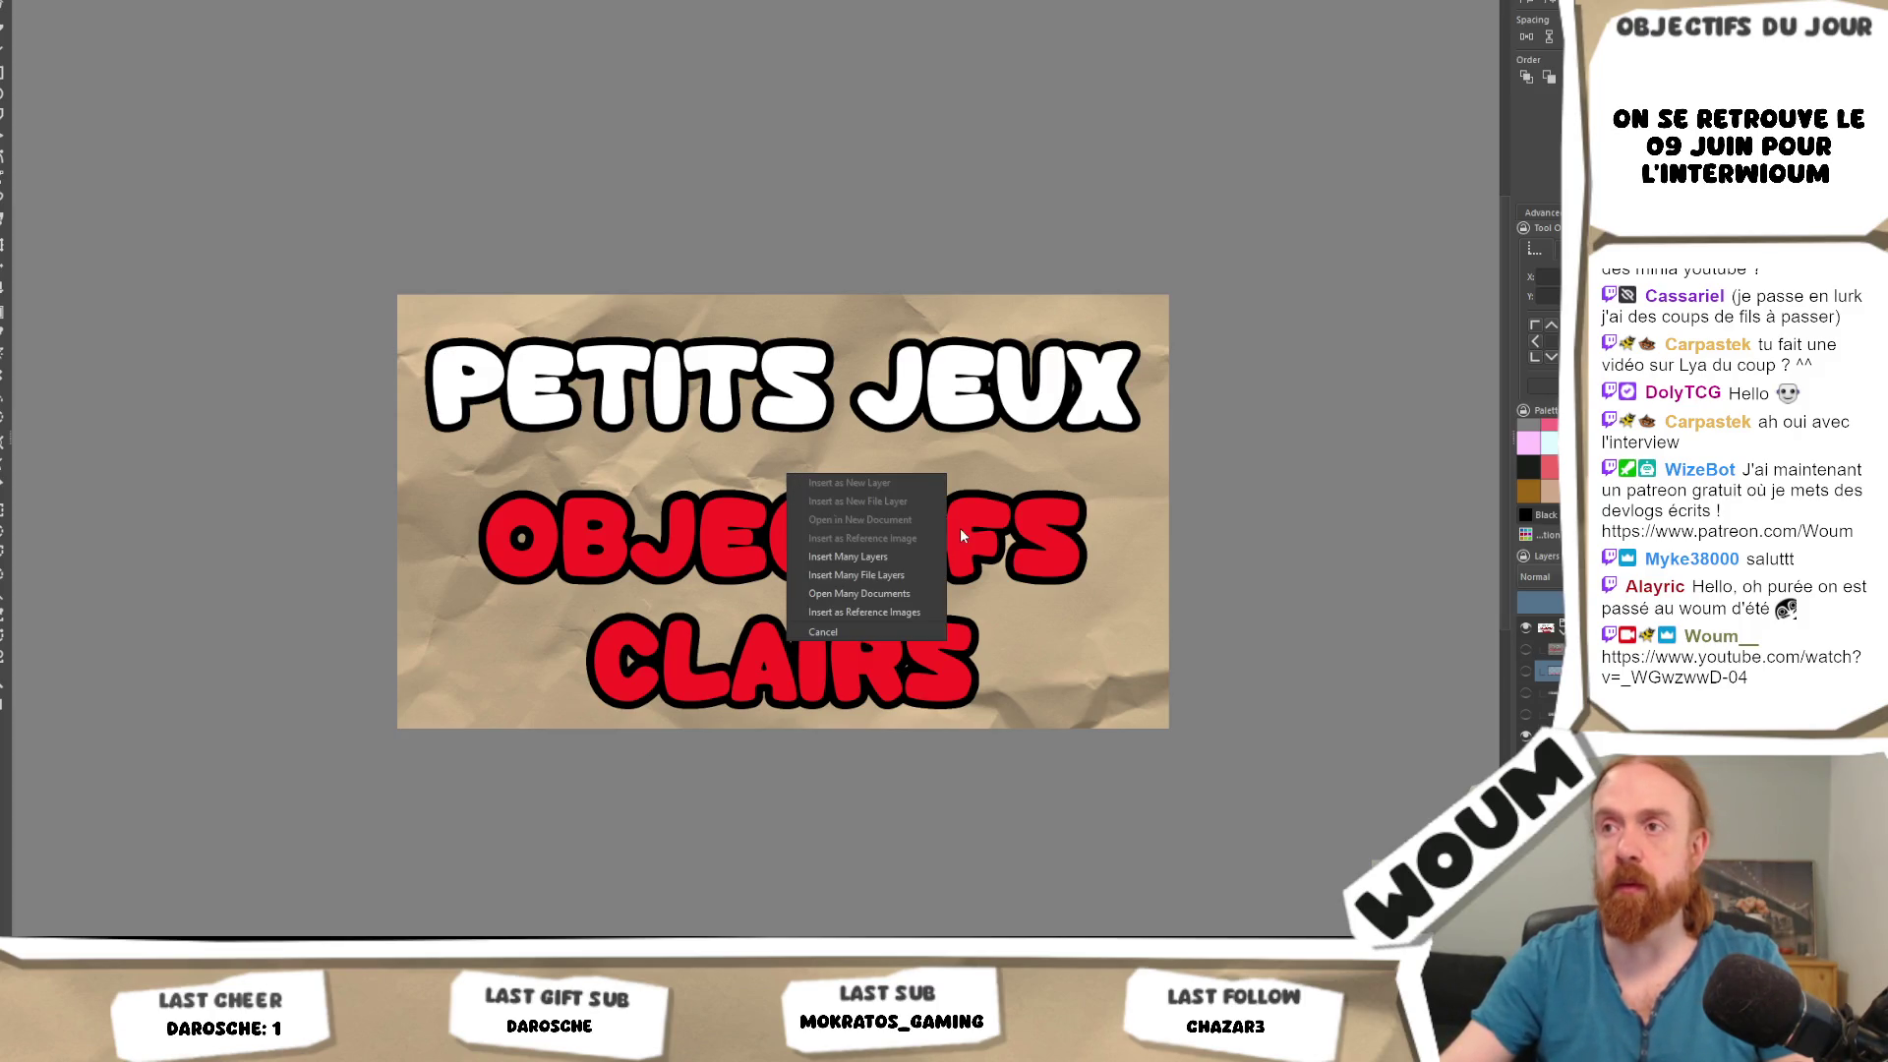
pyautogui.click(909, 556)
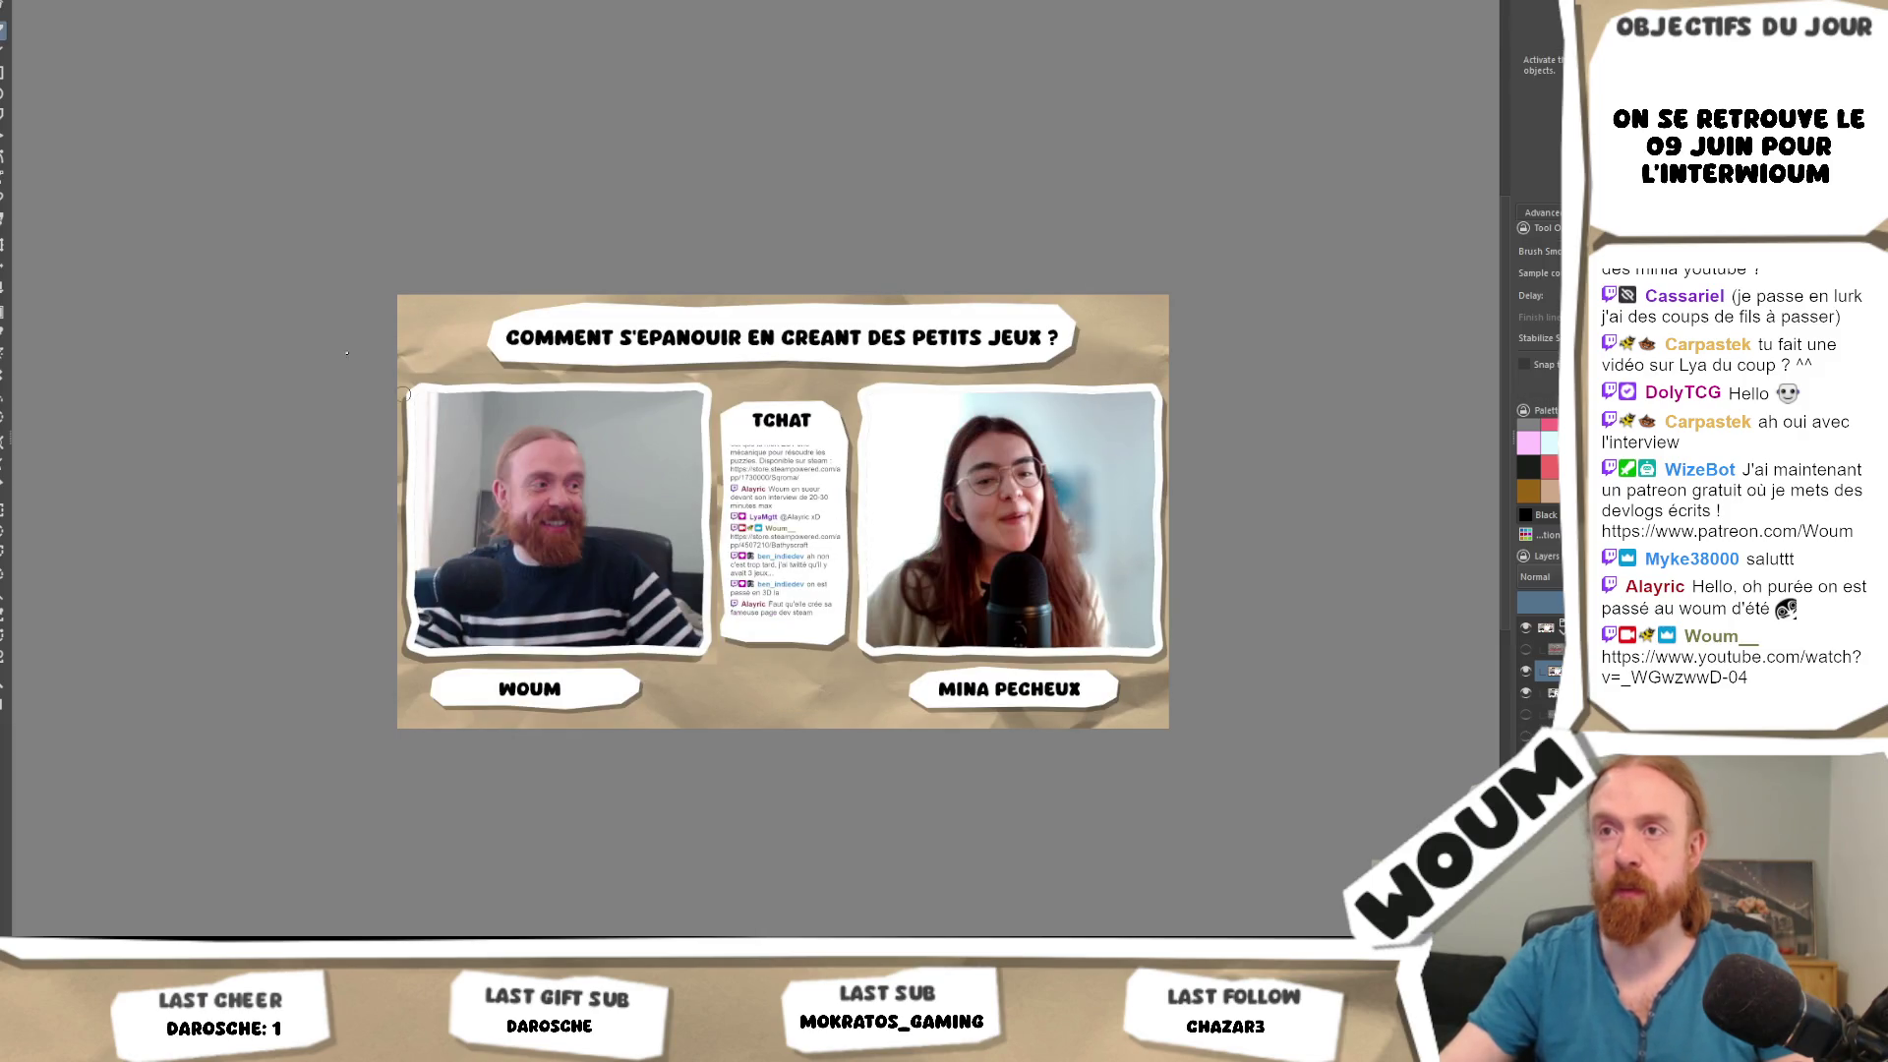
pyautogui.click(2, 509)
pyautogui.press('1')
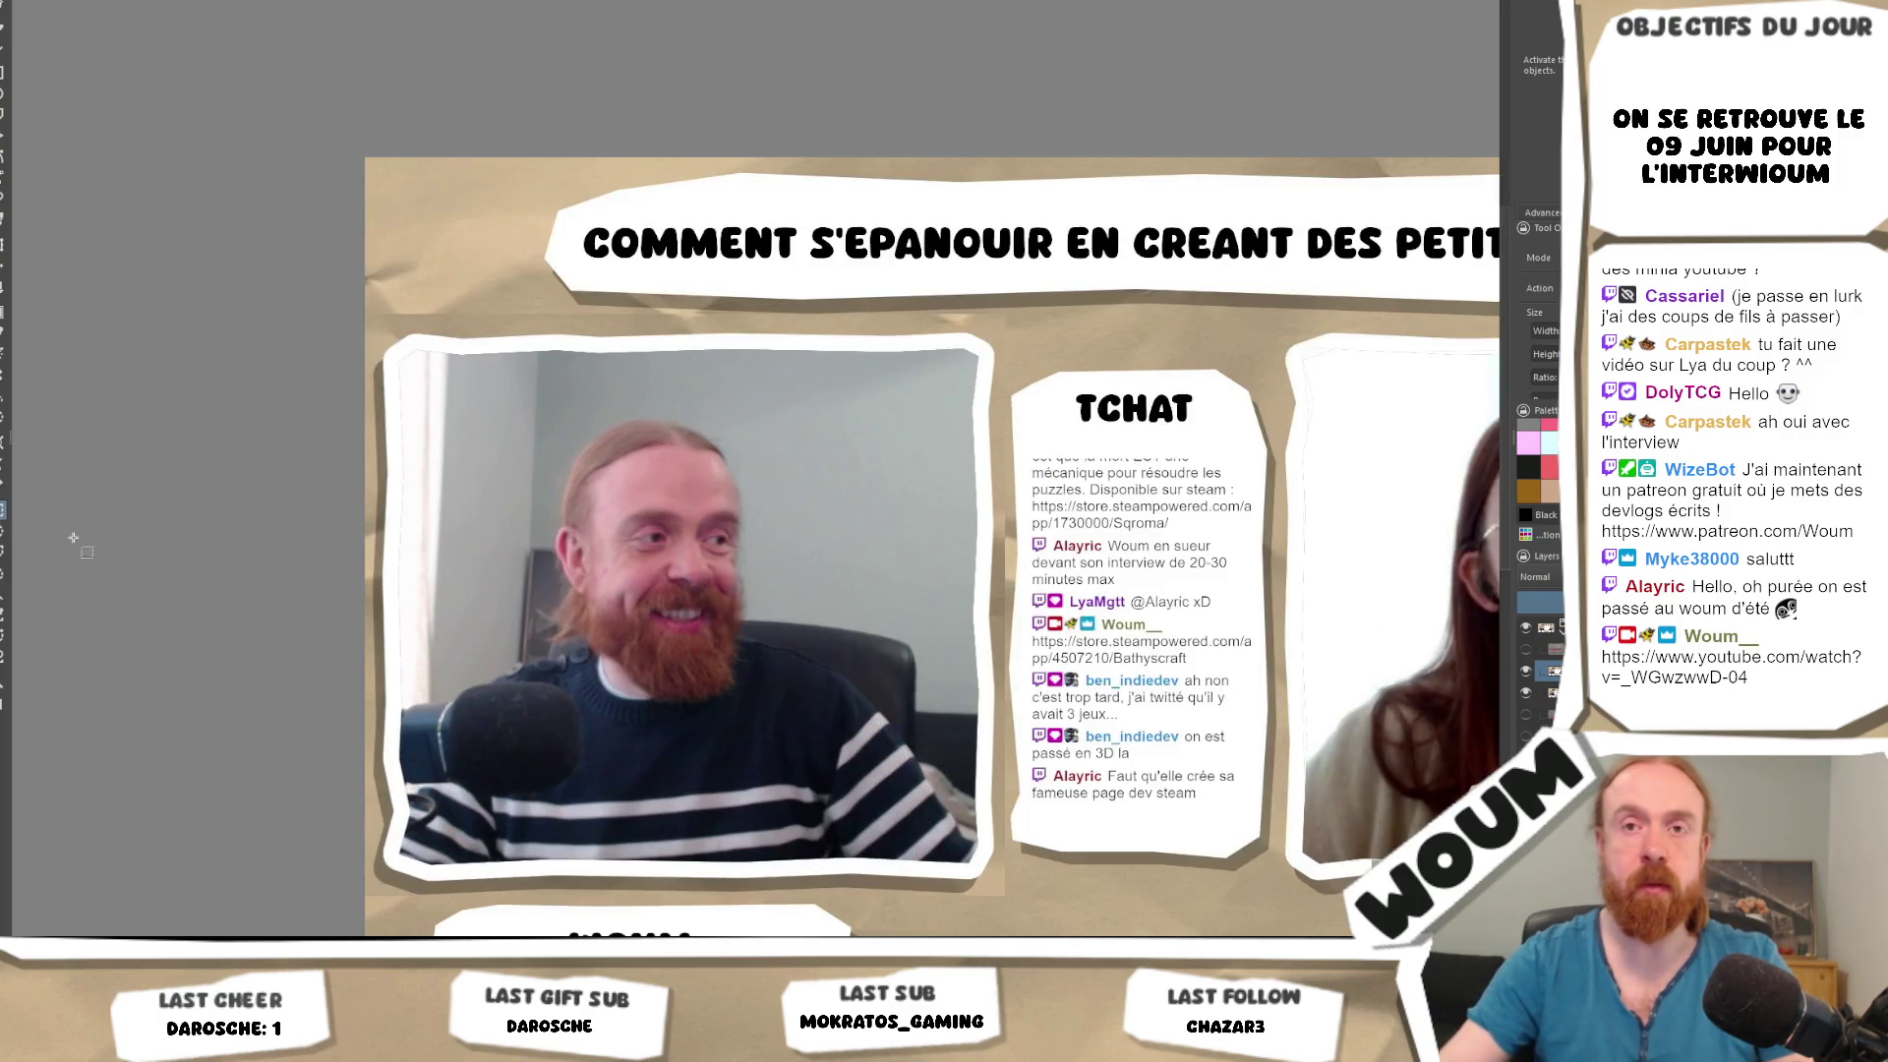
pyautogui.click(3, 573)
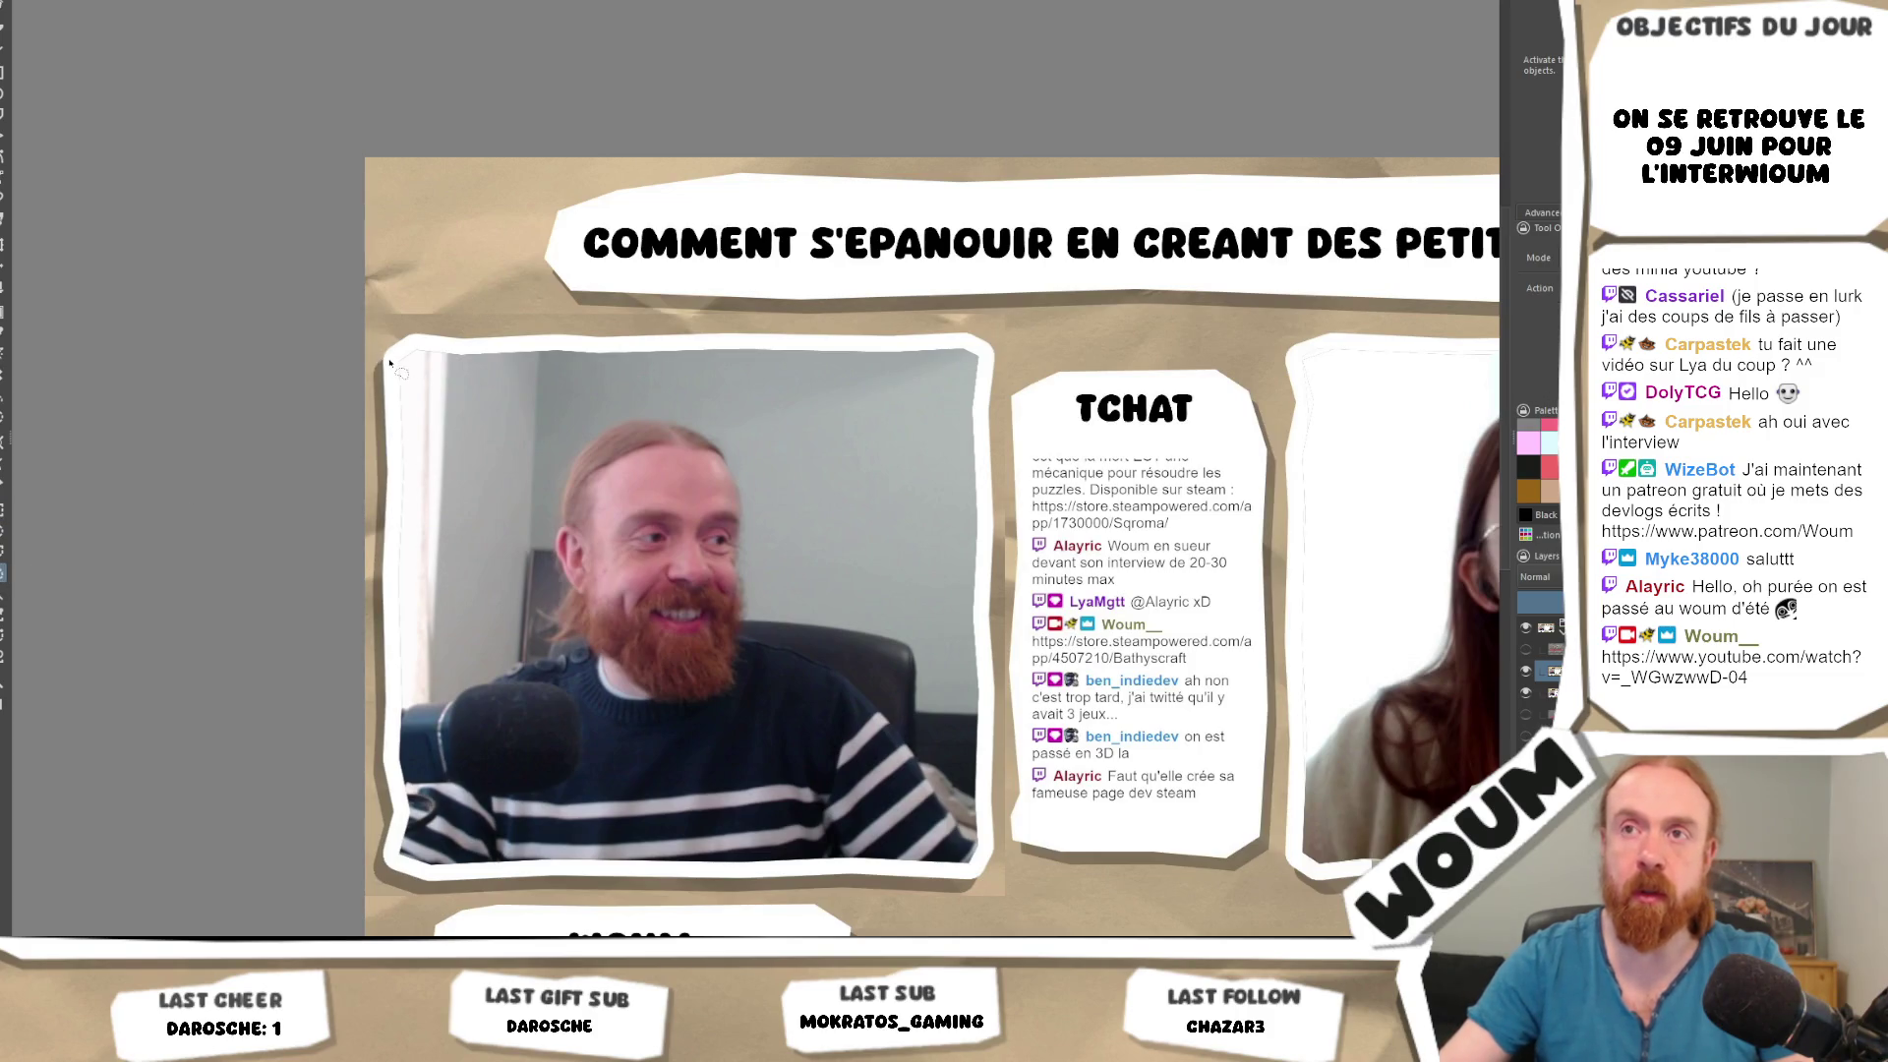
pyautogui.press('Insert')
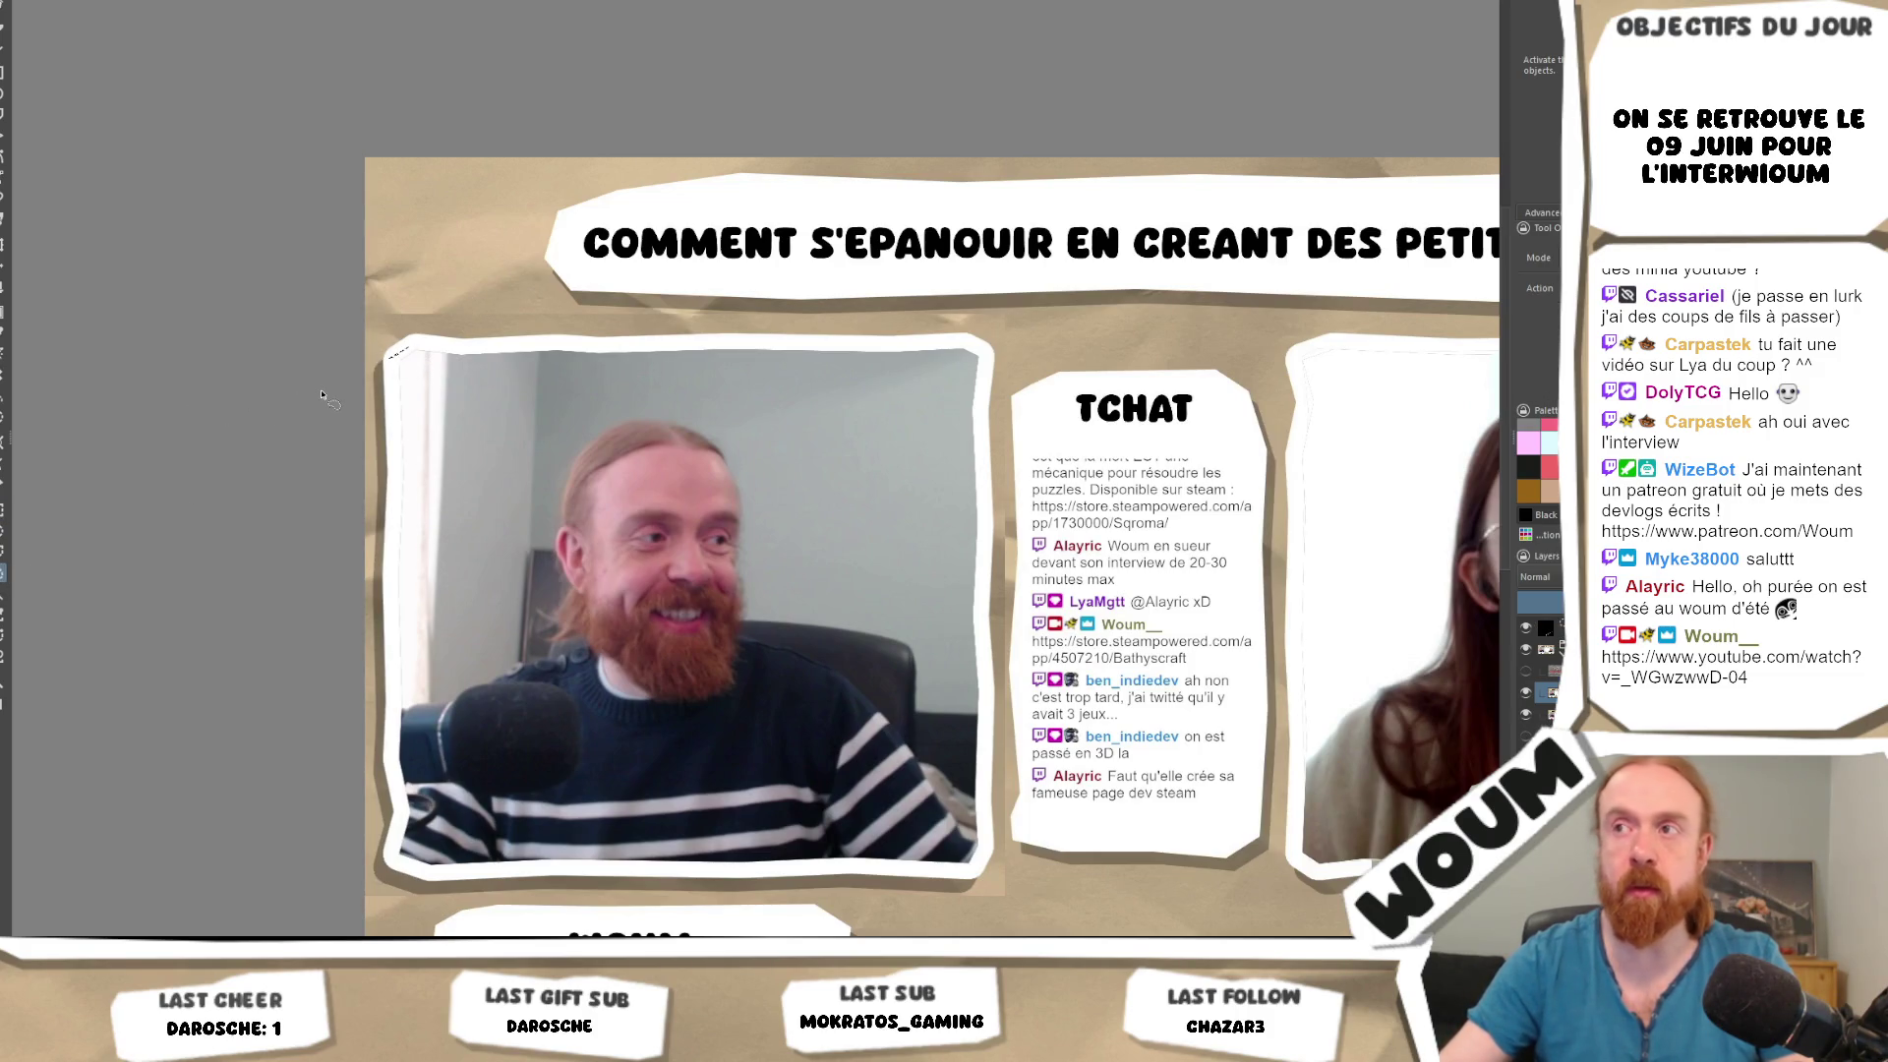
pyautogui.hotkey('ctrl', 'z')
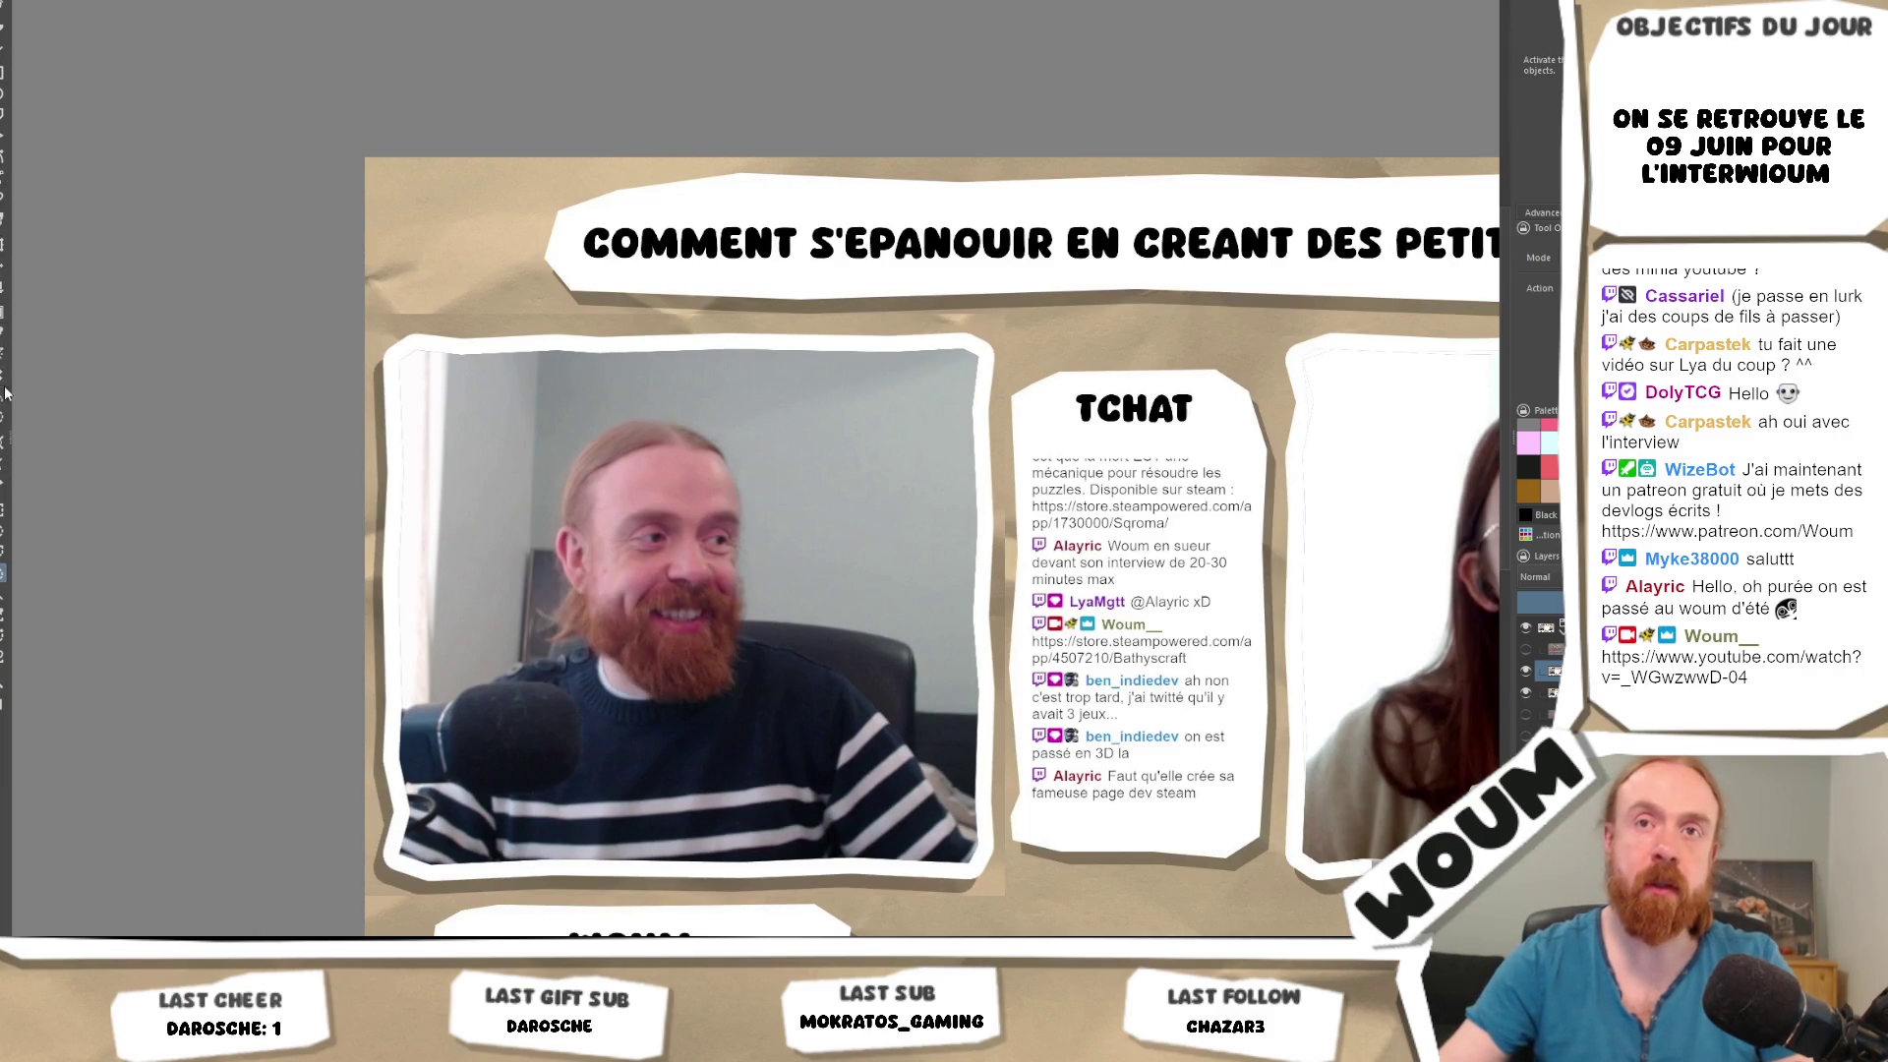
# Outline the left webcam frame from its top-left to top-right corner, then fit the image to the window.
pyautogui.click(3, 593)
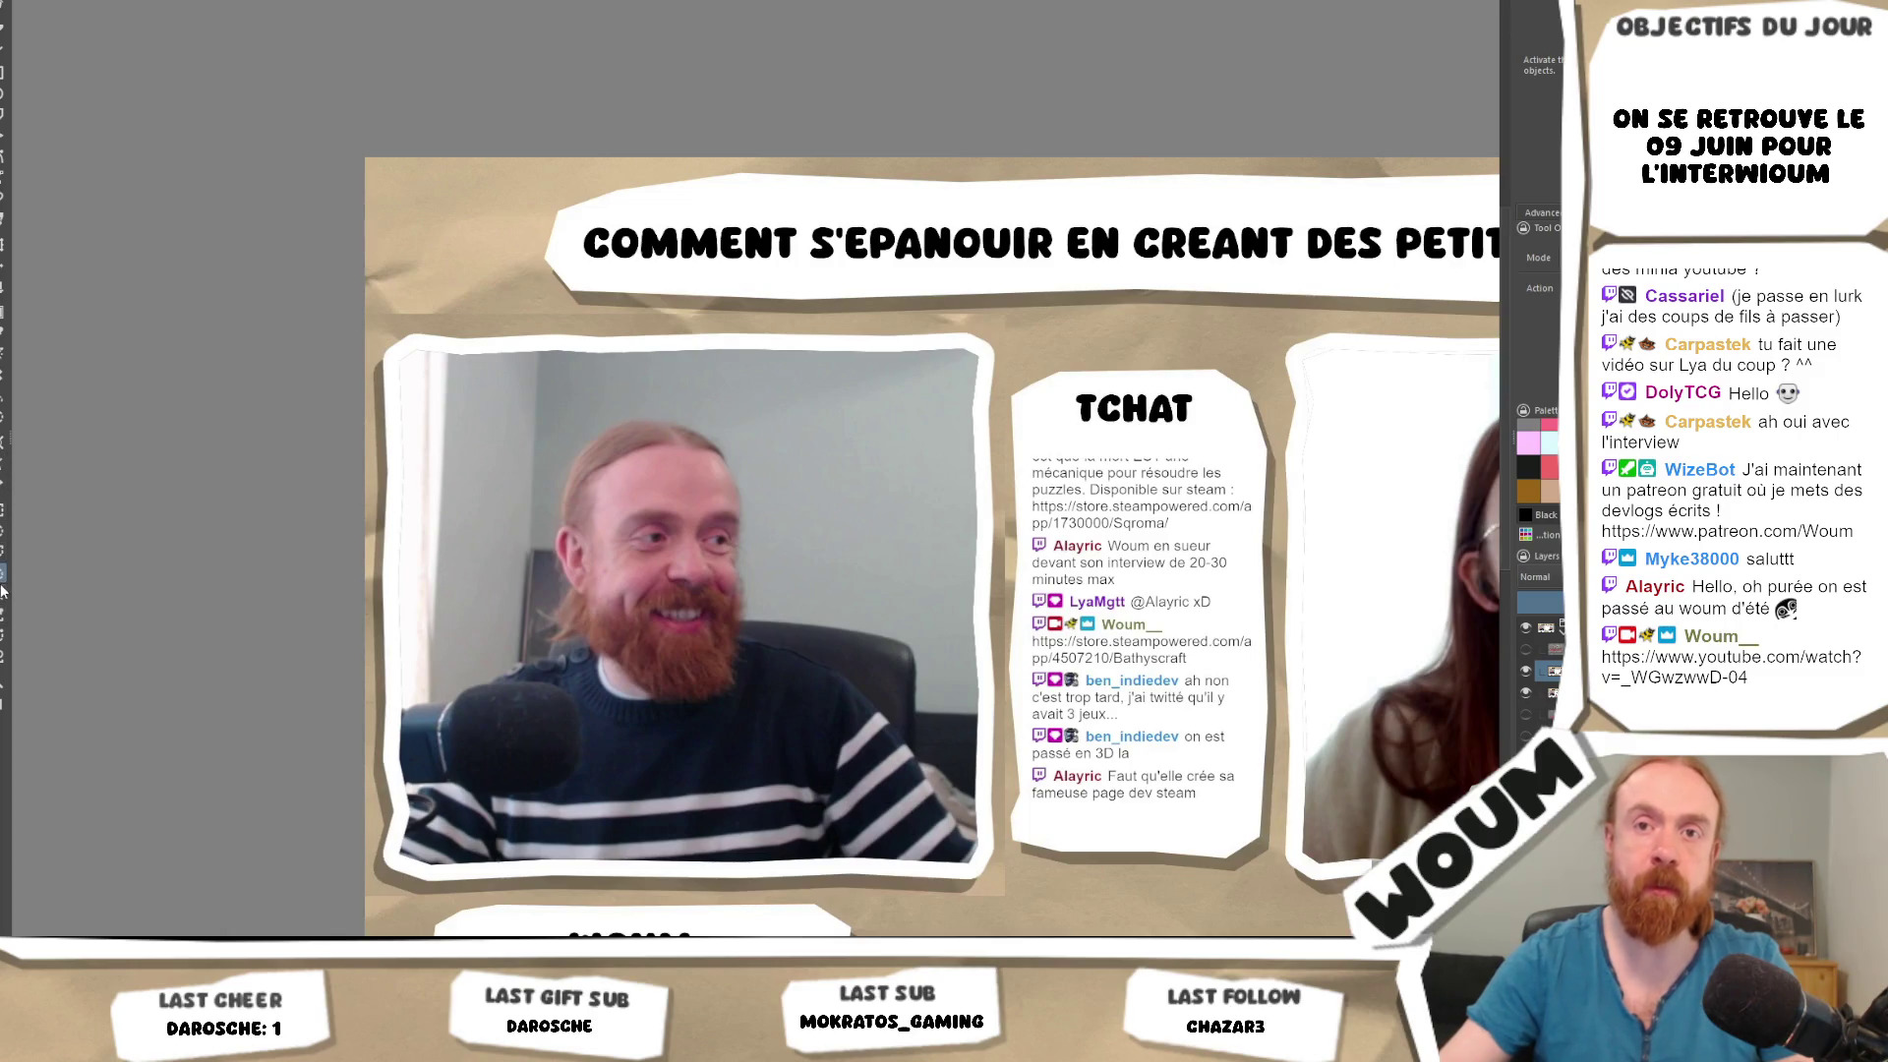
pyautogui.click(403, 362)
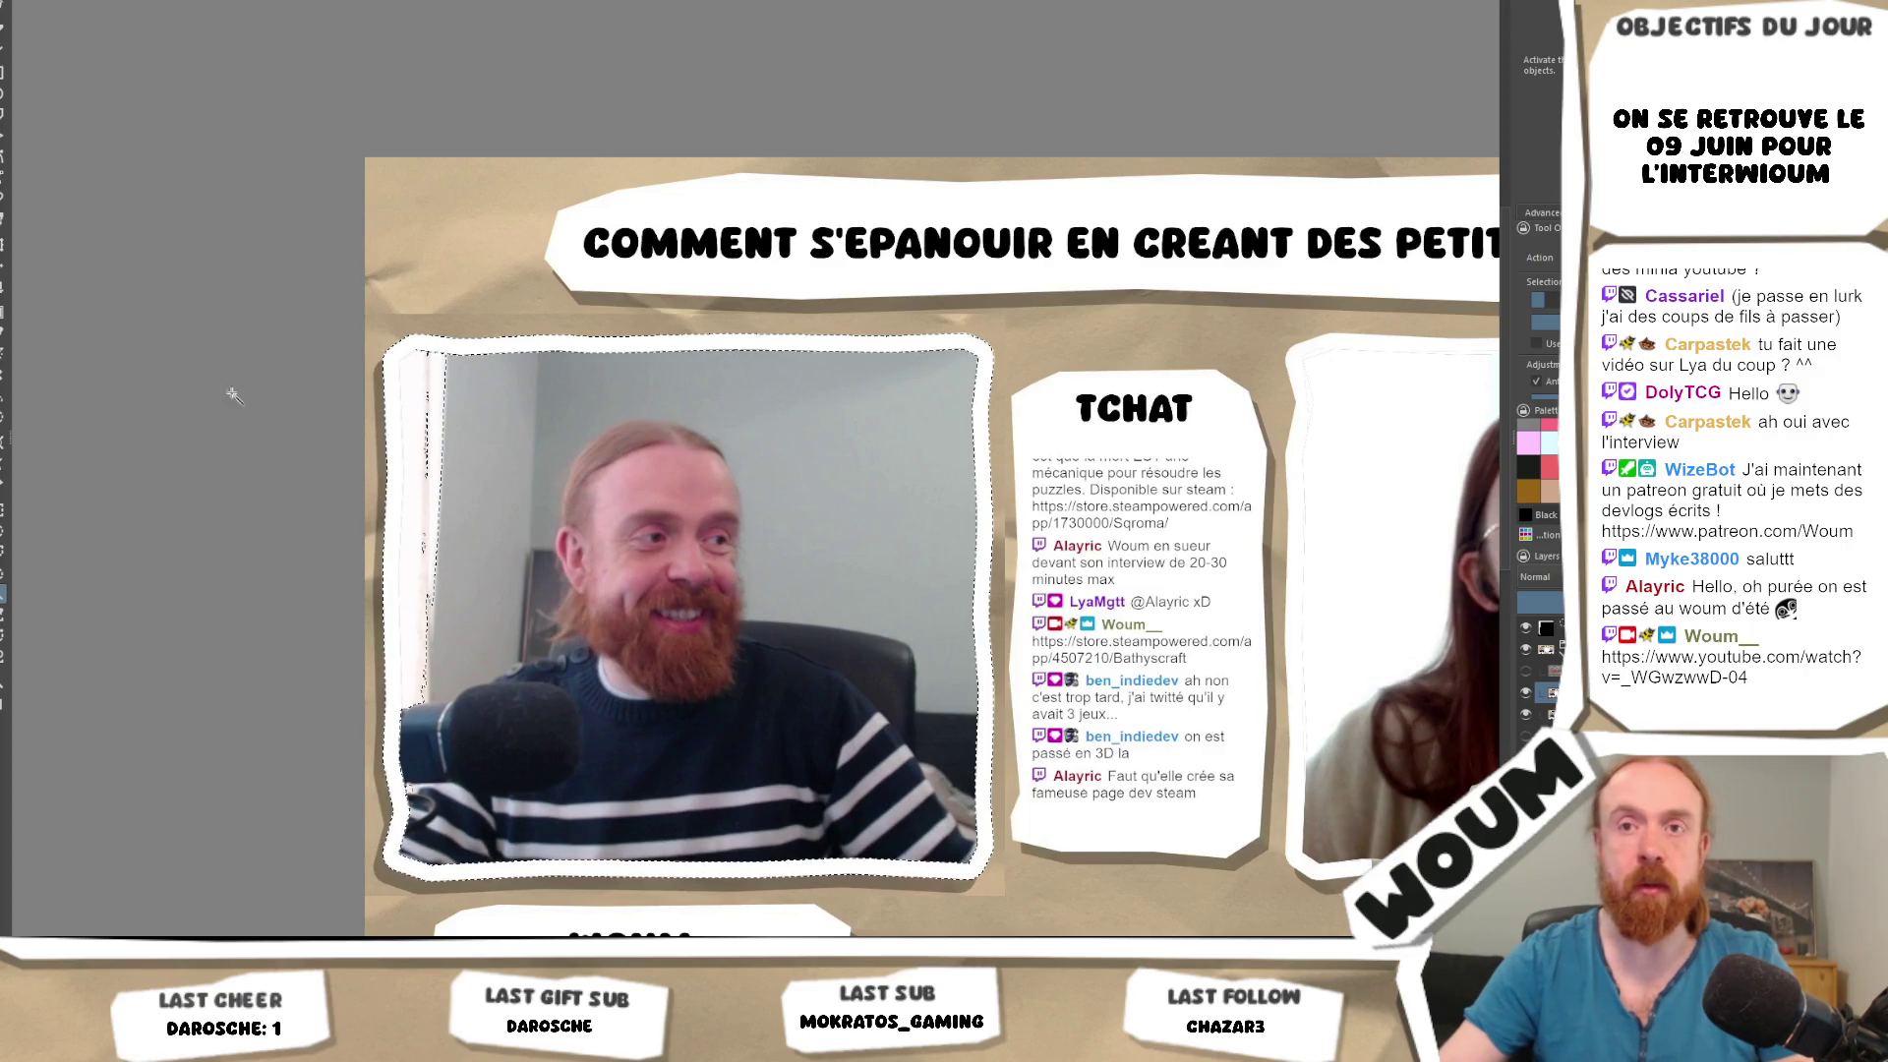
pyautogui.click(4, 551)
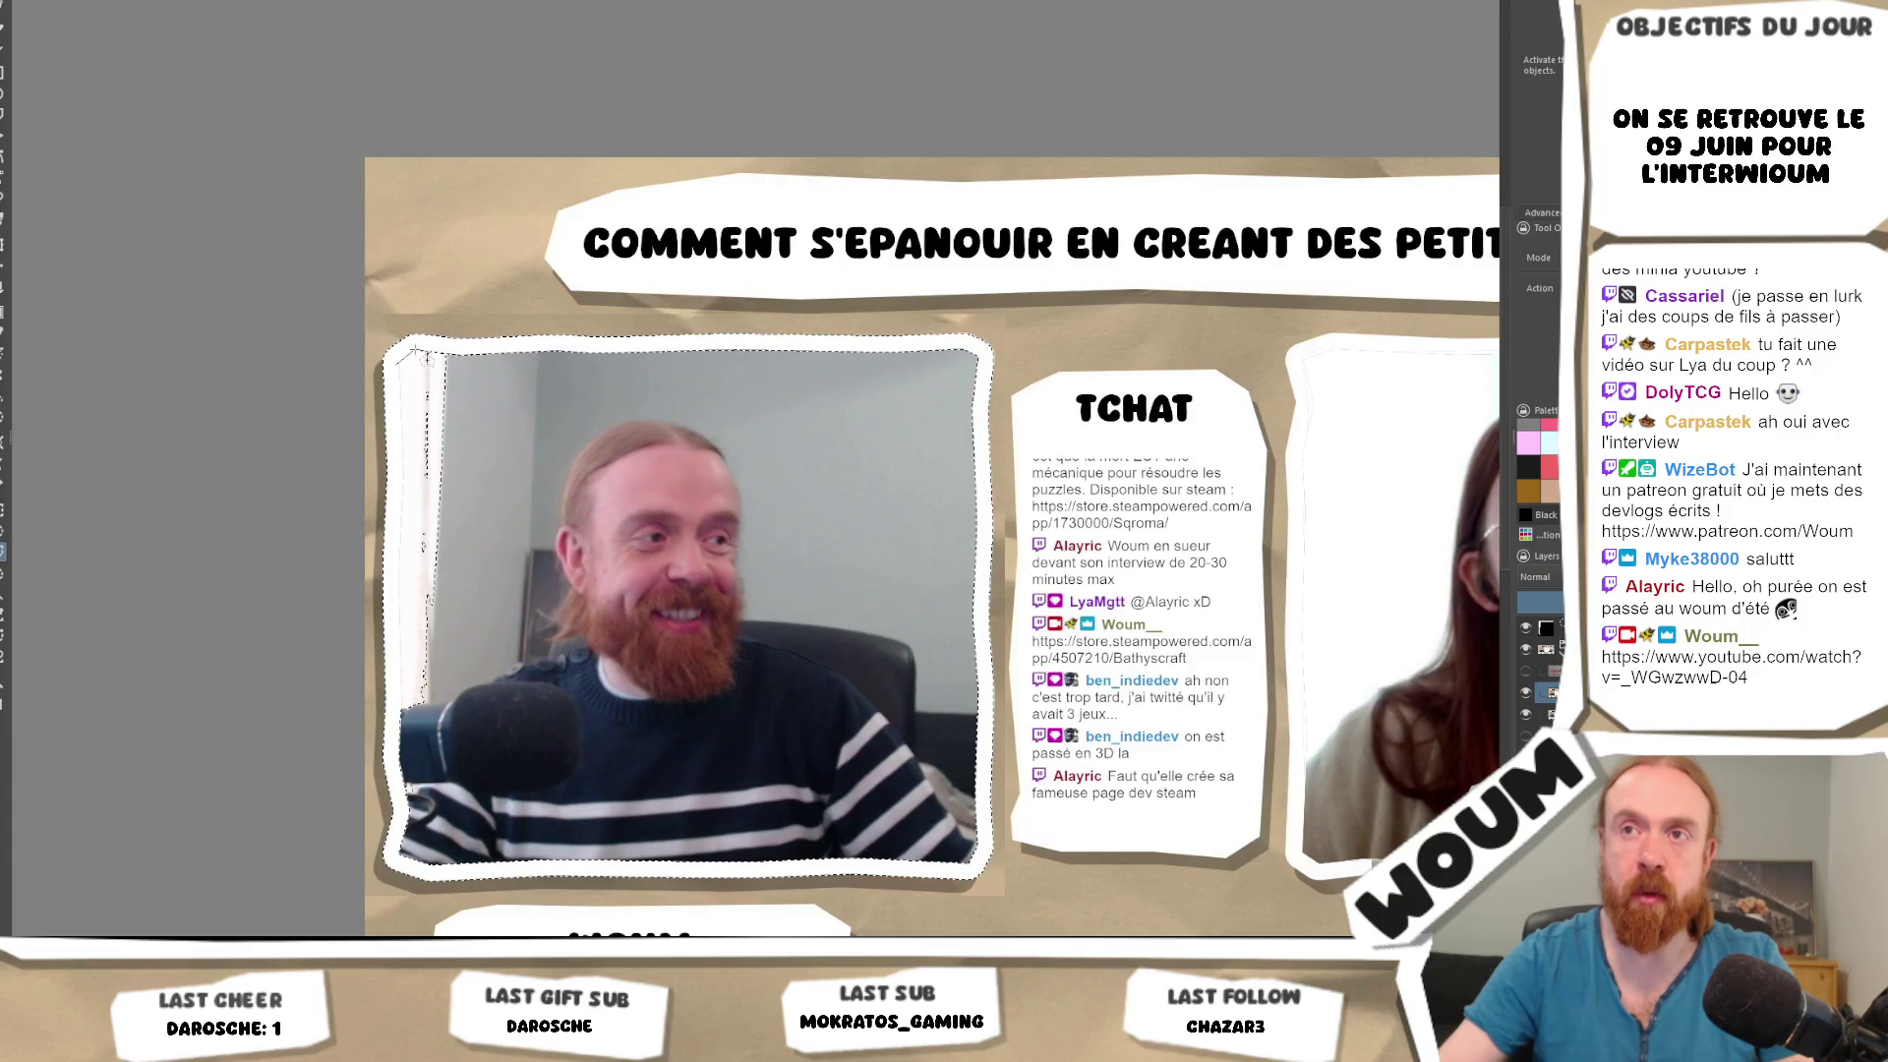
pyautogui.click(416, 351)
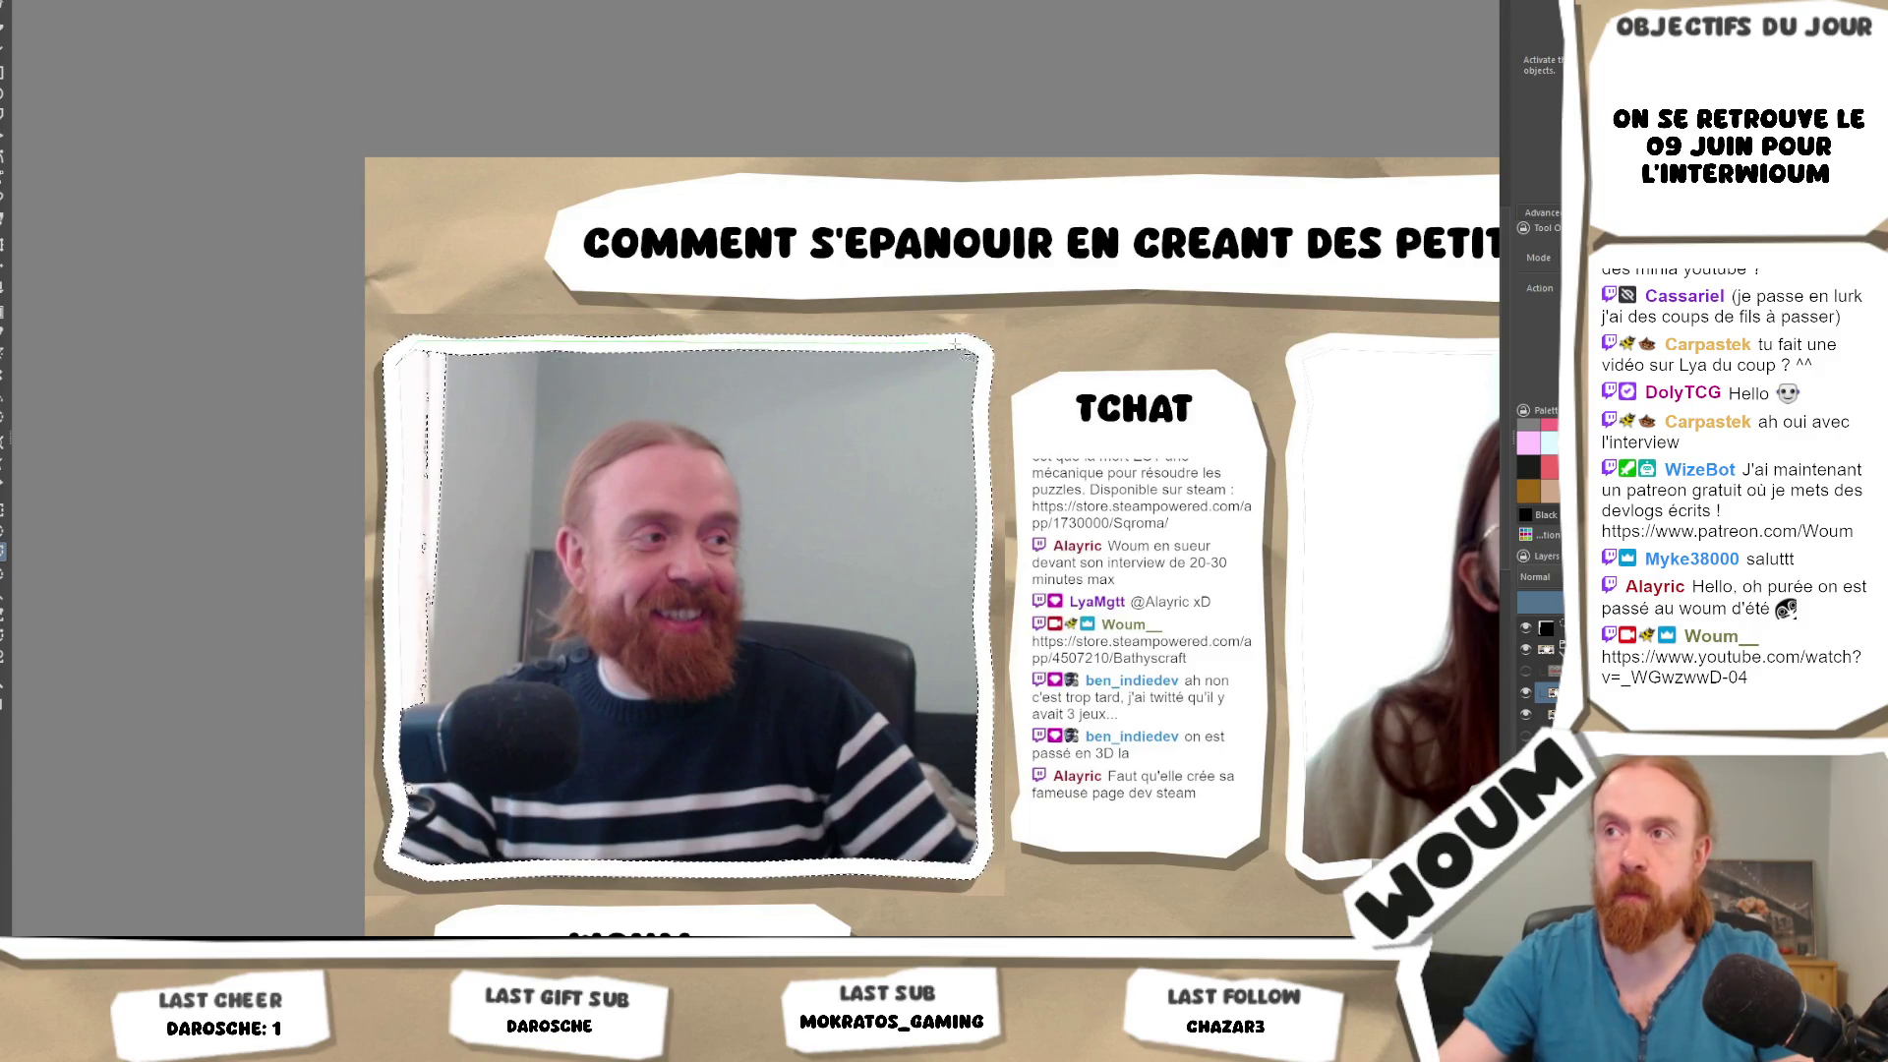
pyautogui.click(987, 361)
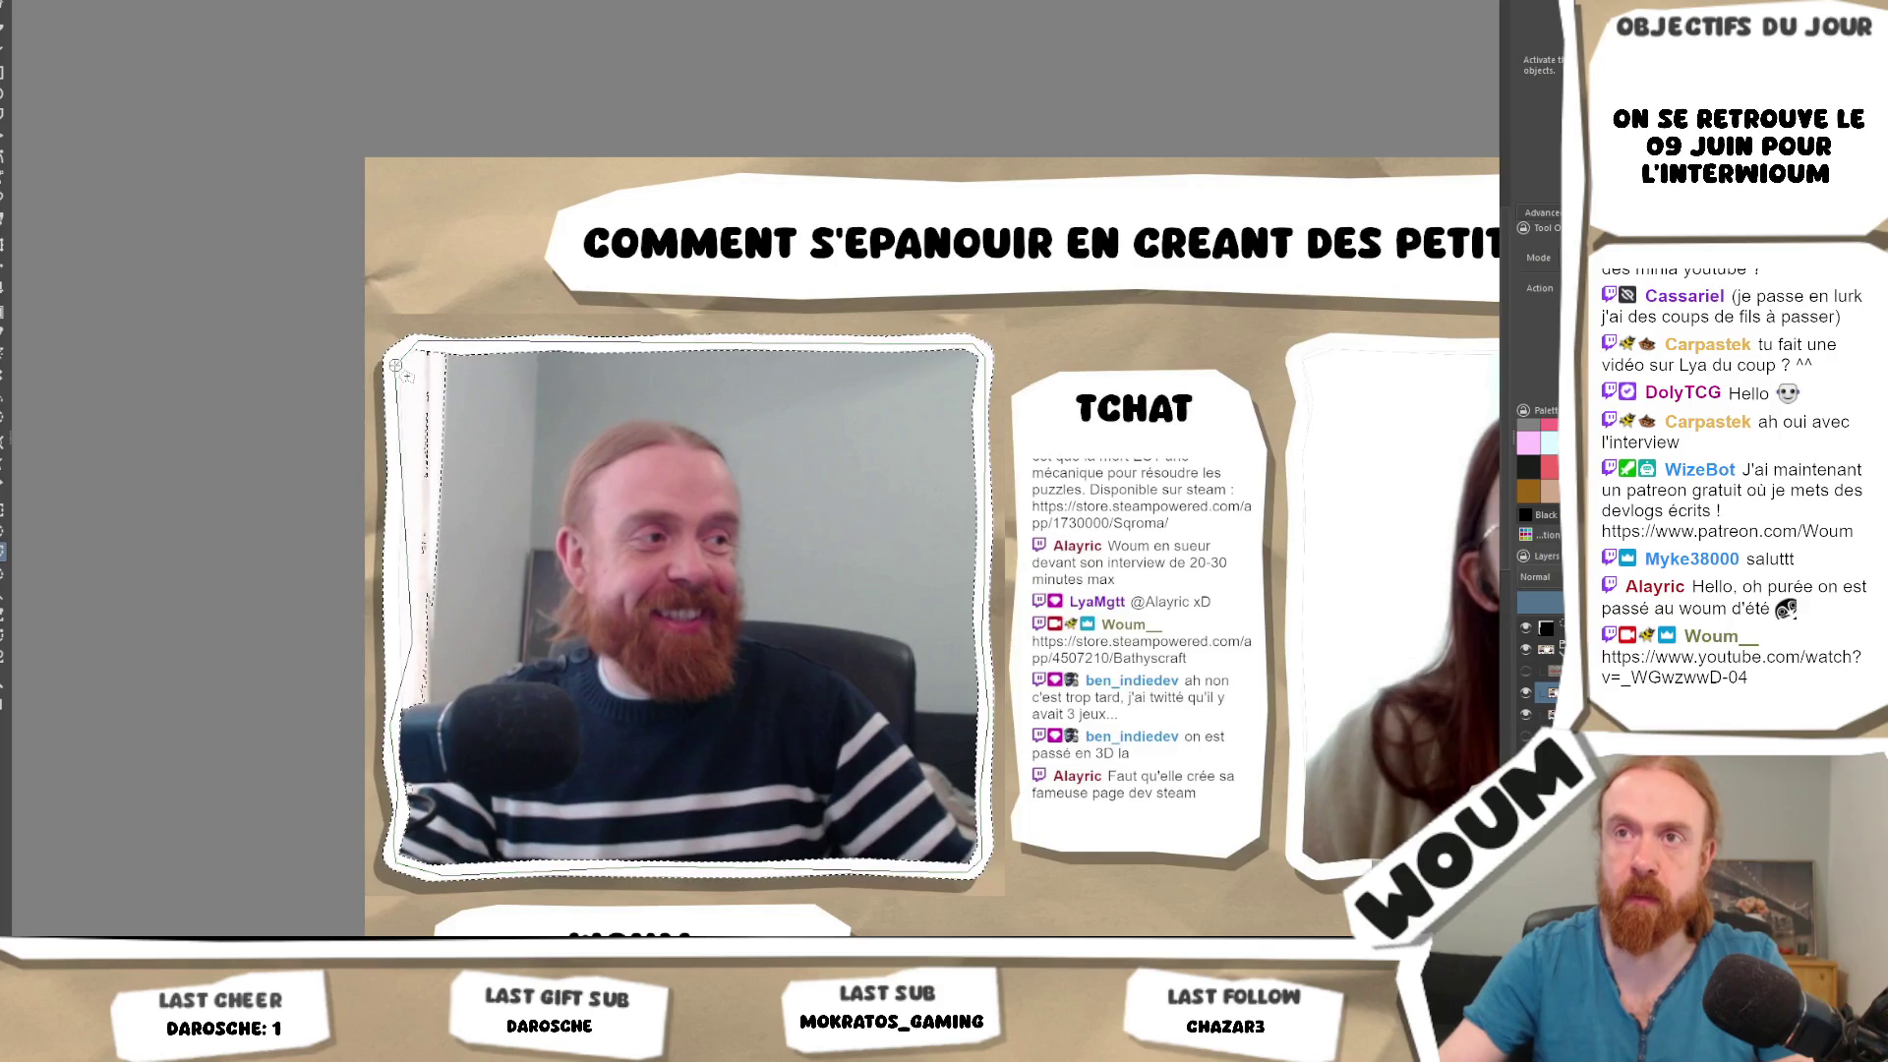
pyautogui.hotkey('ctrl', 'shift', 'j')
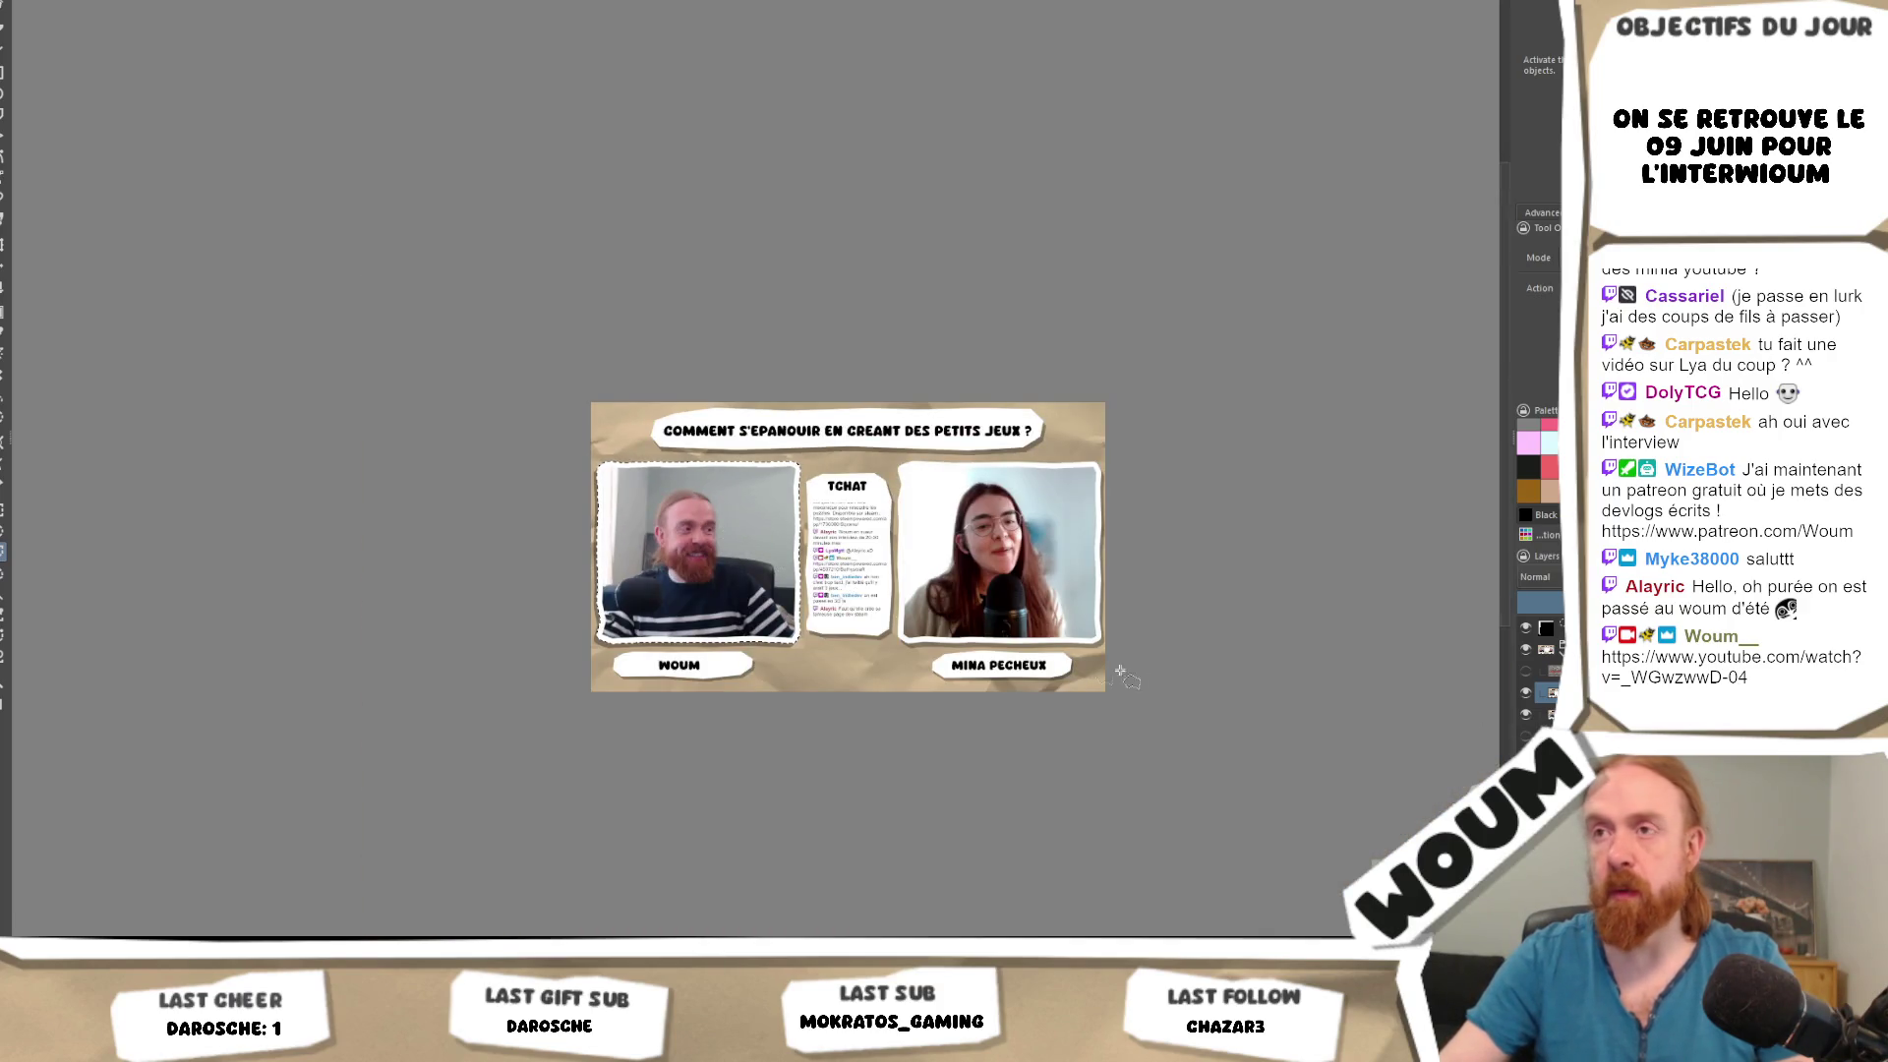
# Hide the top screenshot layer and select the right webcam frame's white border with contiguous selection.
pyautogui.click(1526, 716)
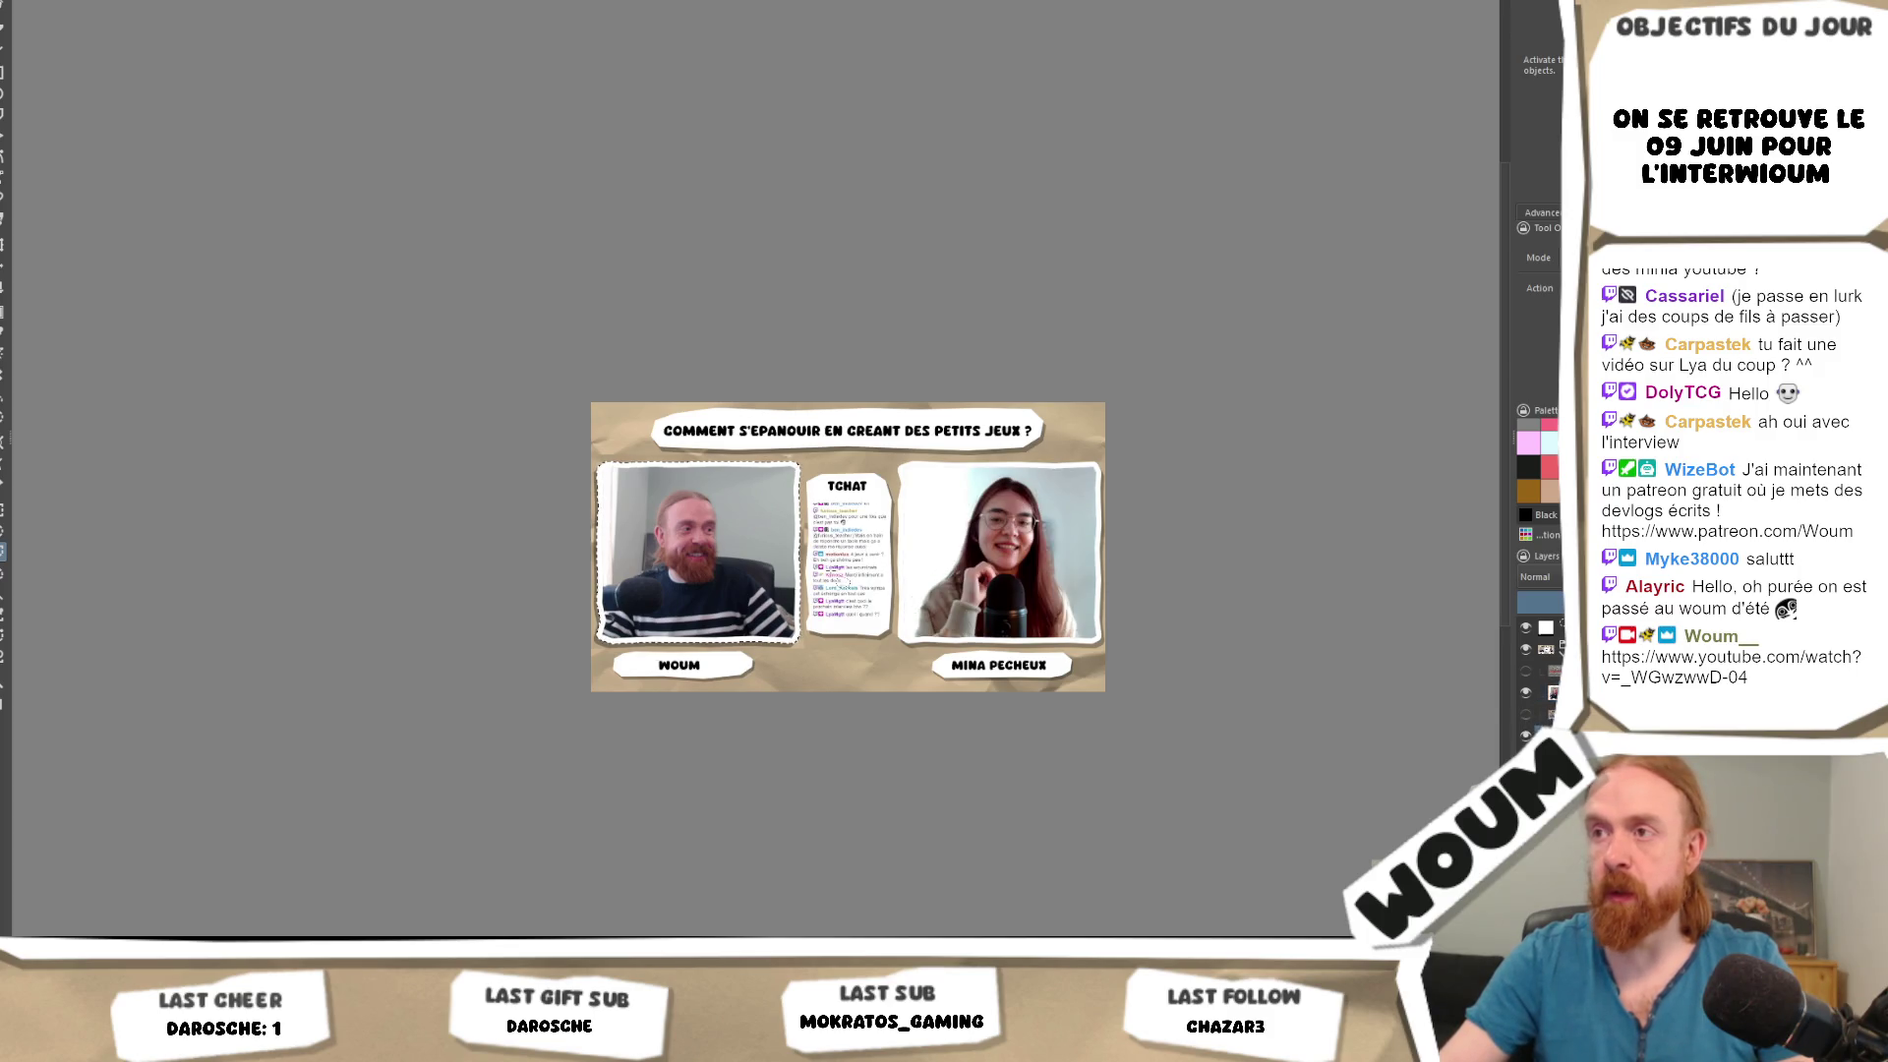
pyautogui.scroll(4, 617, 267)
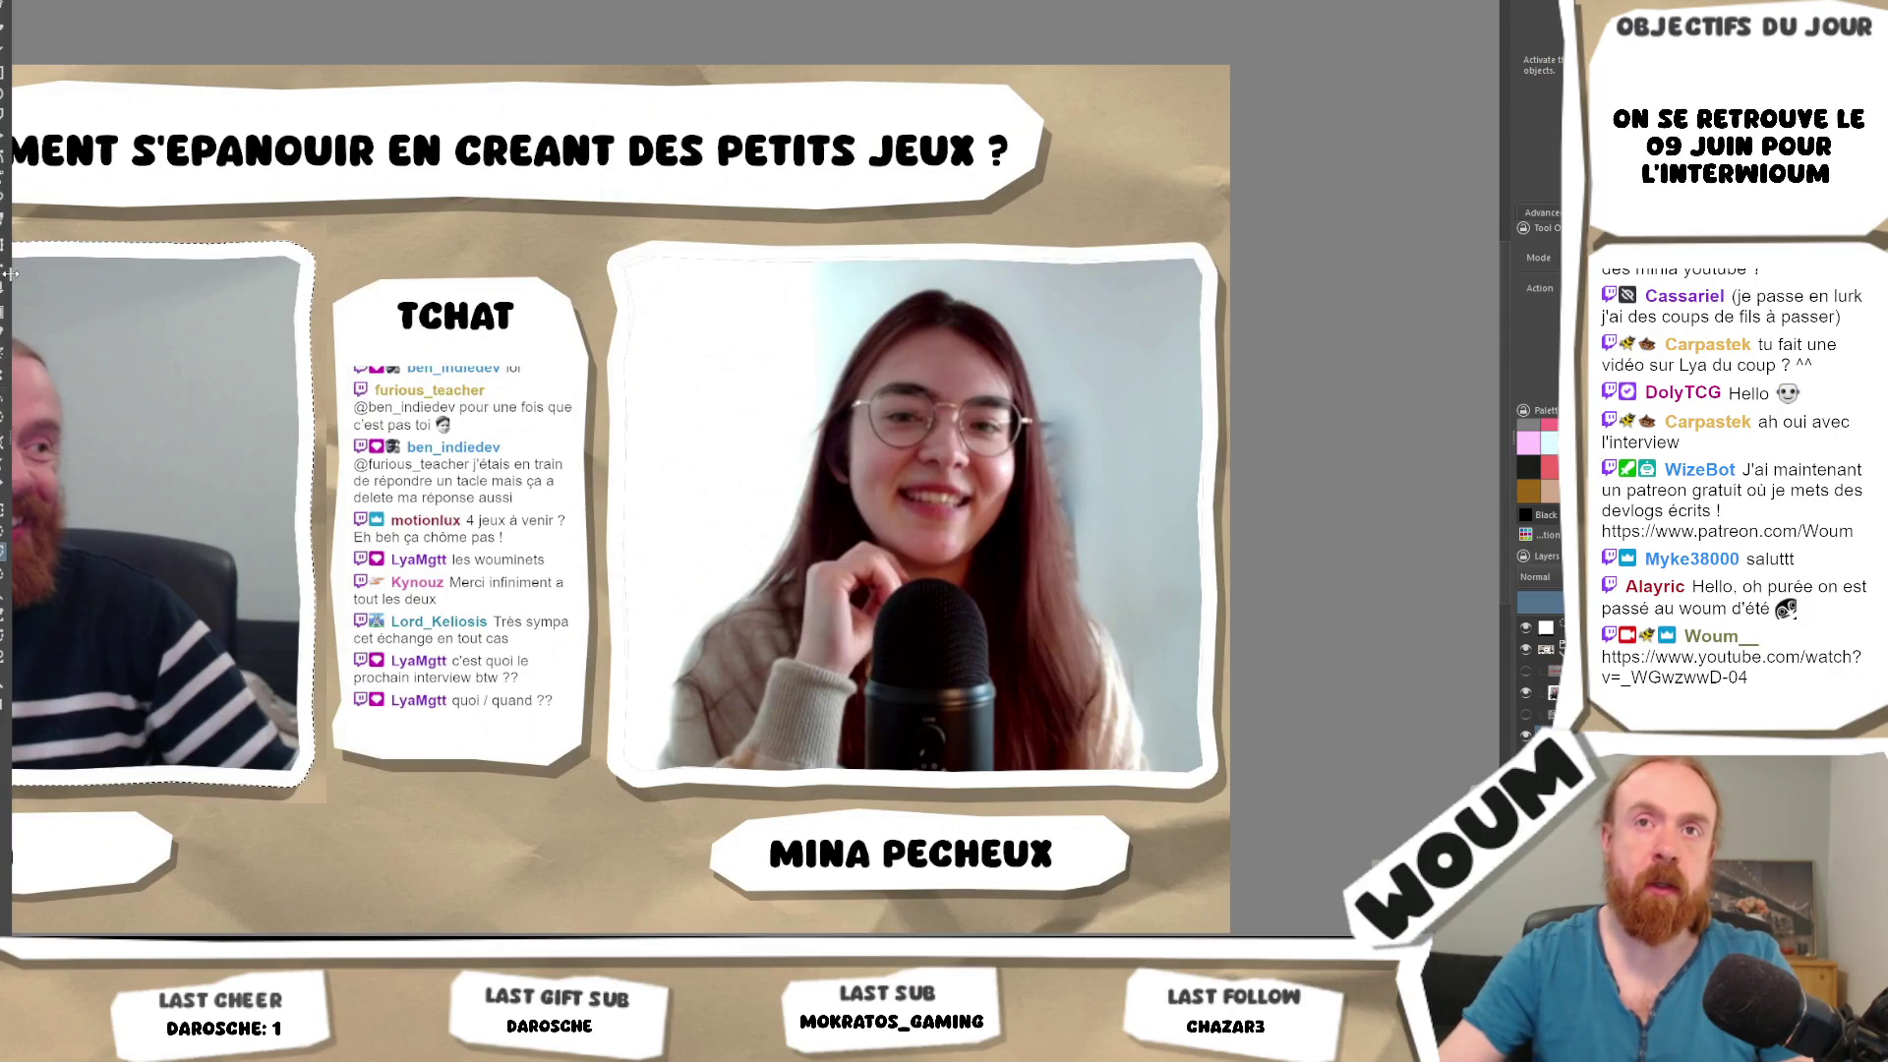
pyautogui.click(4, 590)
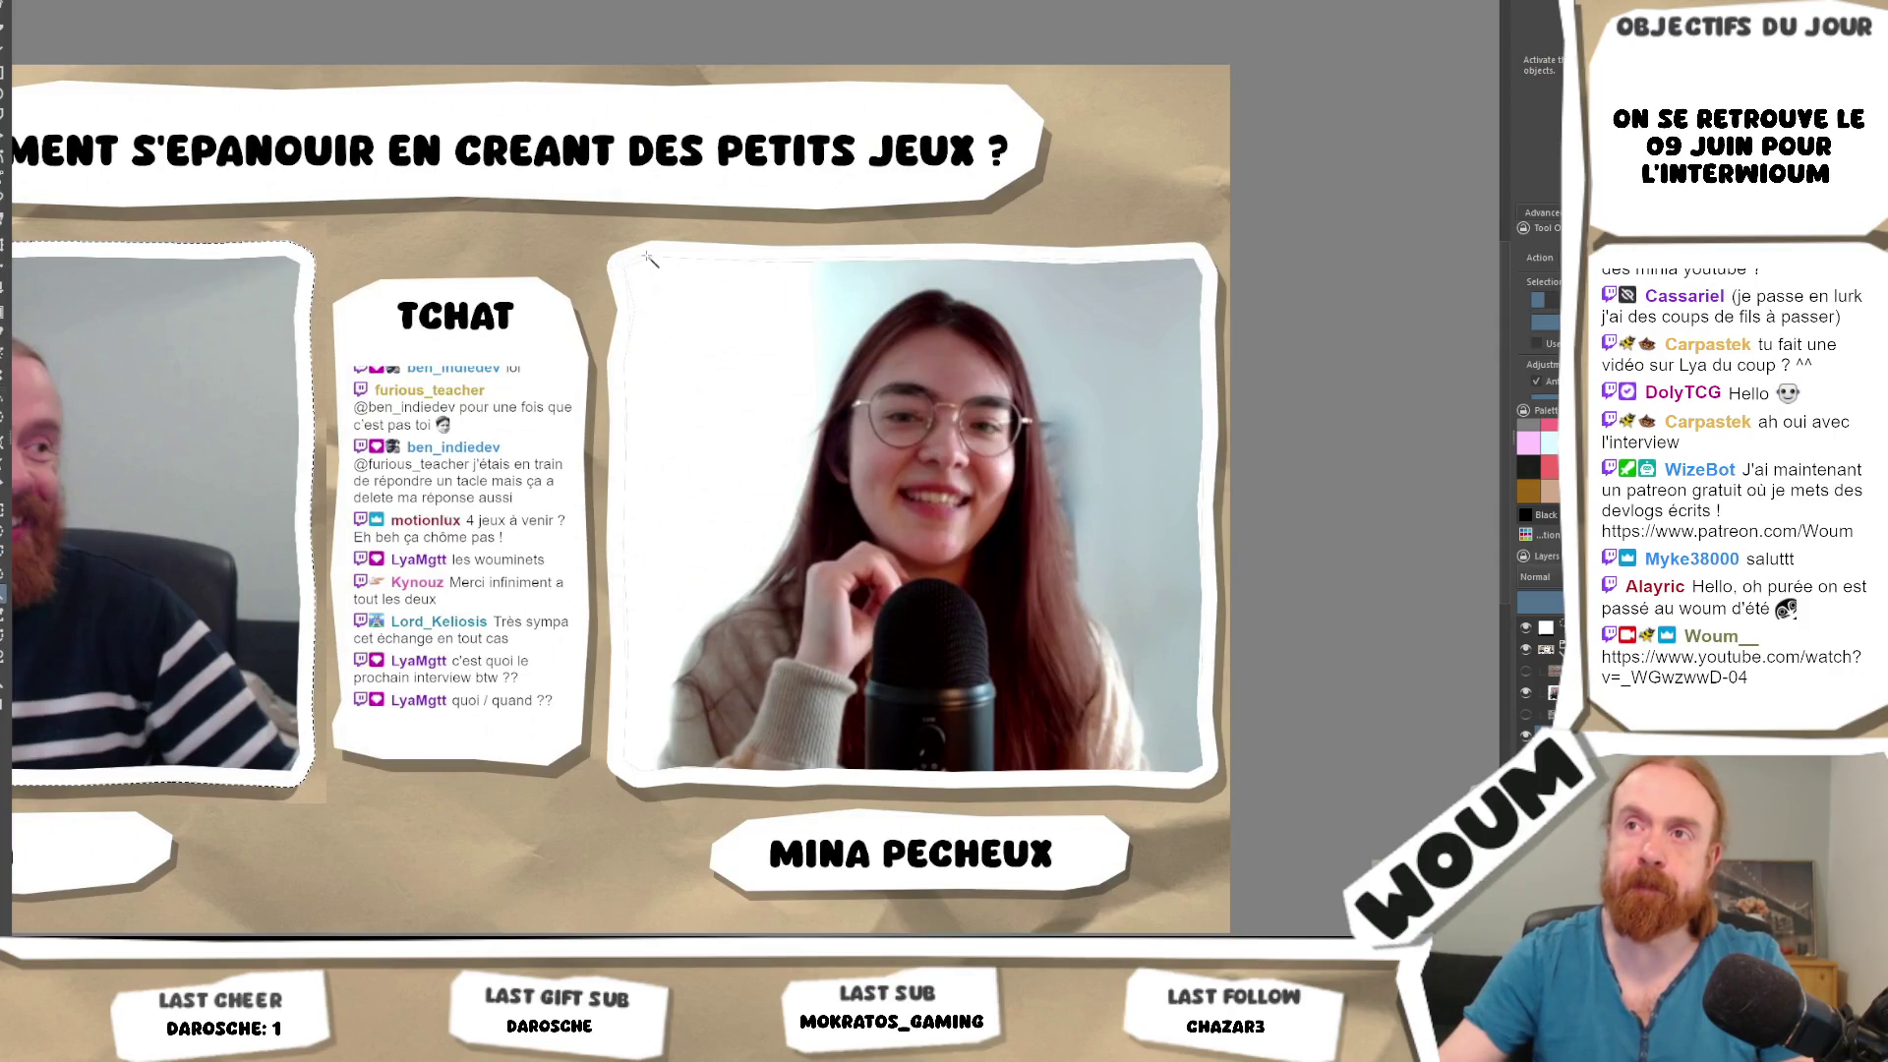
pyautogui.click(649, 259)
pyautogui.rightClick(648, 261)
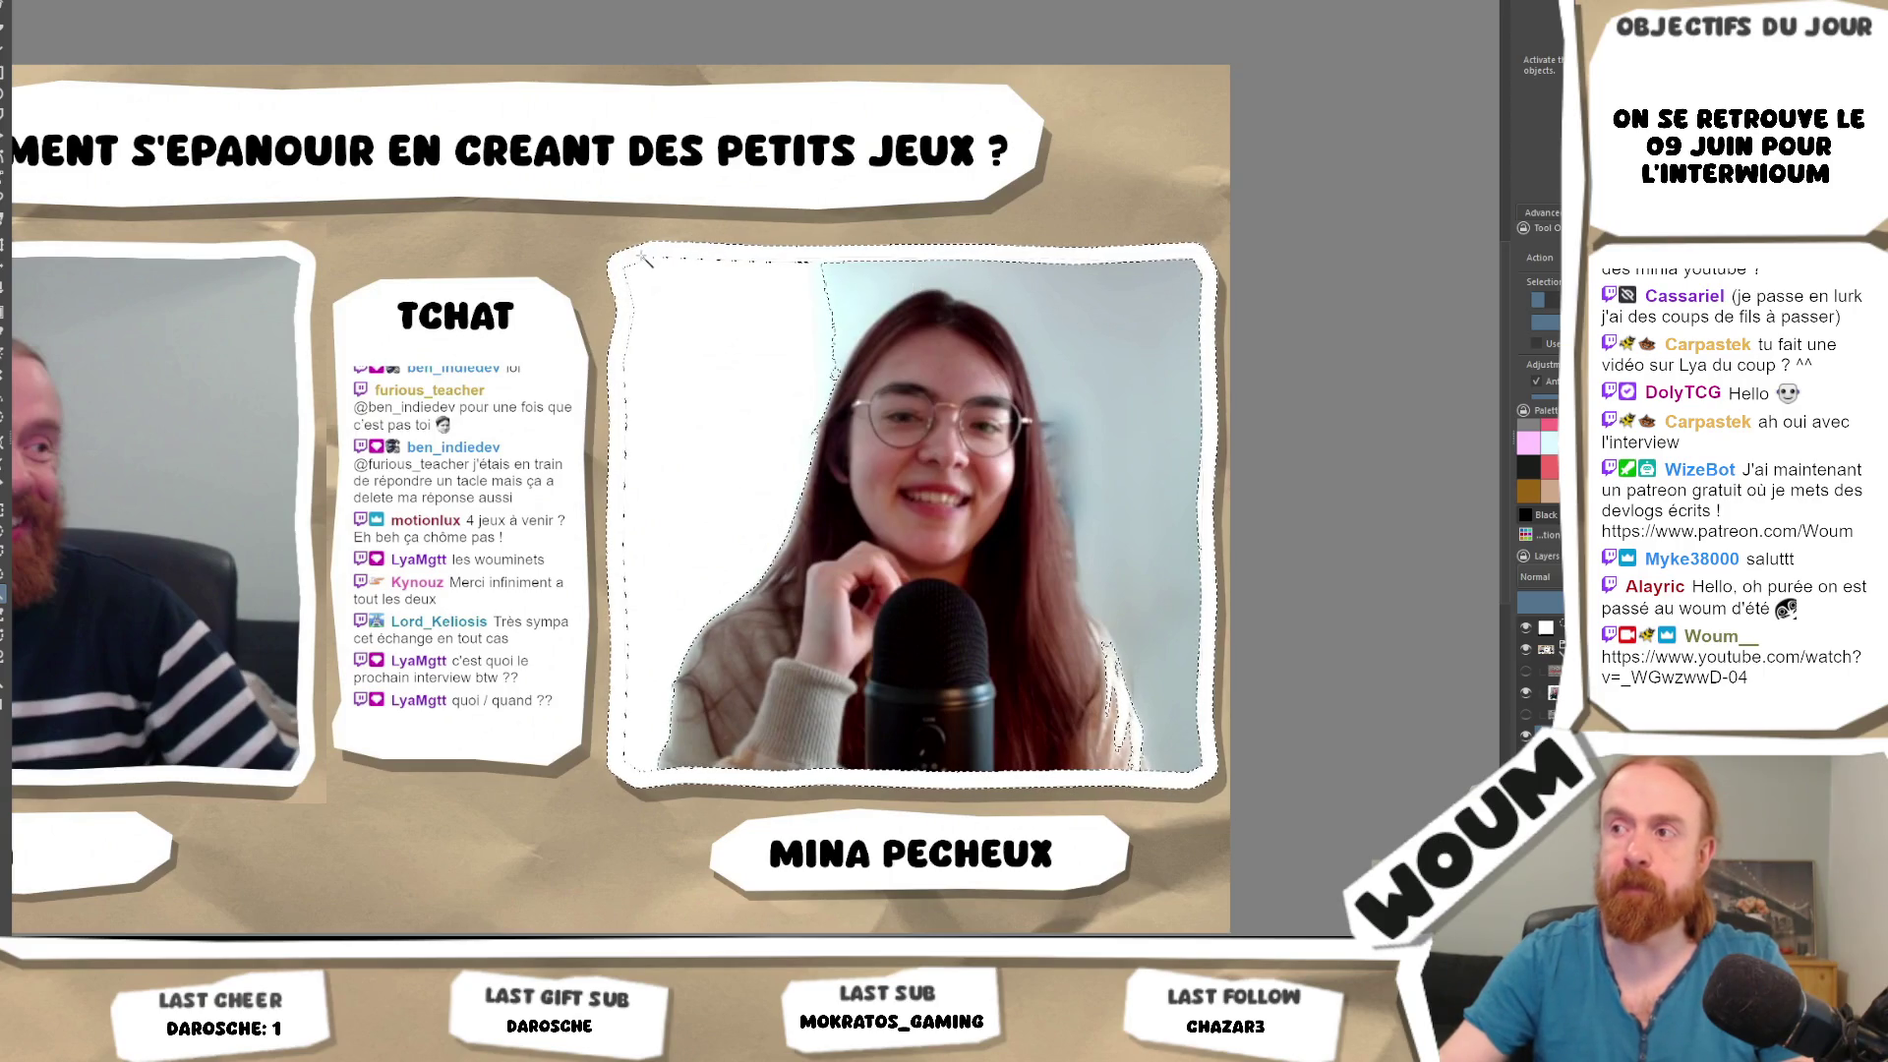
pyautogui.click(4, 554)
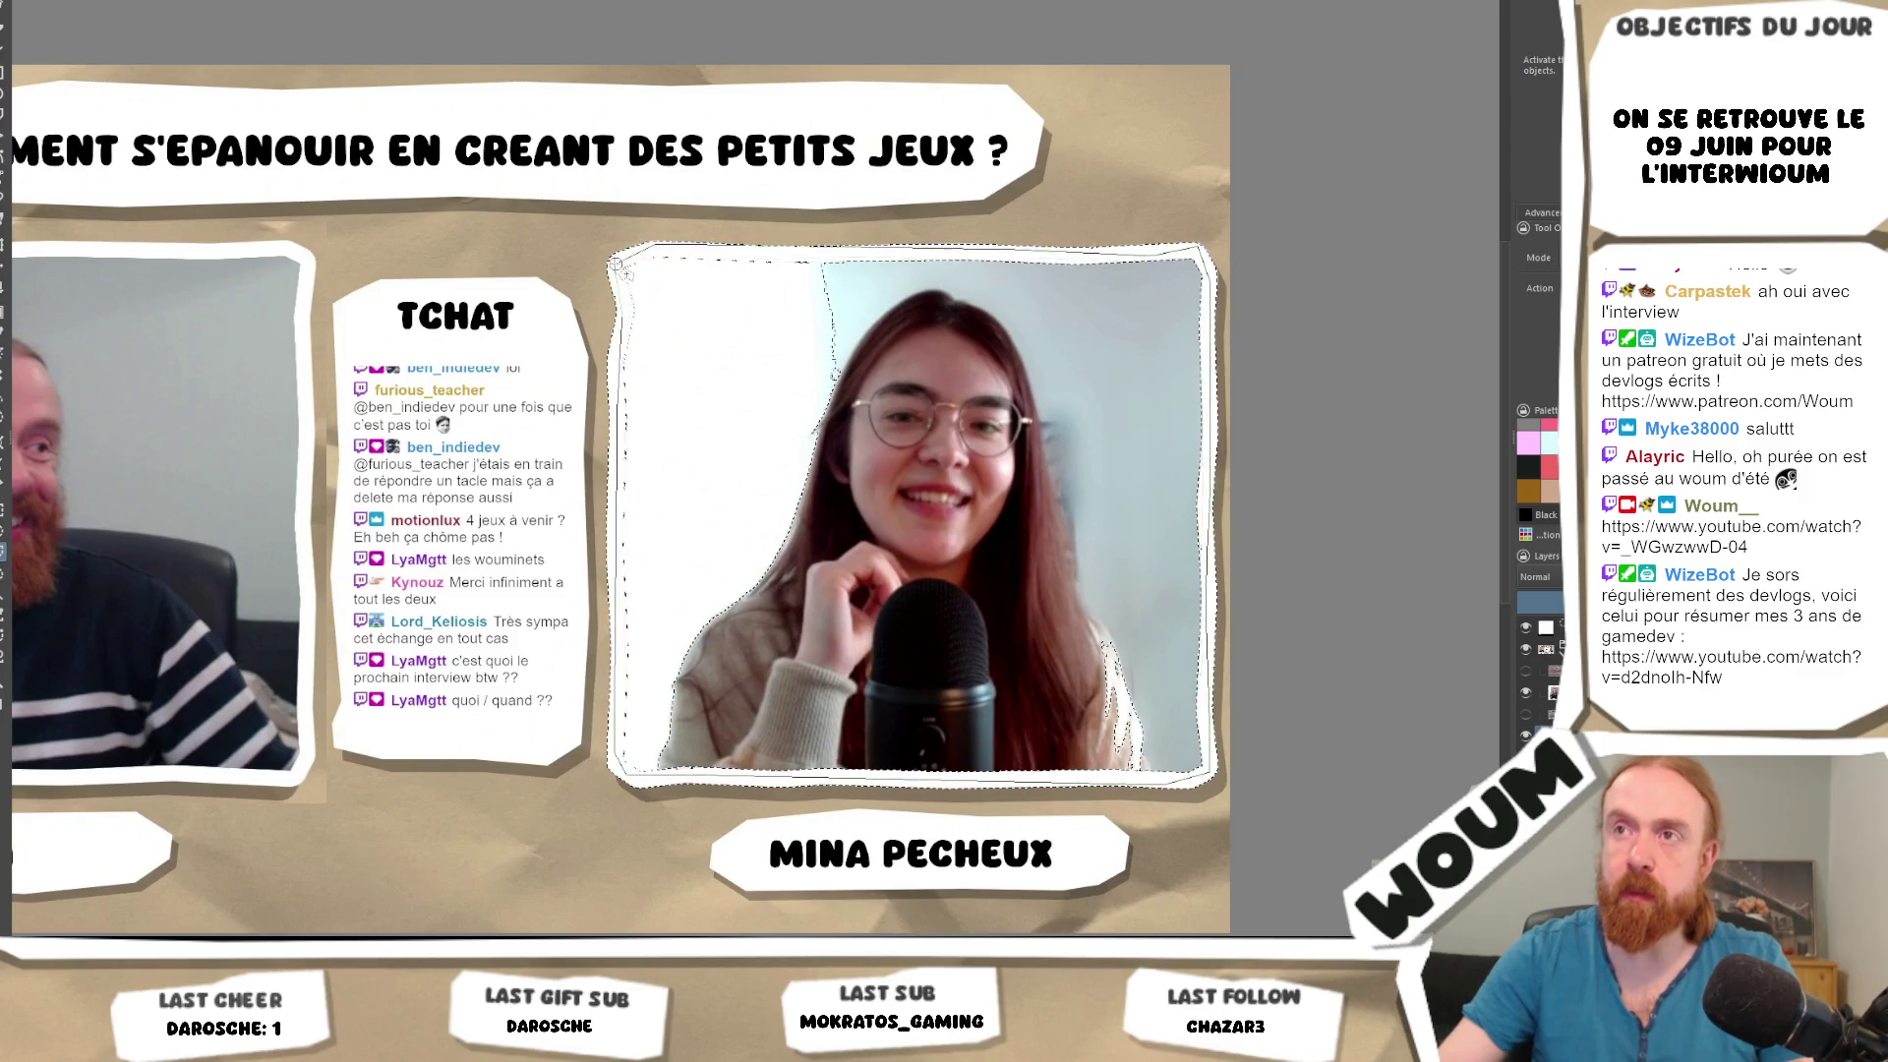
pyautogui.scroll(-3, 974, 562)
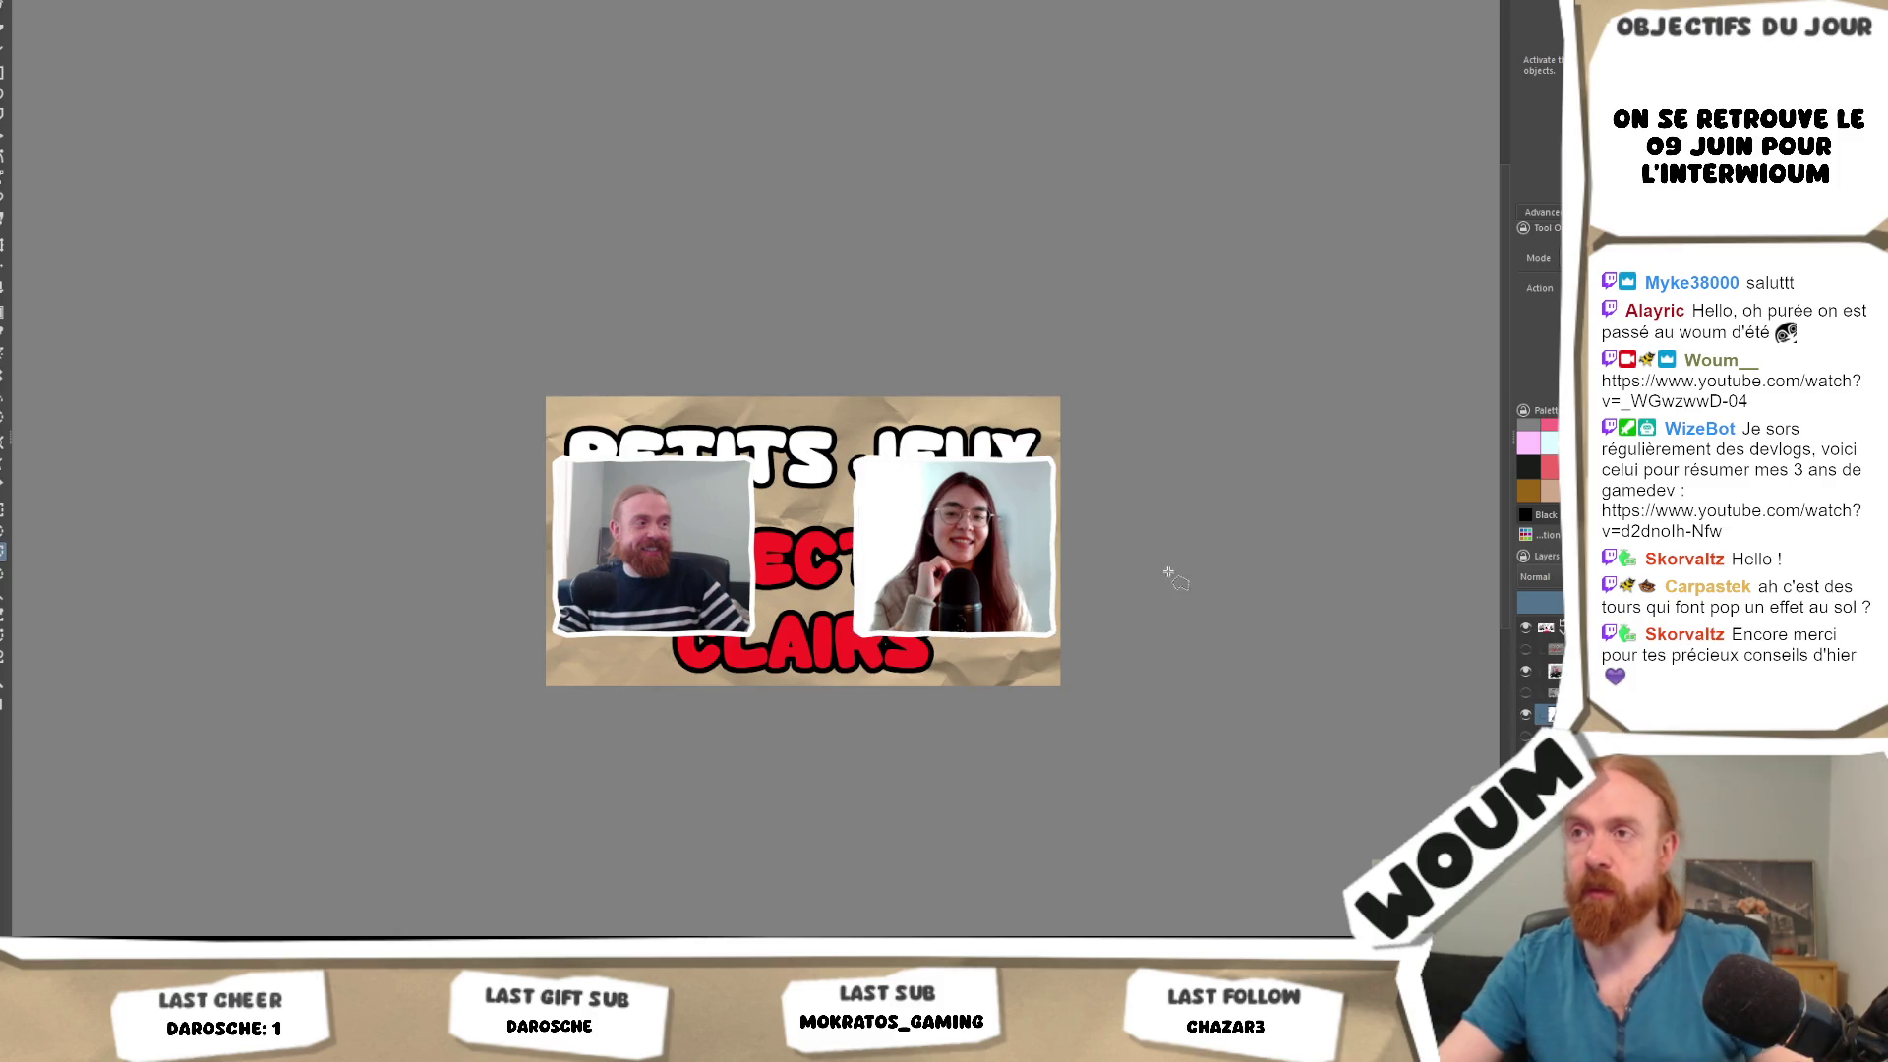
# Move the man's and woman's webcam photos lower so PETITS JEUX is fully uncovered.
pyautogui.click(733, 615)
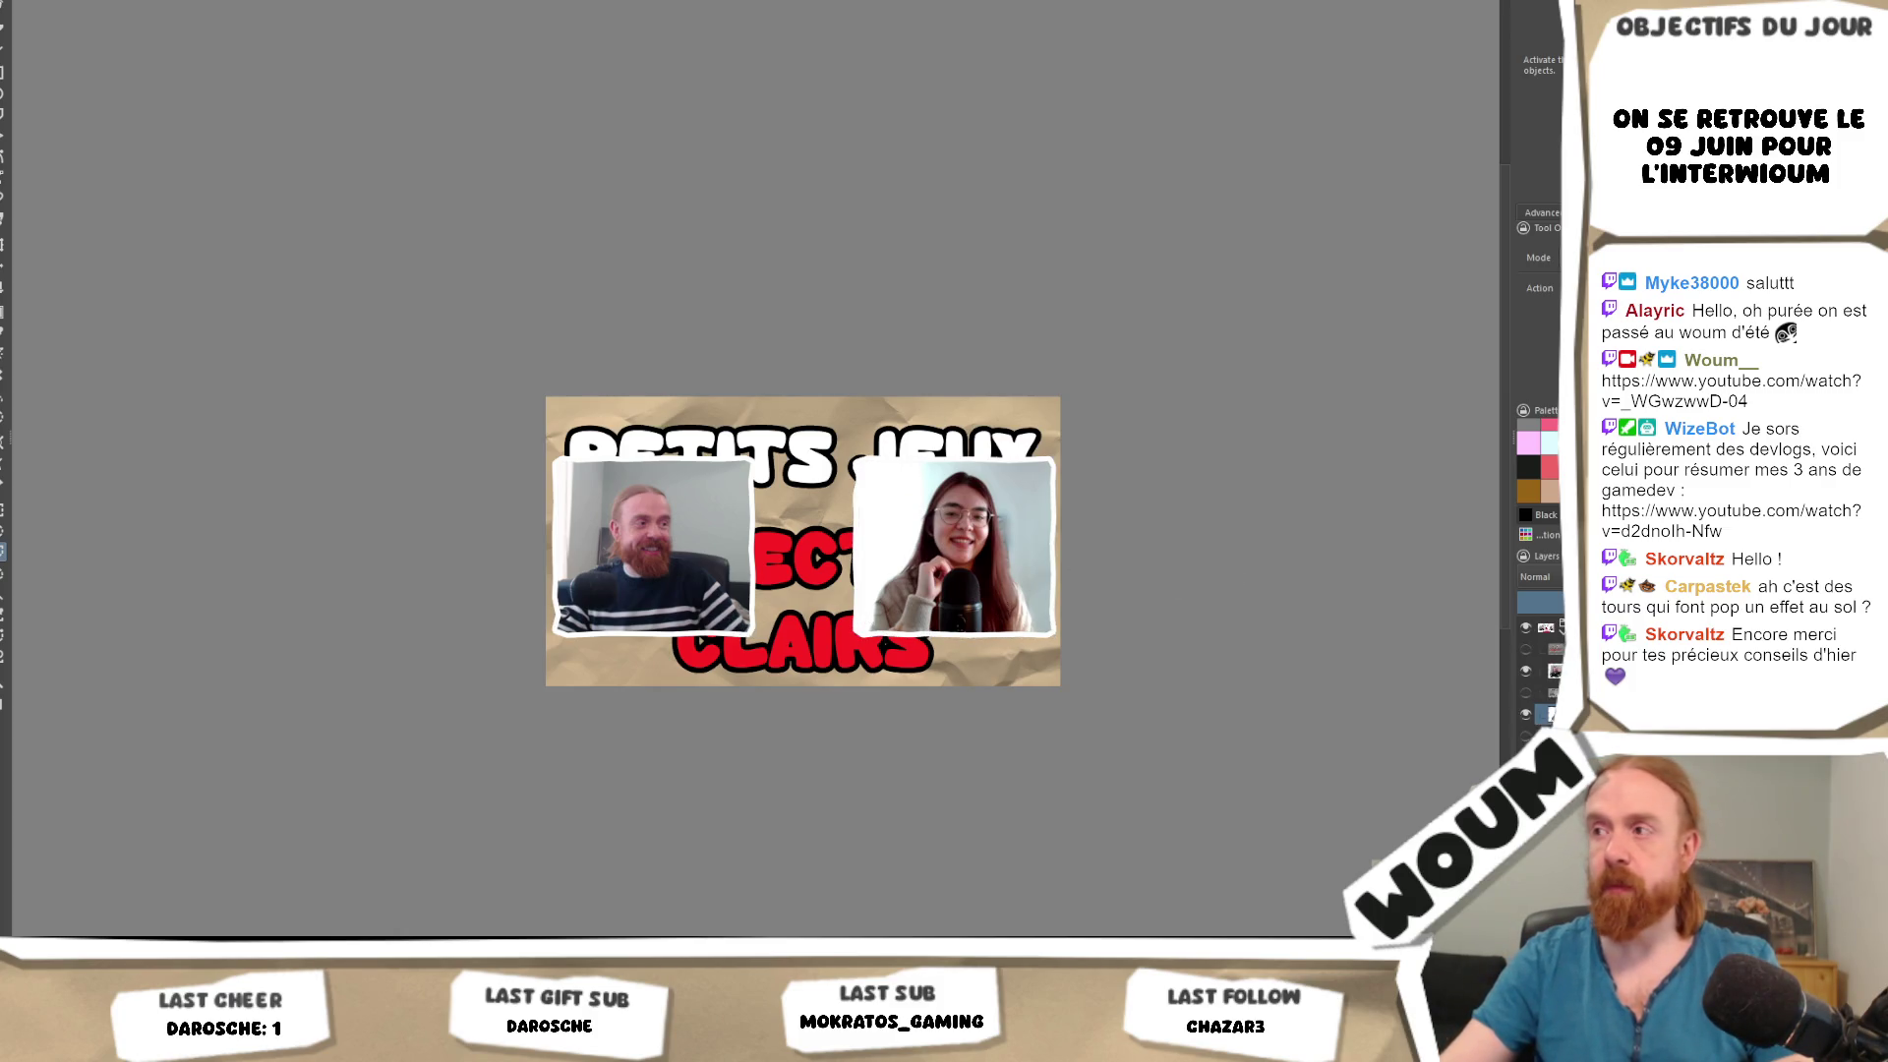
pyautogui.click(1553, 669)
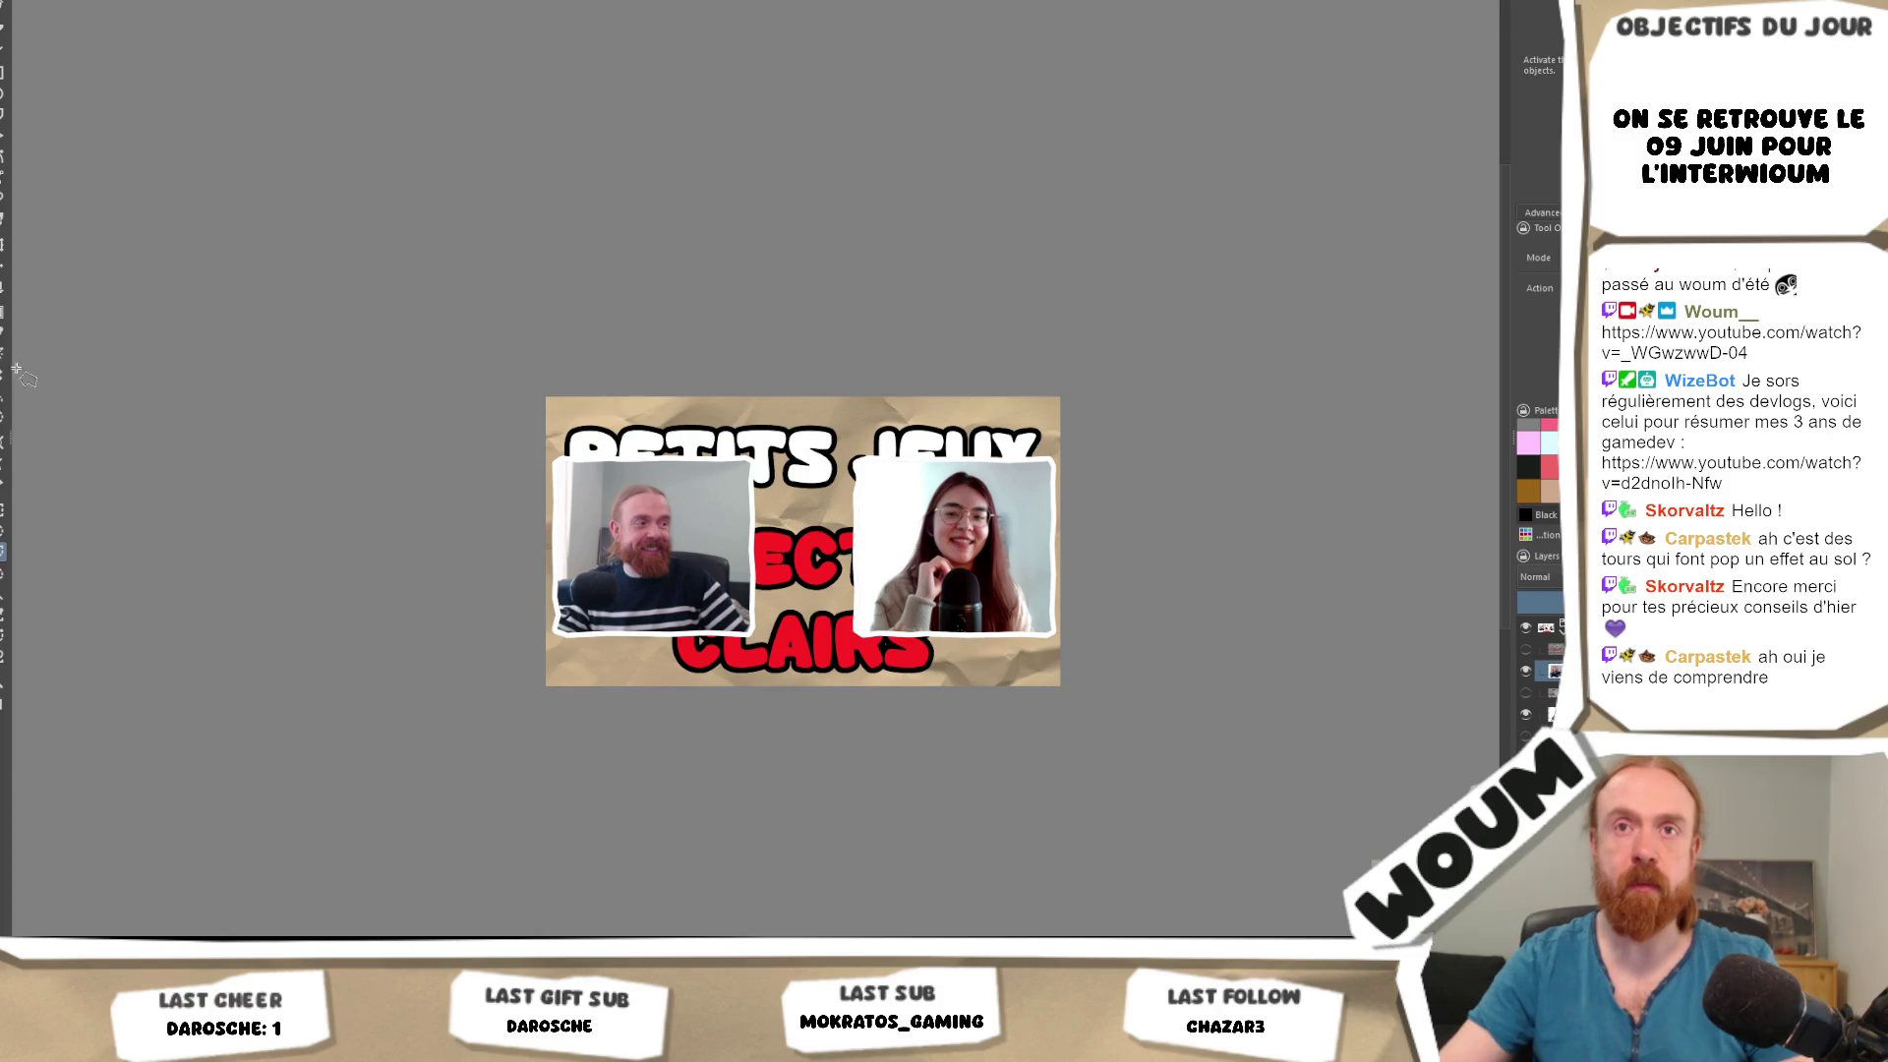
pyautogui.click(2, 268)
pyautogui.press('+')
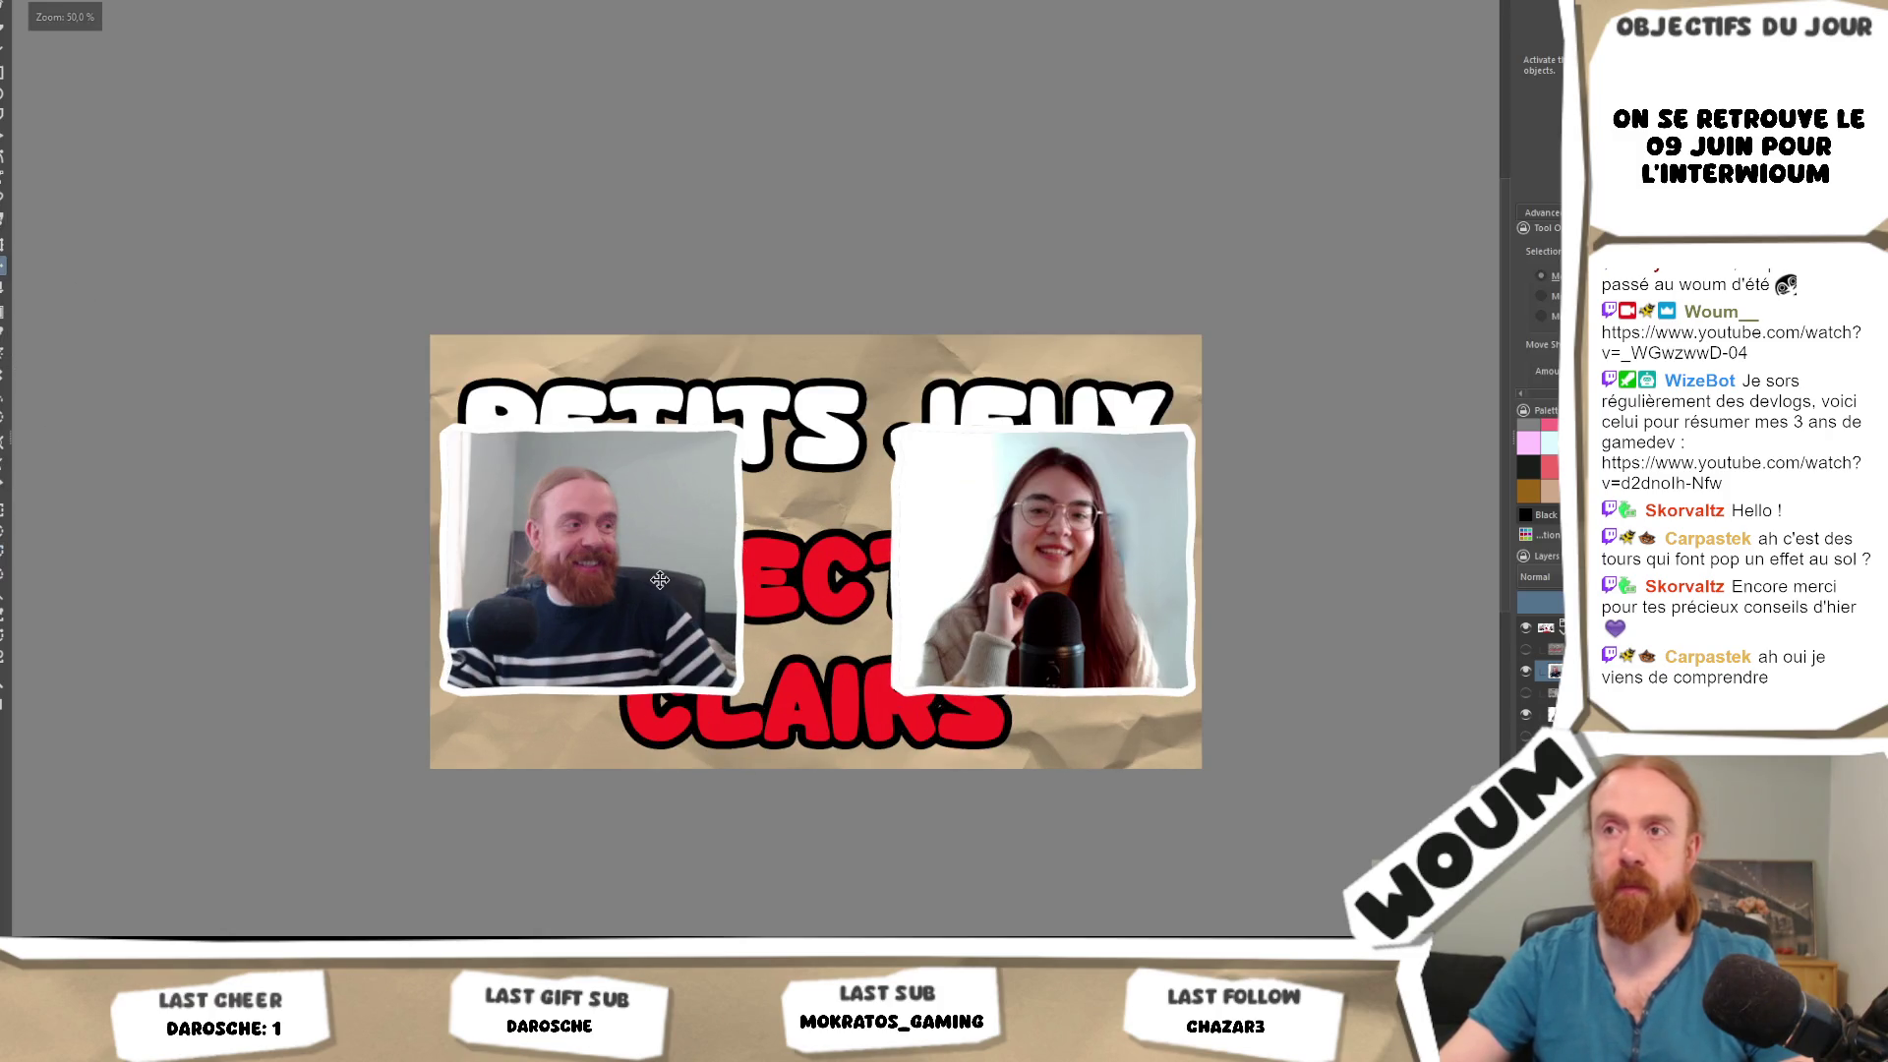
pyautogui.moveTo(658, 582)
pyautogui.mouseDown()
pyautogui.moveTo(654, 644)
pyautogui.moveTo(659, 546)
pyautogui.moveTo(644, 655)
pyautogui.mouseUp()
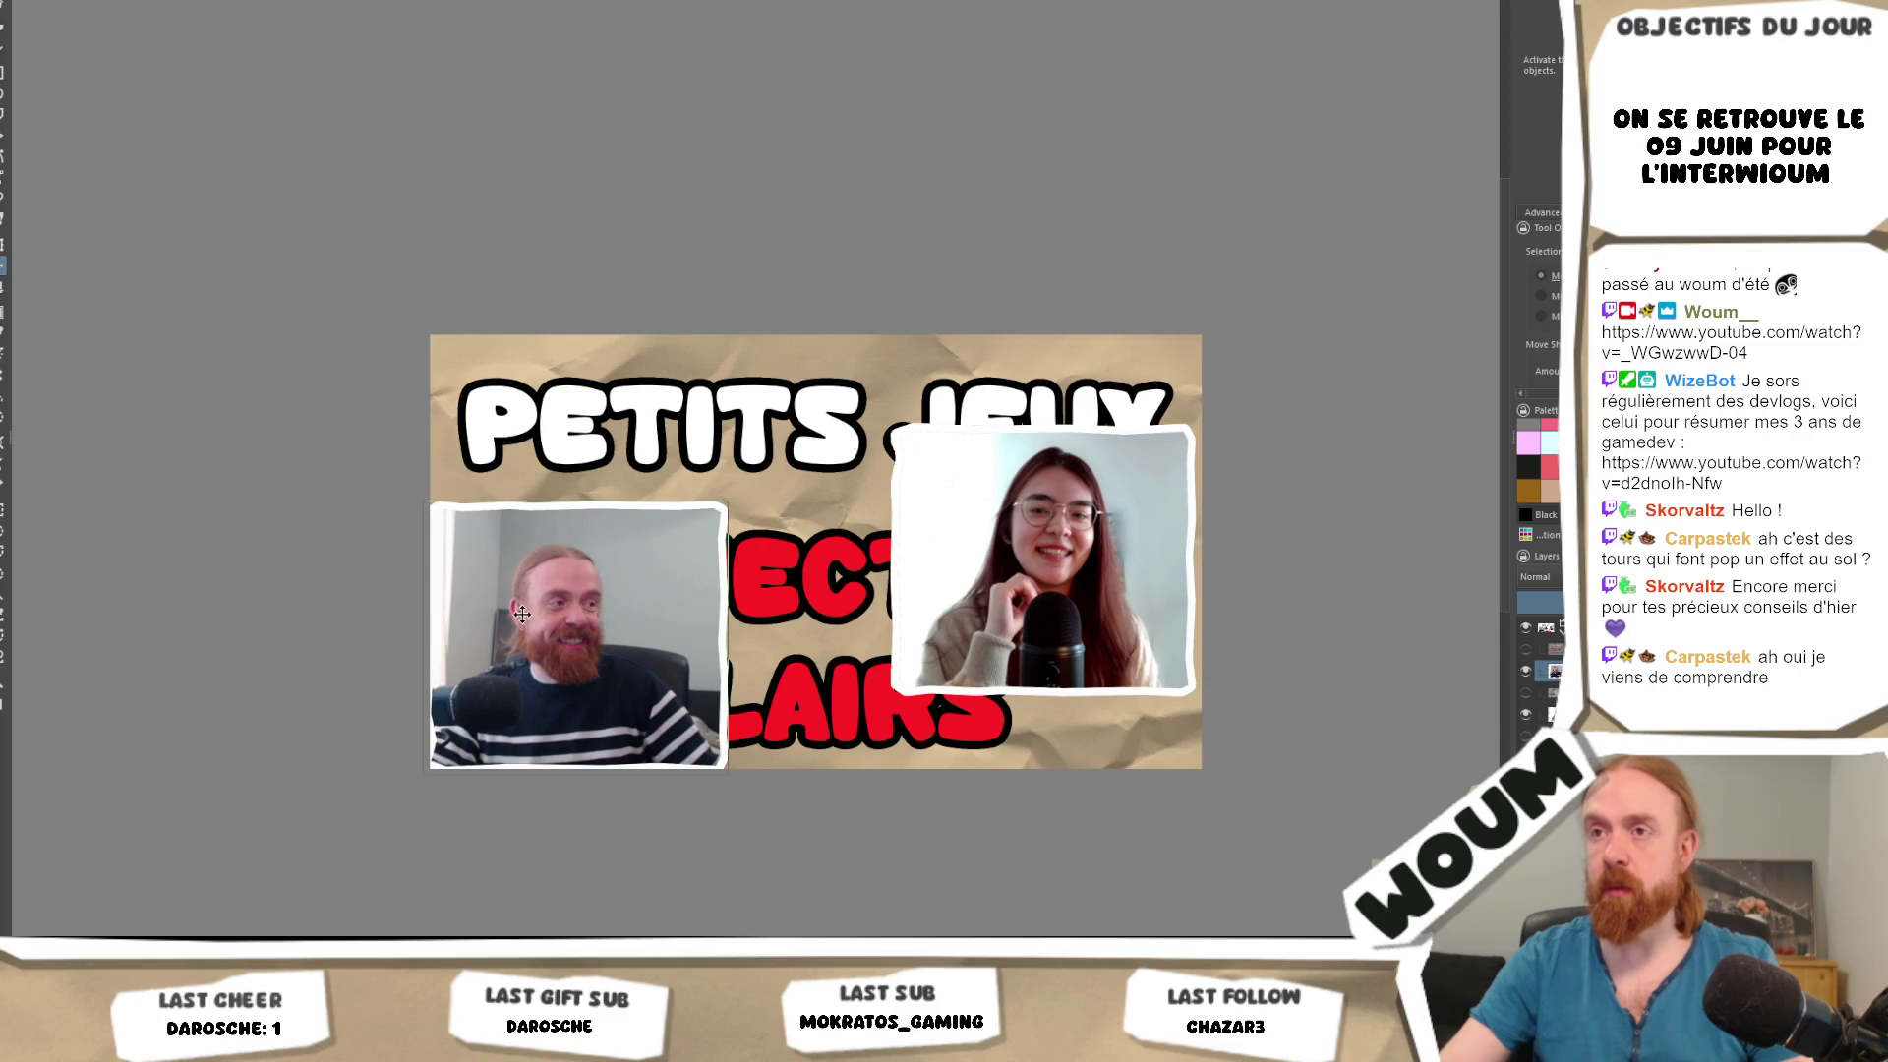
pyautogui.moveTo(522, 614)
pyautogui.mouseDown()
pyautogui.moveTo(529, 462)
pyautogui.moveTo(549, 458)
pyautogui.moveTo(548, 639)
pyautogui.moveTo(549, 620)
pyautogui.mouseUp()
pyautogui.moveTo(1082, 620); pyautogui.dragTo(1091, 696)
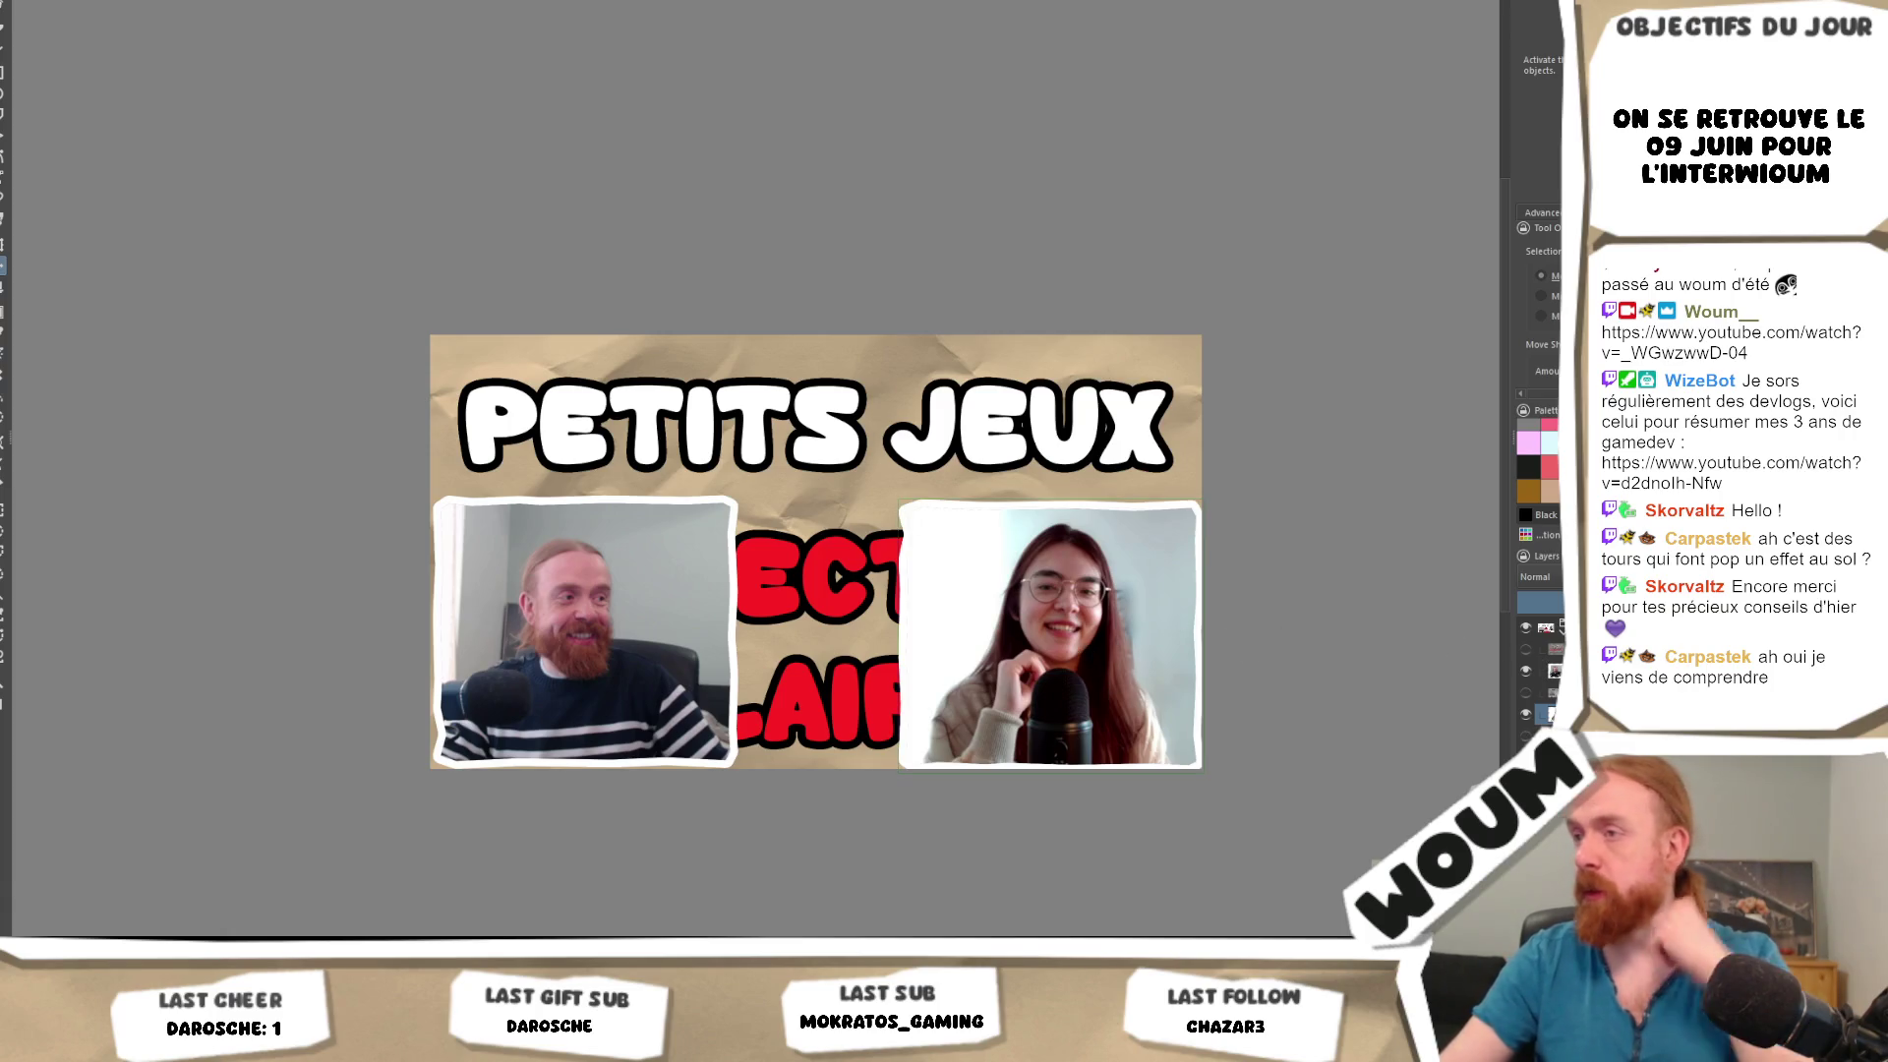
# Select the red OBJECTIFS CLAIRS text layer for text editing.
pyautogui.click(1553, 669)
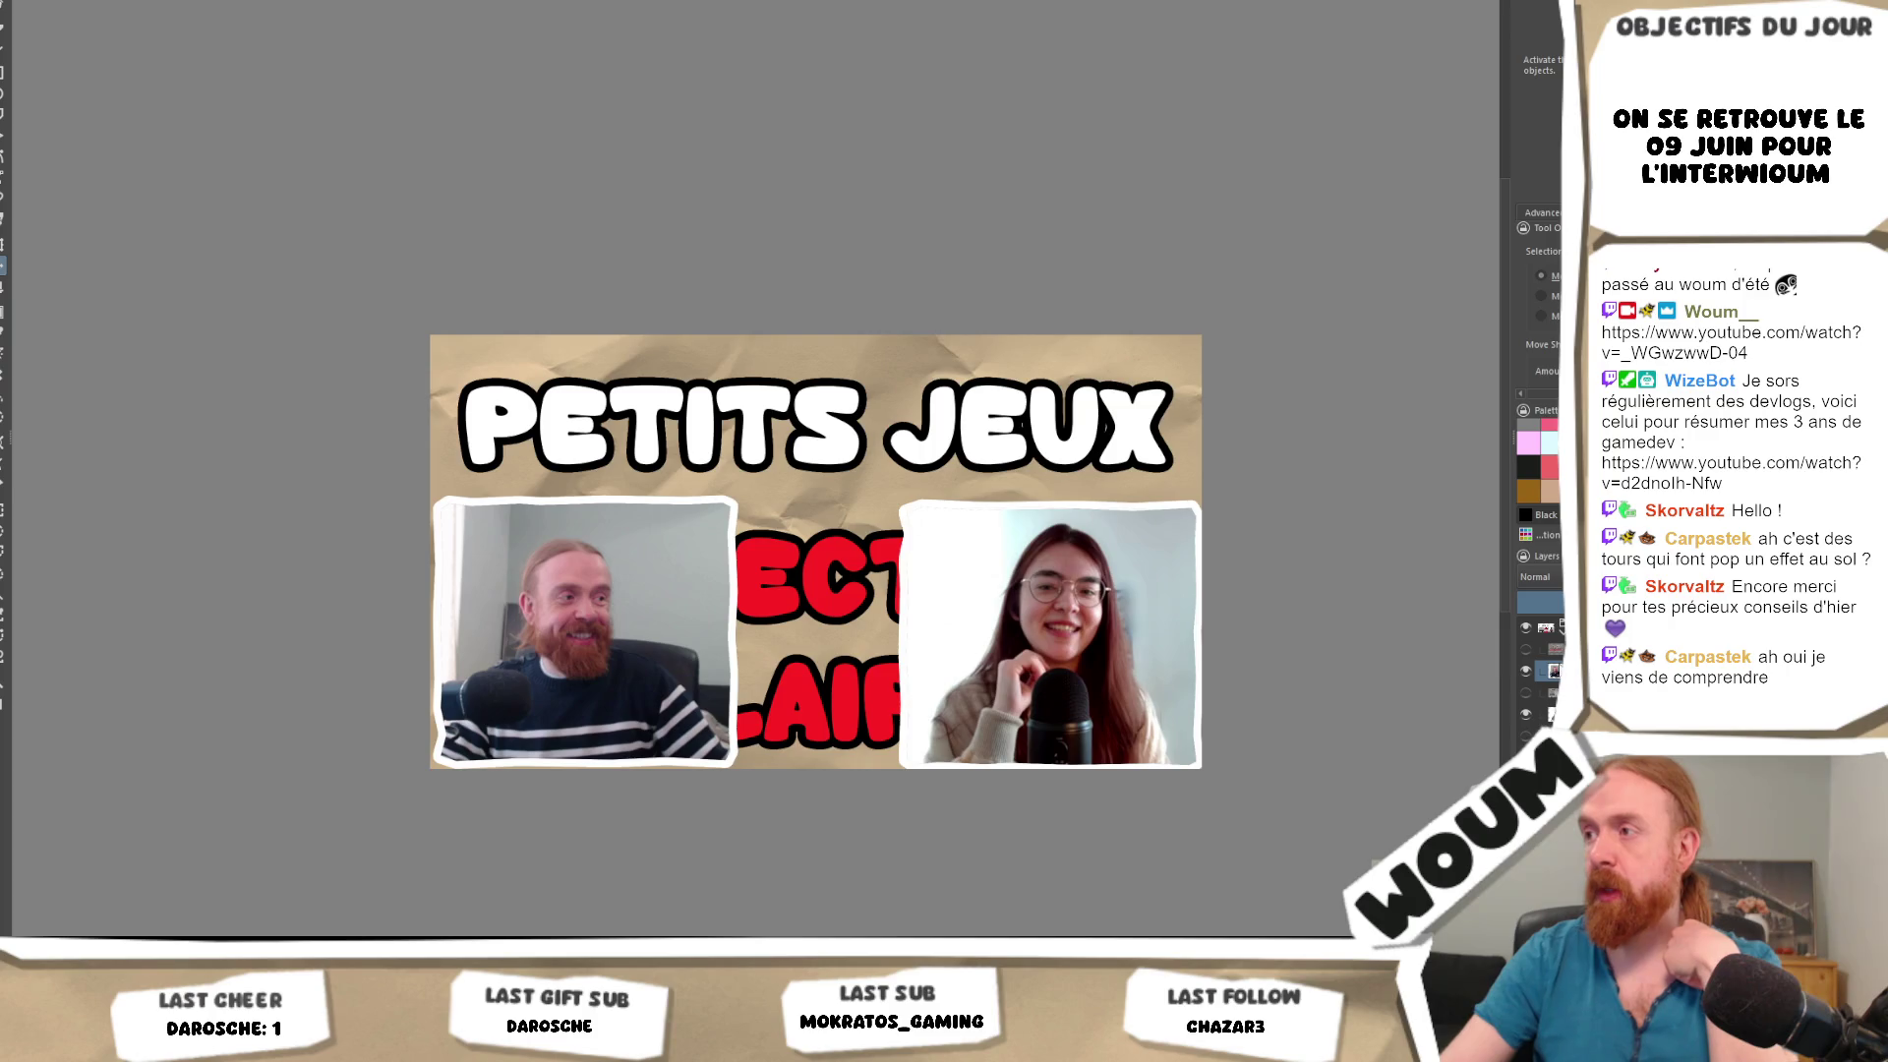
pyautogui.press('t')
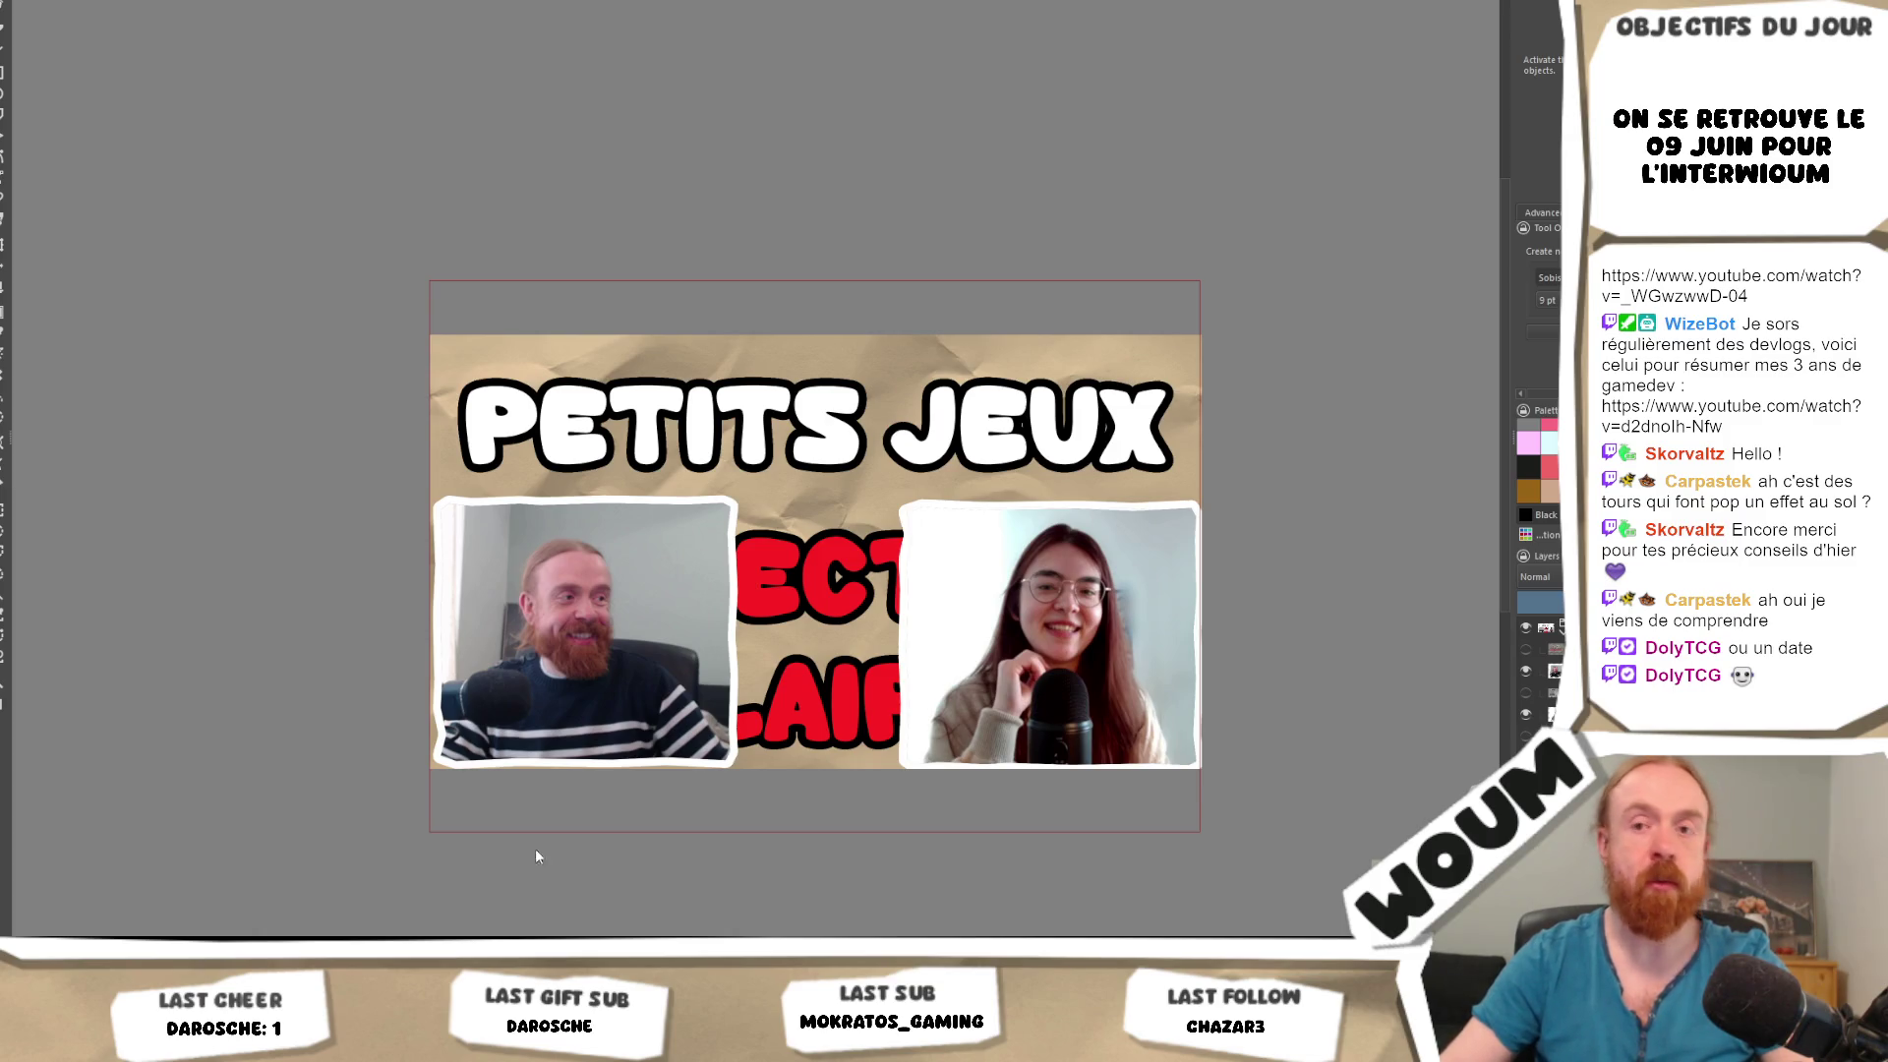
pyautogui.moveTo(225, 1044)
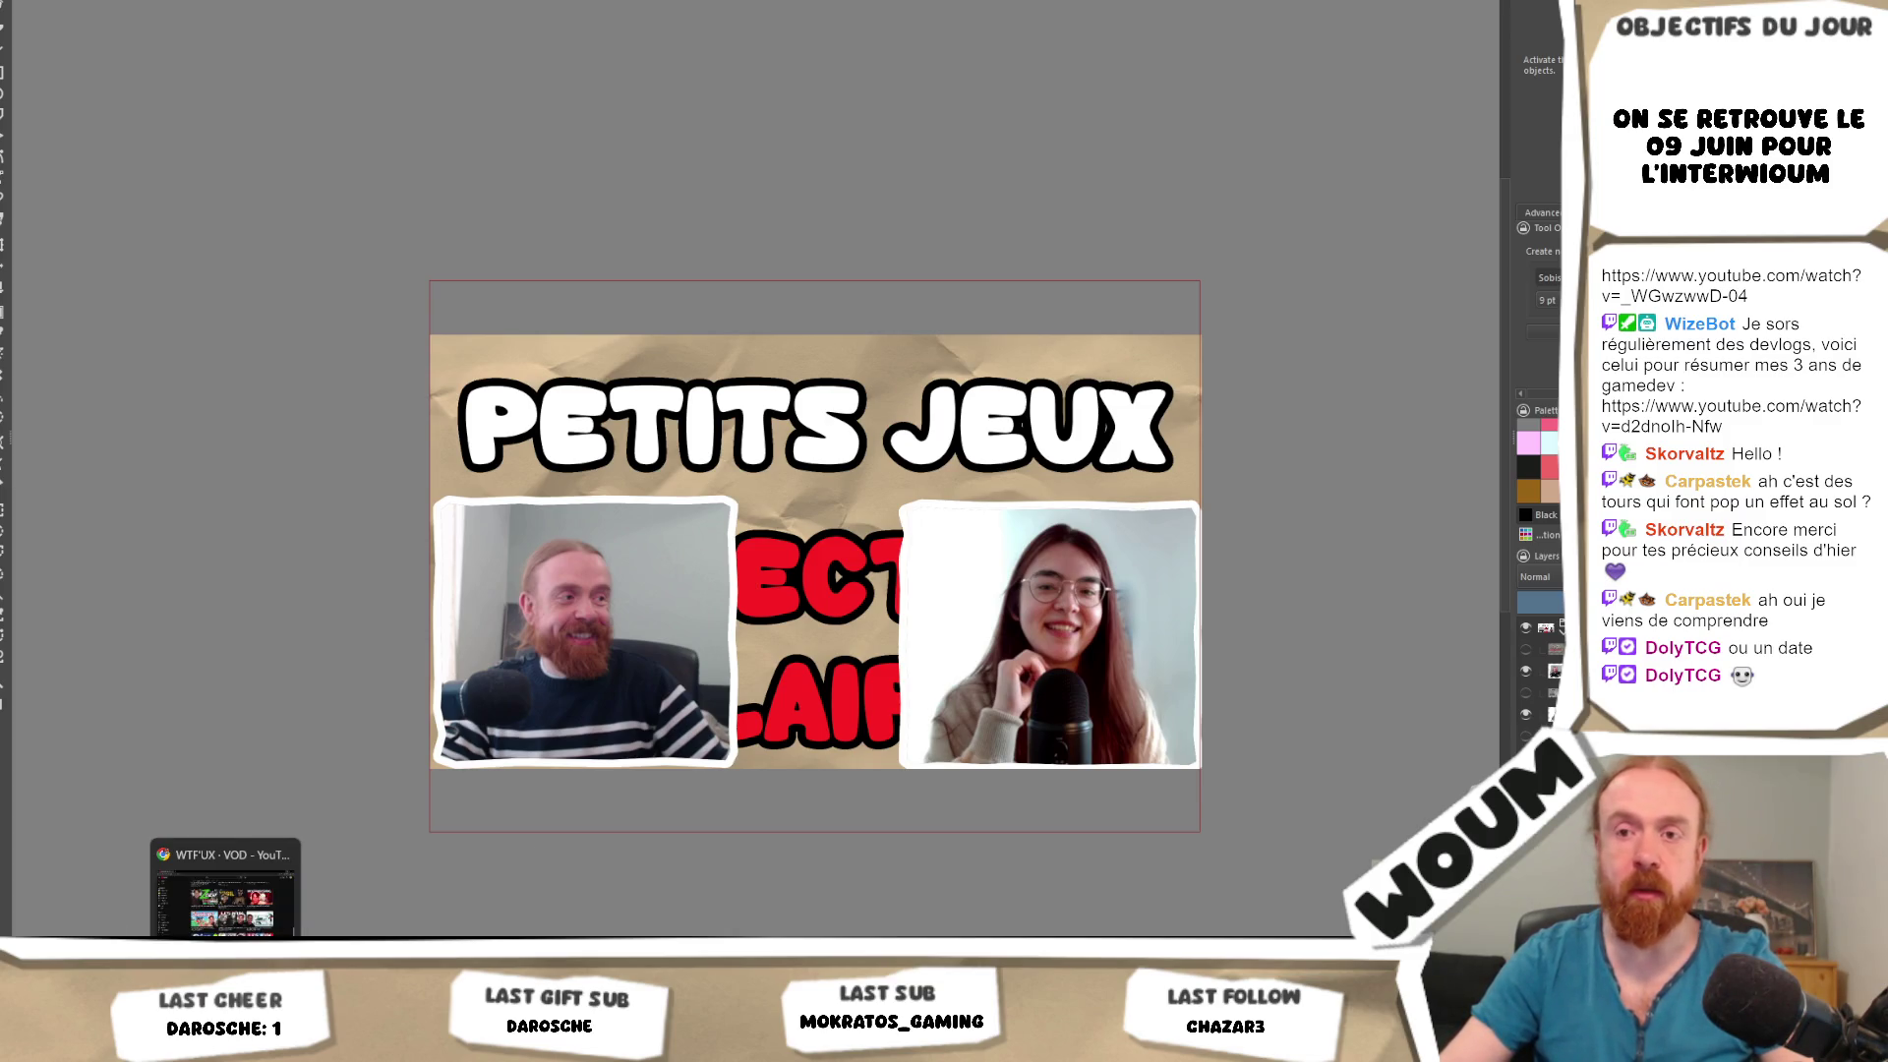
pyautogui.click(225, 890)
pyautogui.scroll(10, 939, 472)
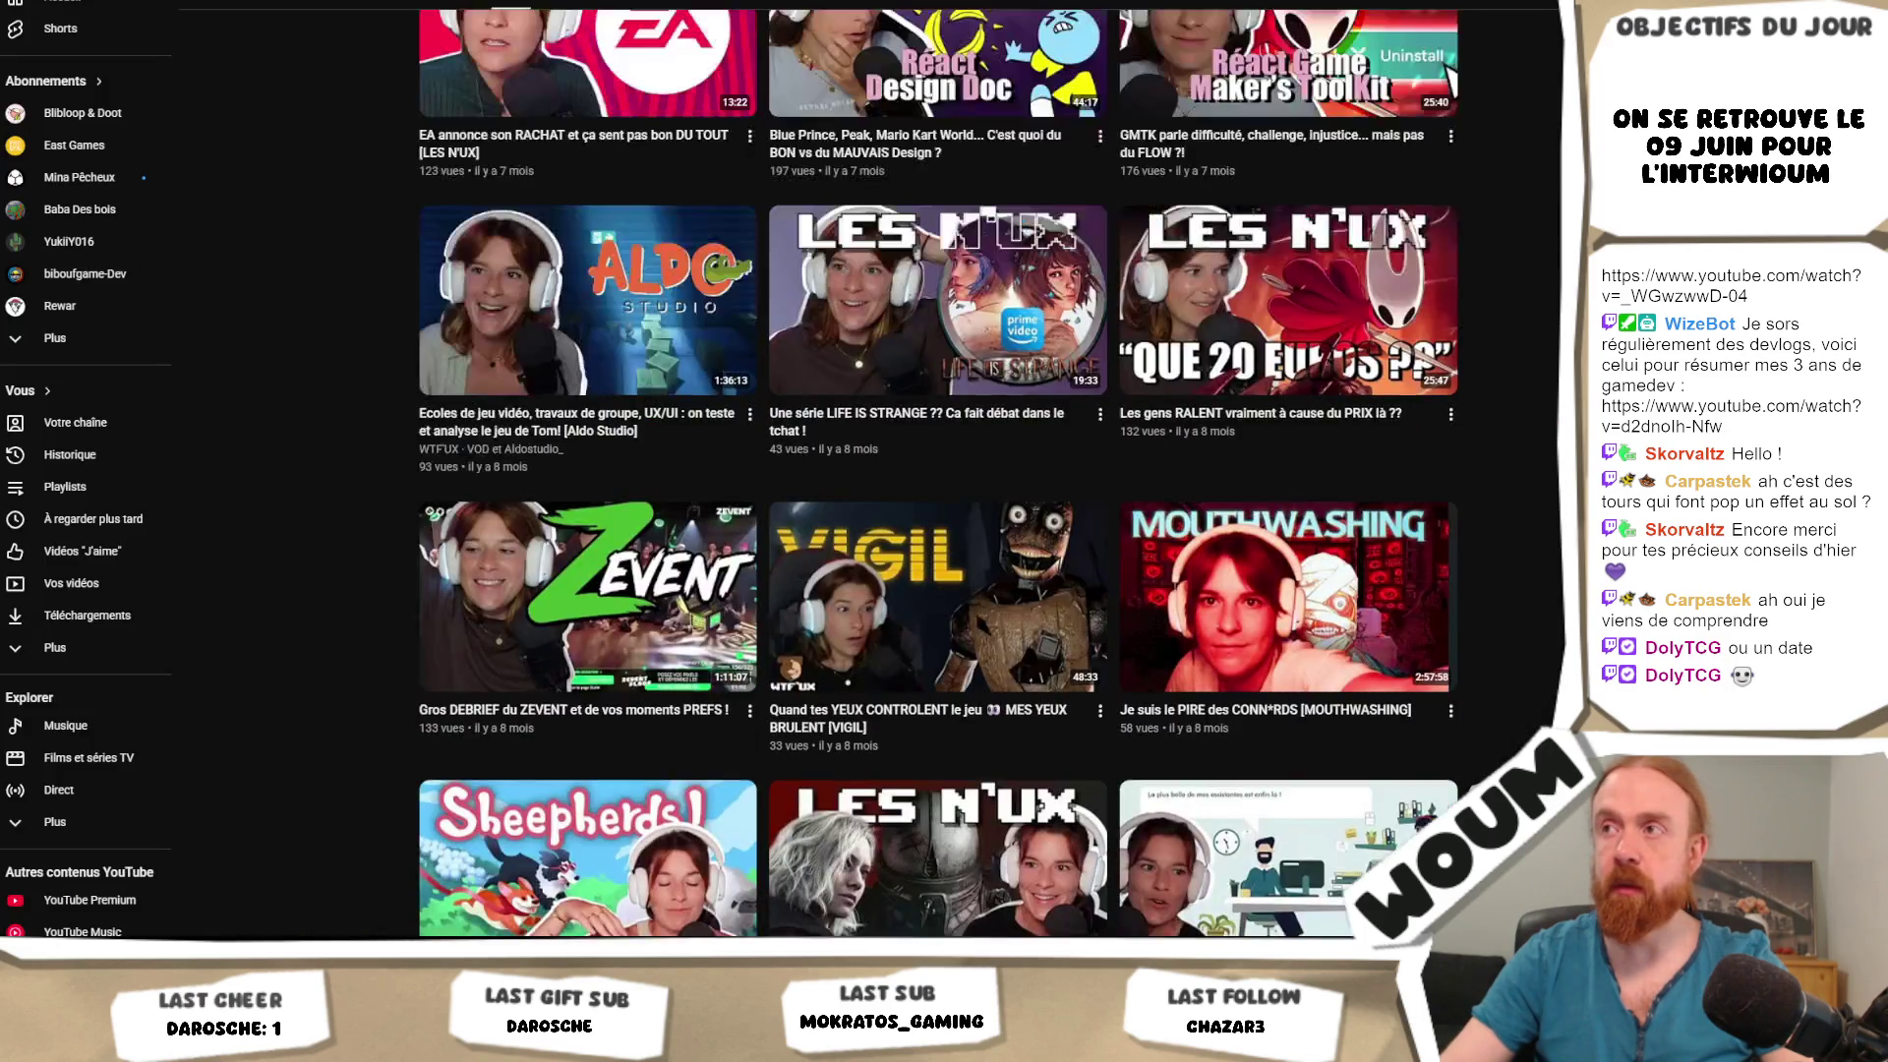
pyautogui.scroll(1, 939, 472)
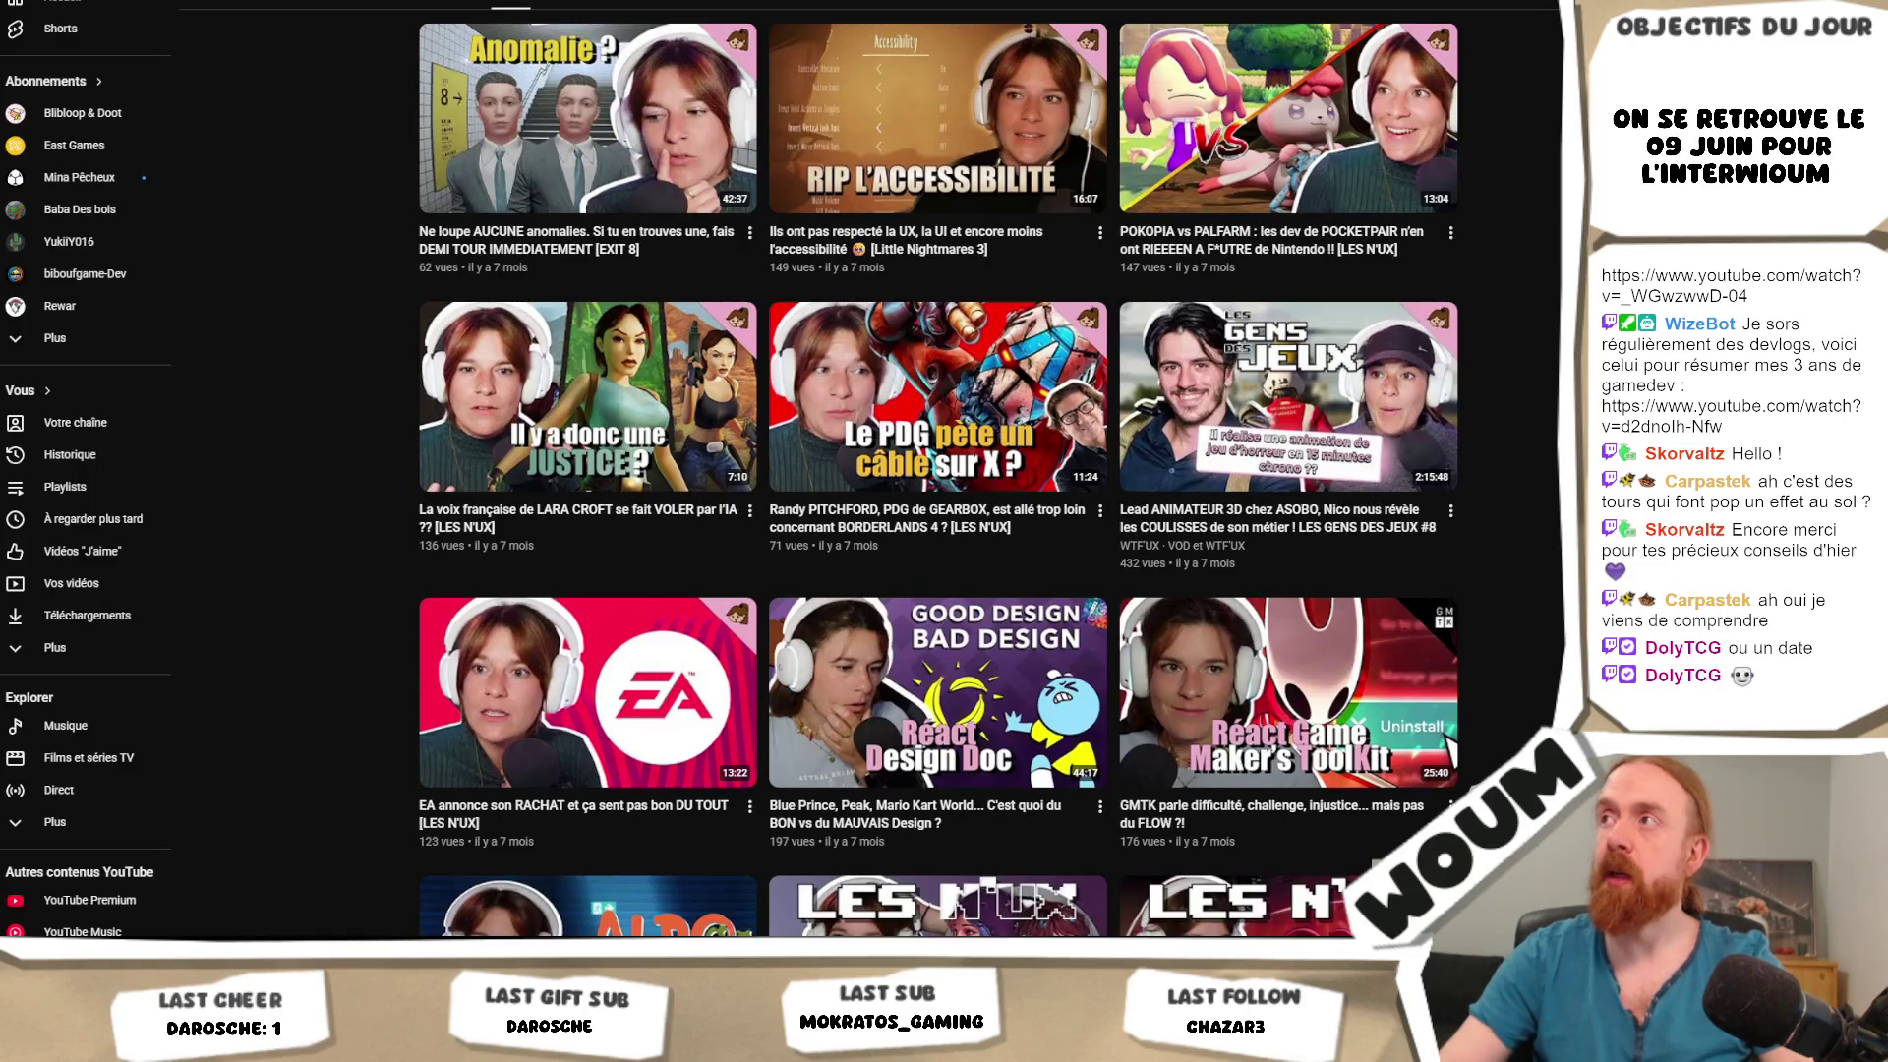
pyautogui.hotkey('alt', 'Tab')
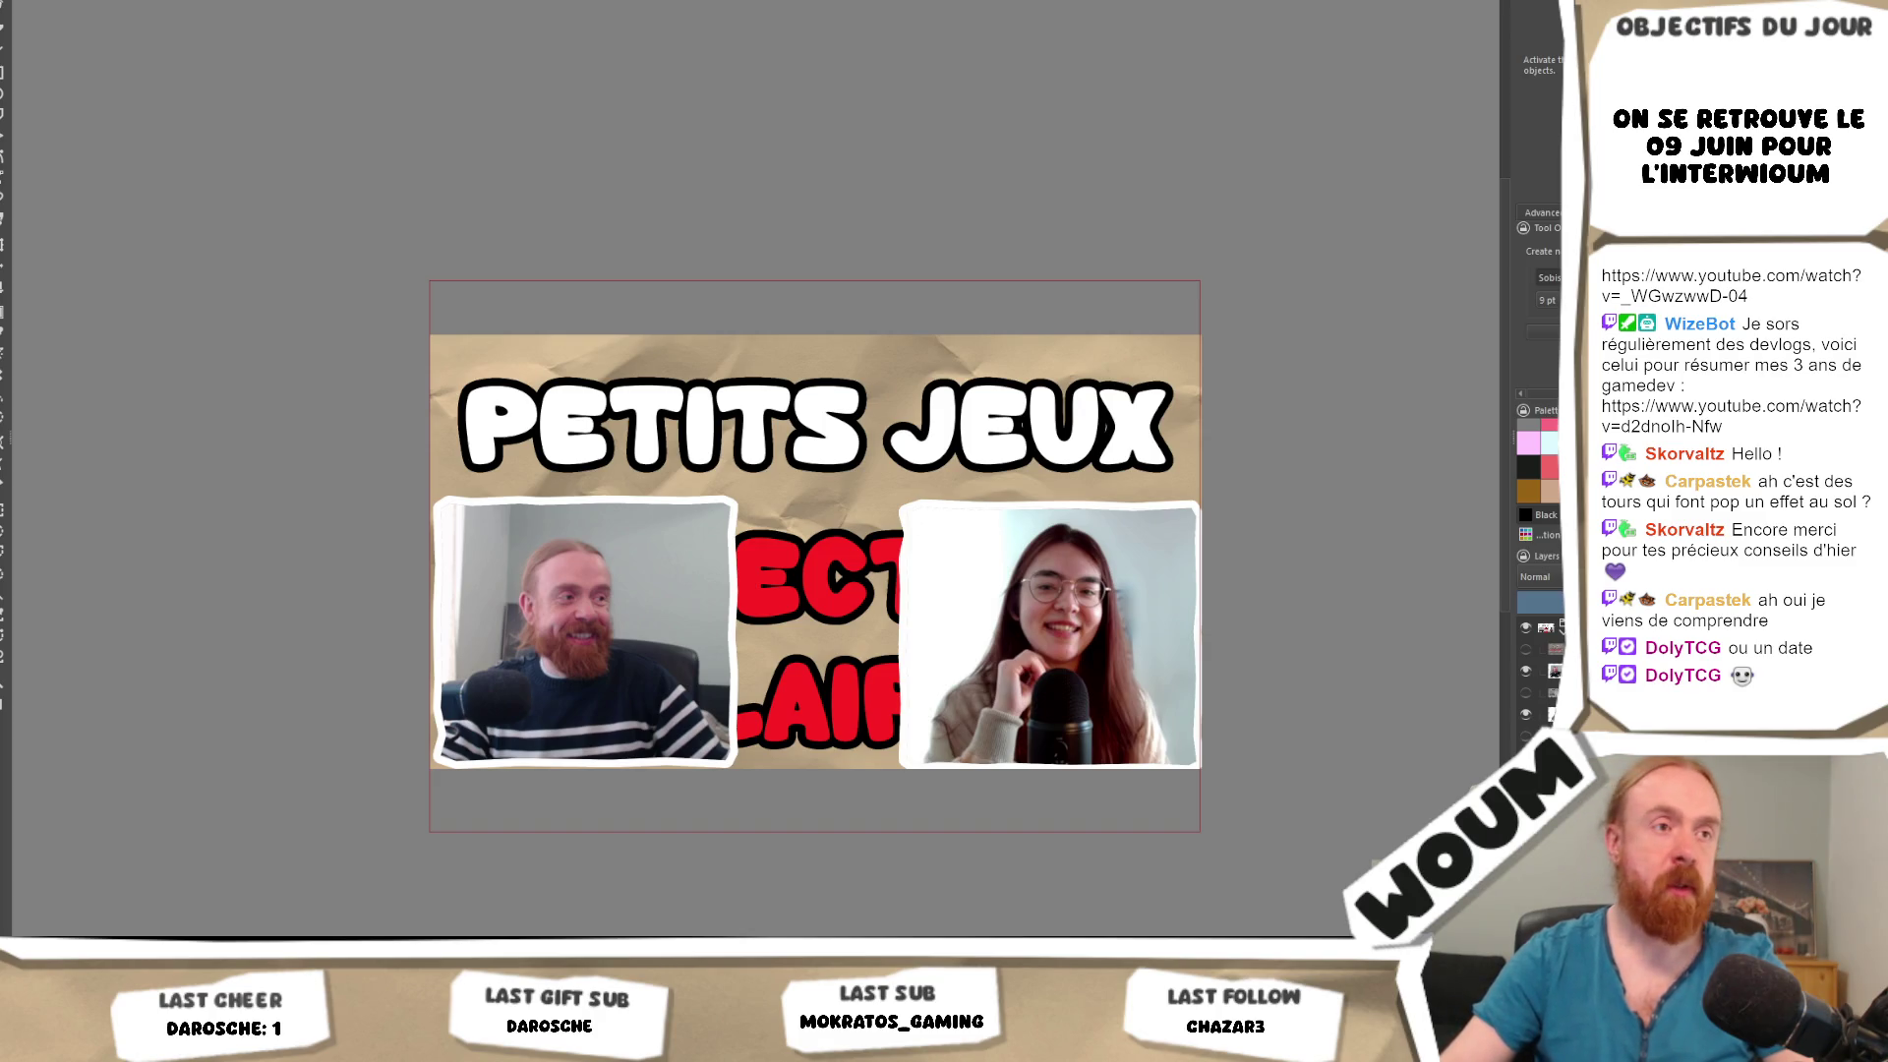
# Lower both webcam photo layers beneath the red OBJECTIFS CLAIRS text, then switch to YouTube.
pyautogui.press('o')
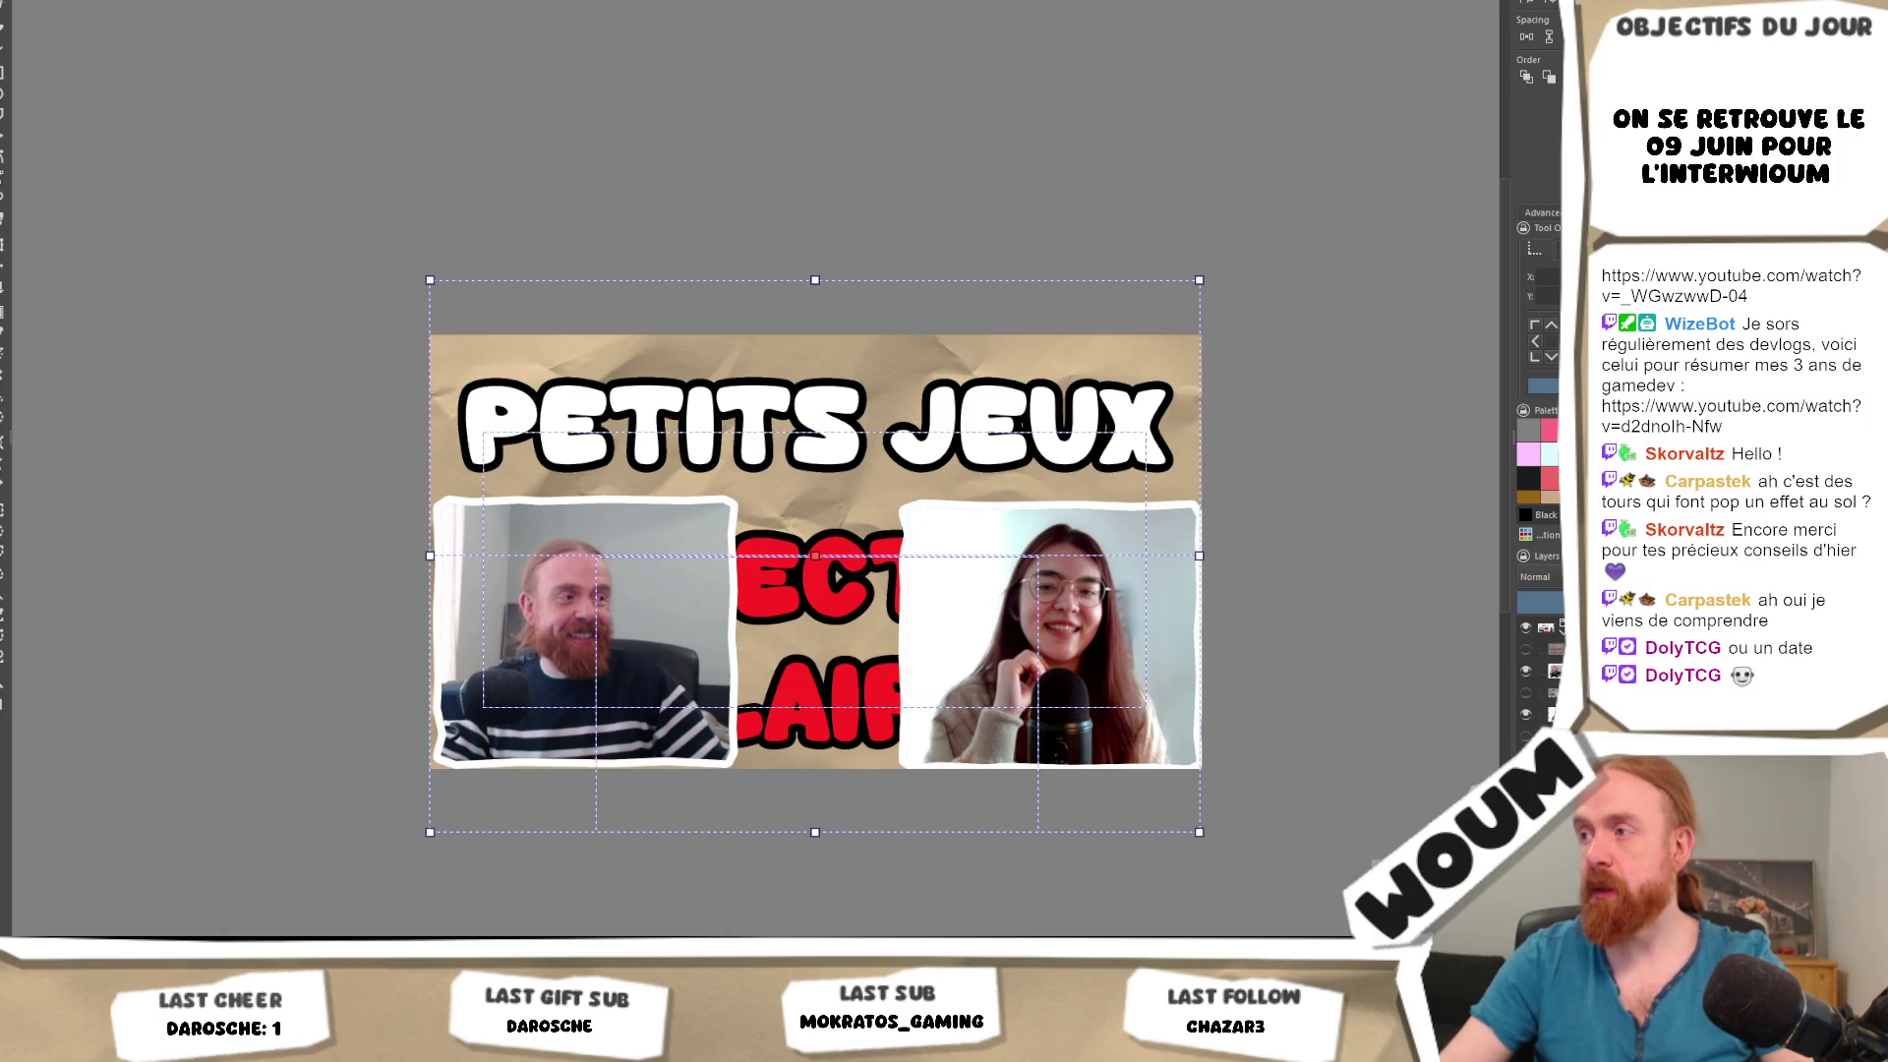
pyautogui.press('b')
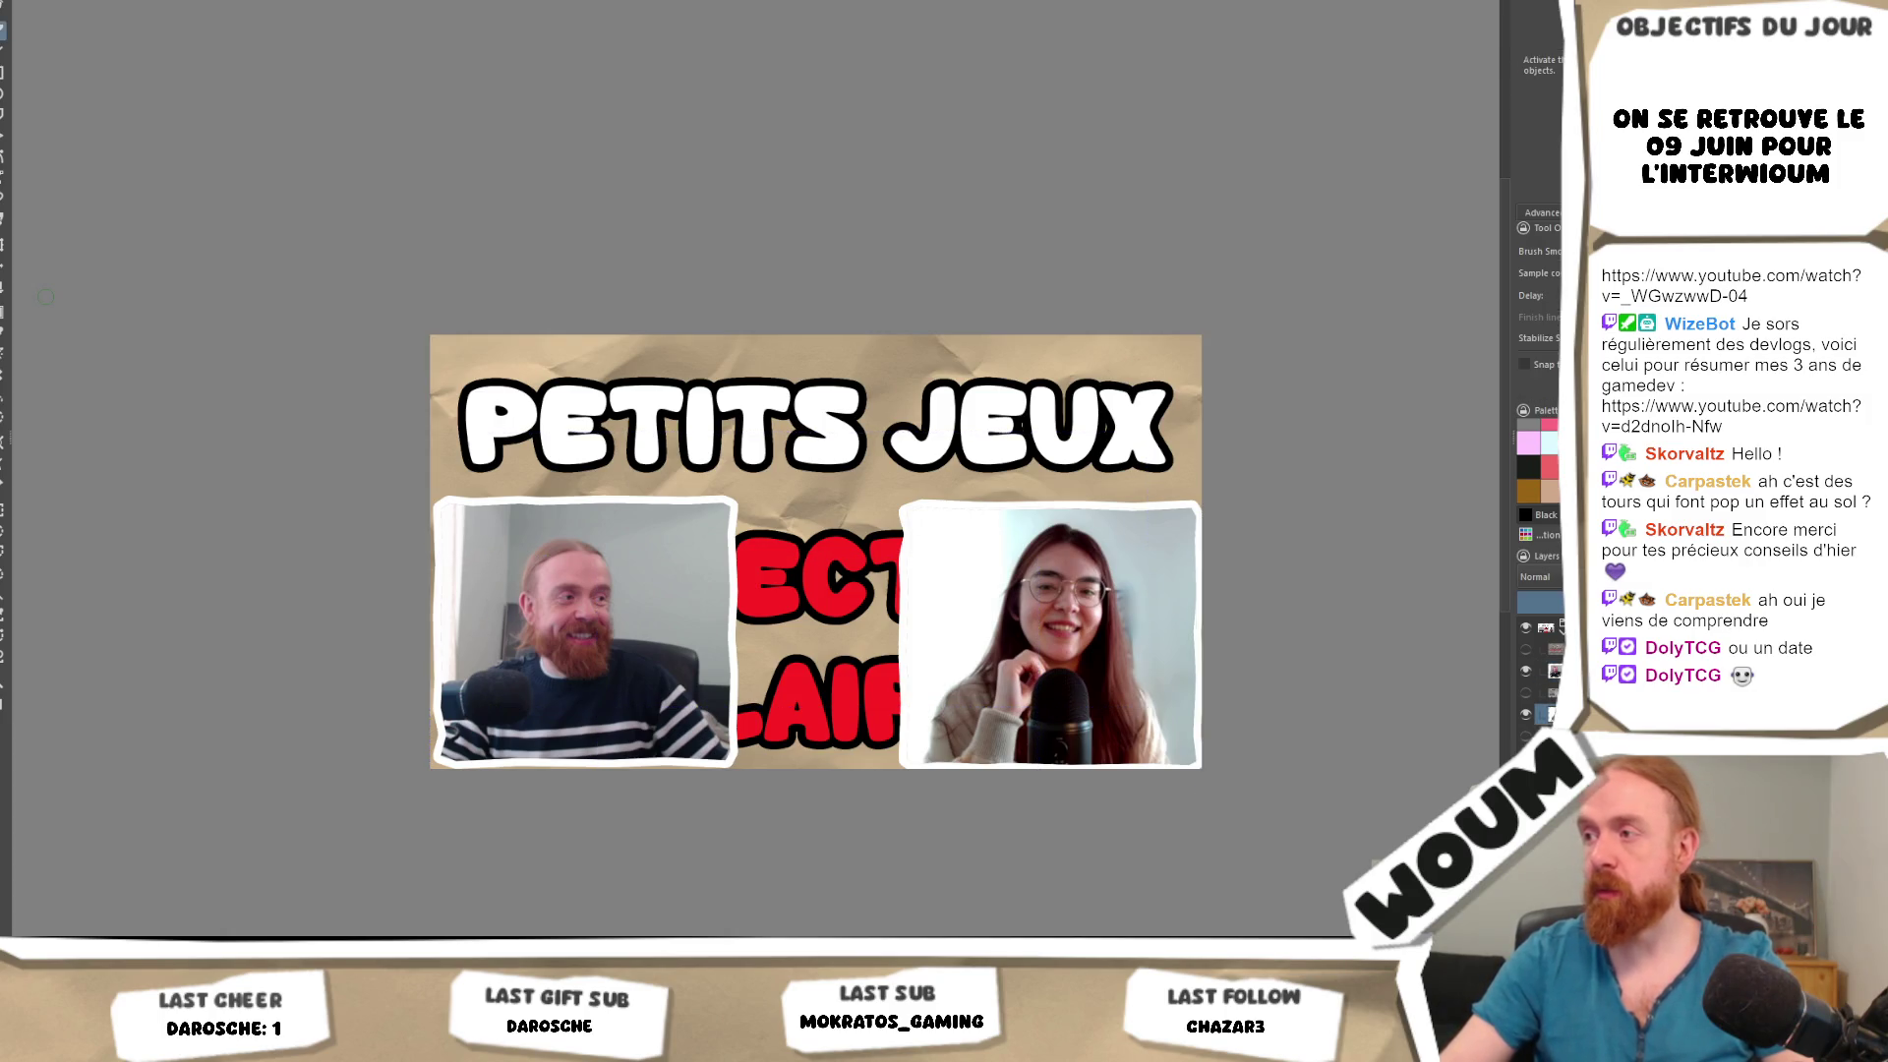
pyautogui.hotkey('ctrl', 'pagedown')
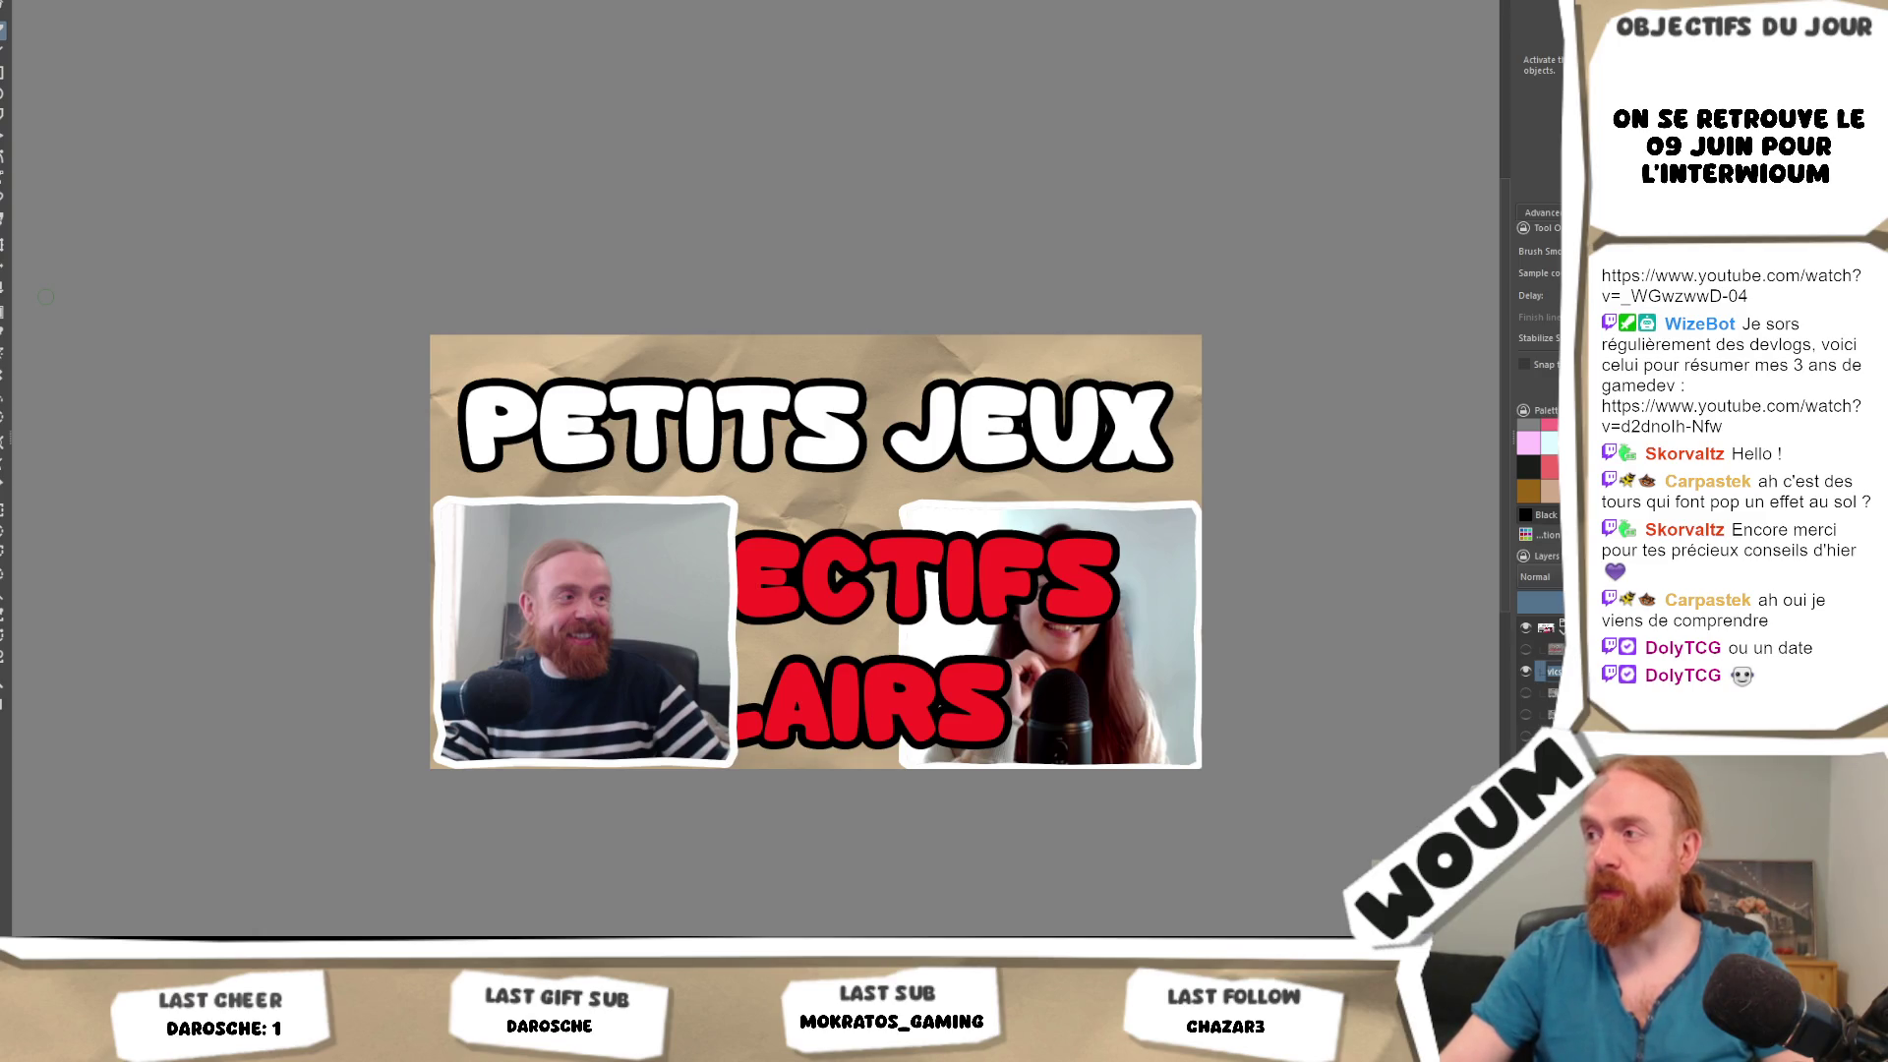
pyautogui.hotkey('ctrl', 'pagedown')
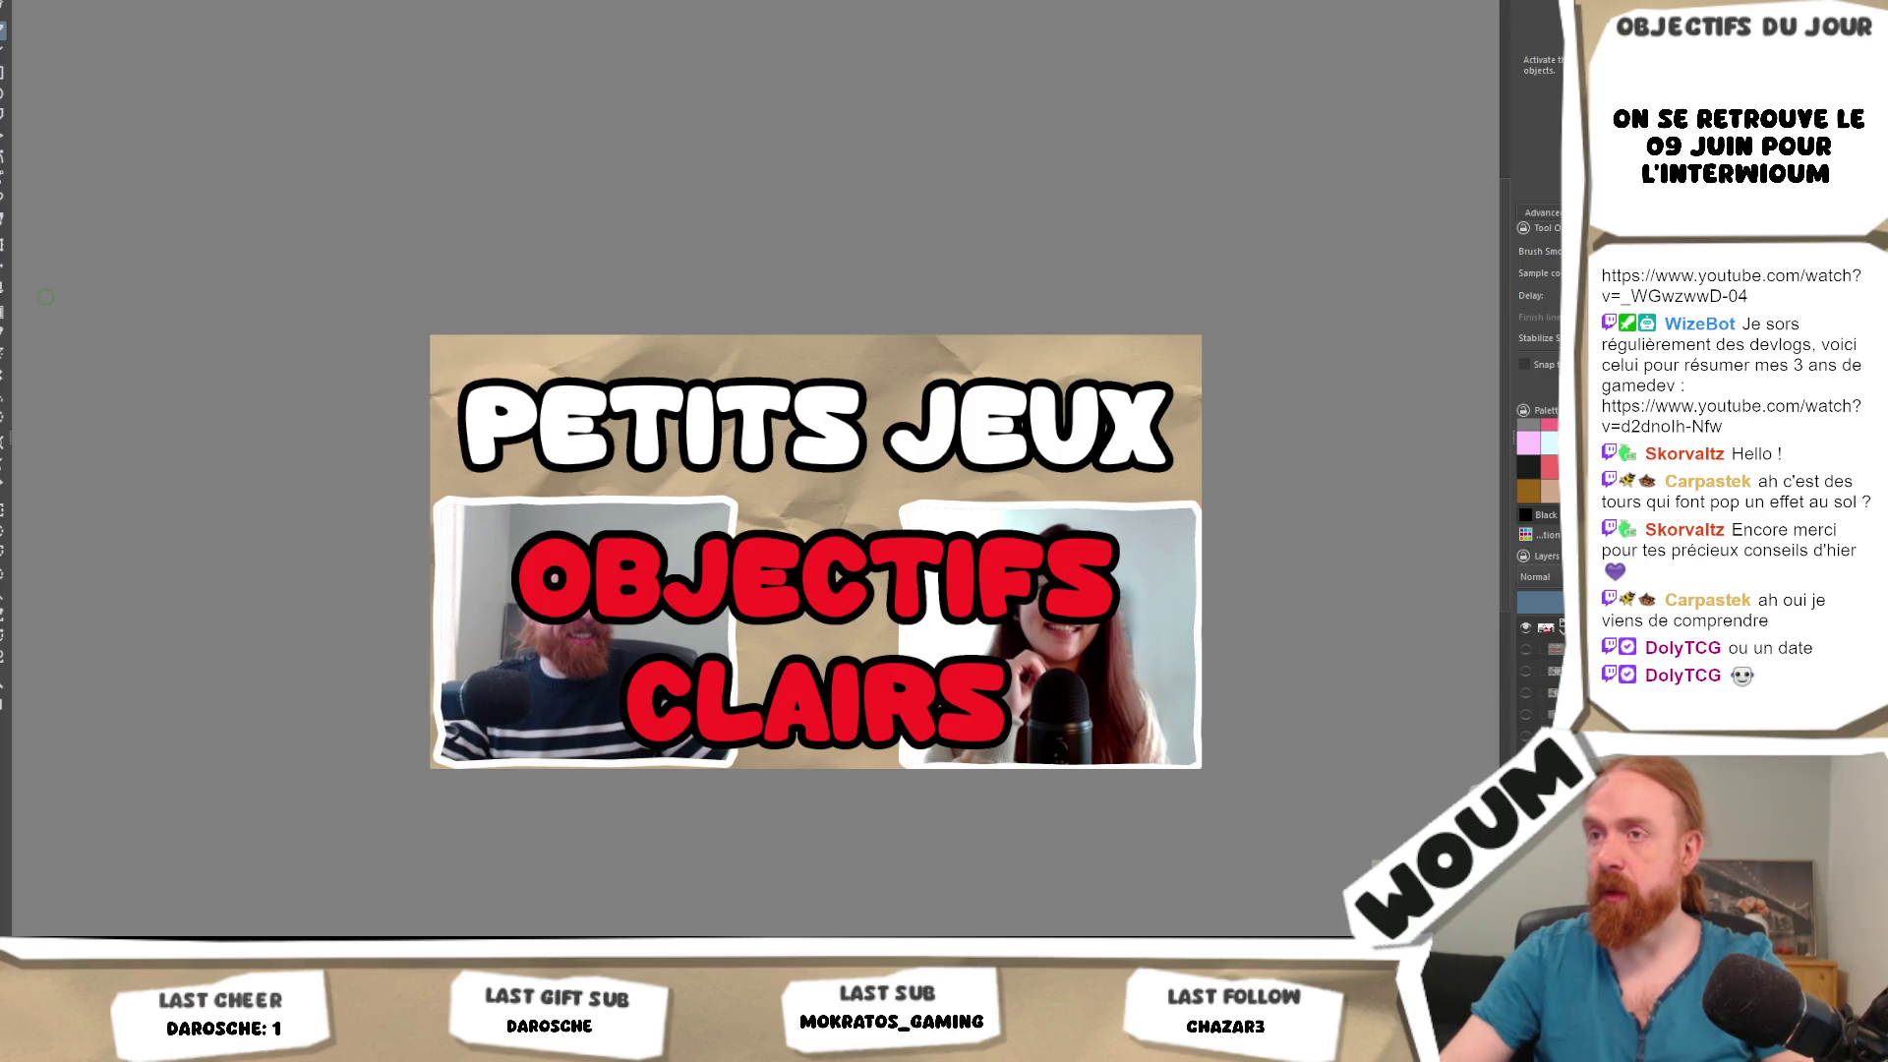
pyautogui.scroll(-4, 1116, 689)
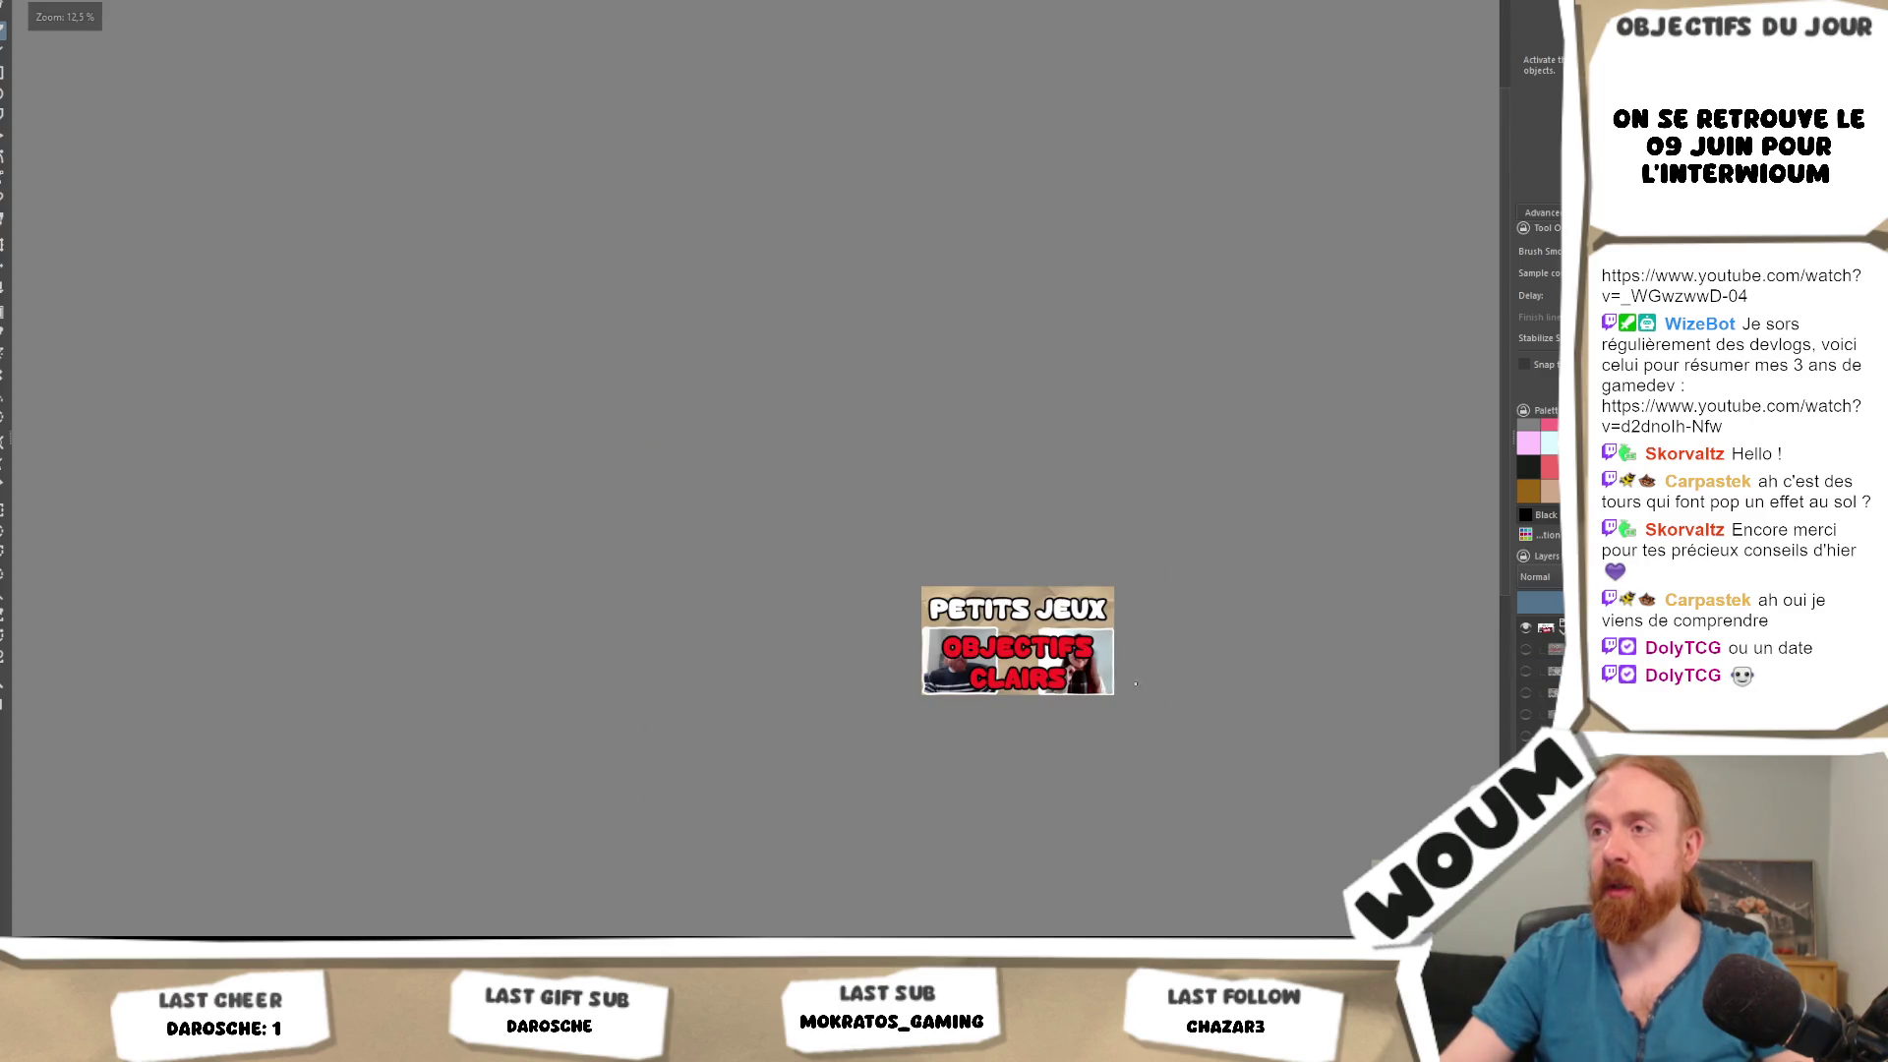
pyautogui.scroll(2, 1160, 703)
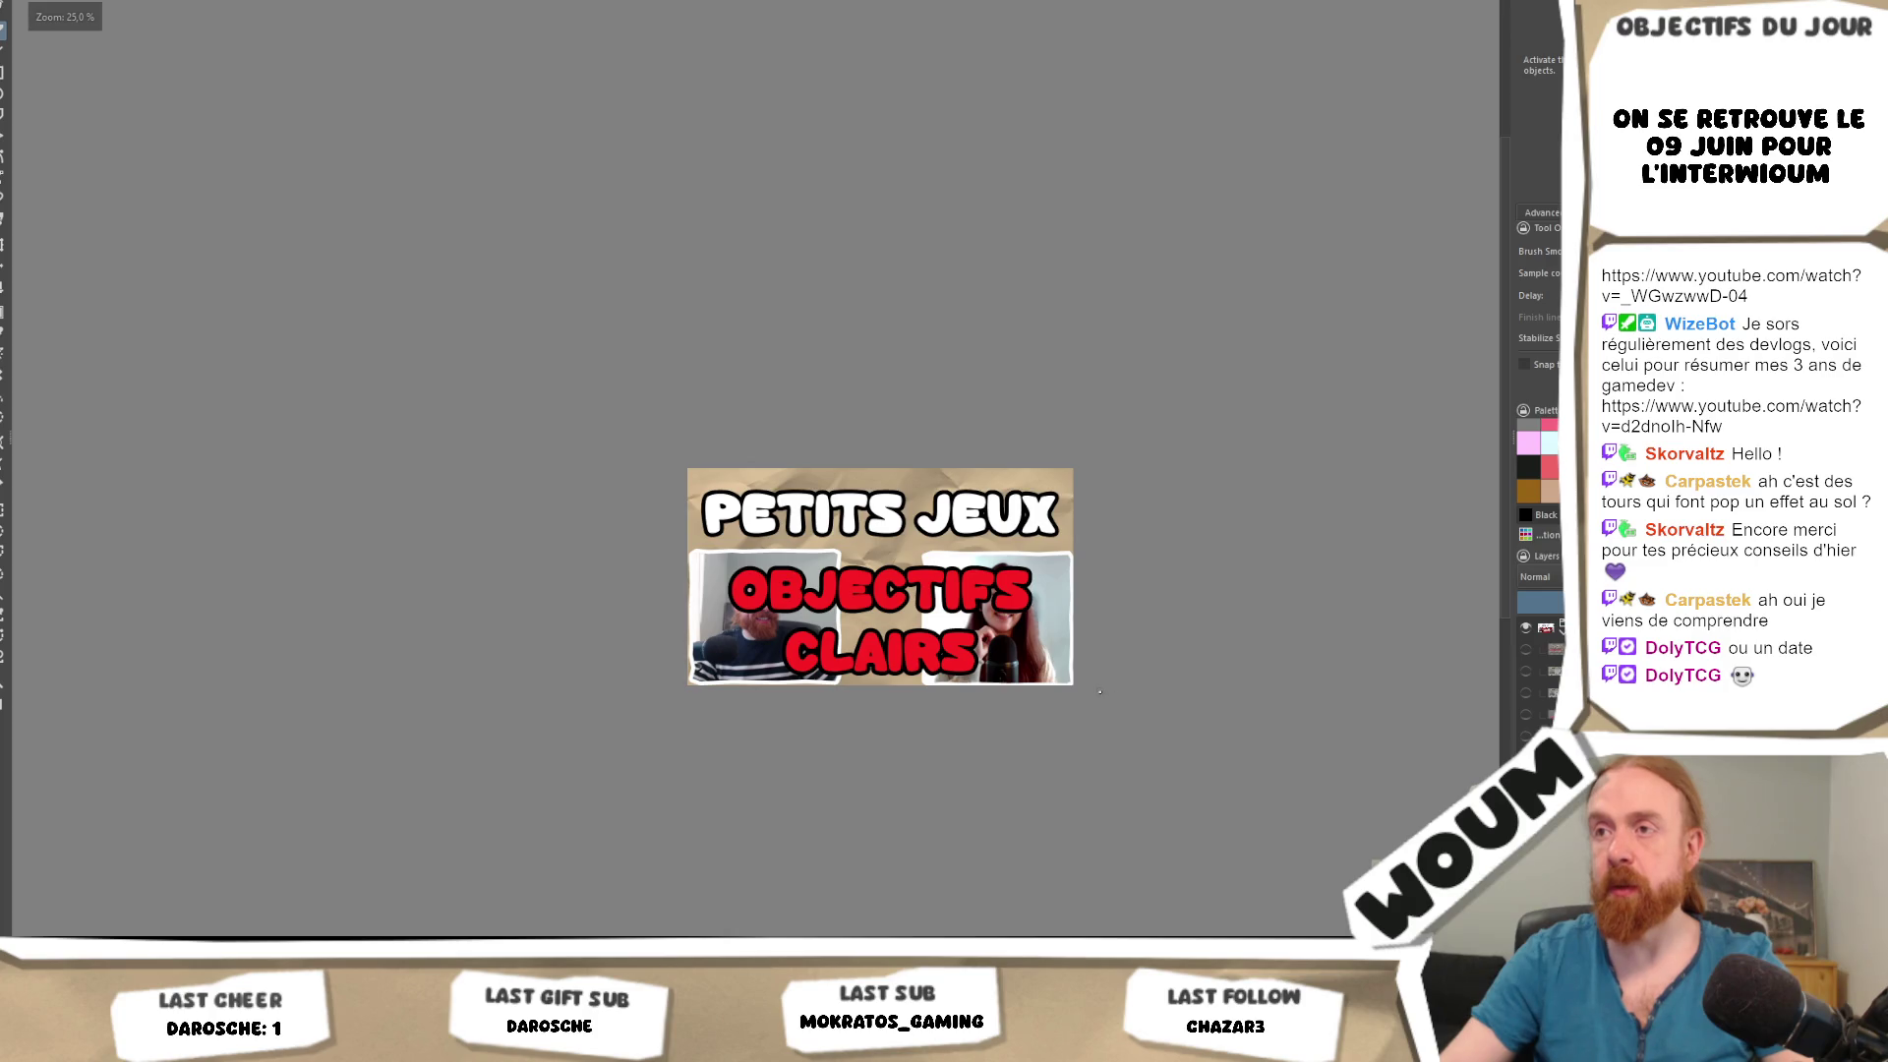
pyautogui.hotkey('alt', 'Tab')
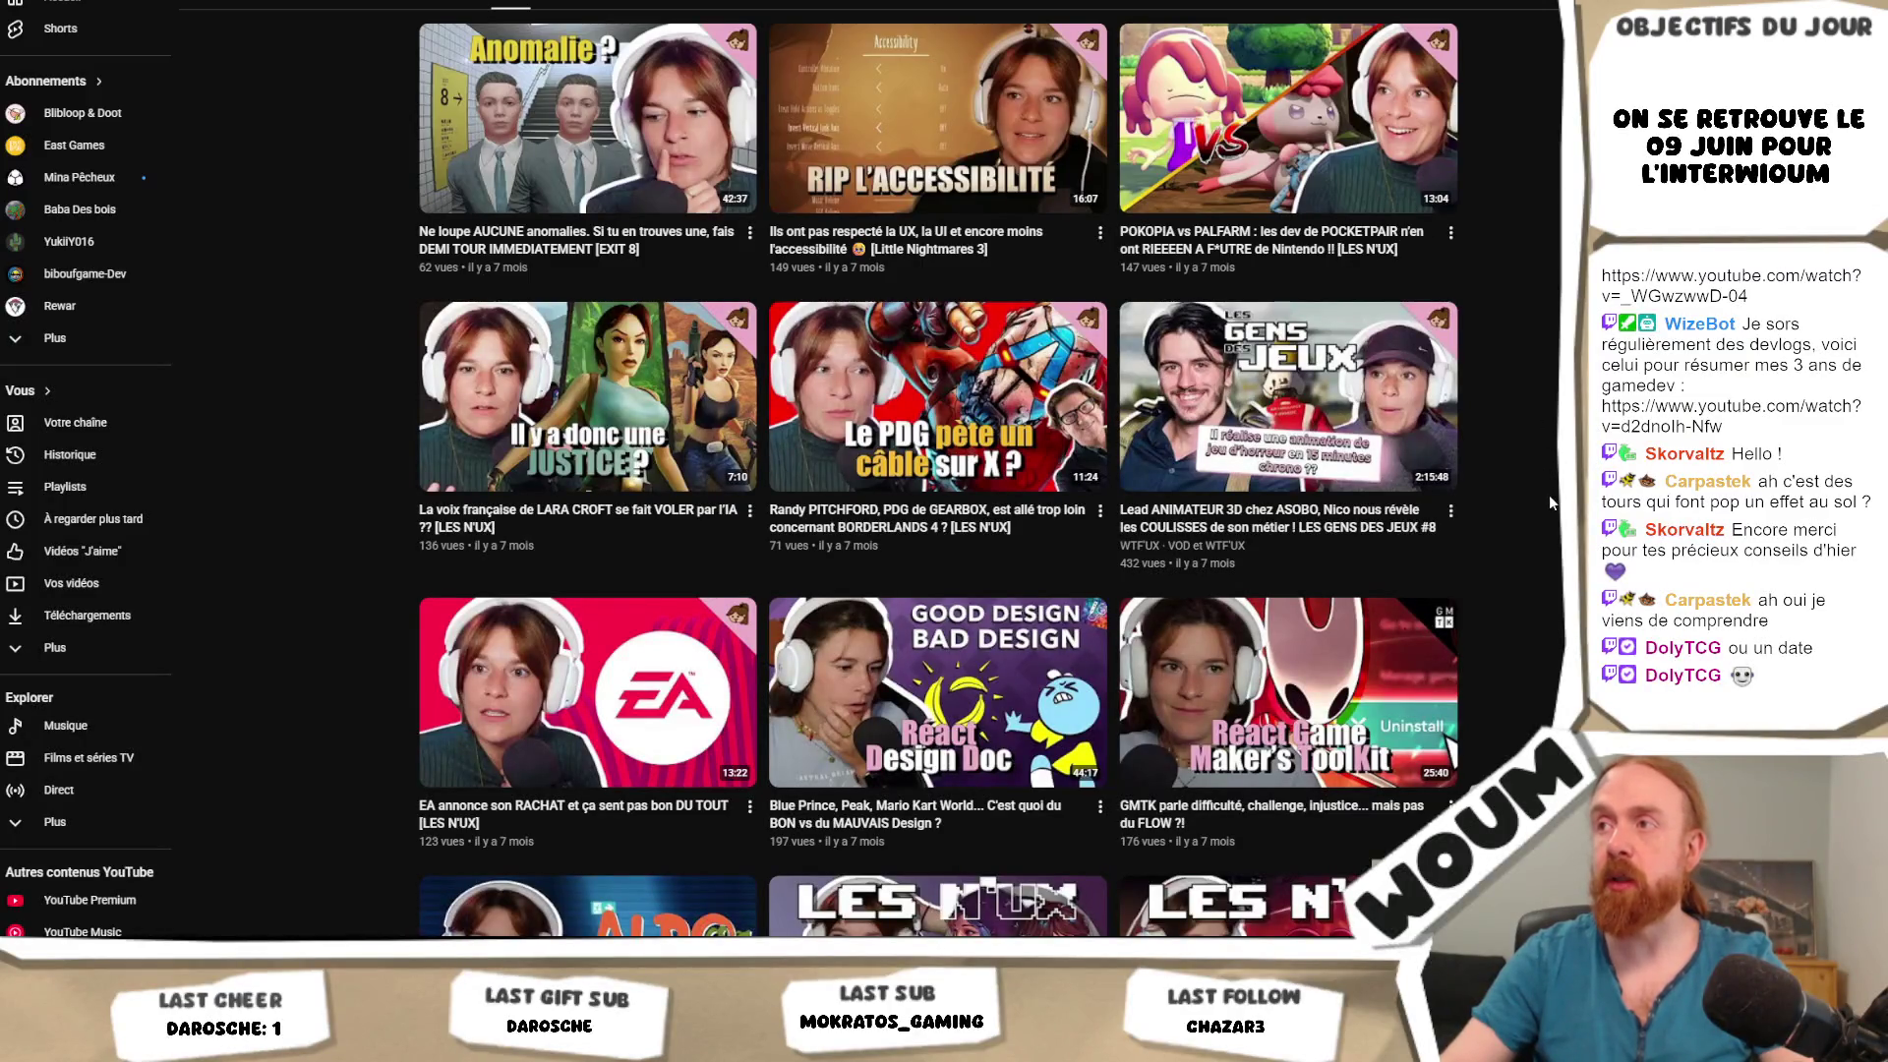
pyautogui.hotkey('alt', 'Tab')
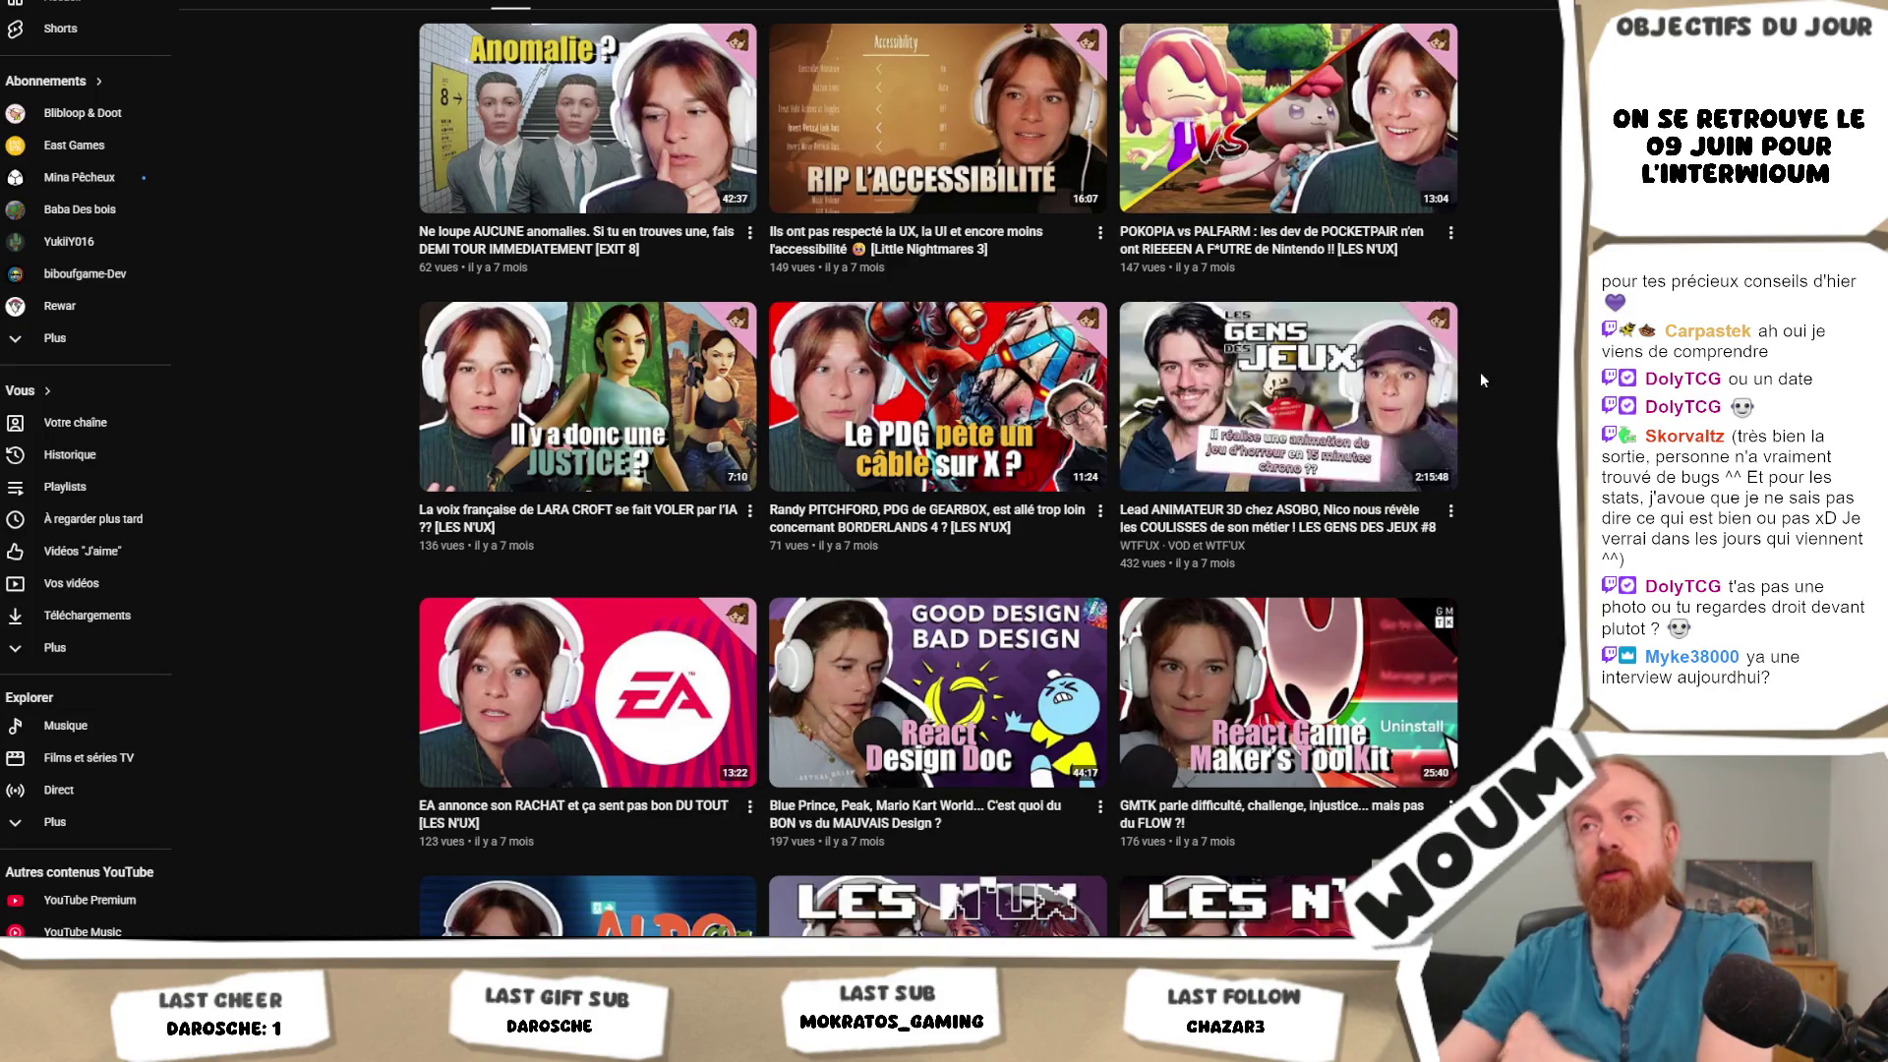
pyautogui.scroll(5, 1524, 472)
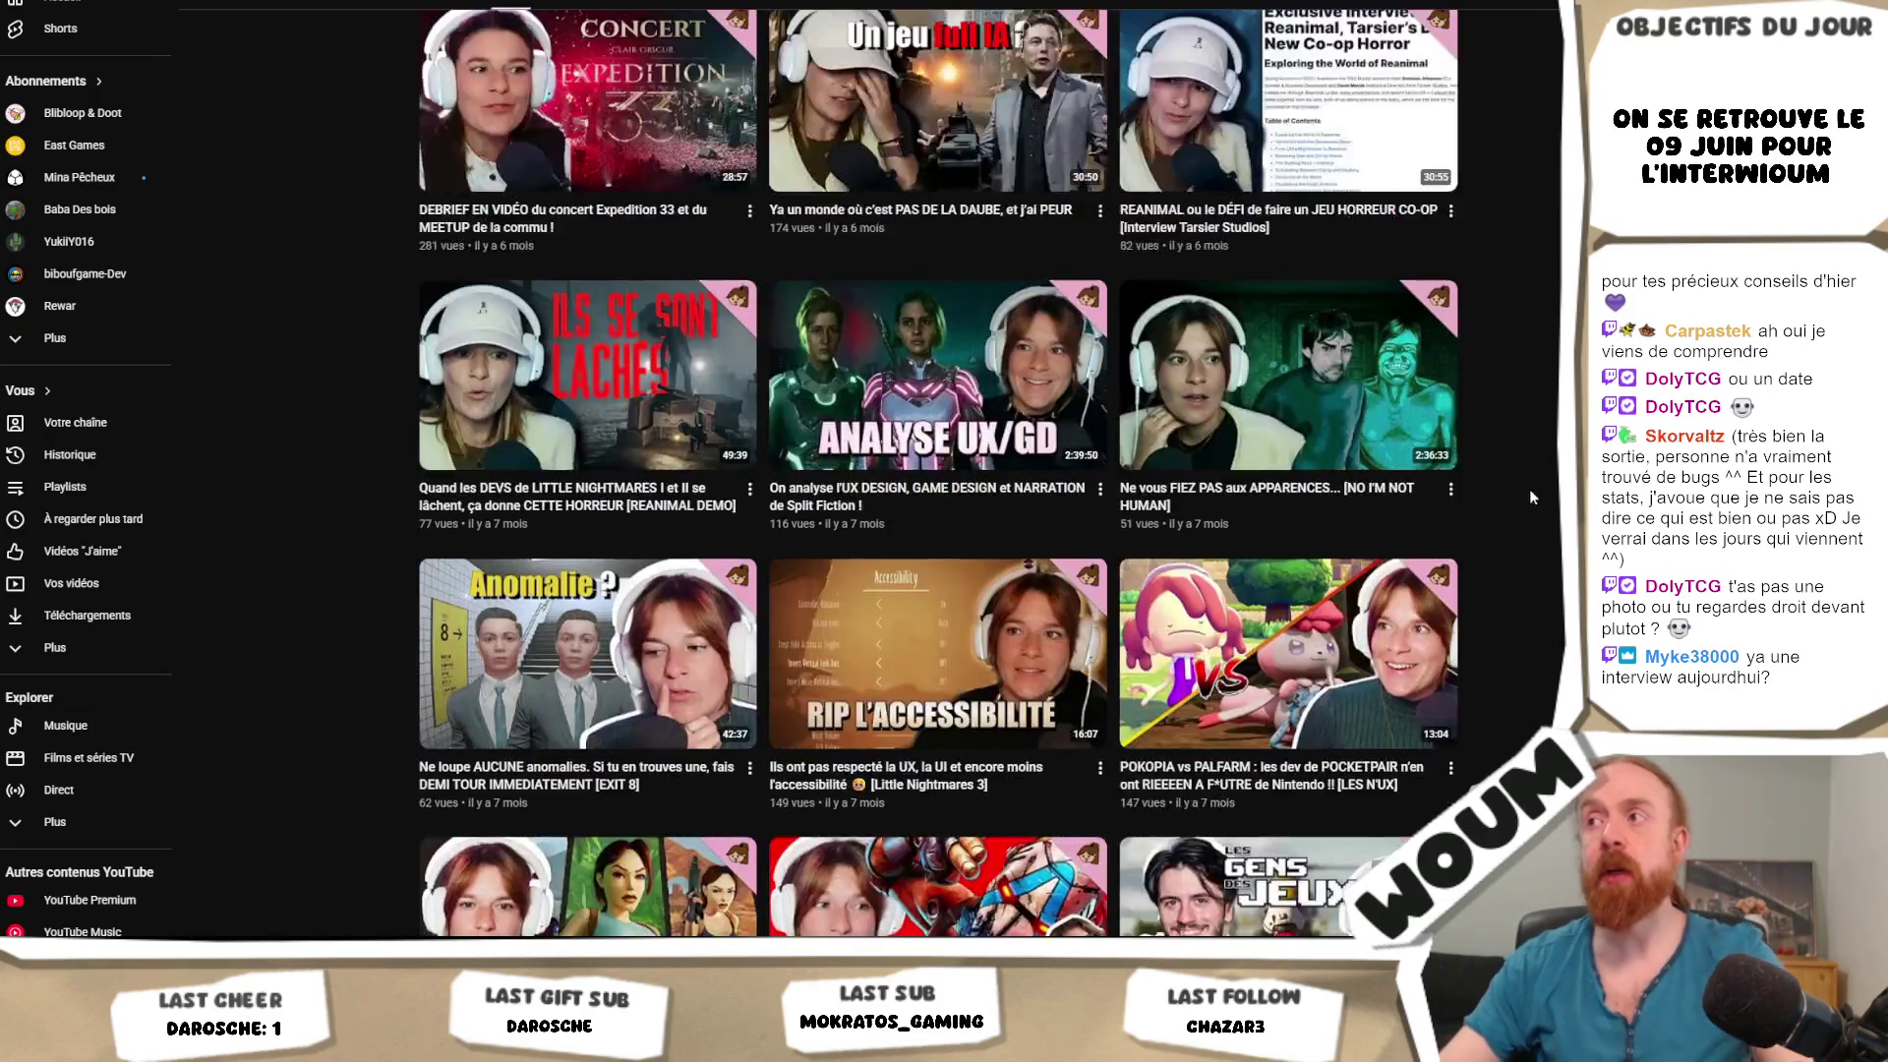
pyautogui.scroll(5, 1549, 521)
pyautogui.scroll(3, 1548, 521)
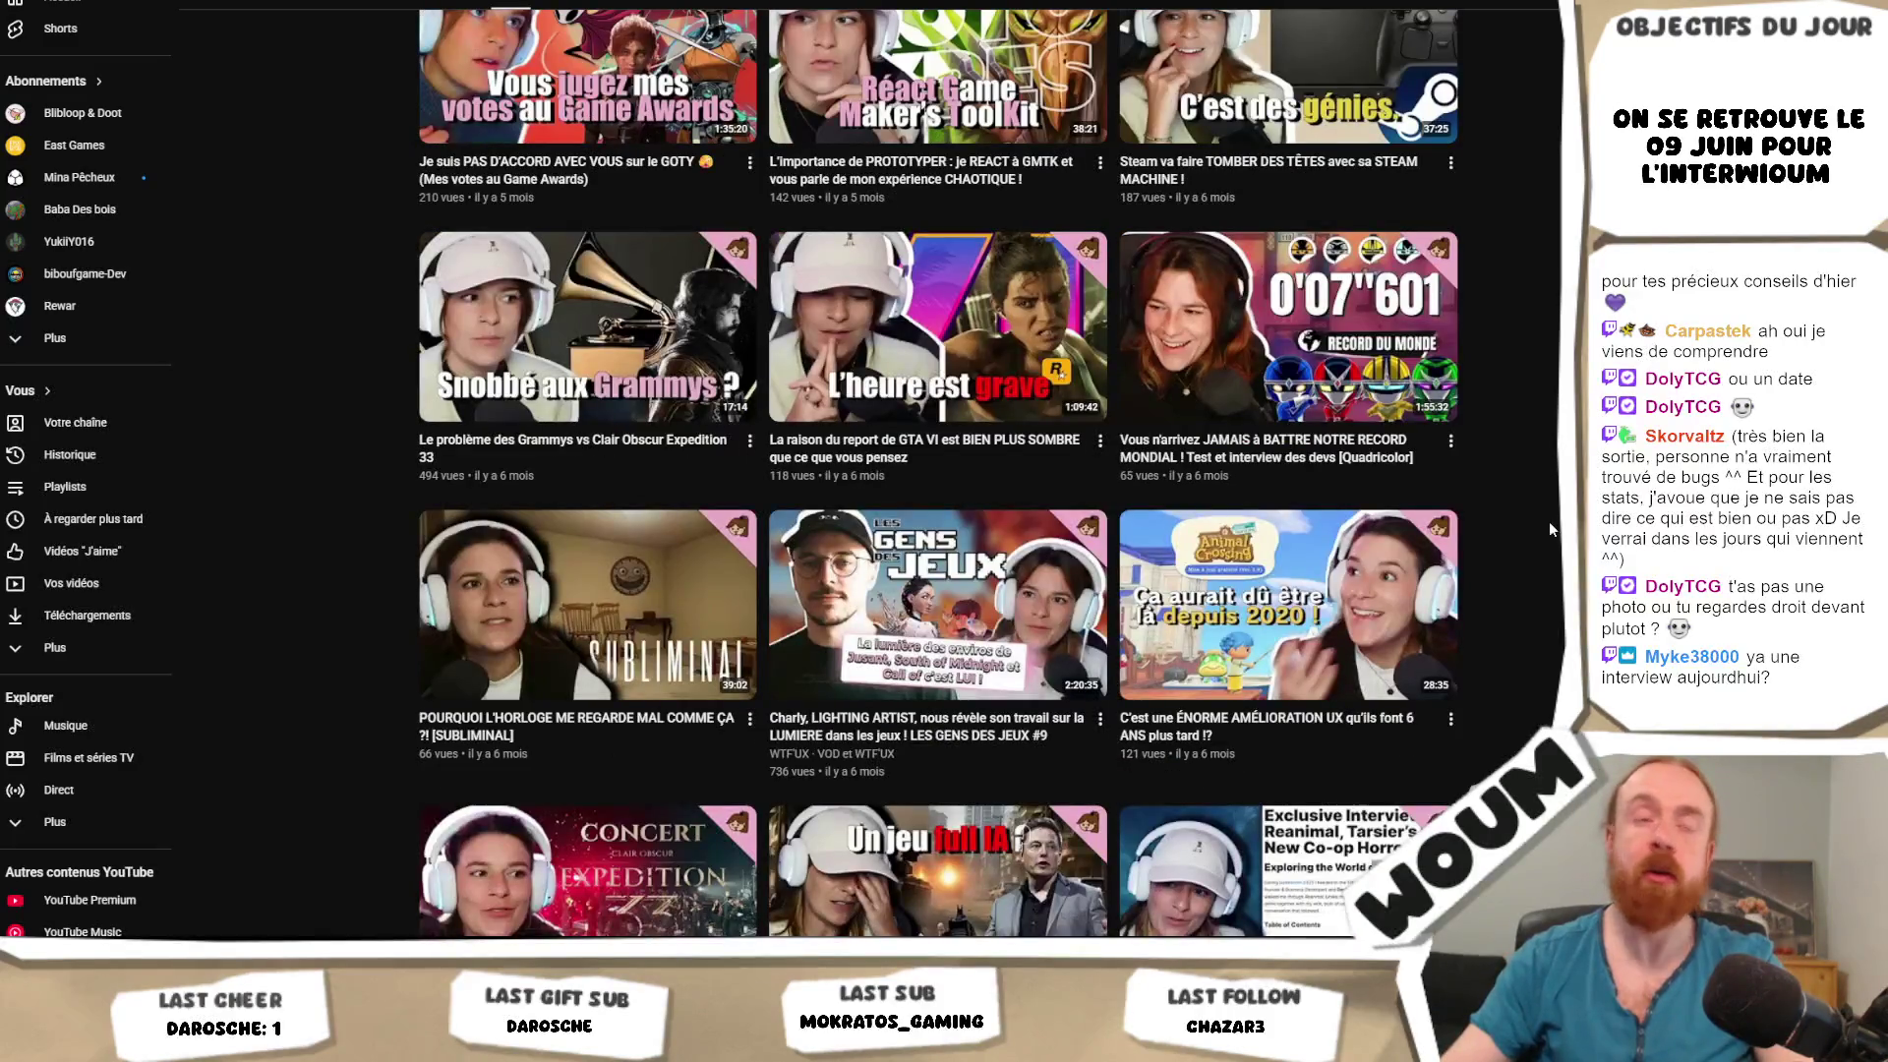
pyautogui.scroll(-3, 1550, 528)
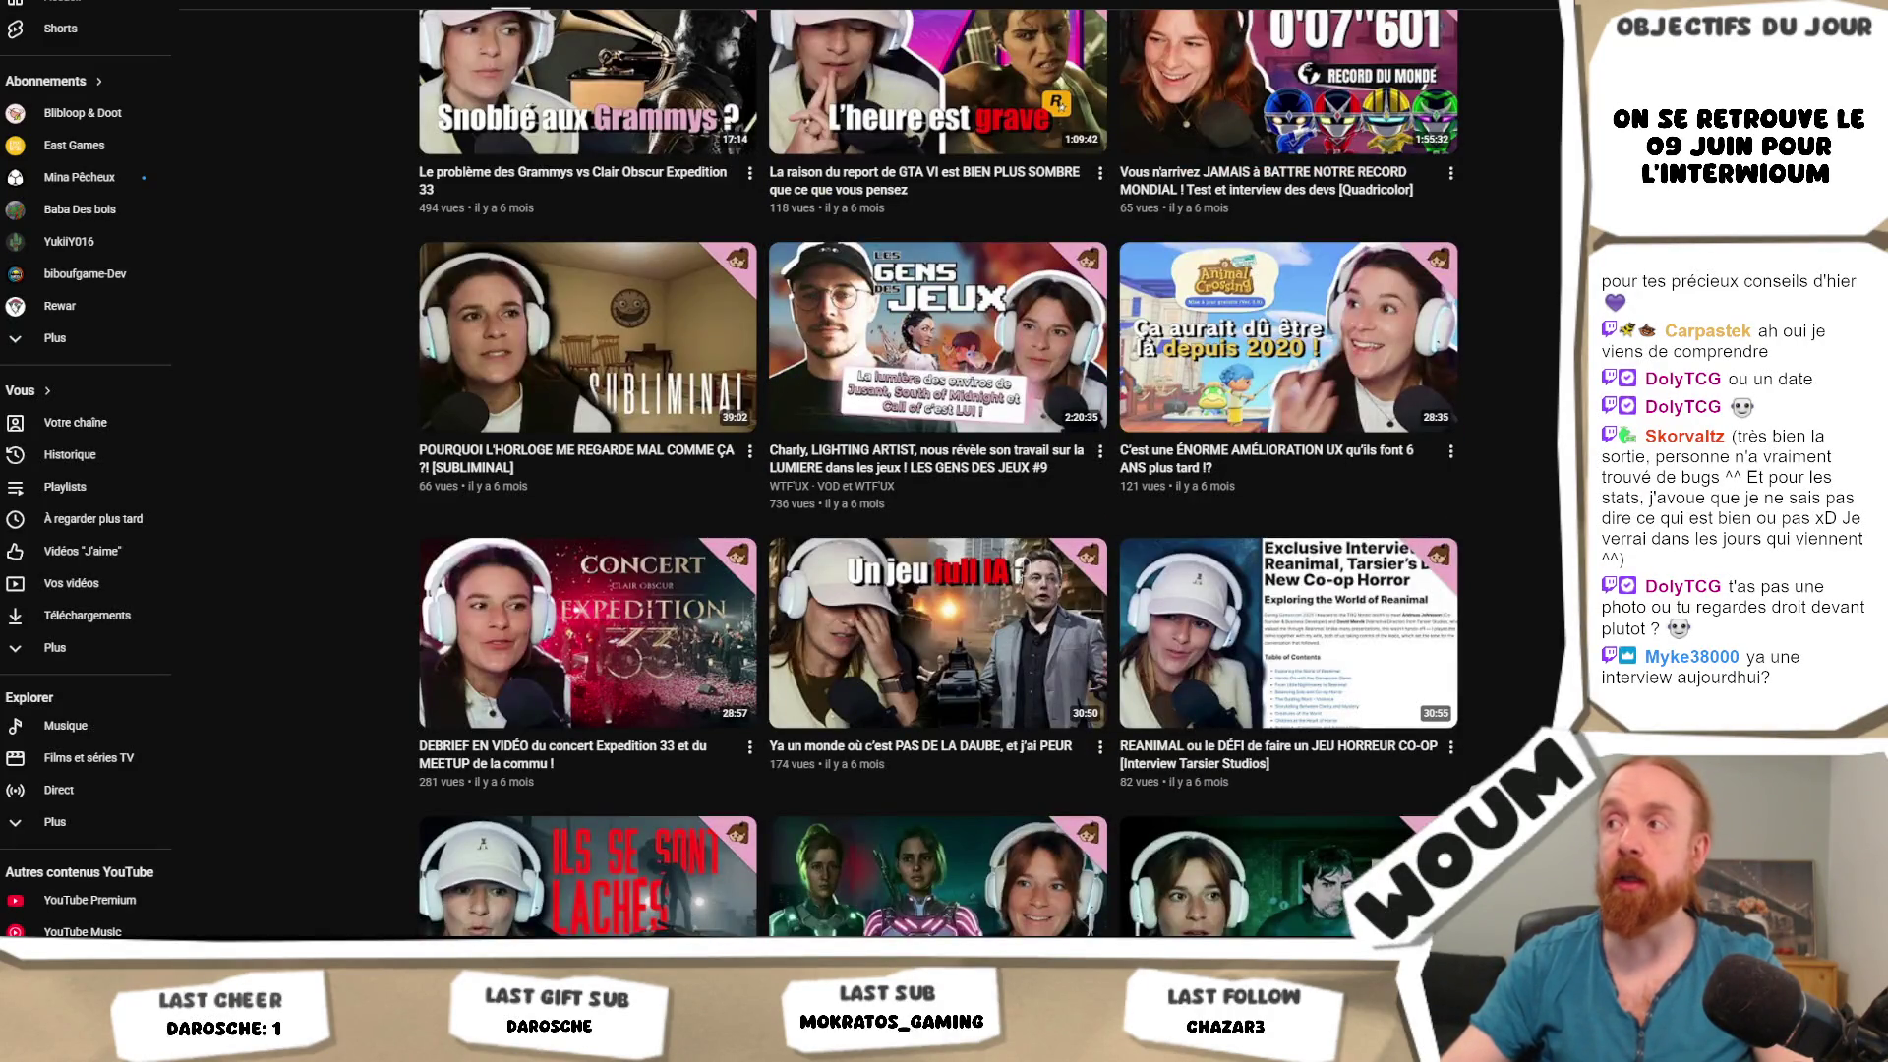
pyautogui.scroll(15, 1550, 519)
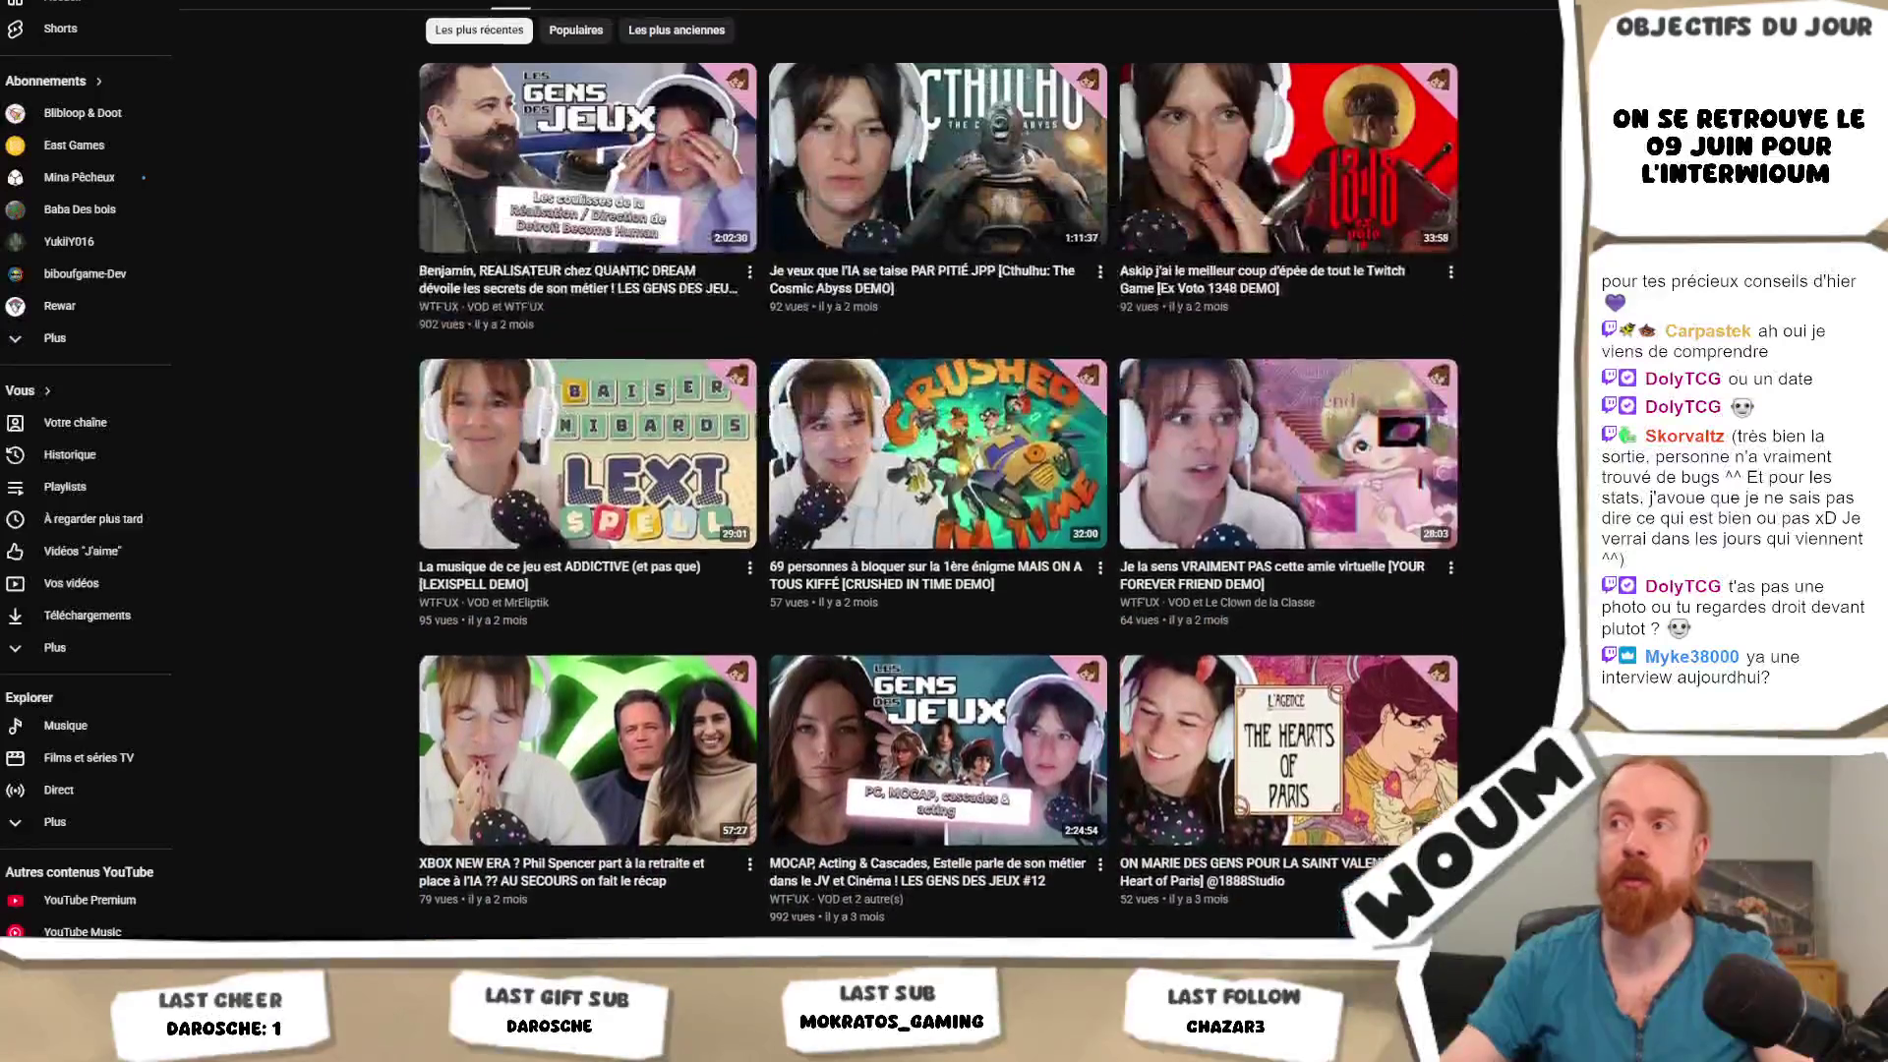
pyautogui.scroll(4, 1550, 519)
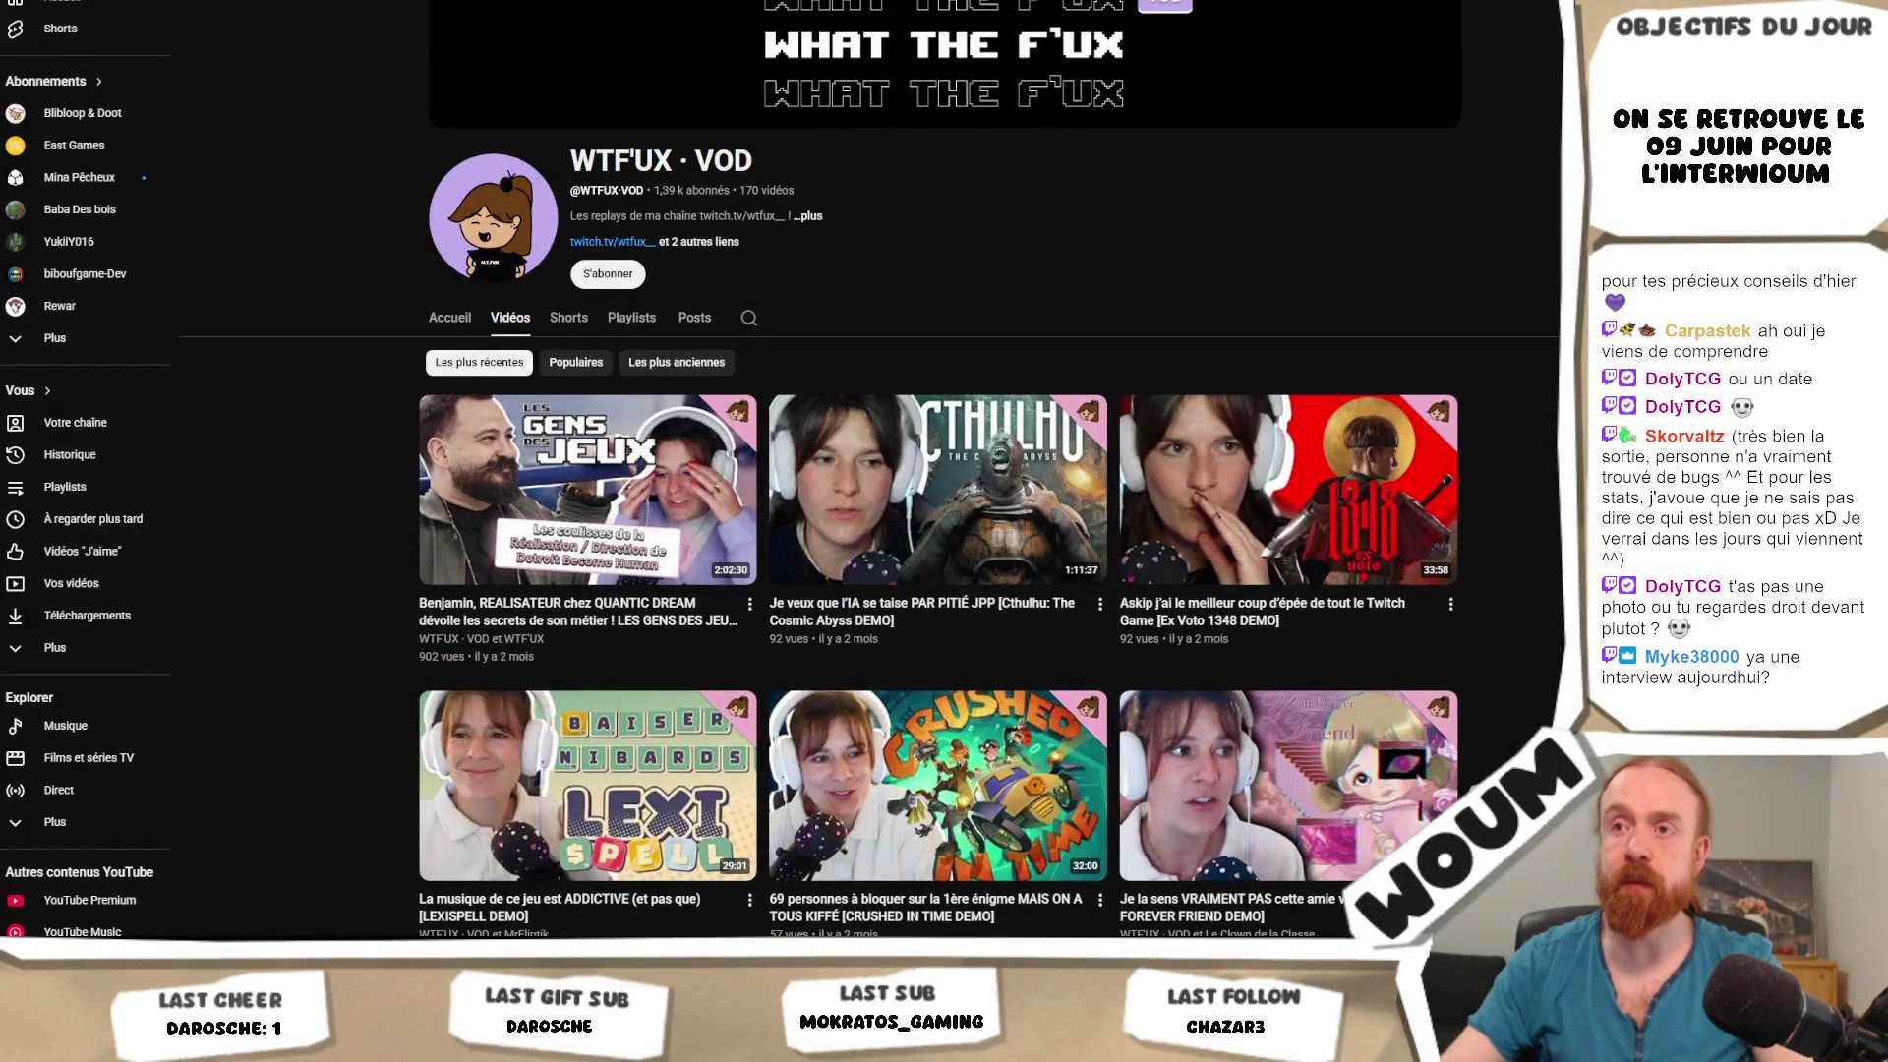
pyautogui.scroll(-10, 938, 472)
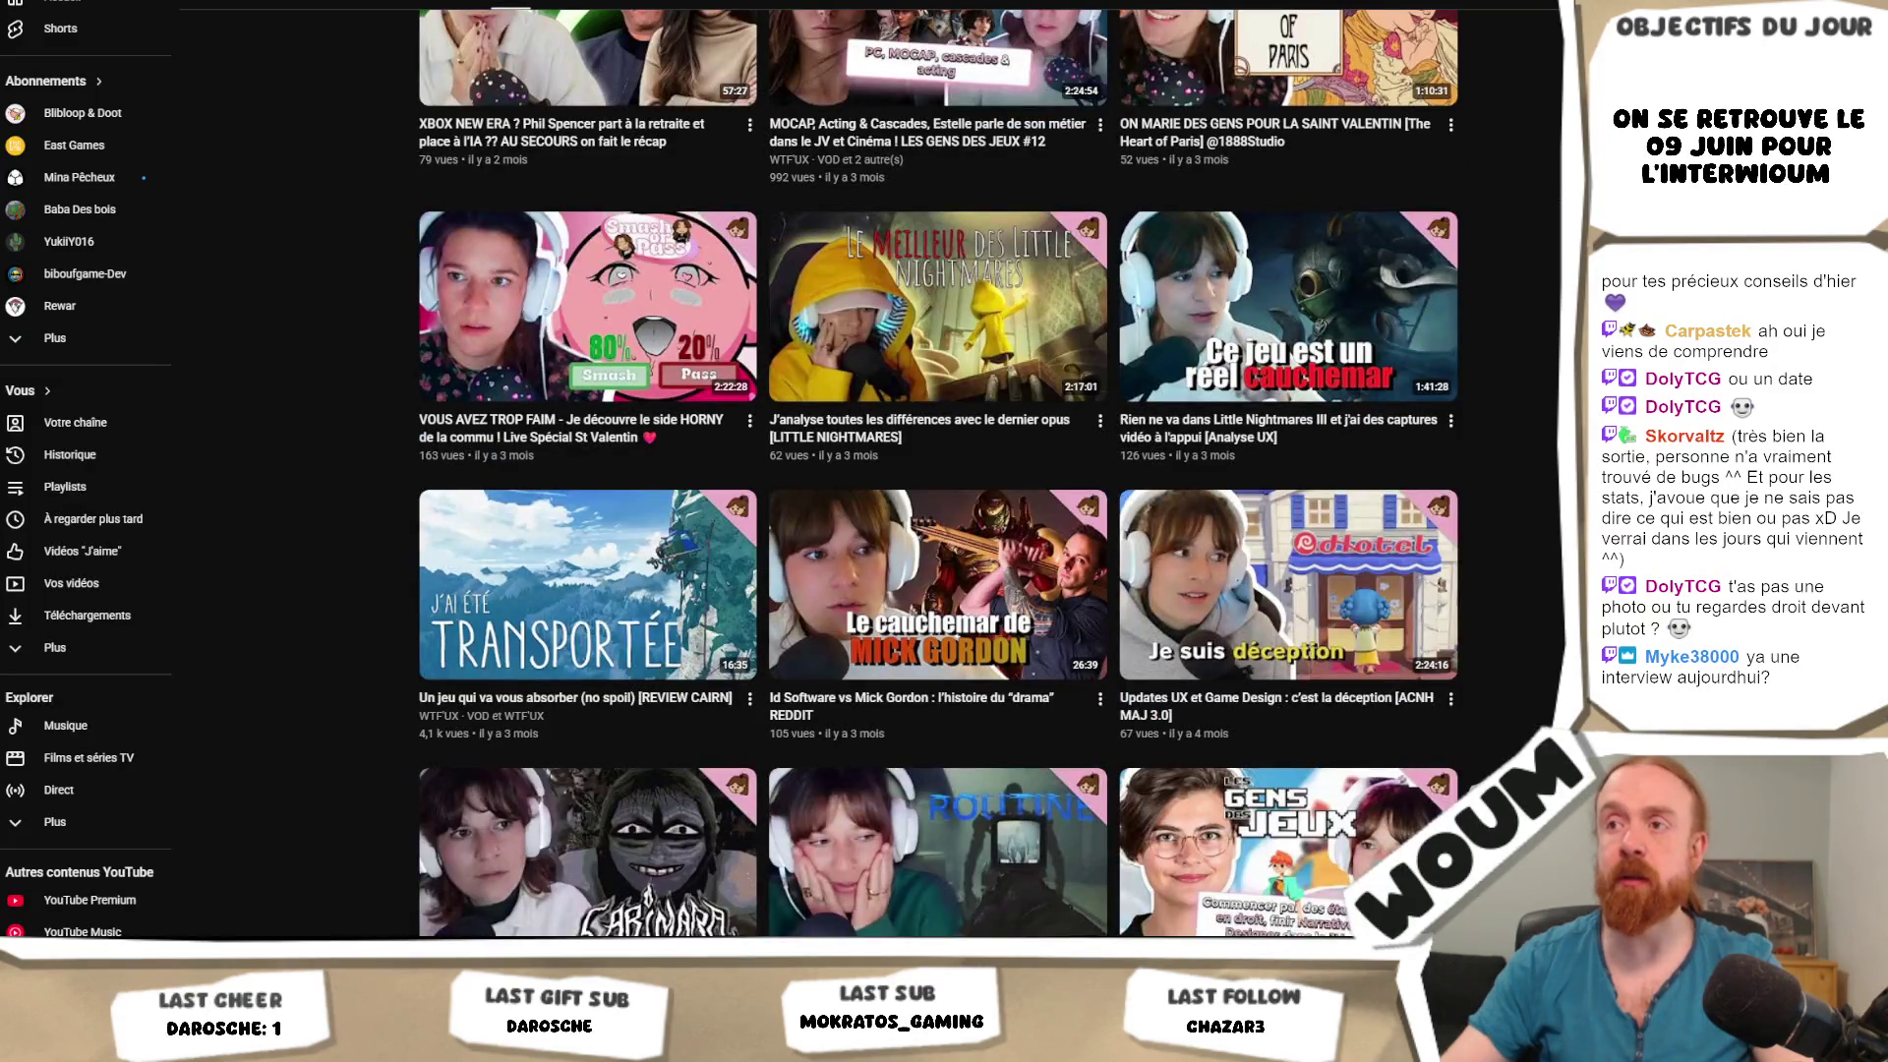
pyautogui.hotkey('alt', 'Tab')
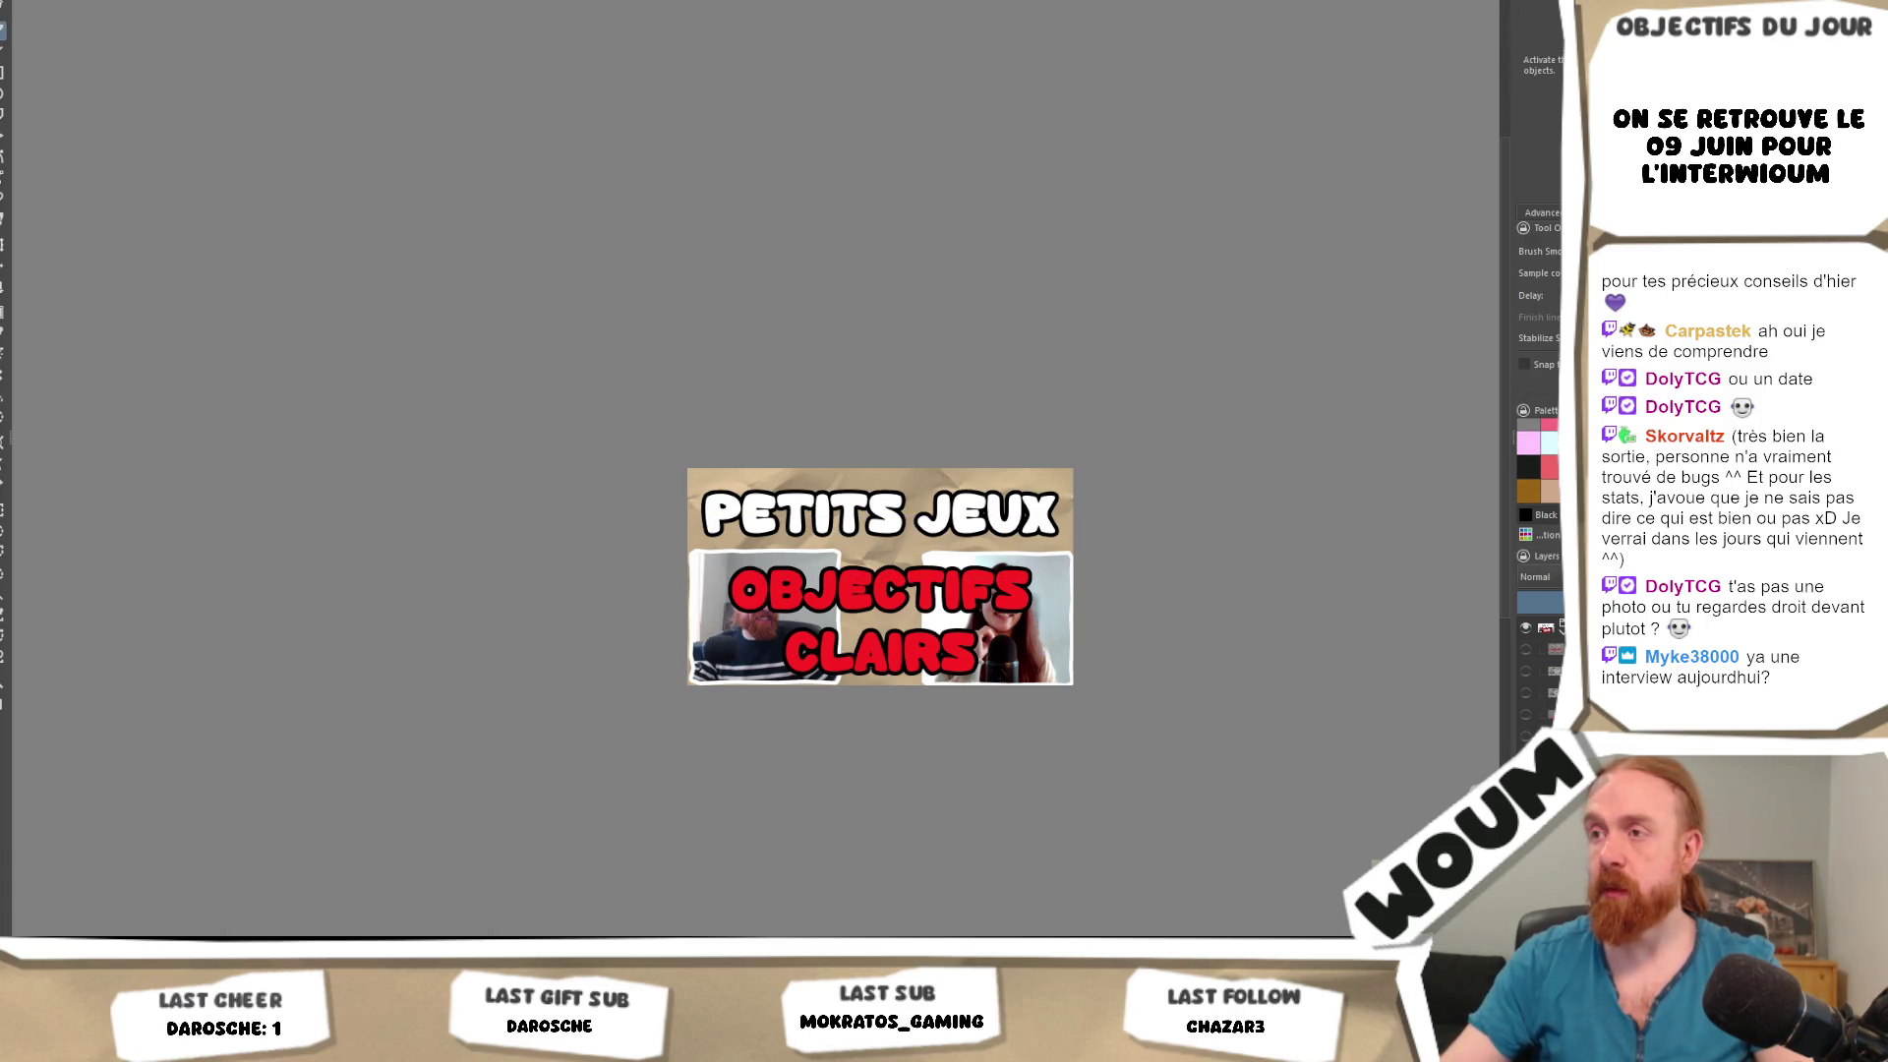
# Enlarge and reposition the man's and woman's webcam photos behind the title.
pyautogui.press('1')
pyautogui.moveTo(572, 590); pyautogui.dragTo(713, 668)
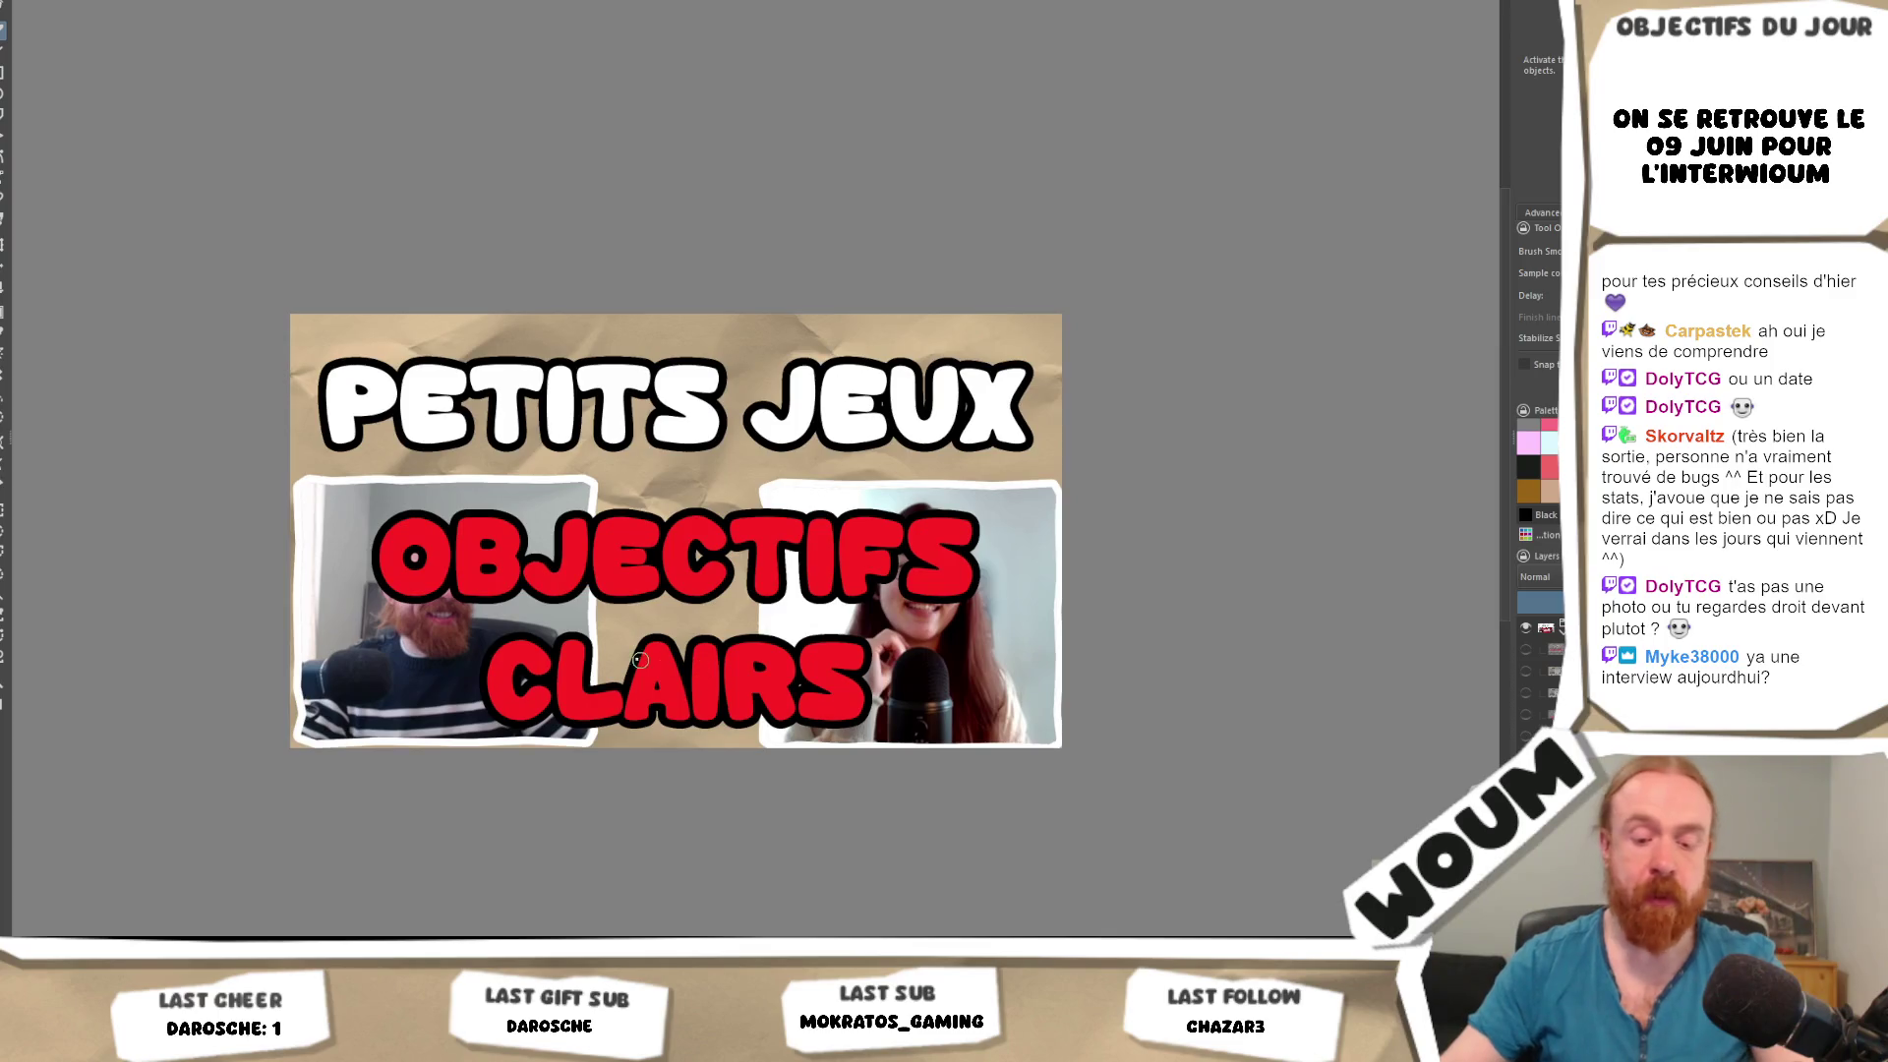
pyautogui.hotkey('ctrl', 't')
pyautogui.moveTo(600, 476); pyautogui.dragTo(708, 405)
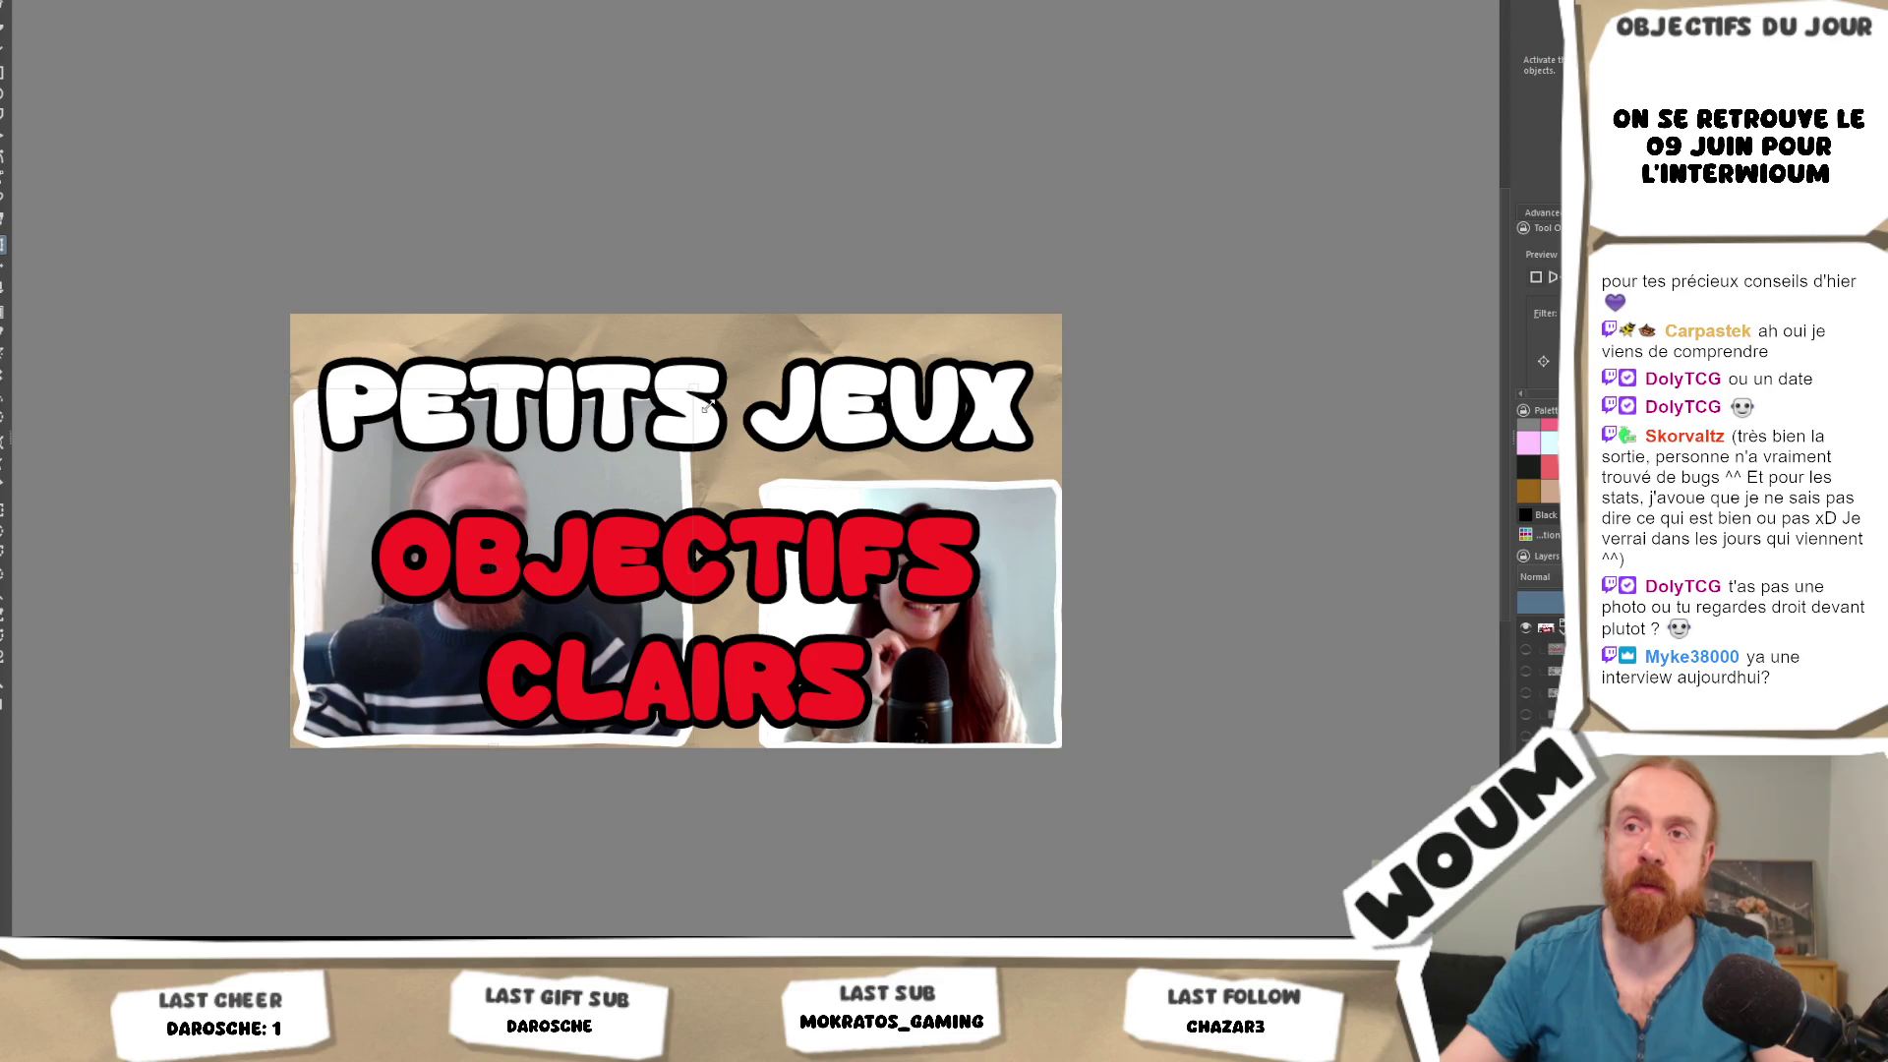
pyautogui.moveTo(706, 405); pyautogui.dragTo(569, 512)
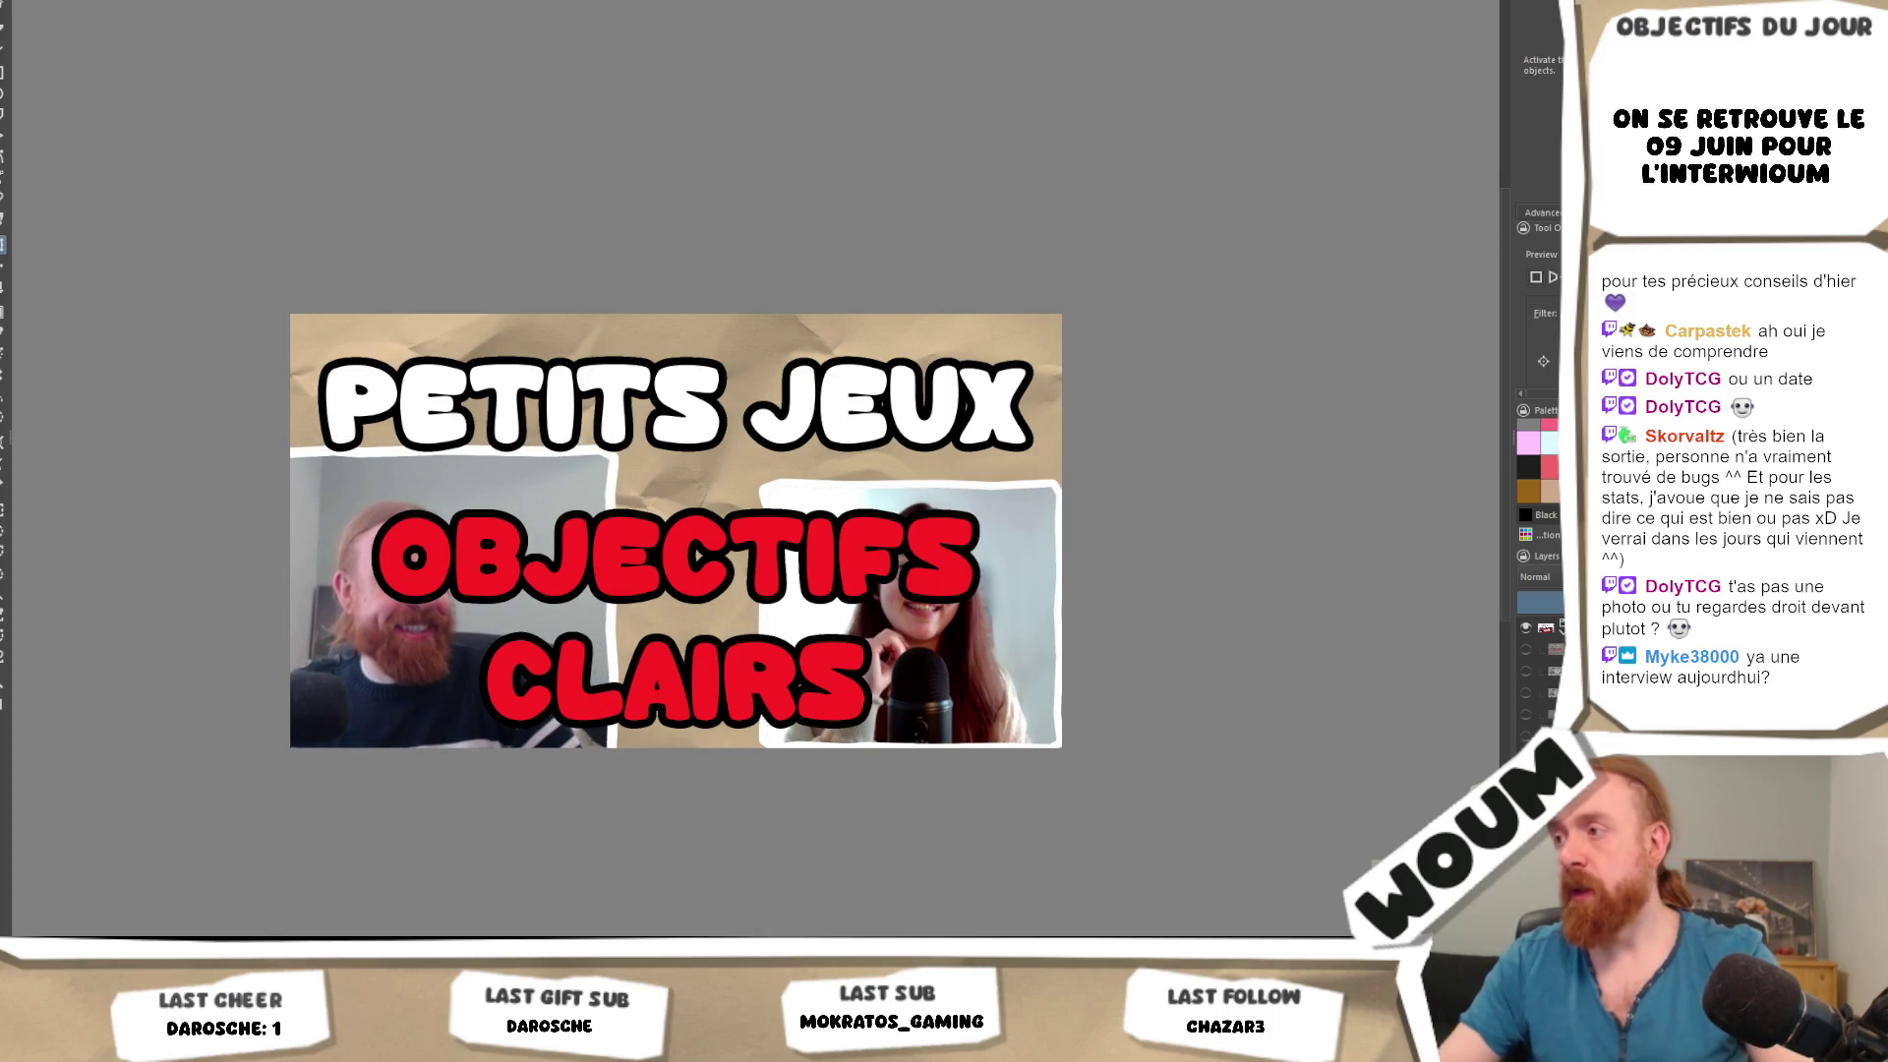
pyautogui.click(806, 500)
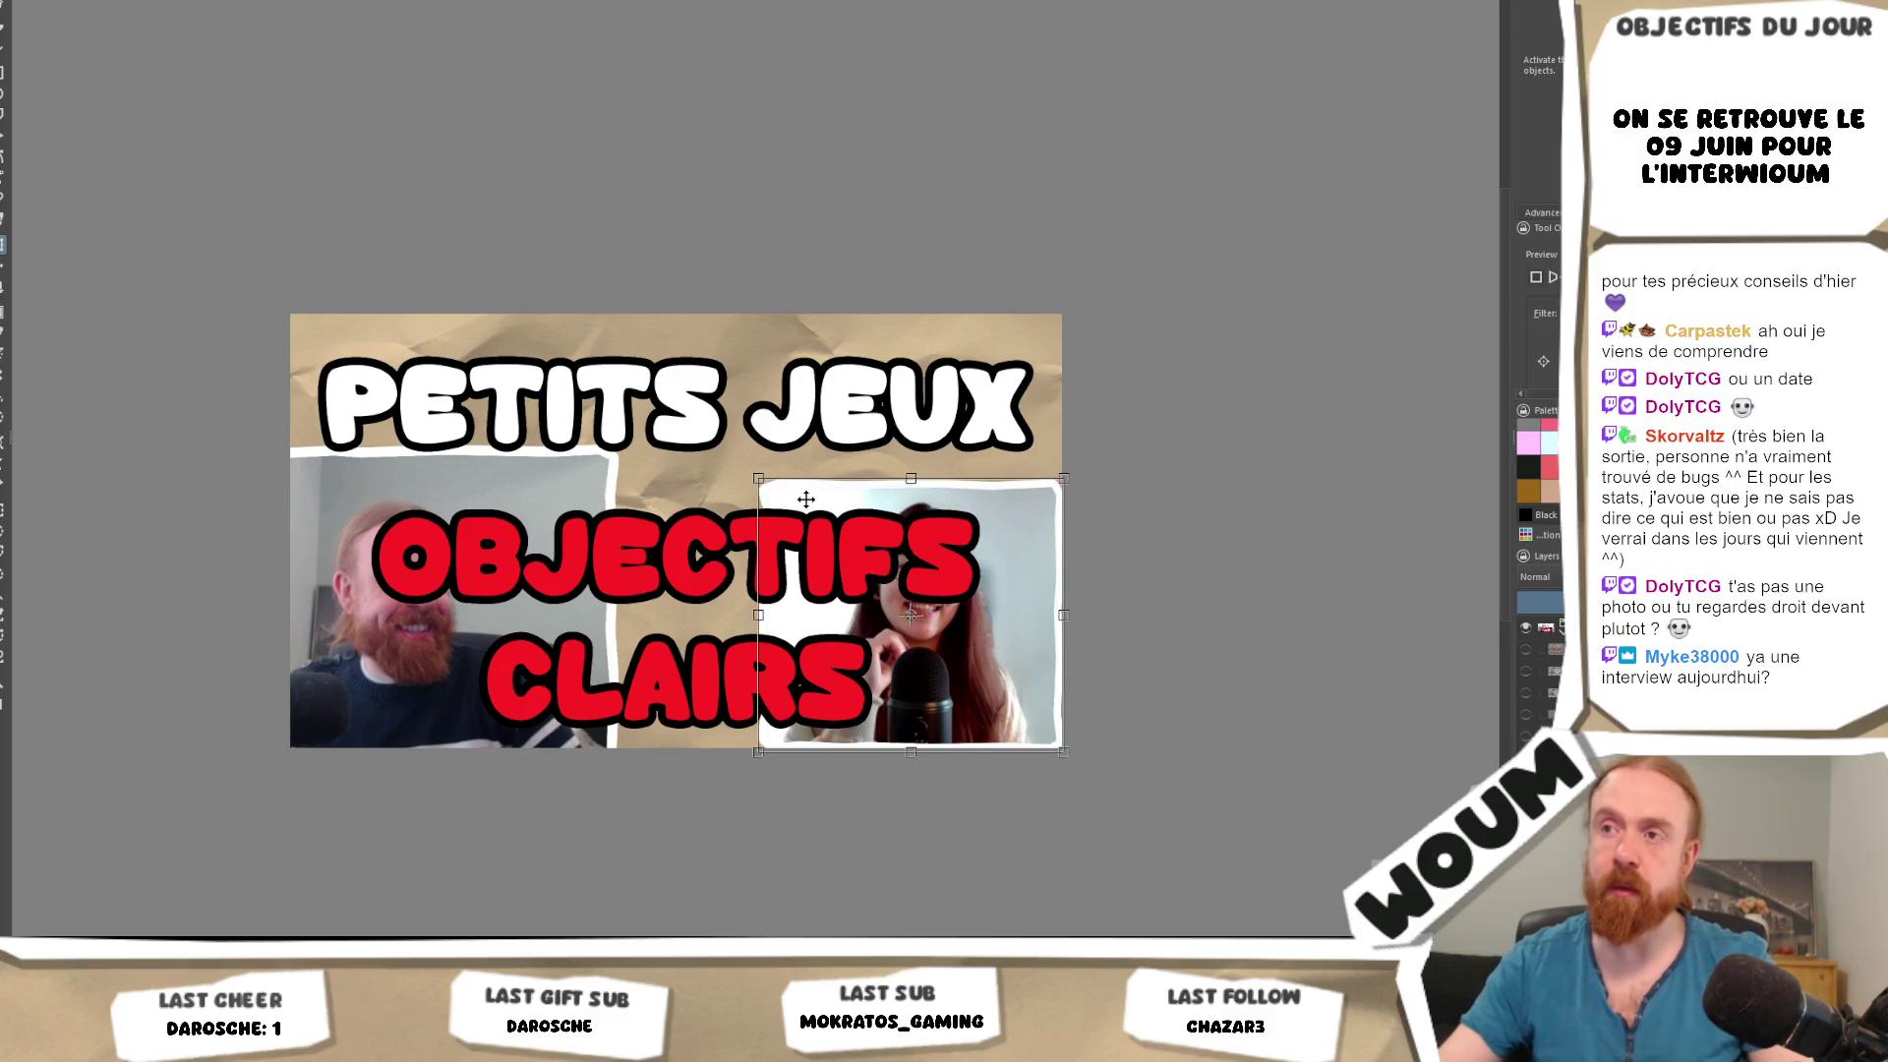
pyautogui.moveTo(757, 479)
pyautogui.mouseDown()
pyautogui.moveTo(678, 446)
pyautogui.moveTo(703, 500)
pyautogui.moveTo(632, 515)
pyautogui.moveTo(816, 523)
pyautogui.mouseUp()
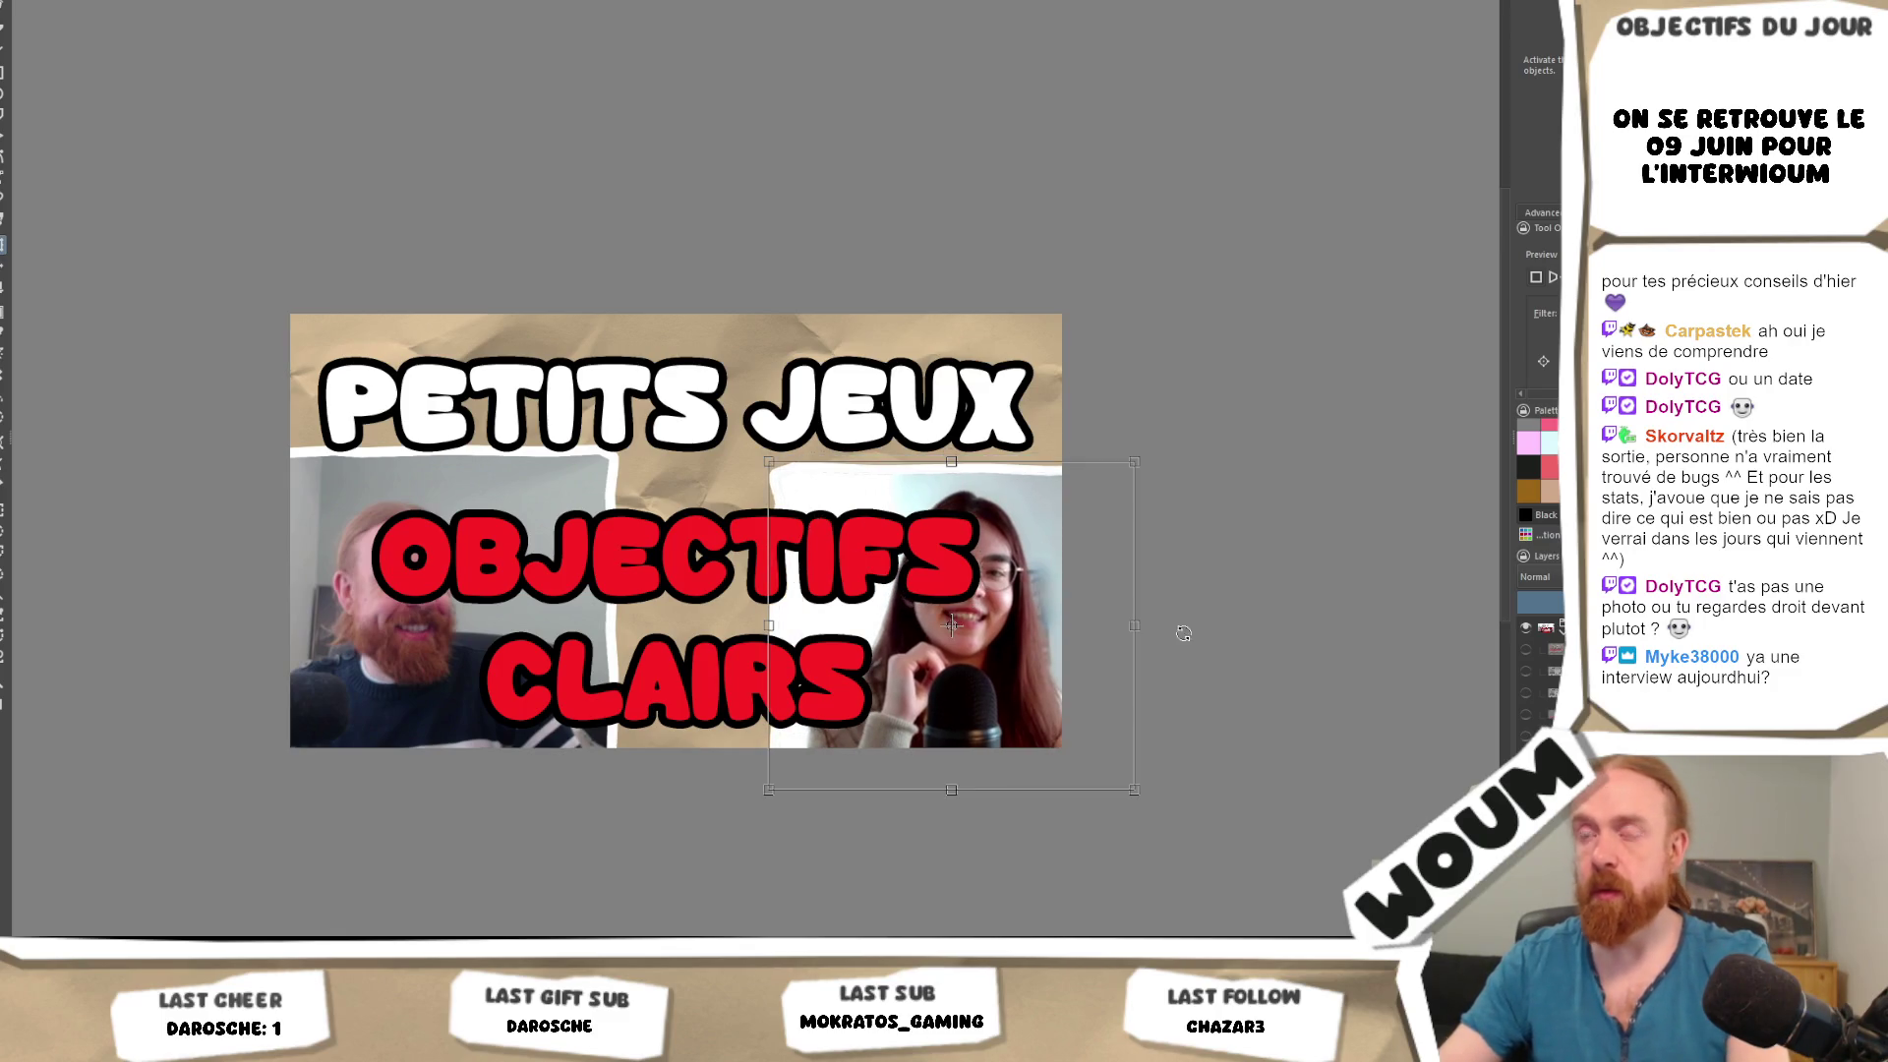
pyautogui.press('Return')
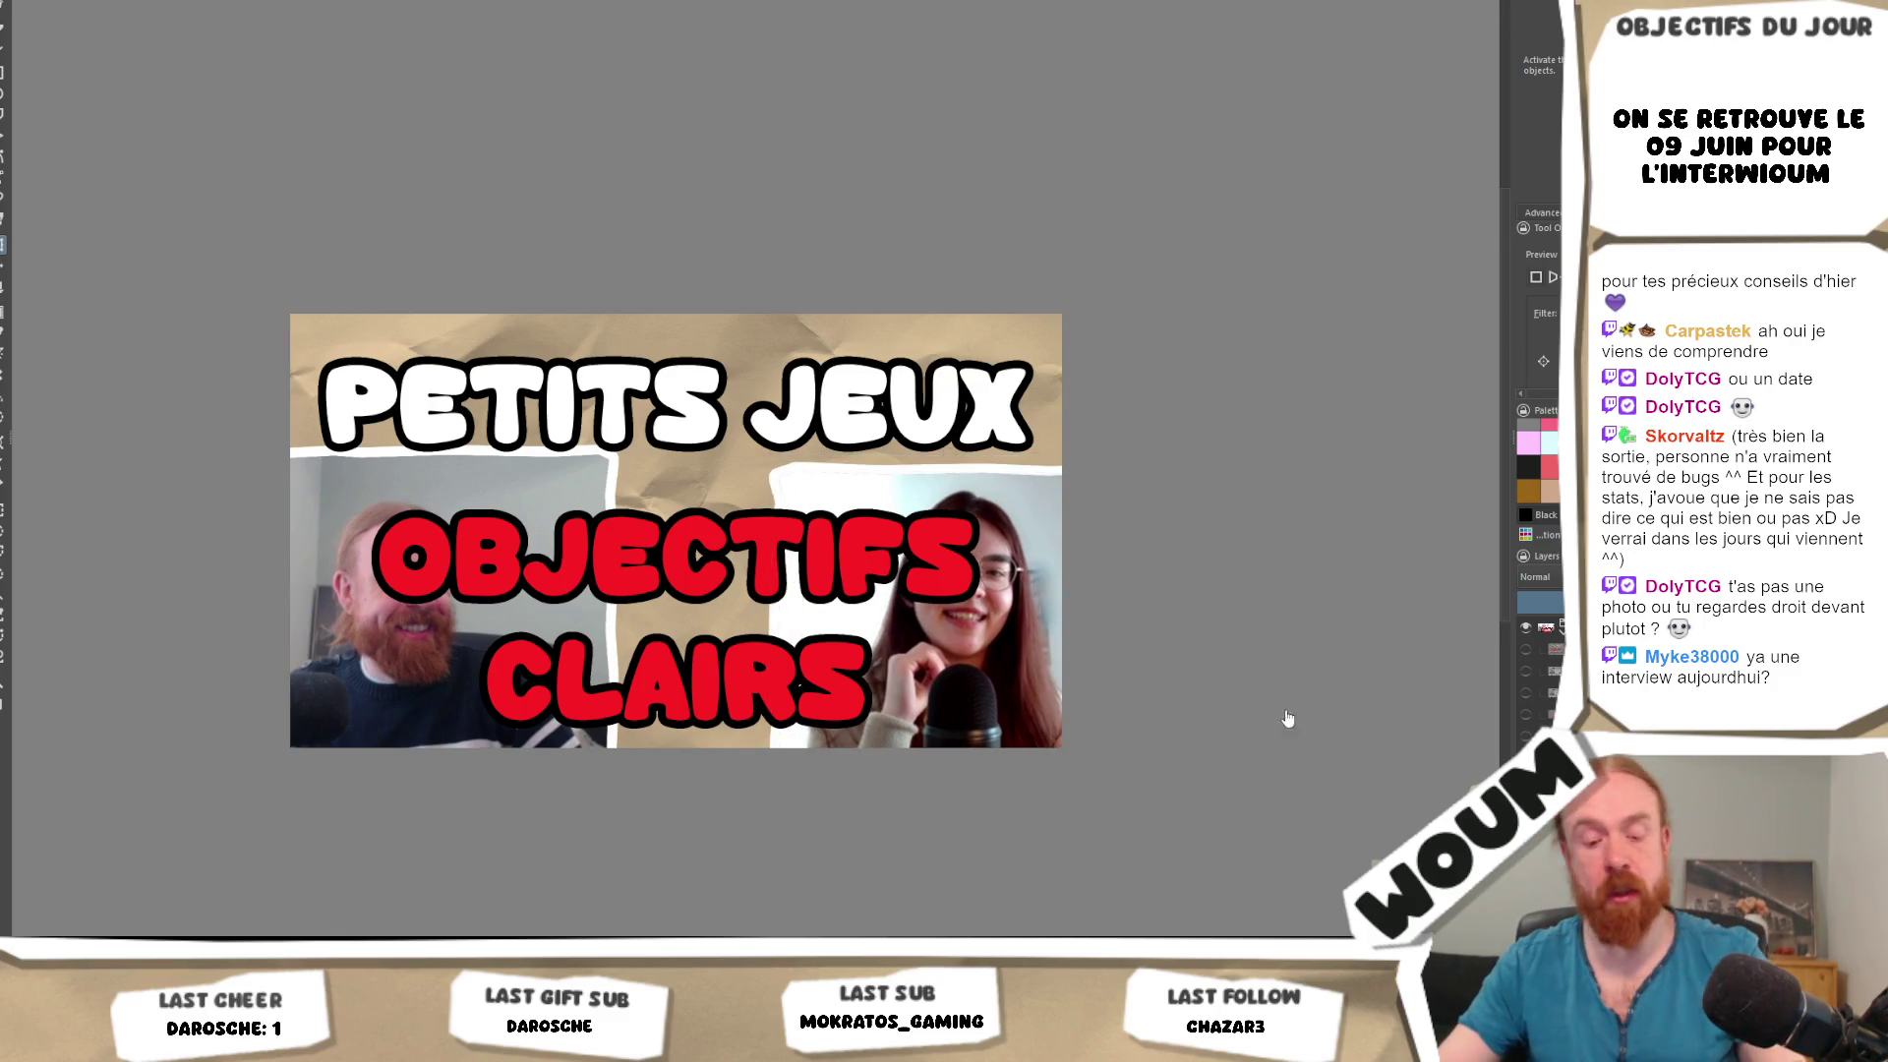
# Shrink the PETITS JEUX title text so it sits centred over both photos.
pyautogui.click(876, 414)
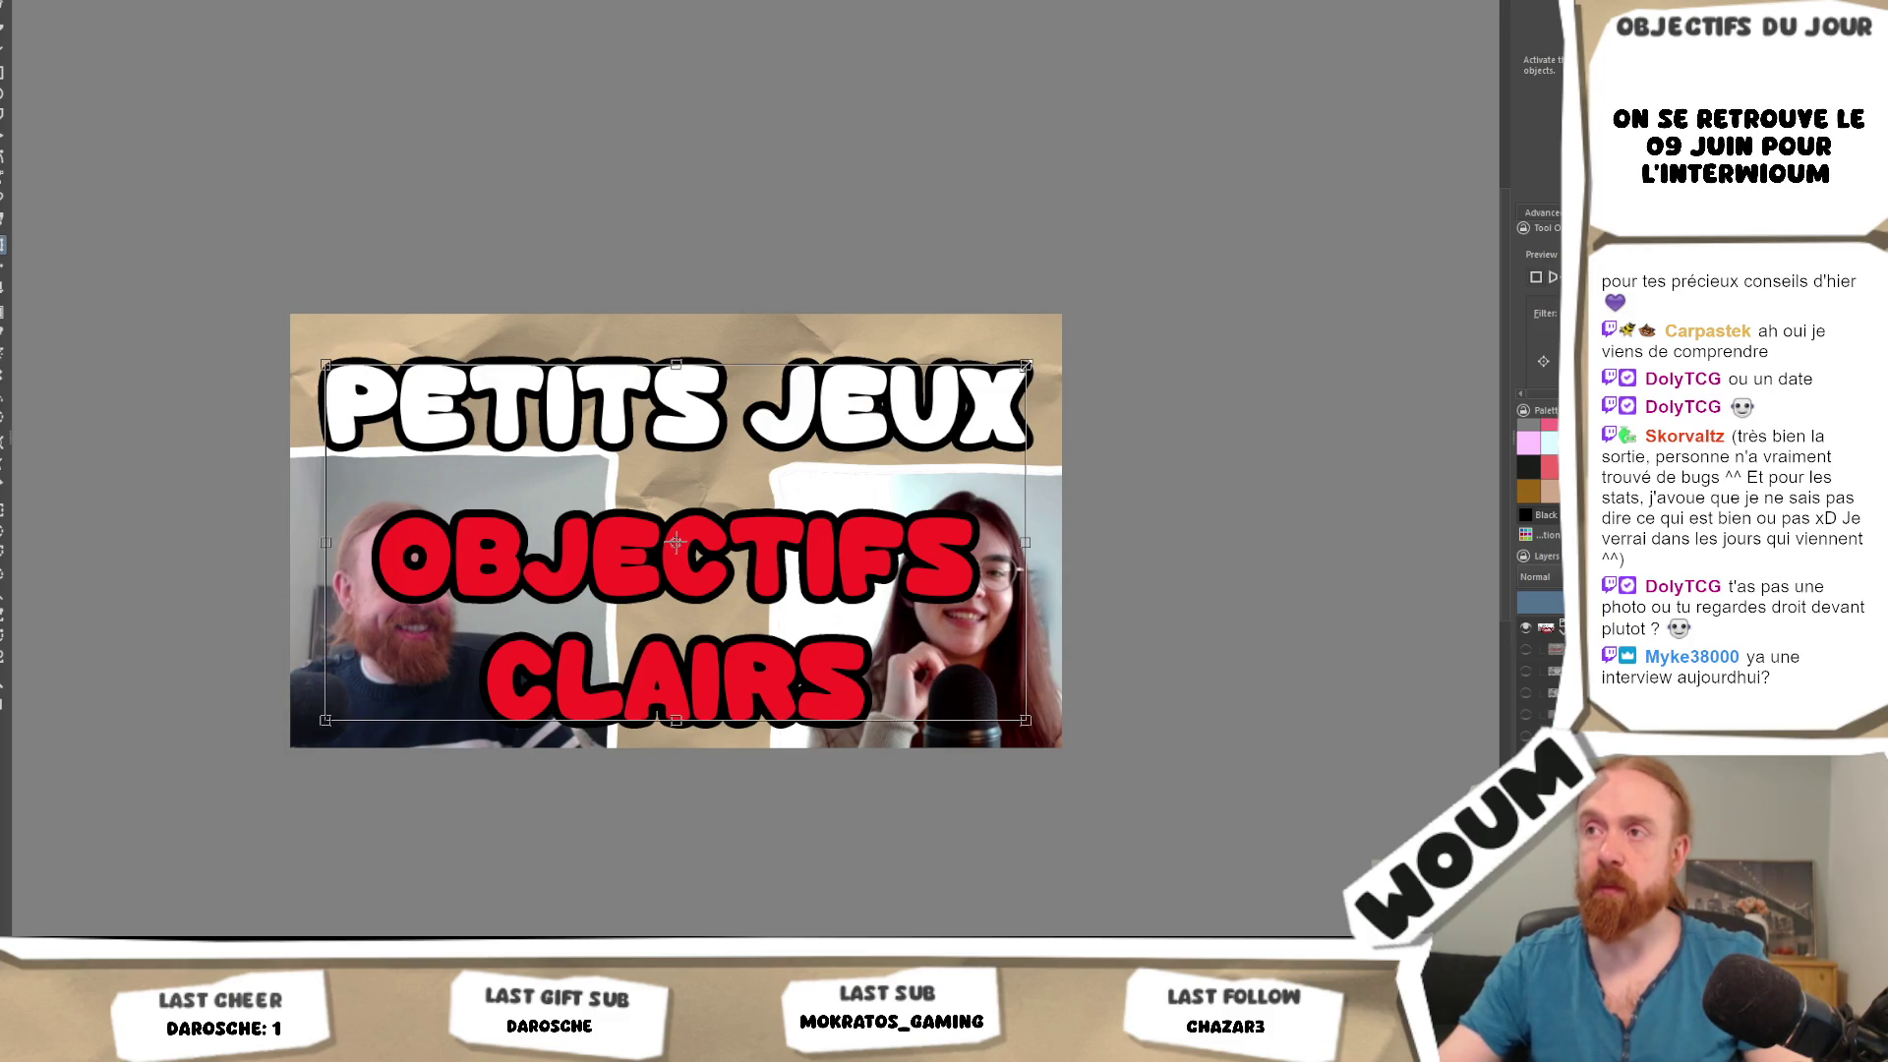
pyautogui.moveTo(1028, 365); pyautogui.dragTo(873, 442)
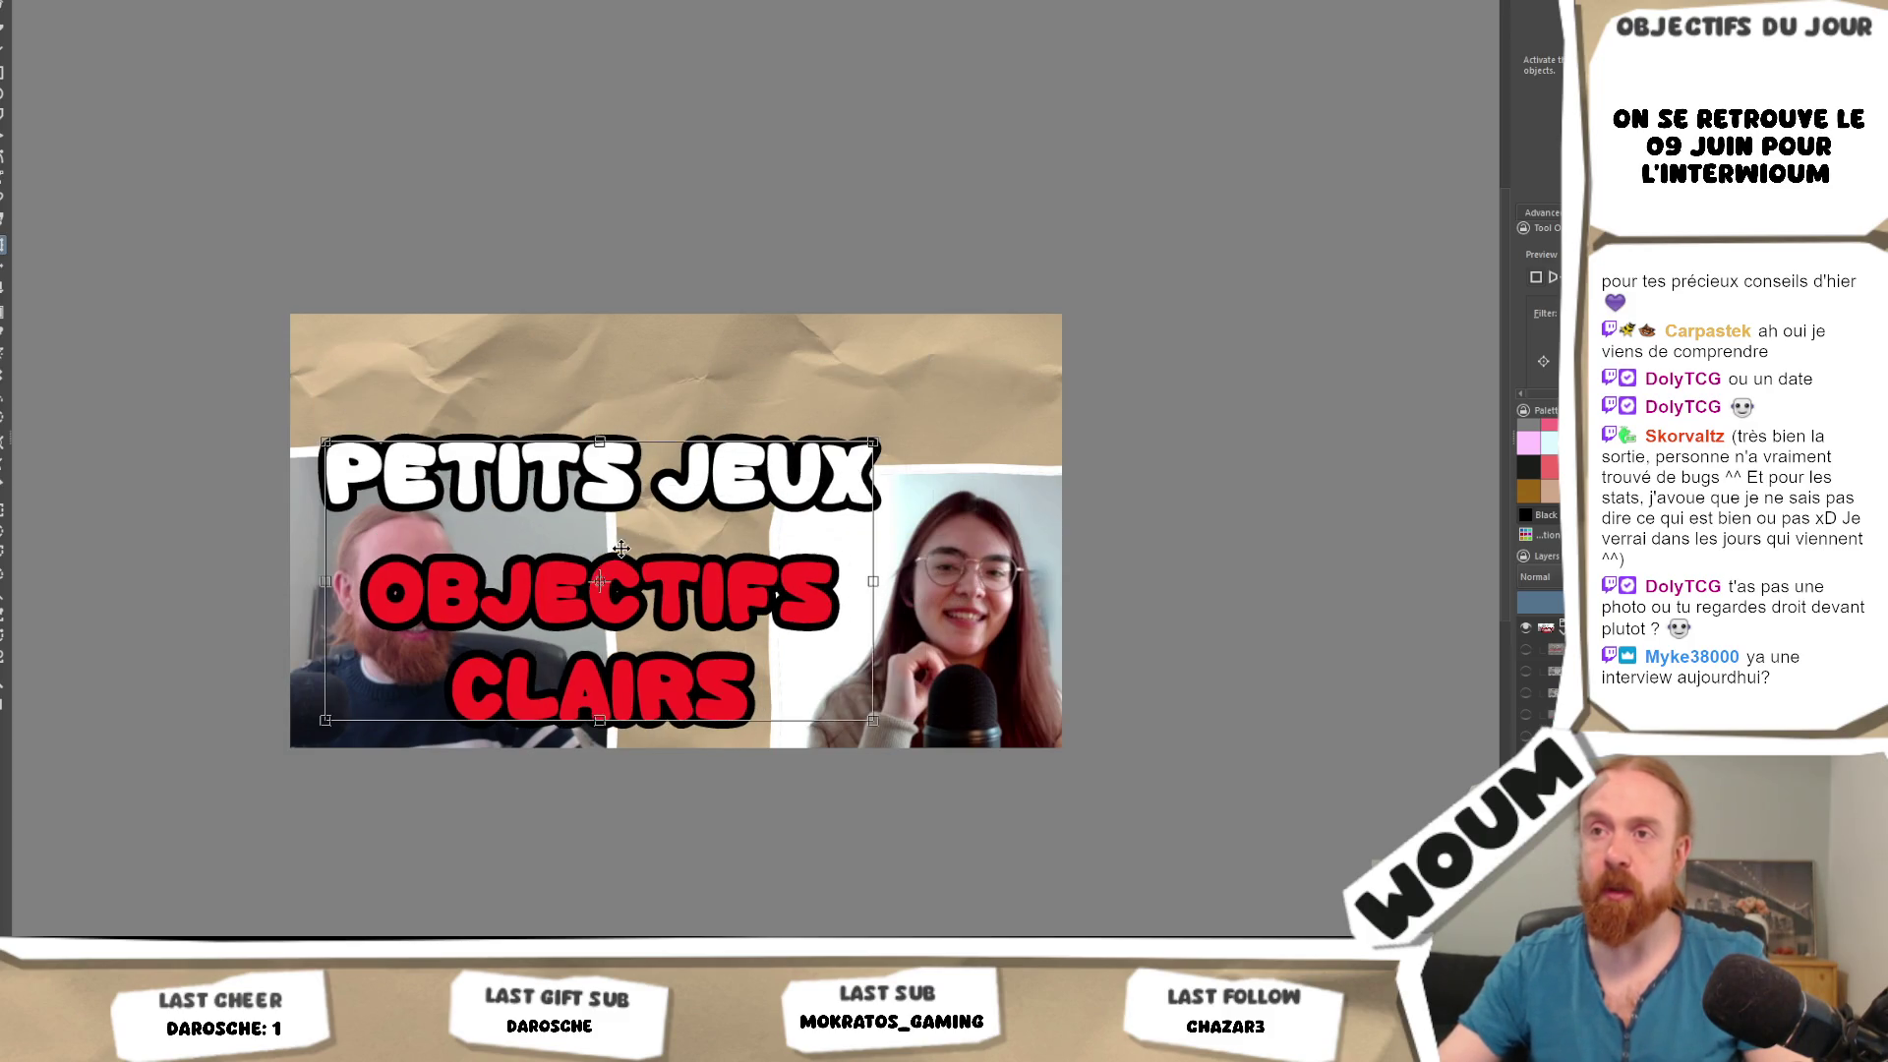
pyautogui.press('Escape')
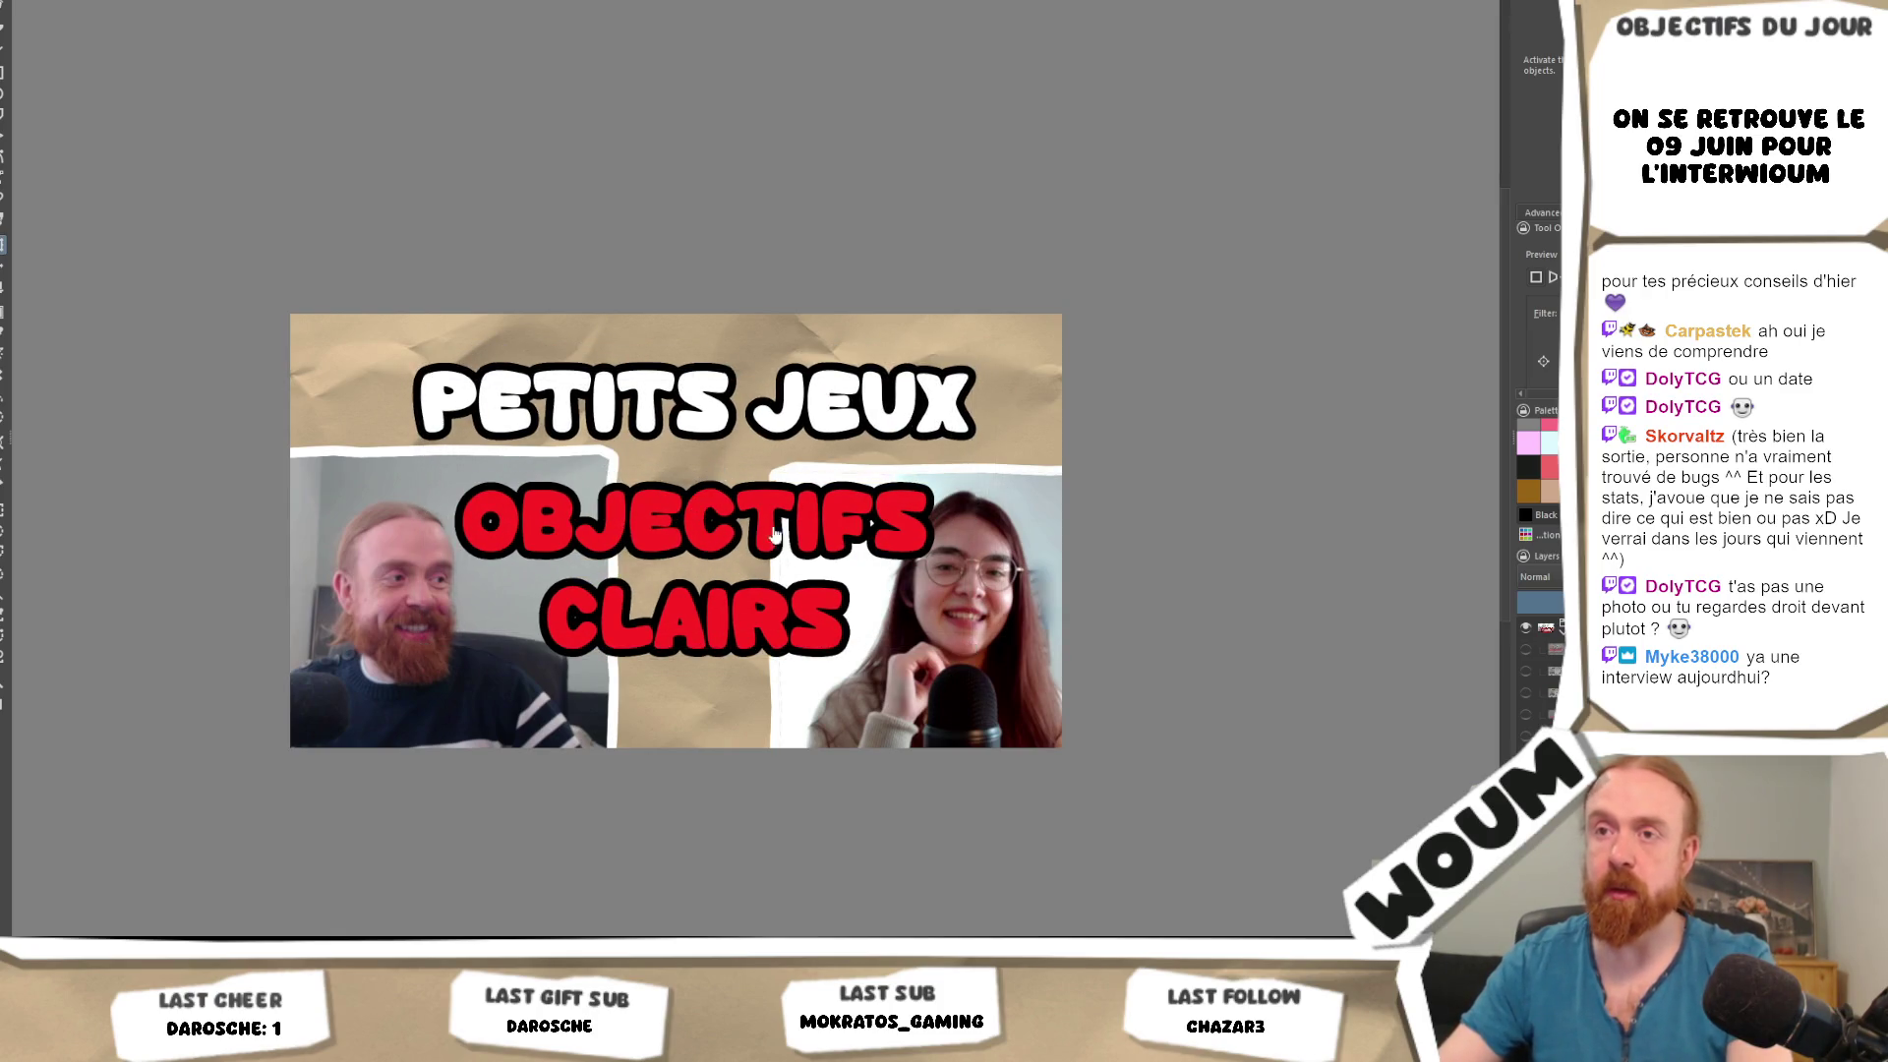
pyautogui.scroll(-5, 916, 635)
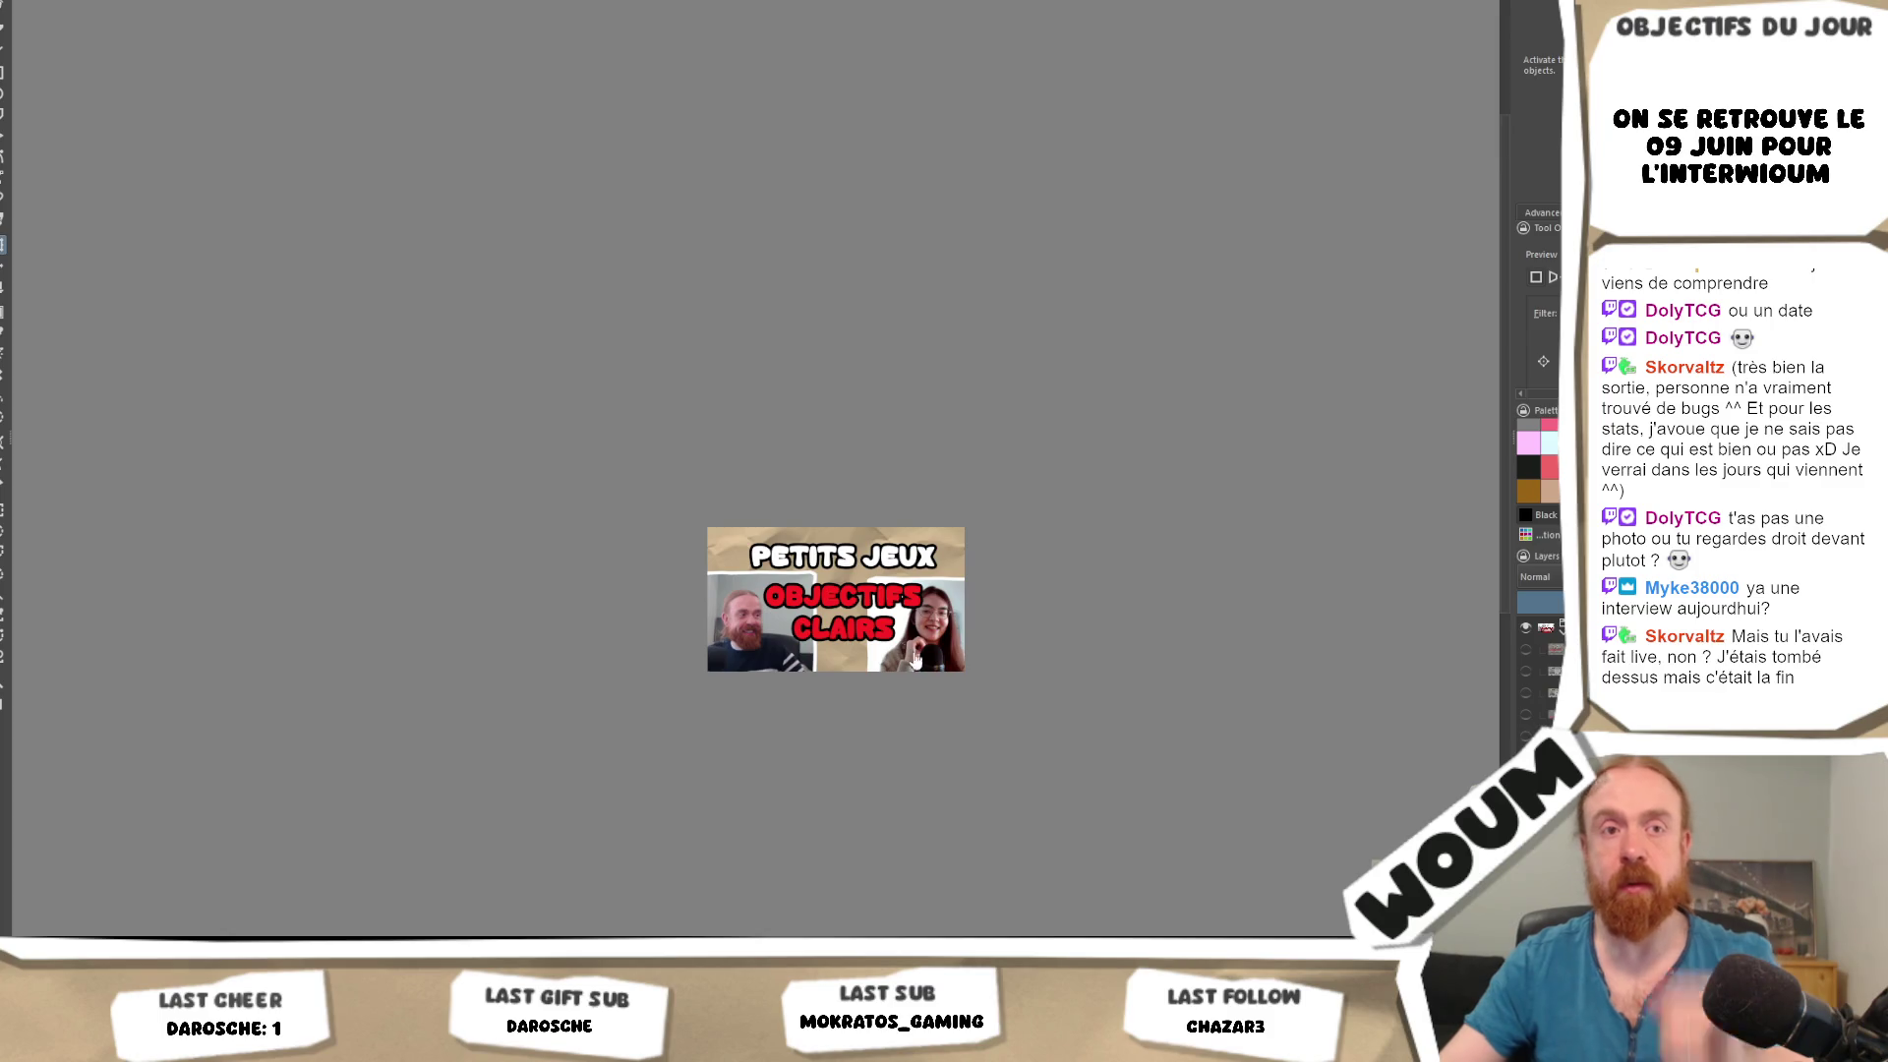
pyautogui.scroll(2, 890, 636)
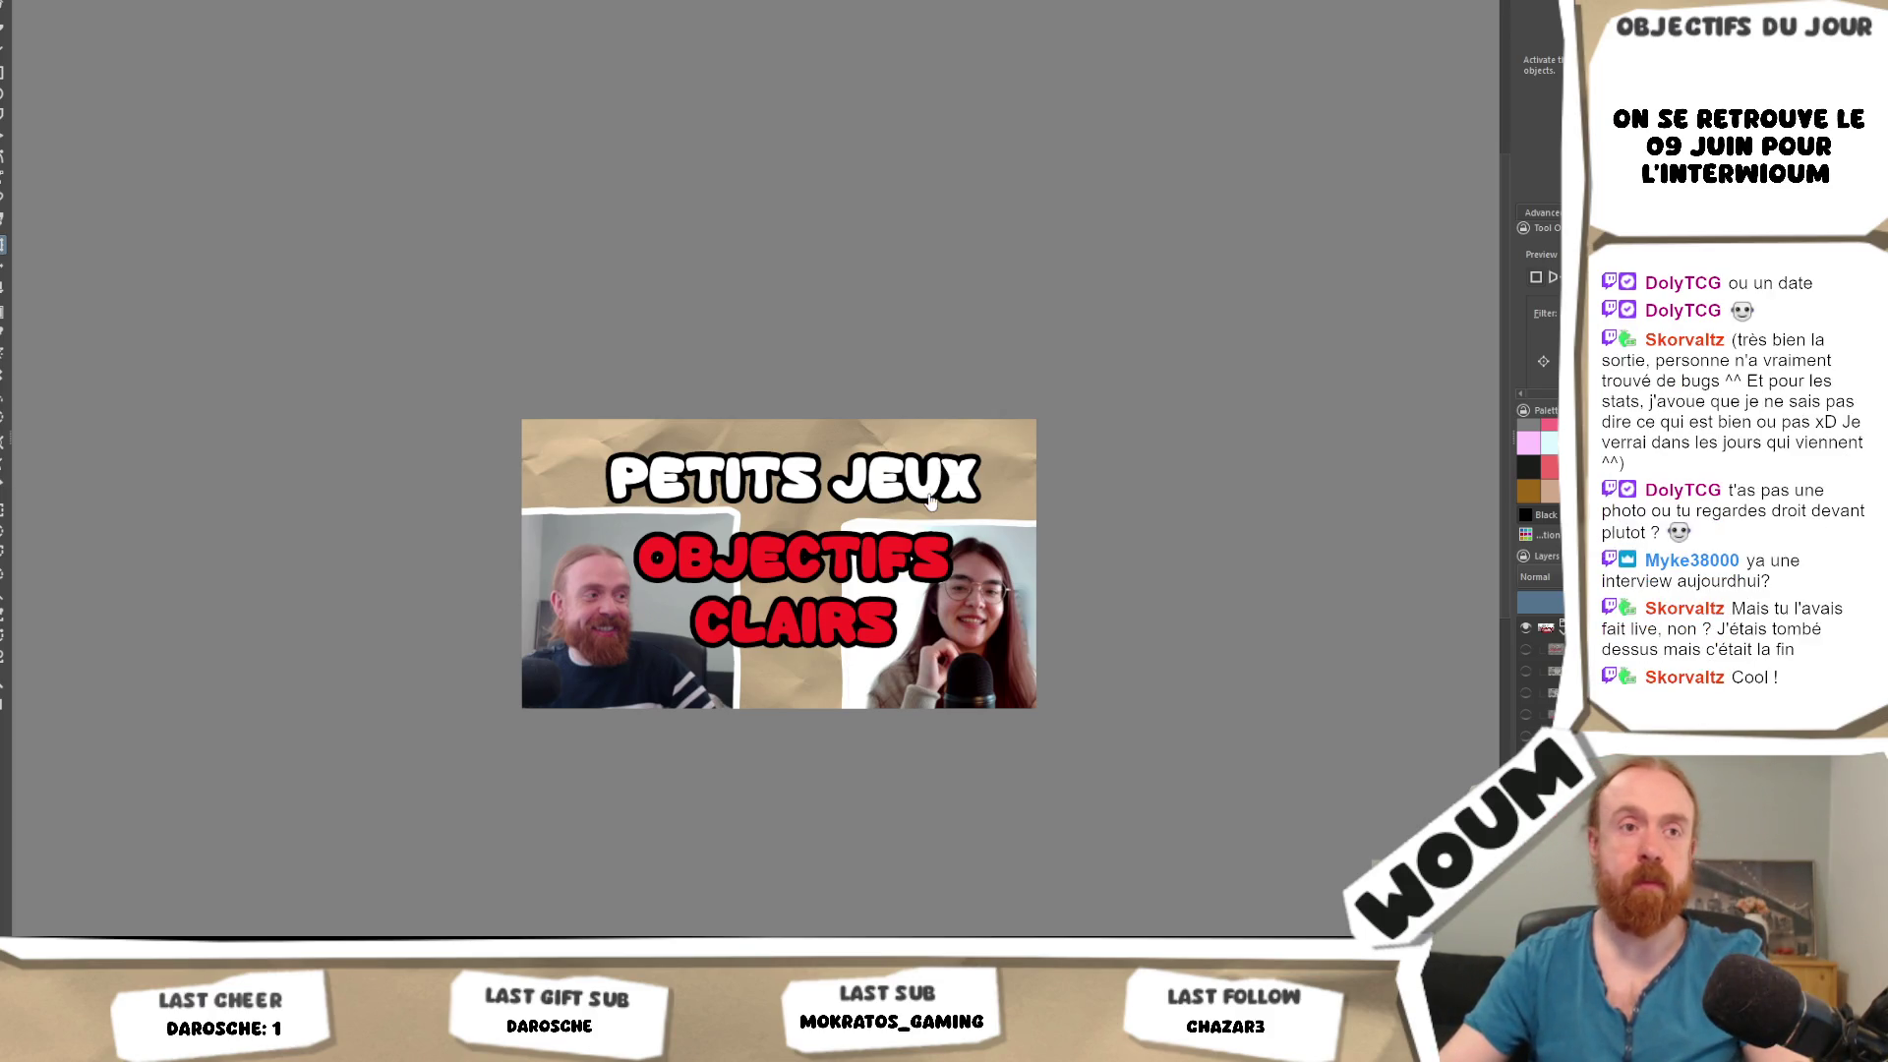
pyautogui.hotkey('alt', 'Tab')
pyautogui.scroll(10, 934, 590)
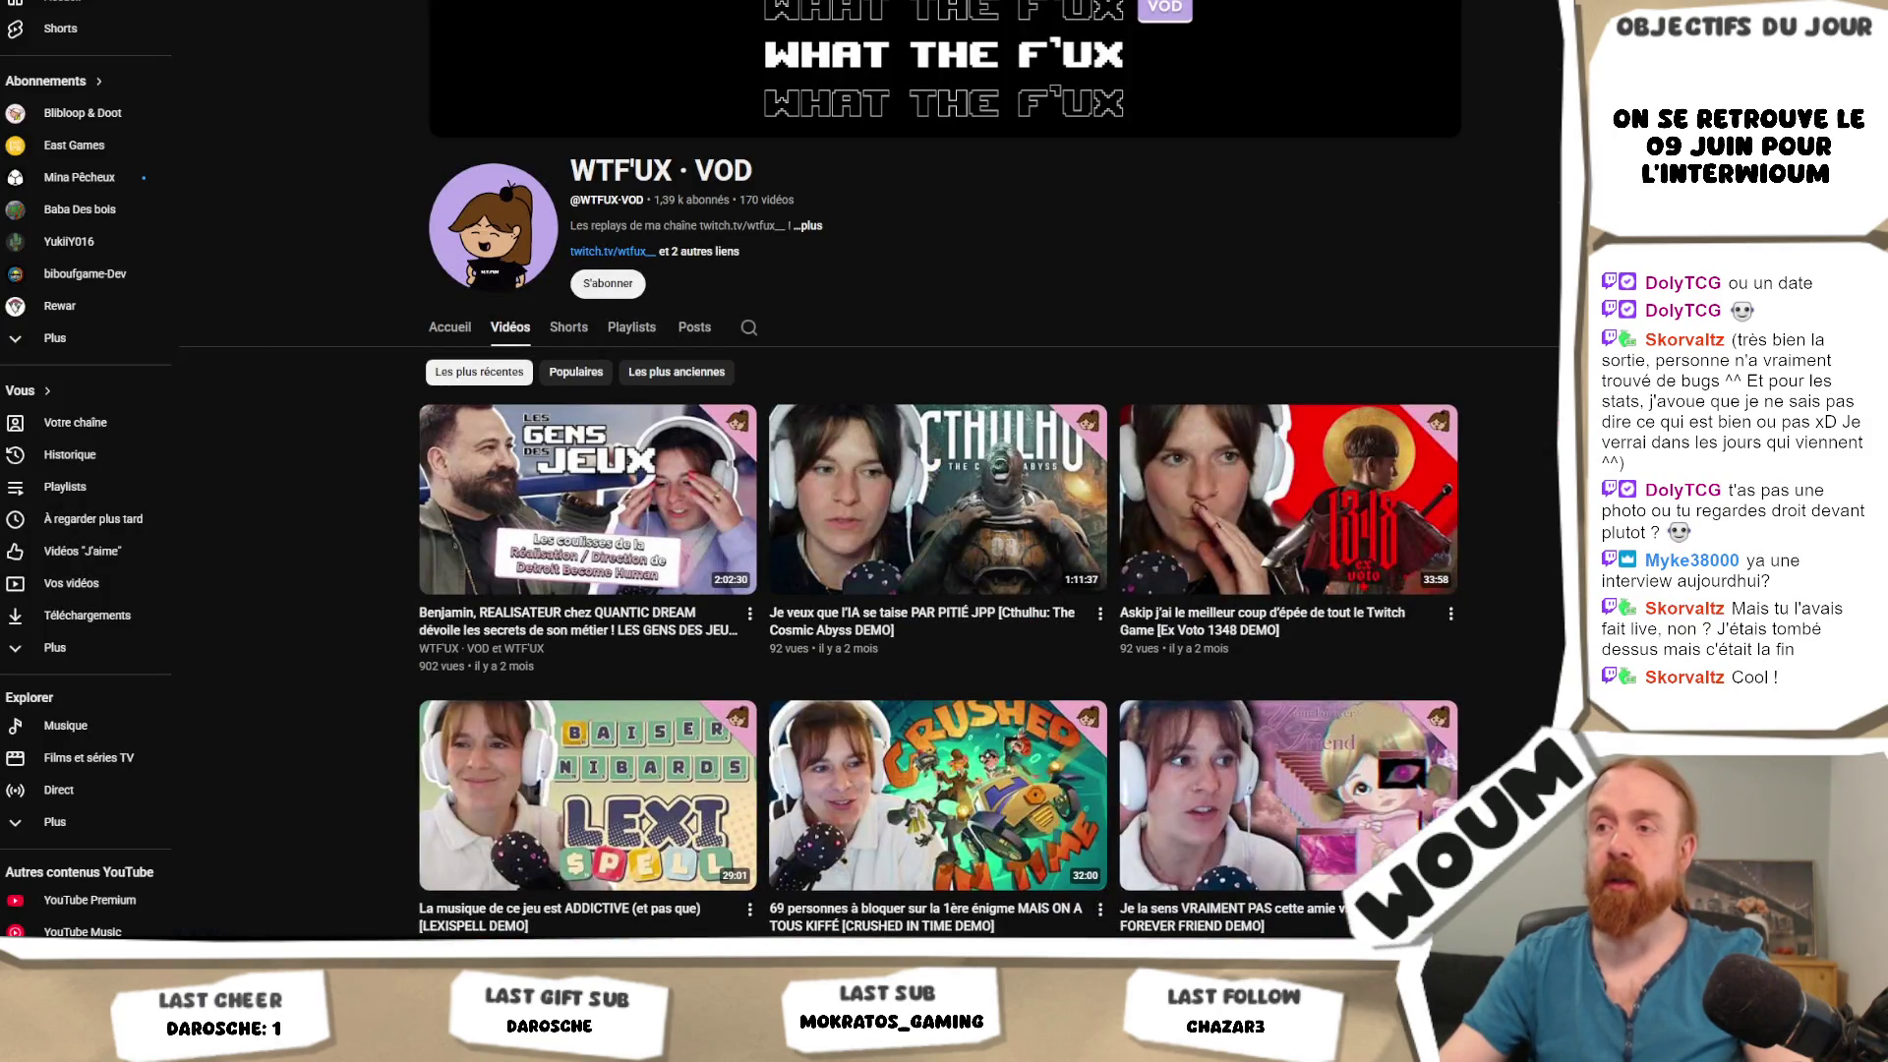
# Compare the thumbnail against the WTF'UX · VOD channel's video grid, then return to Krita.
pyautogui.hotkey('alt', 'Tab')
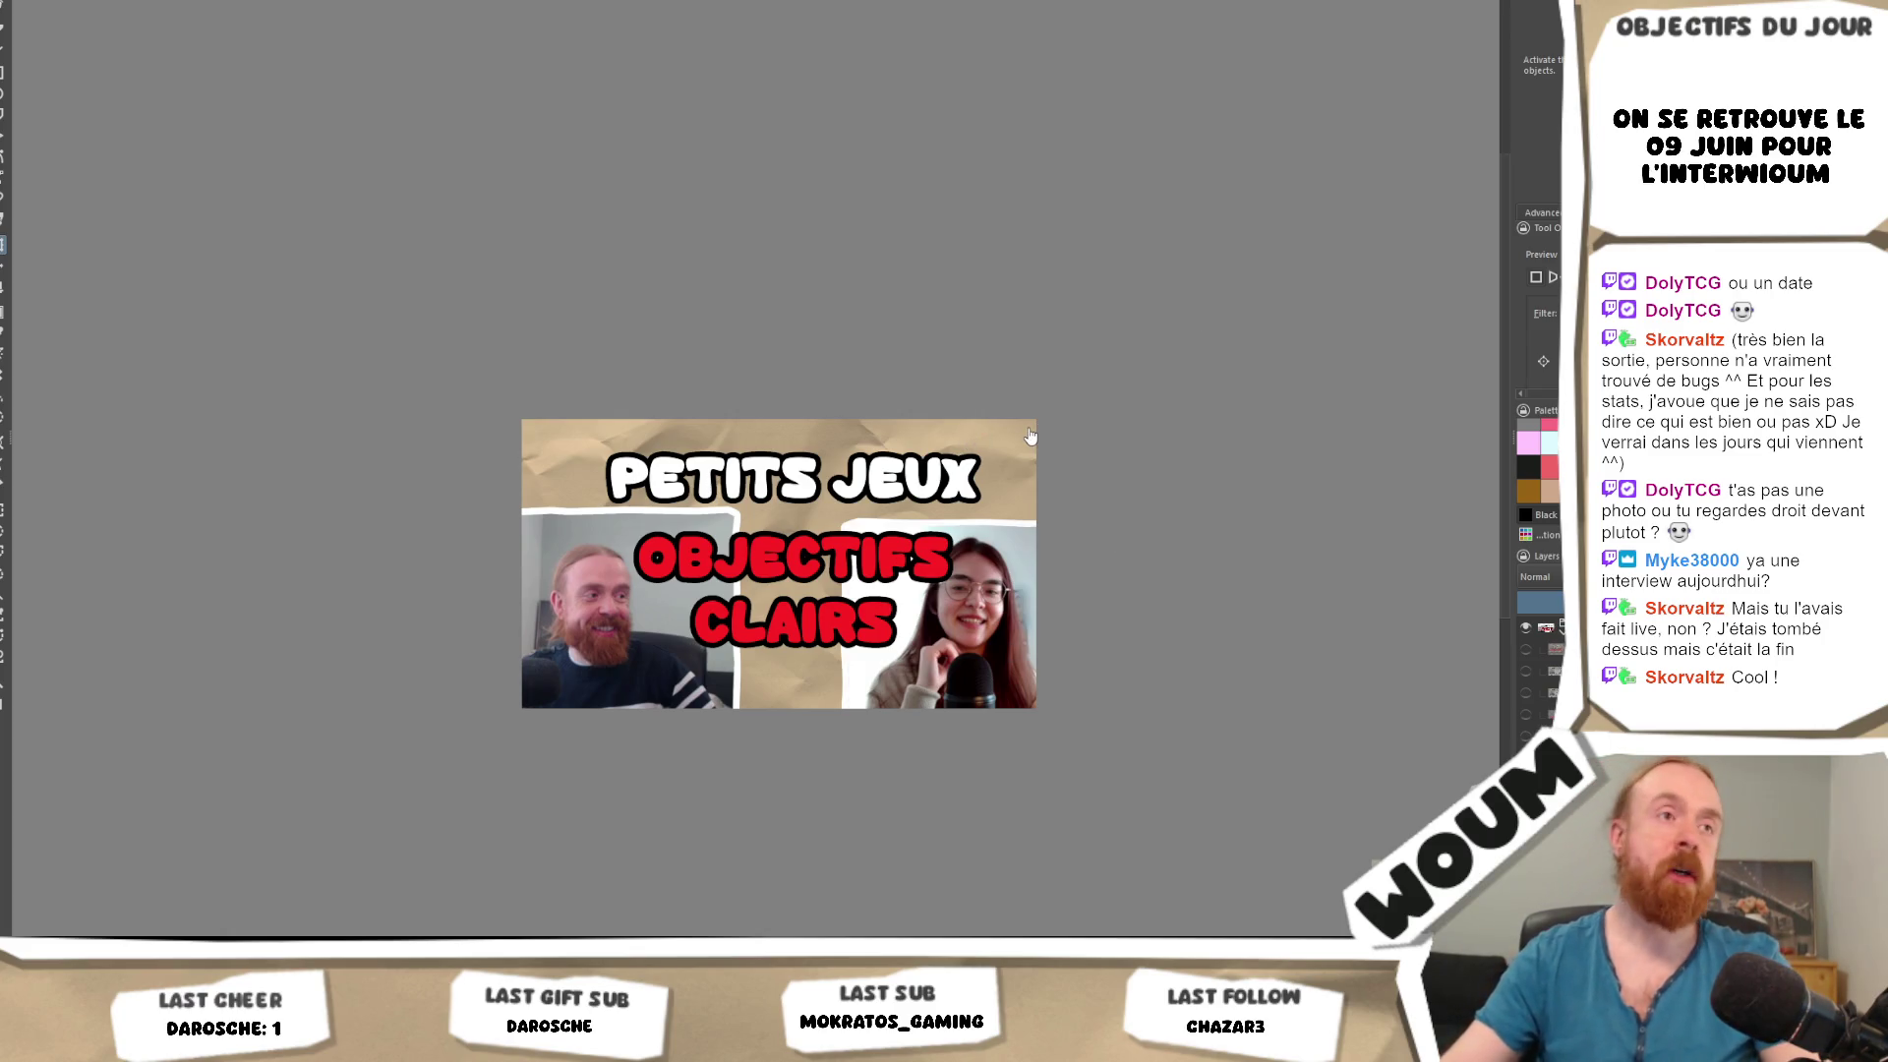
pyautogui.hotkey('alt', 'Tab')
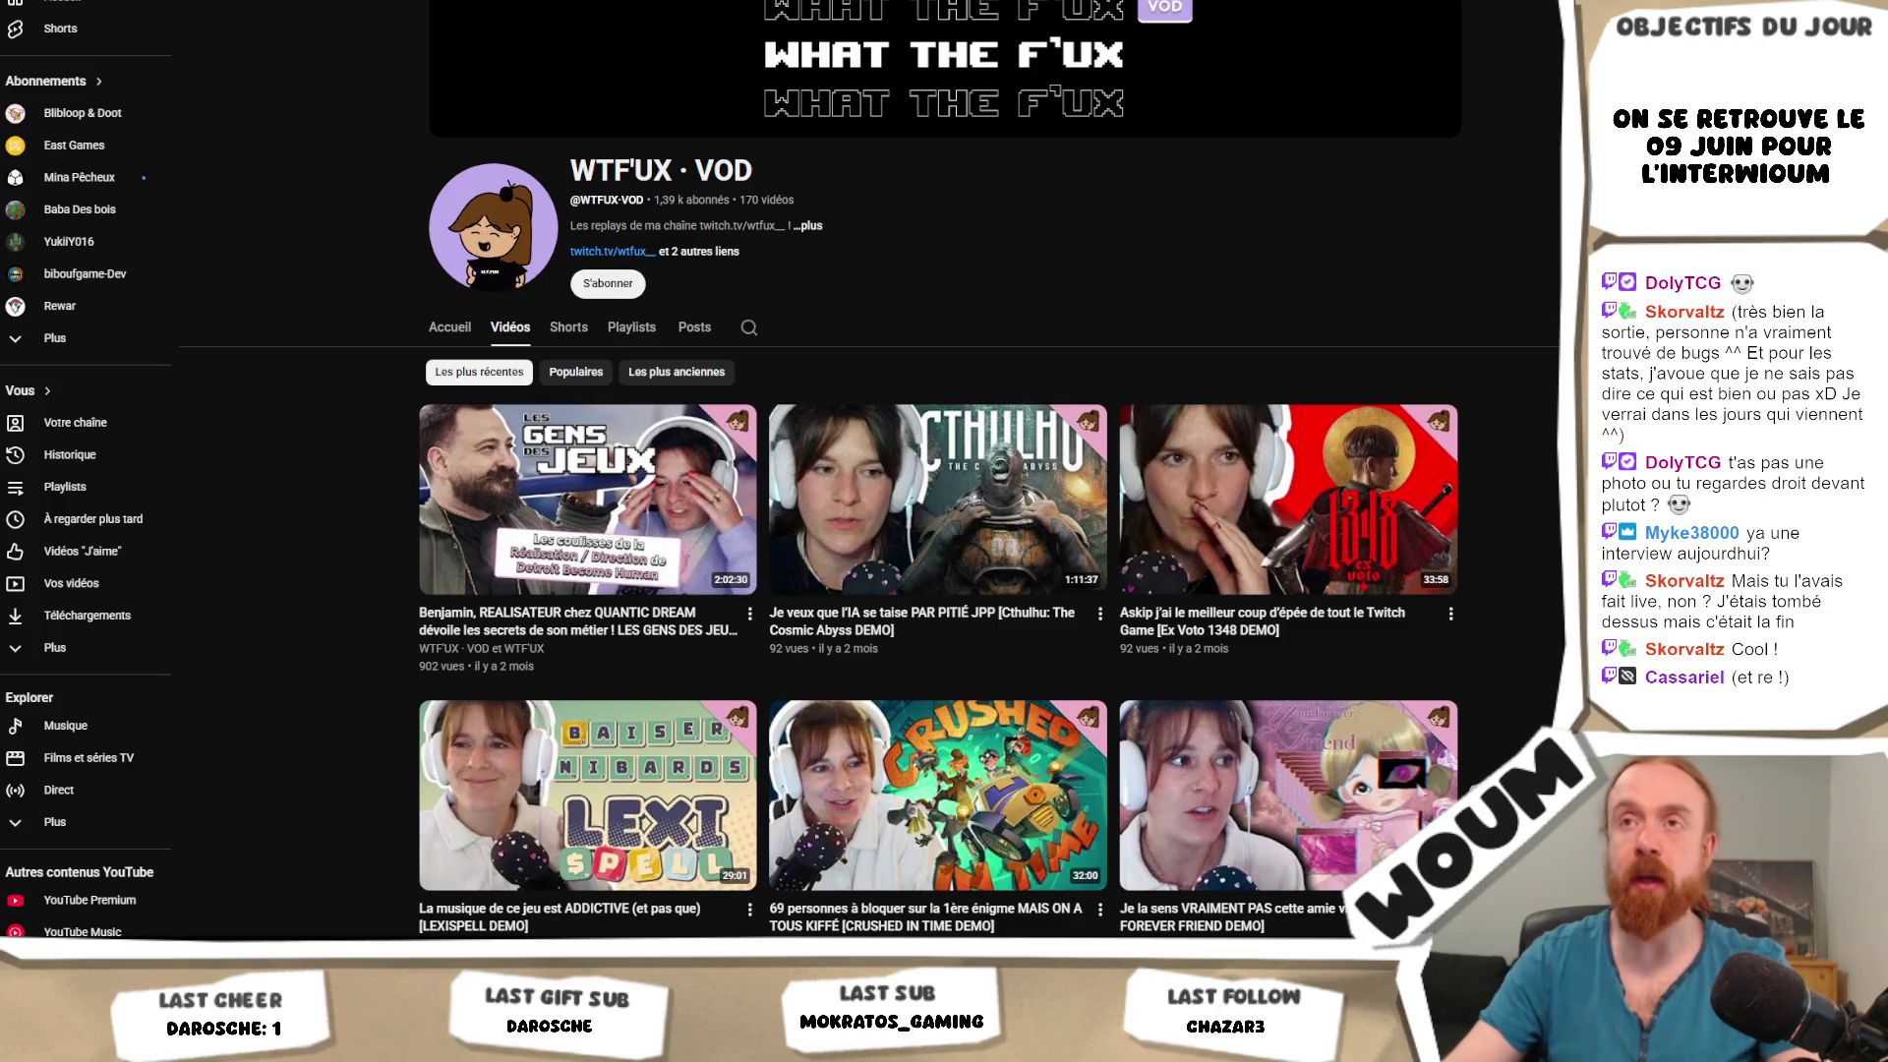
pyautogui.scroll(-4, 870, 472)
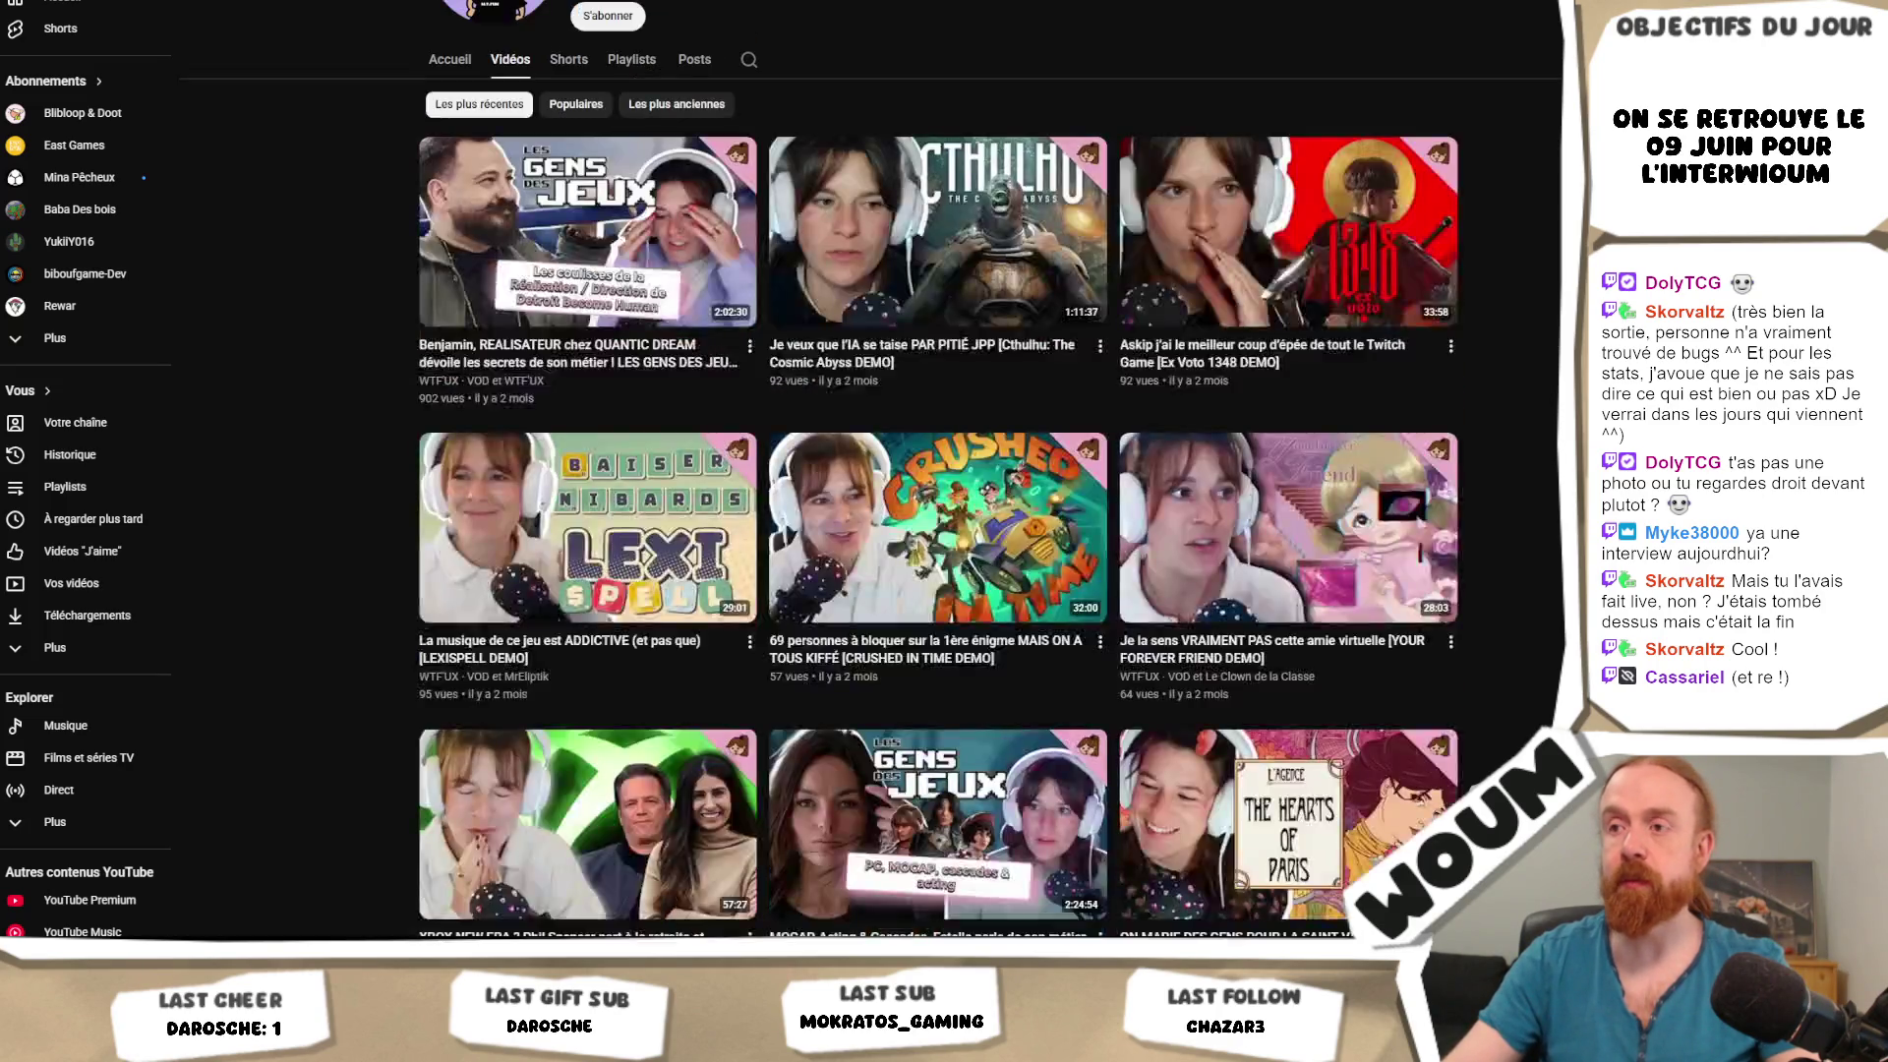
pyautogui.scroll(4, 870, 472)
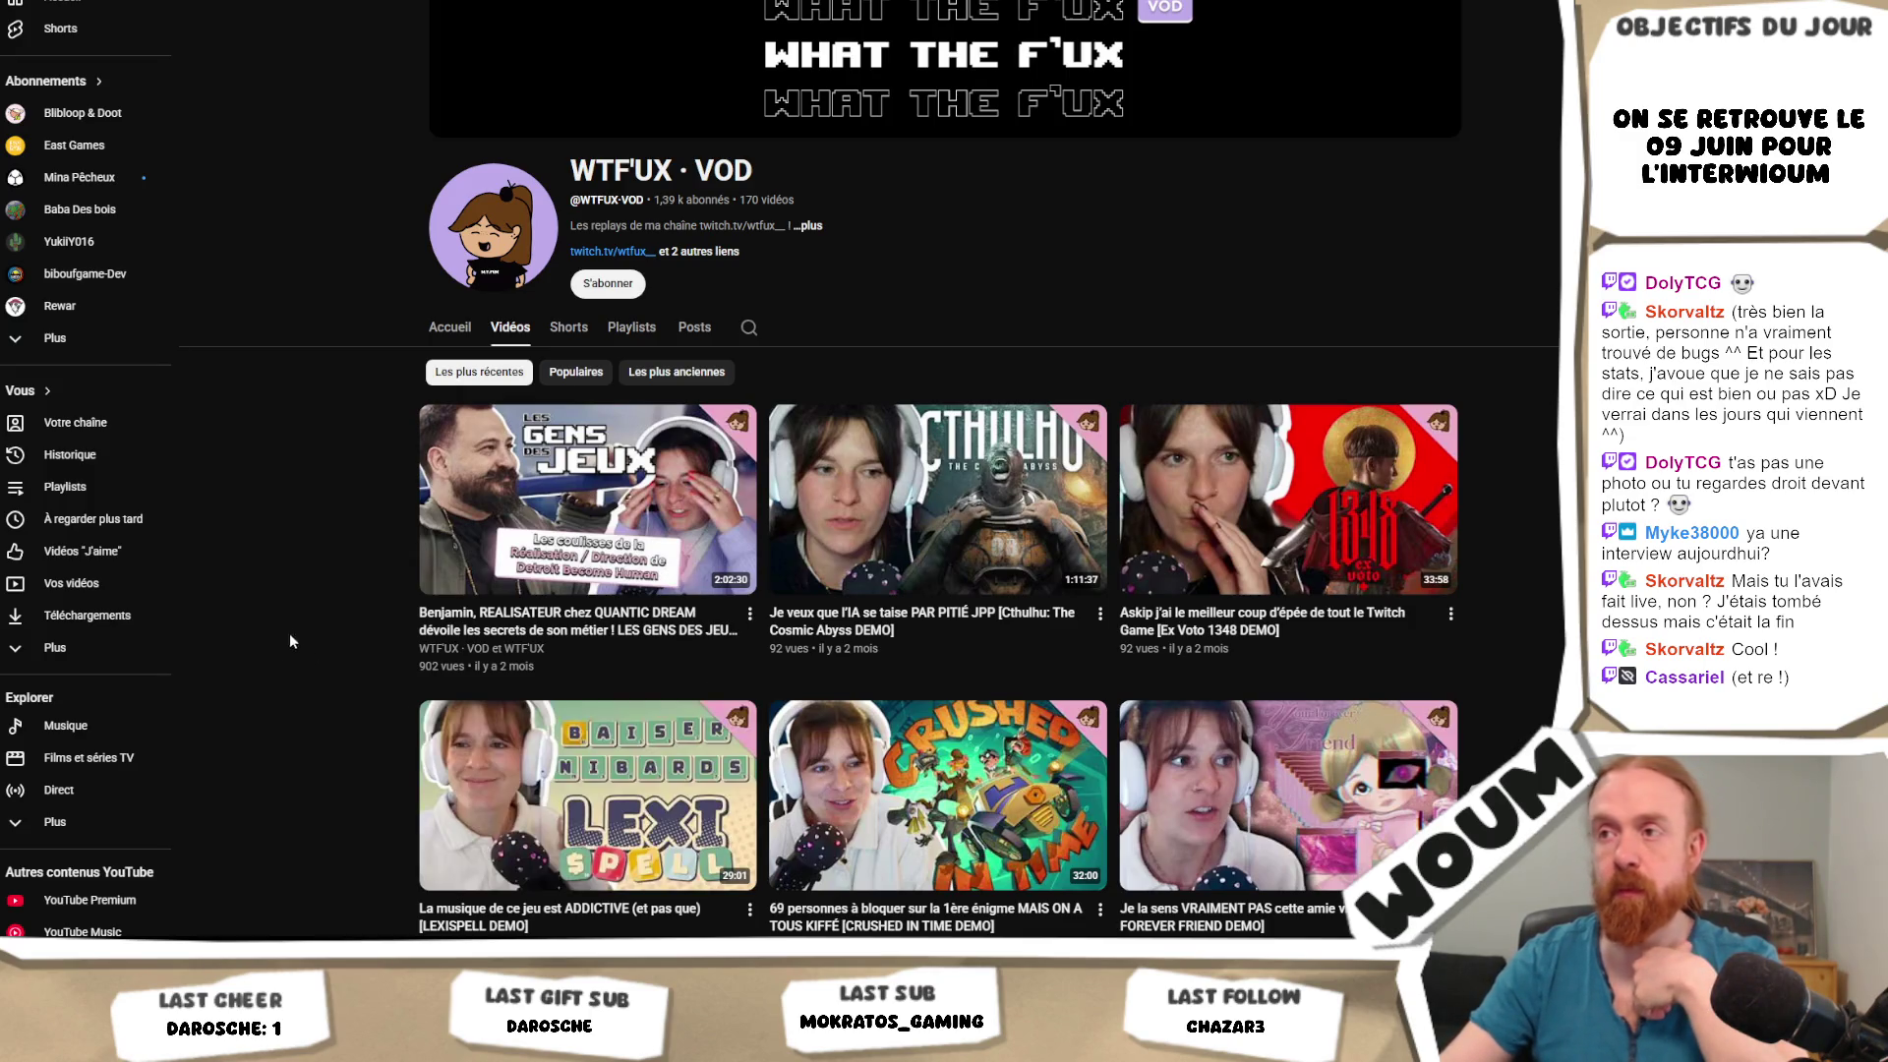
pyautogui.moveTo(224, 1044)
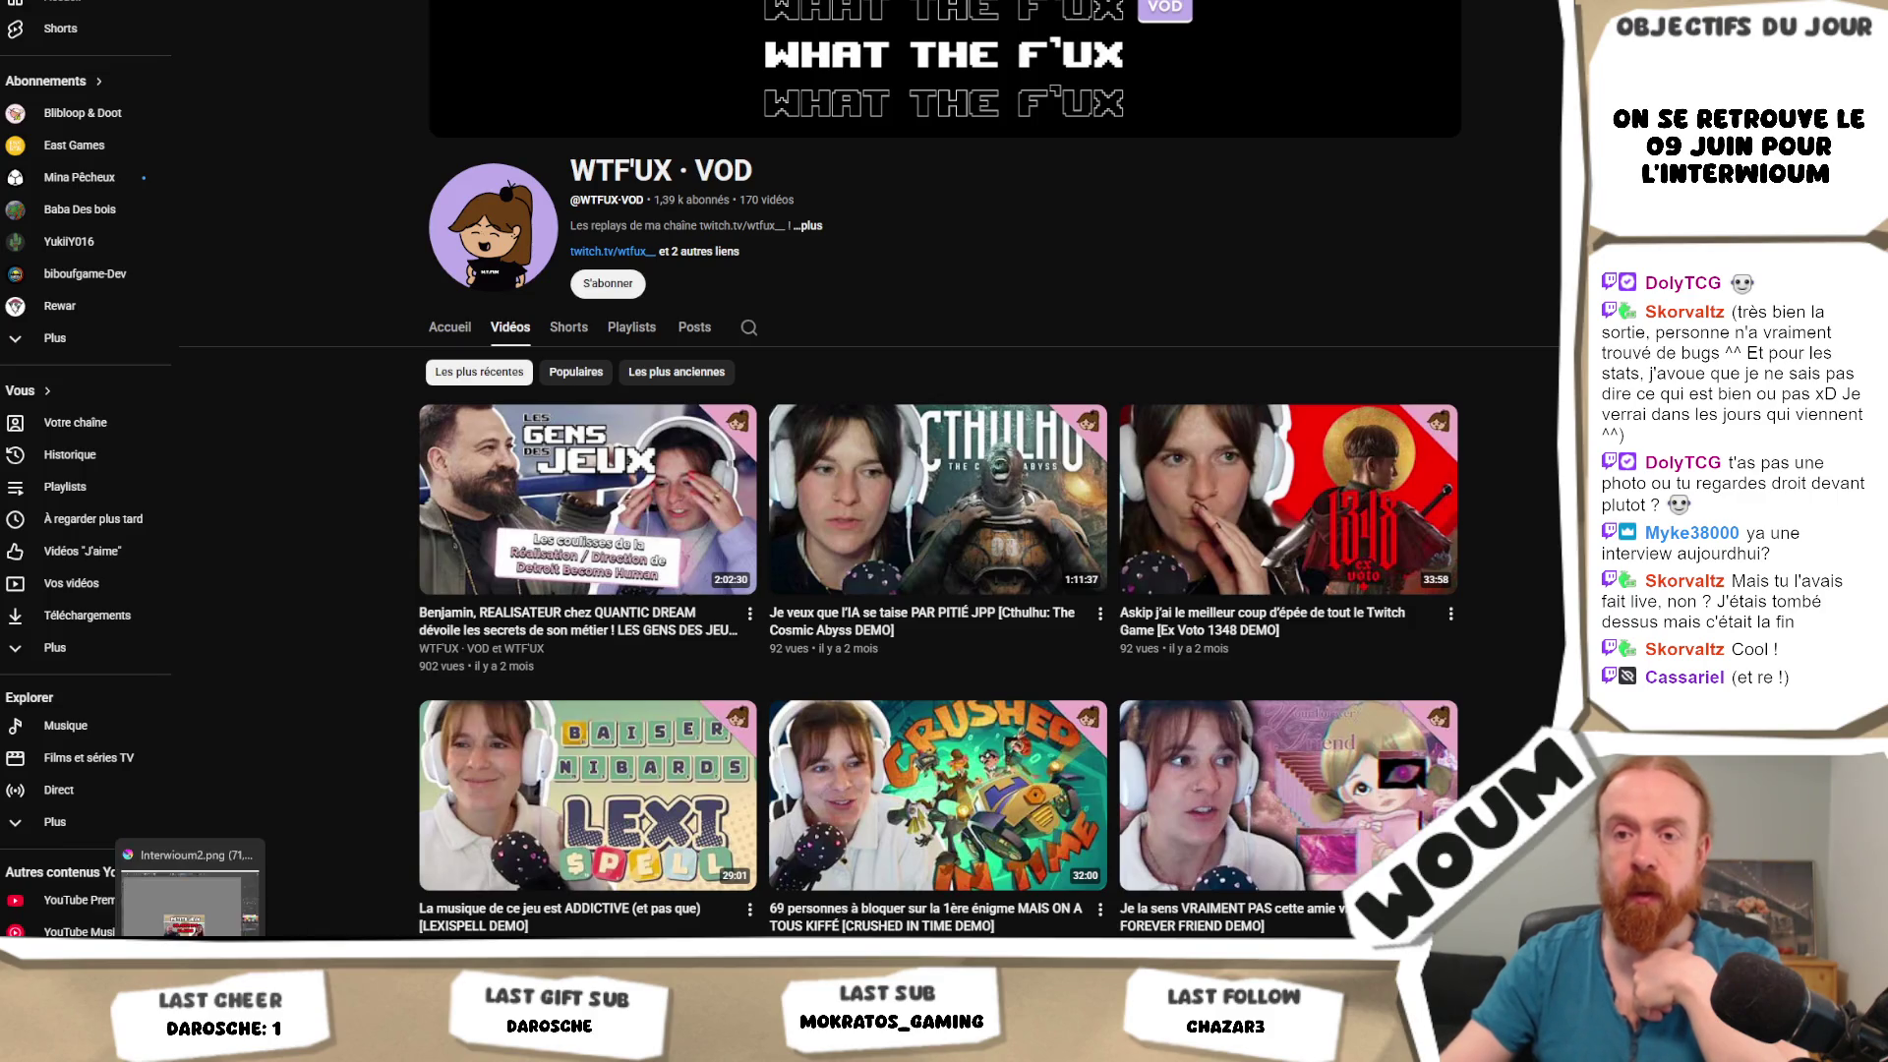
pyautogui.click(172, 1044)
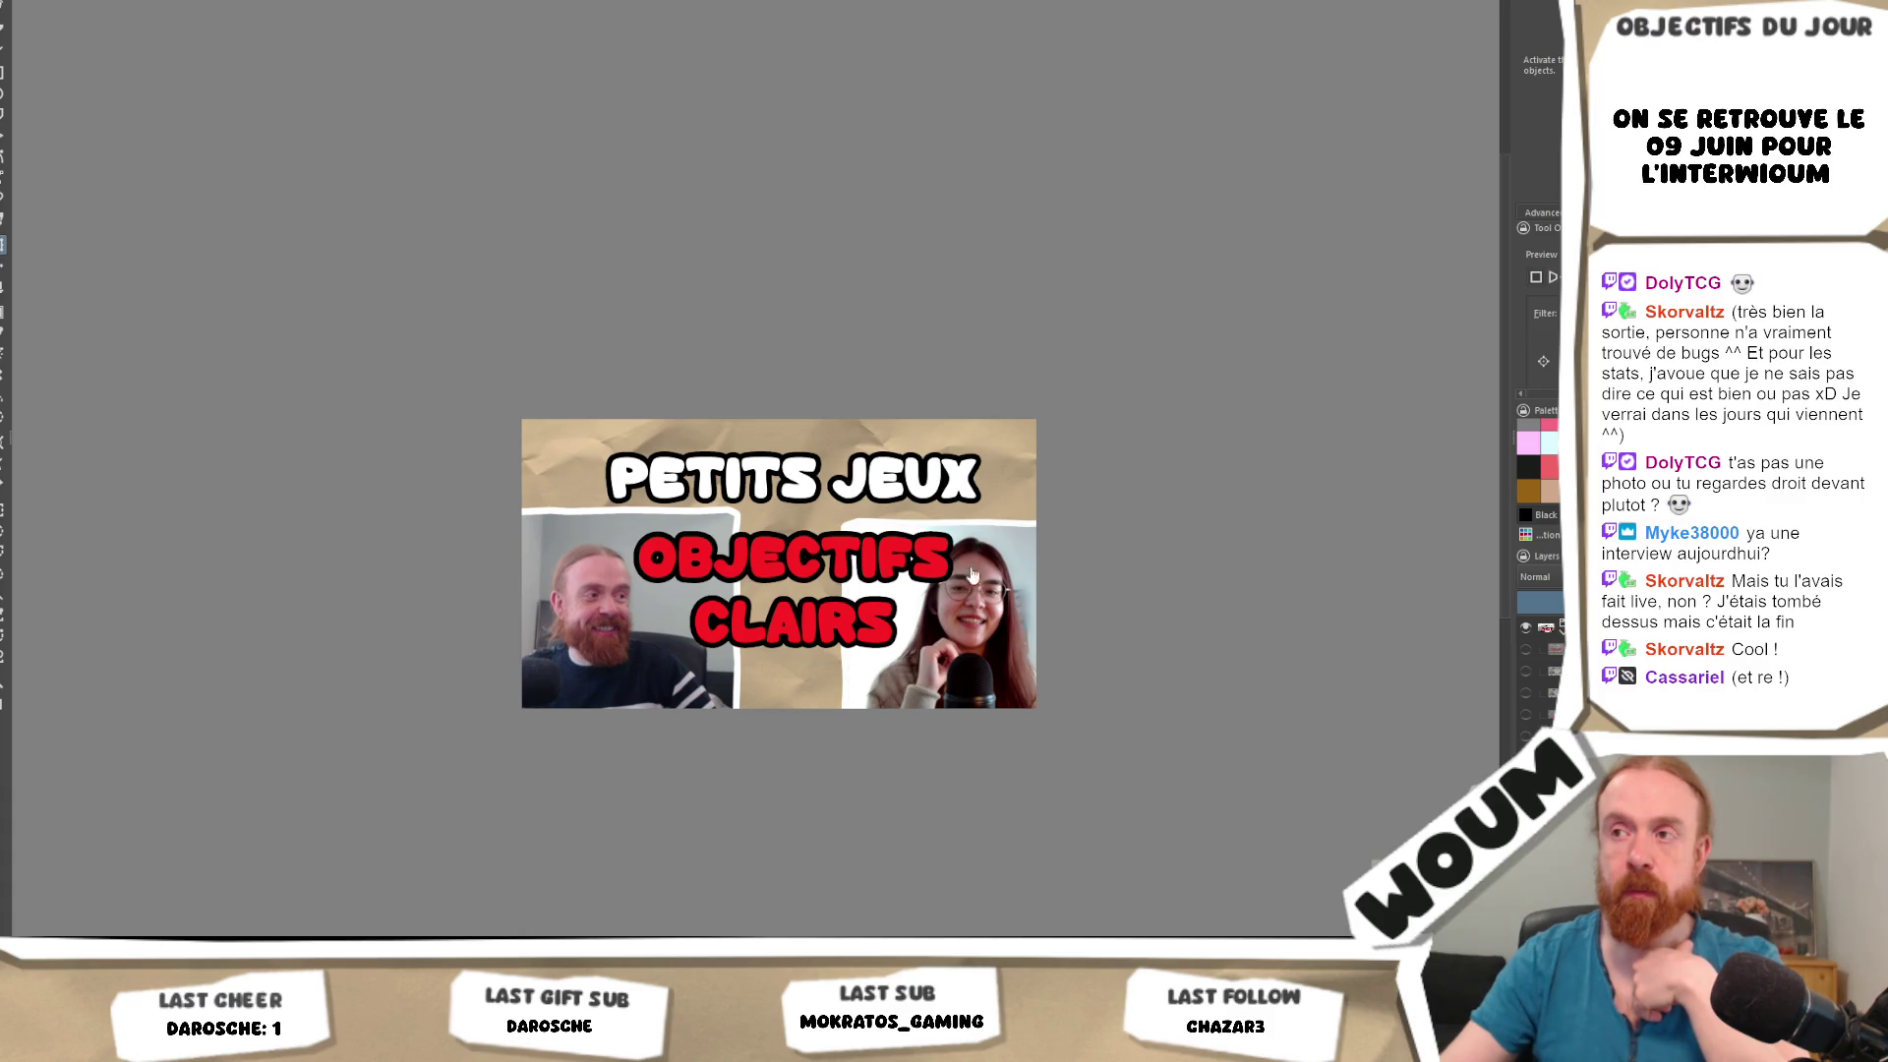
# Expand Group 2 in the Layers docker and remove the red OBJECTIFS CLAIRS text.
pyautogui.click(1544, 627)
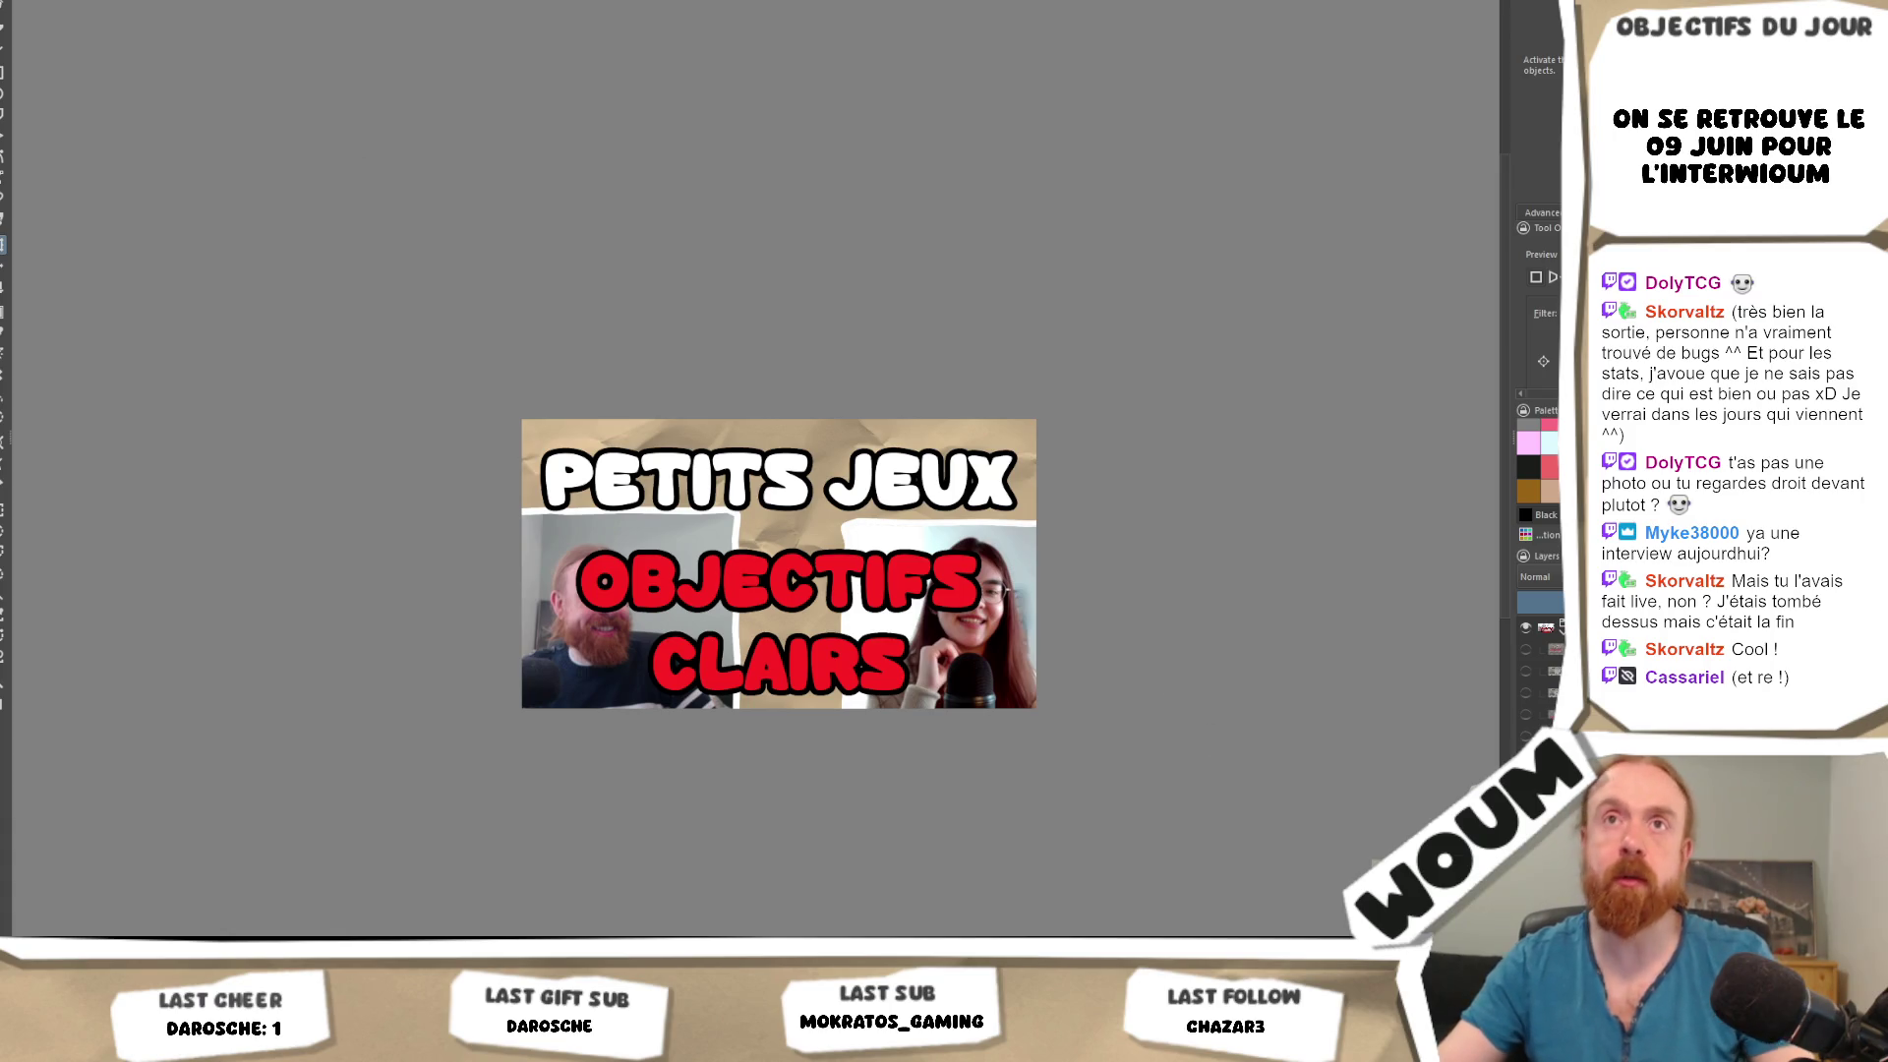
pyautogui.press('t')
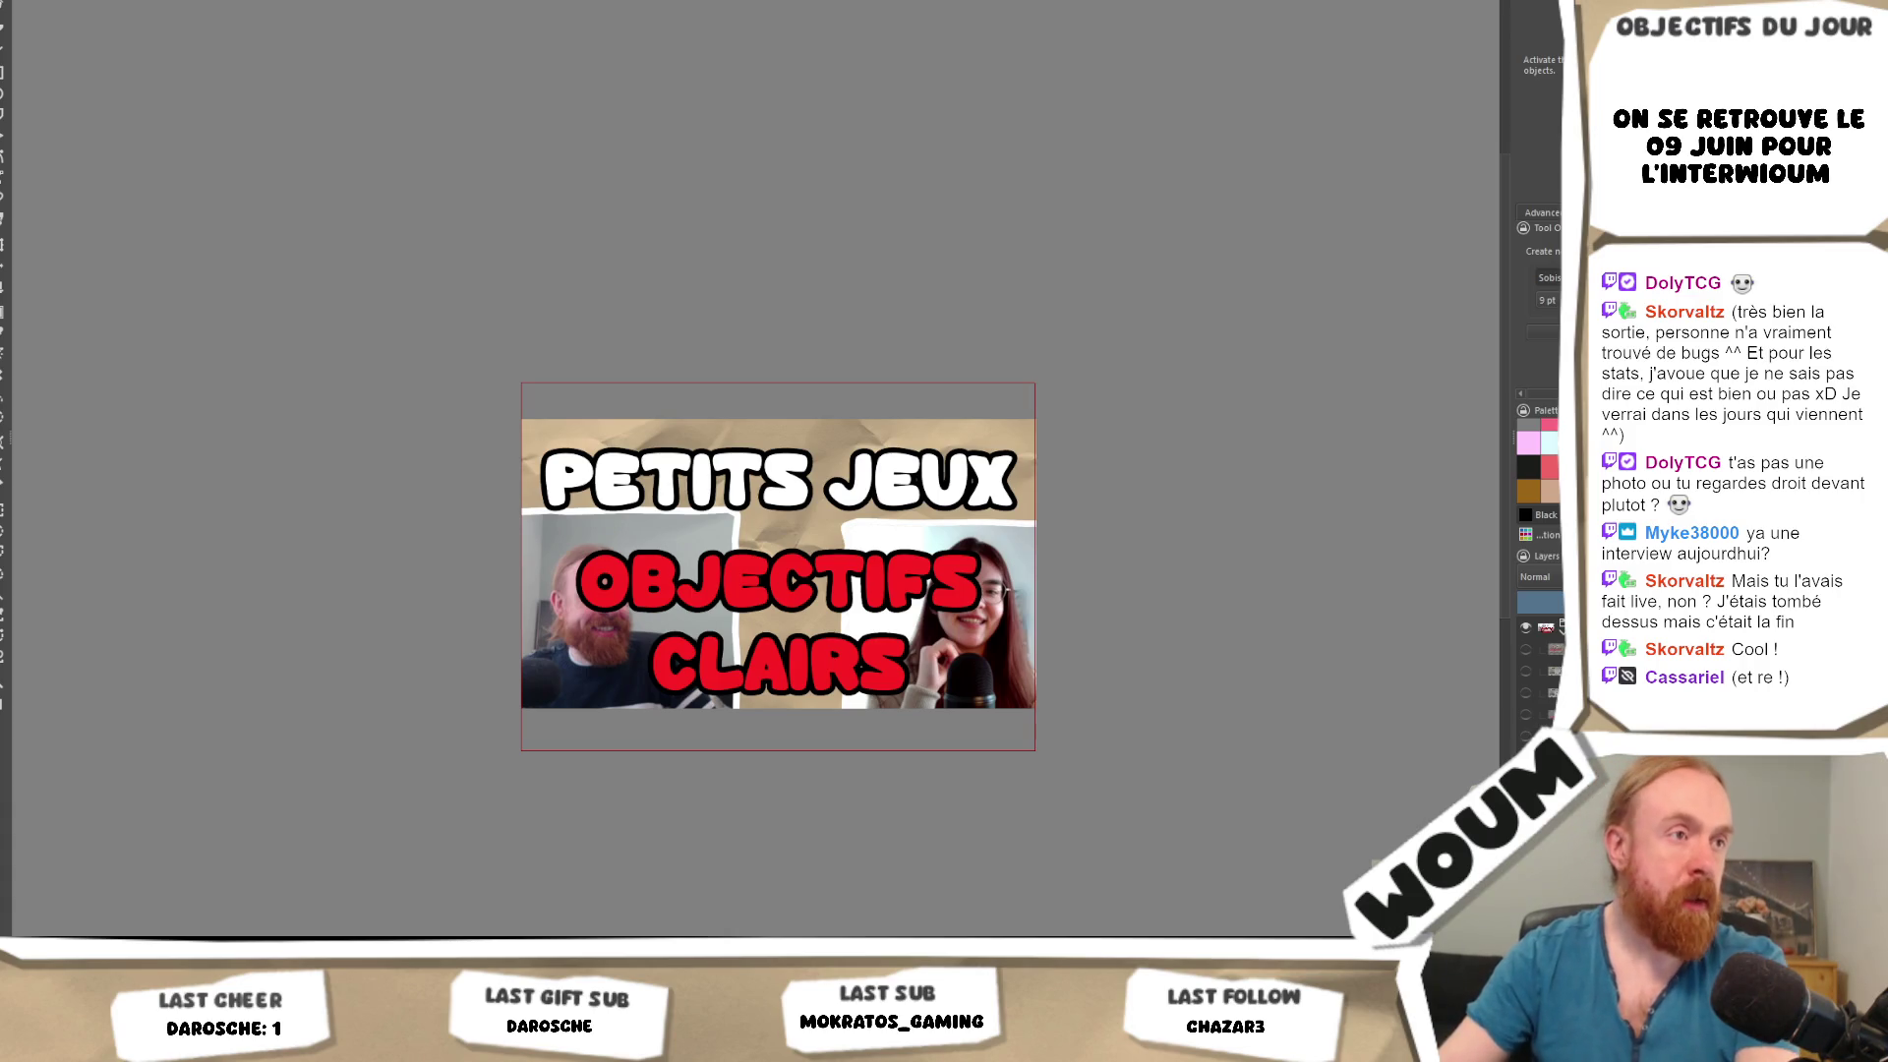
pyautogui.hotkey('ctrl', 'z')
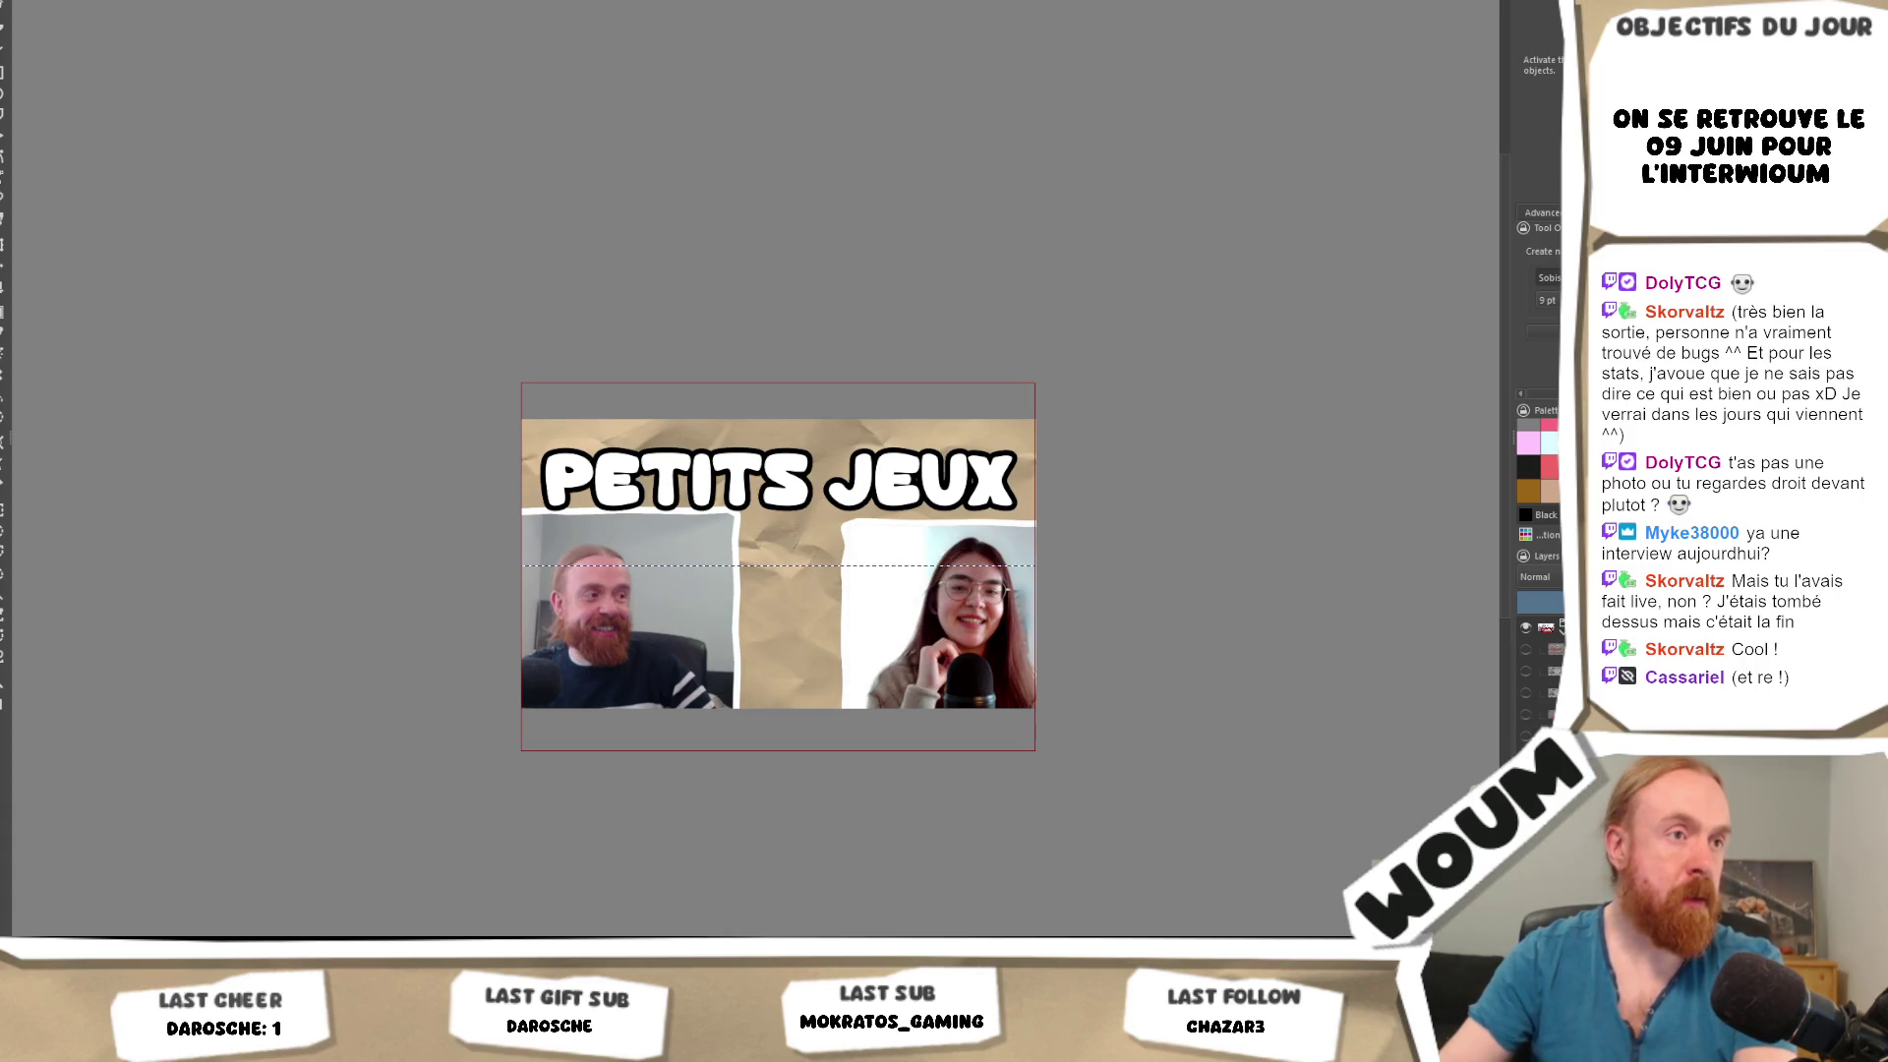
# Drag the man's photo right and the woman's photo left so they sit side by side.
pyautogui.press('v')
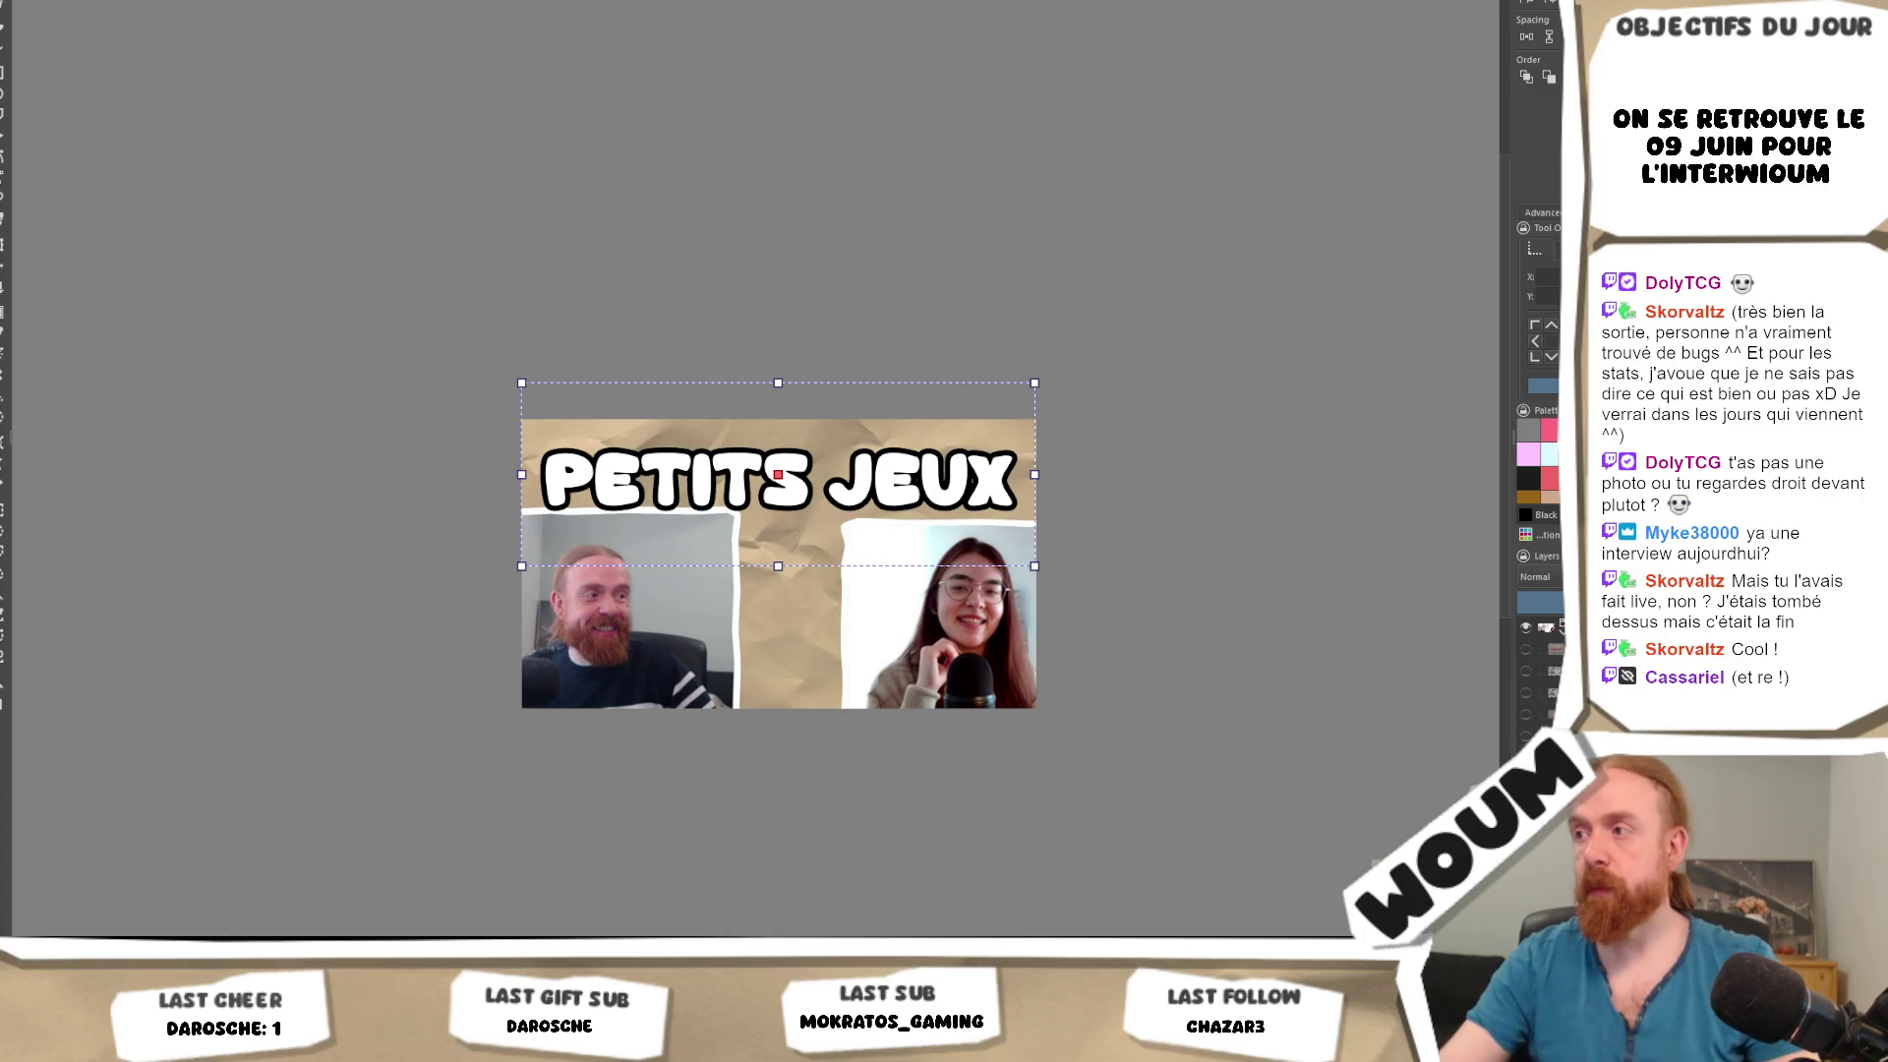
pyautogui.press('b')
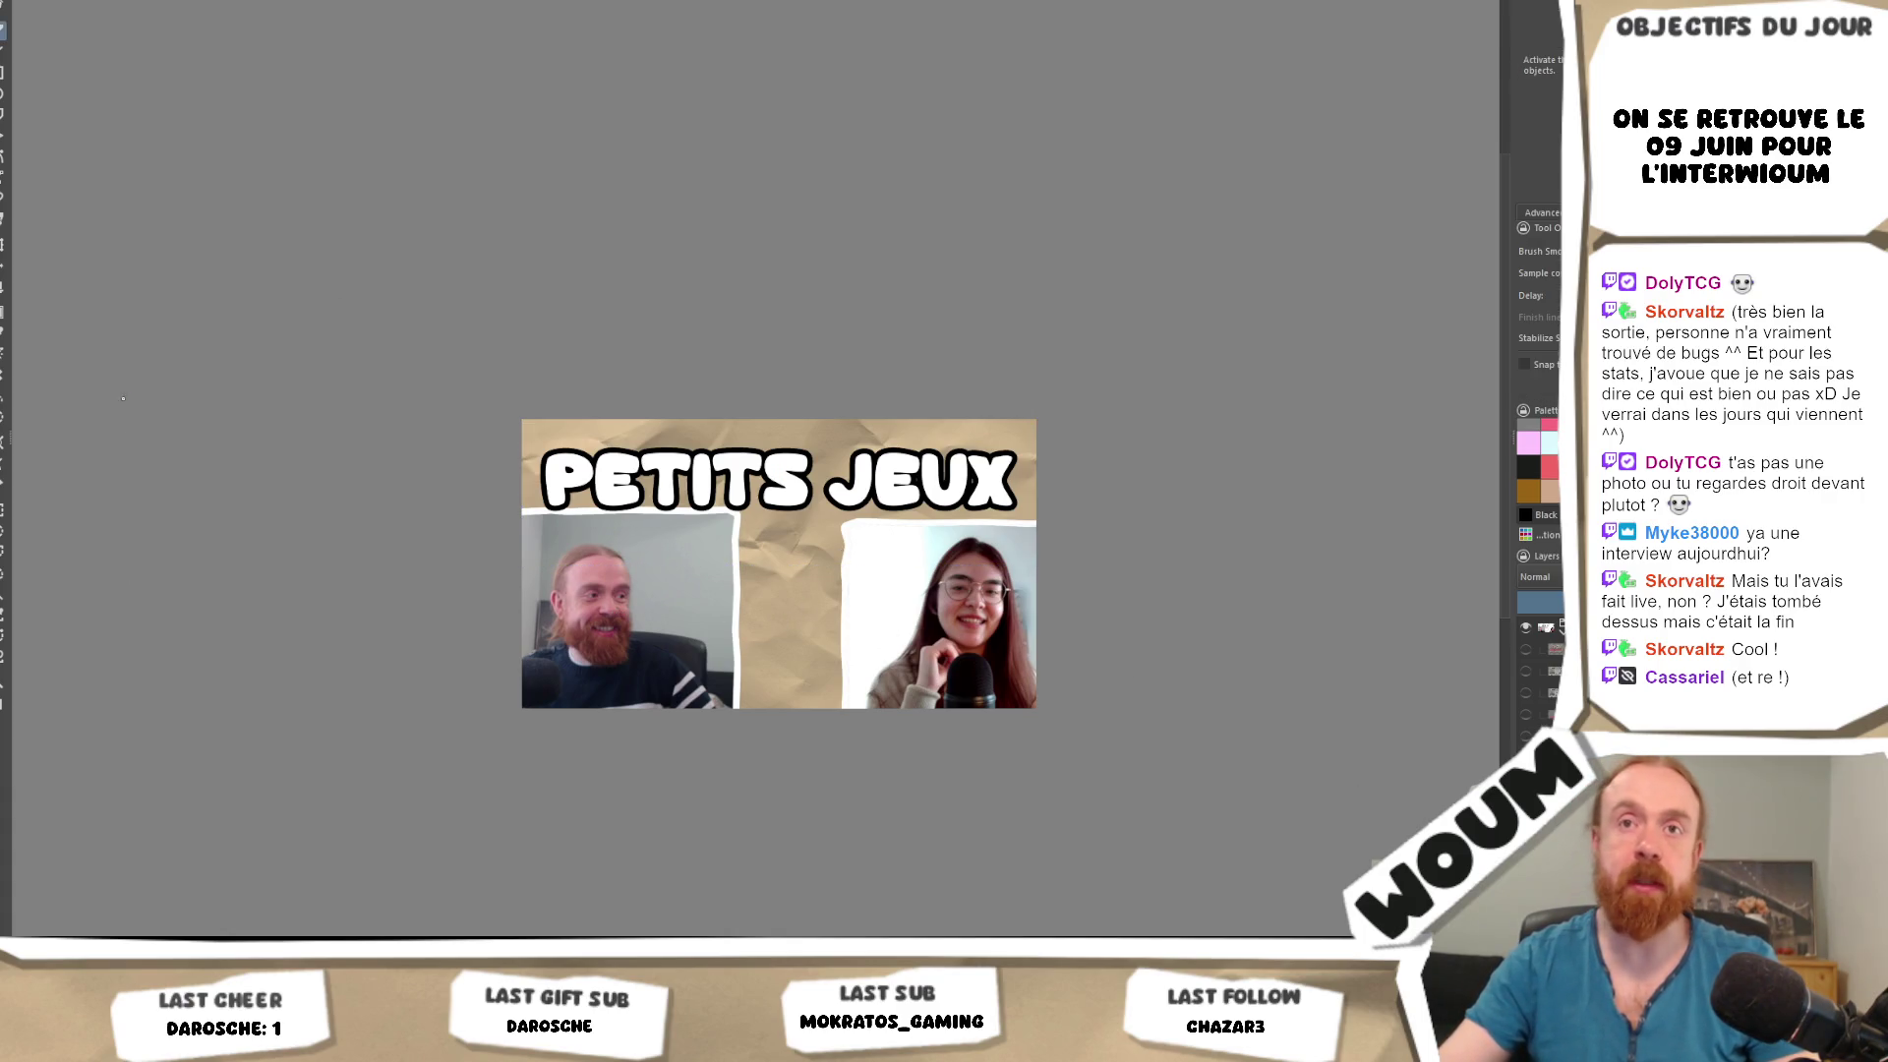
pyautogui.press('t')
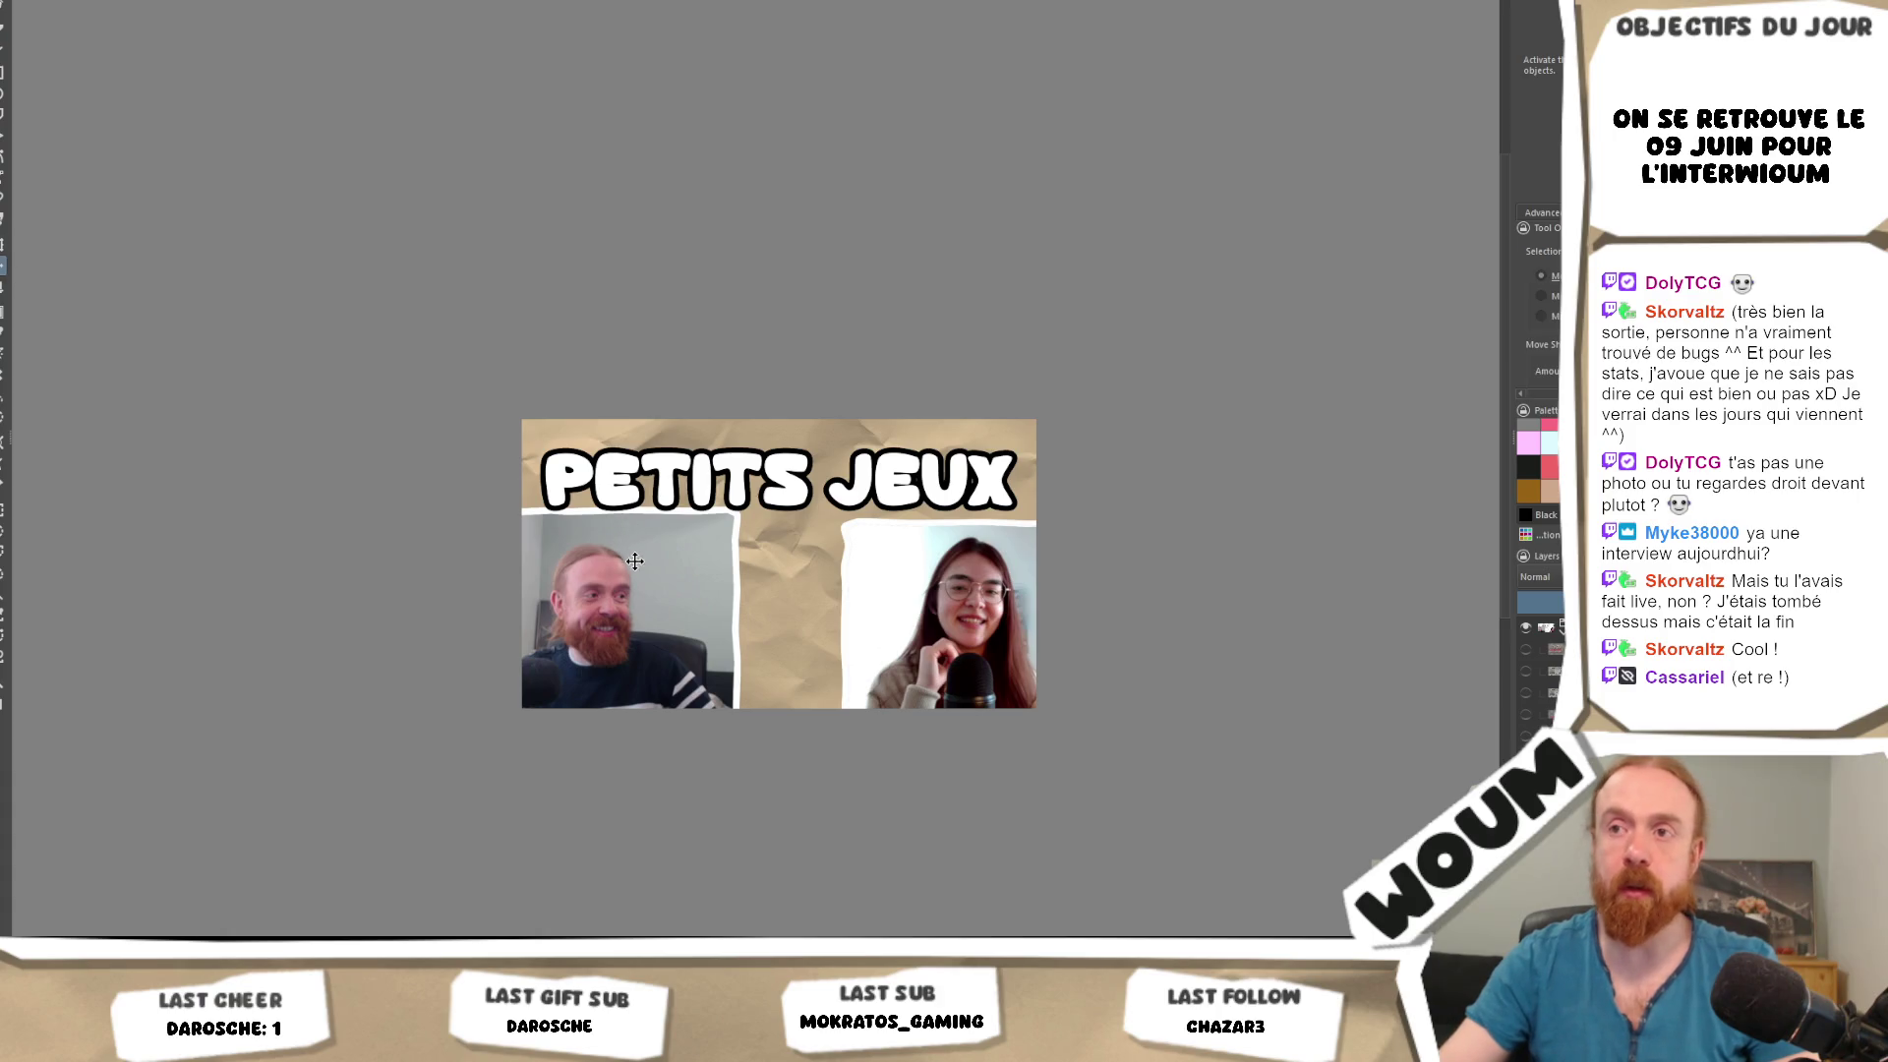
pyautogui.moveTo(631, 568); pyautogui.dragTo(659, 563)
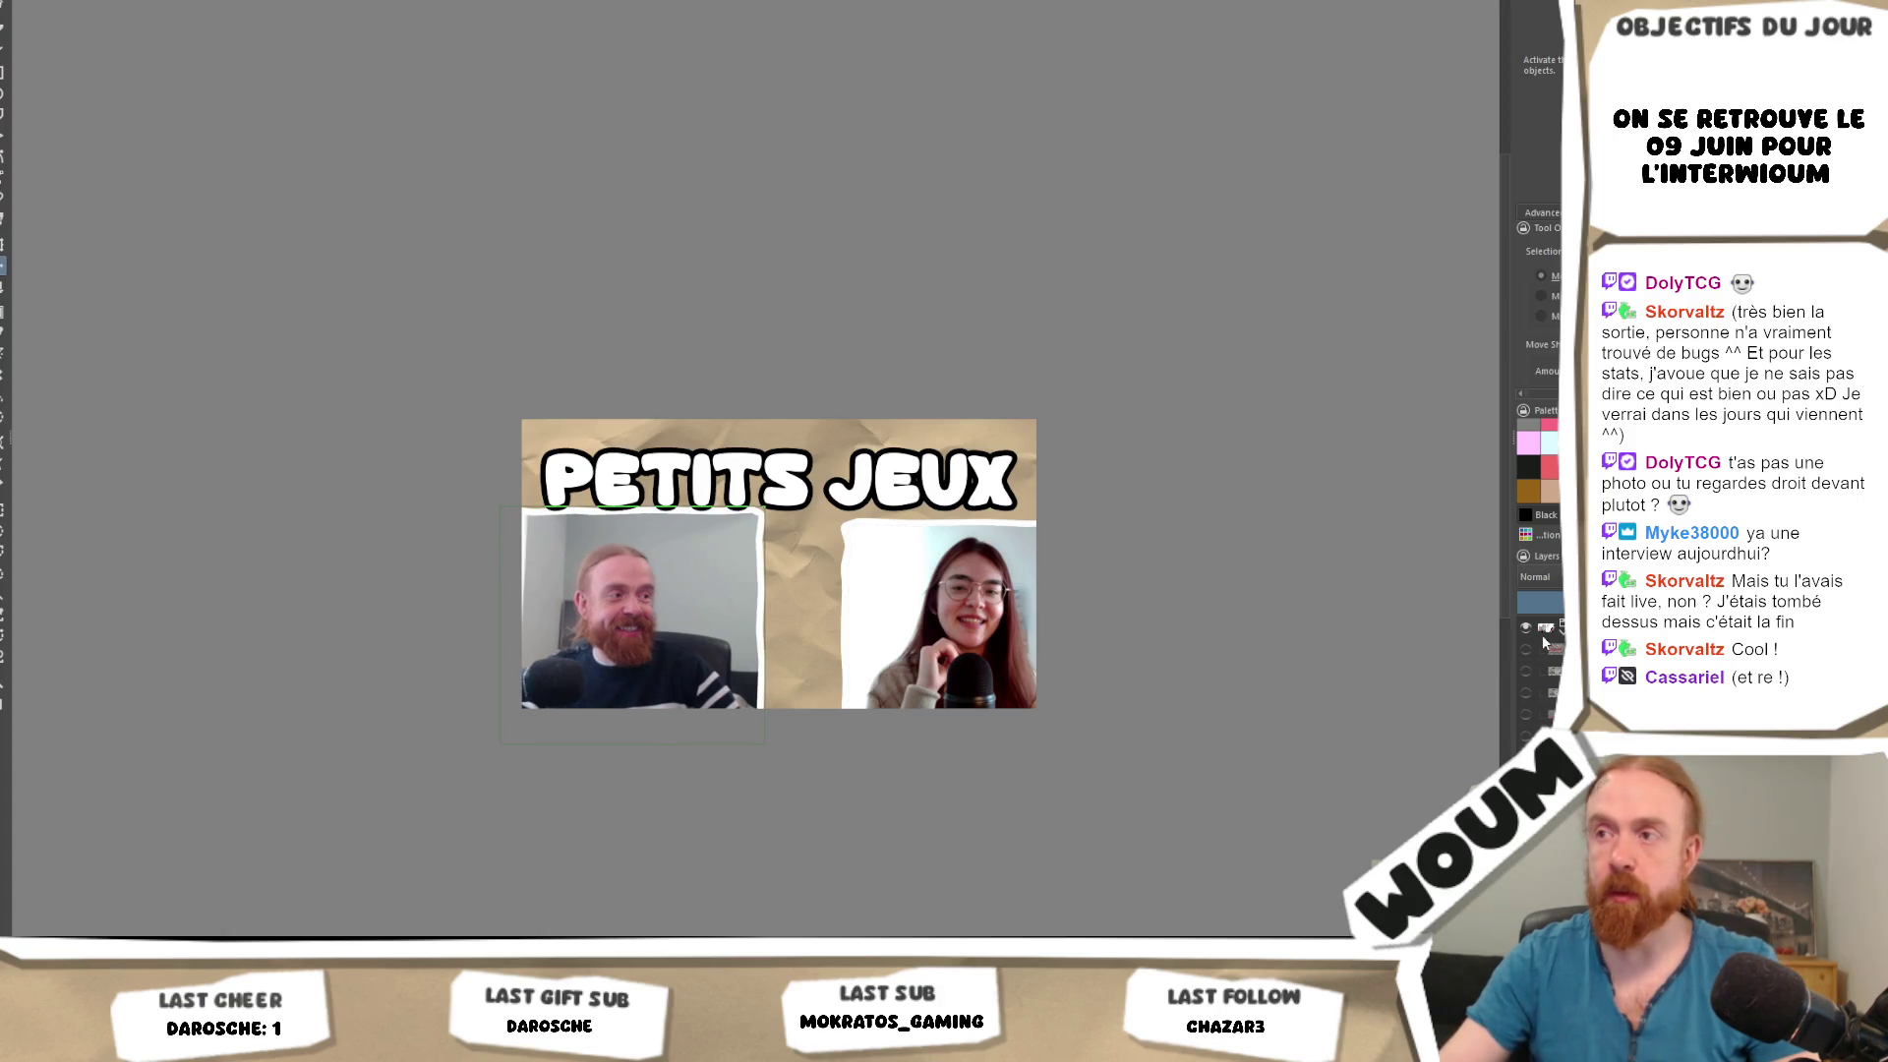
pyautogui.moveTo(923, 616); pyautogui.dragTo(871, 614)
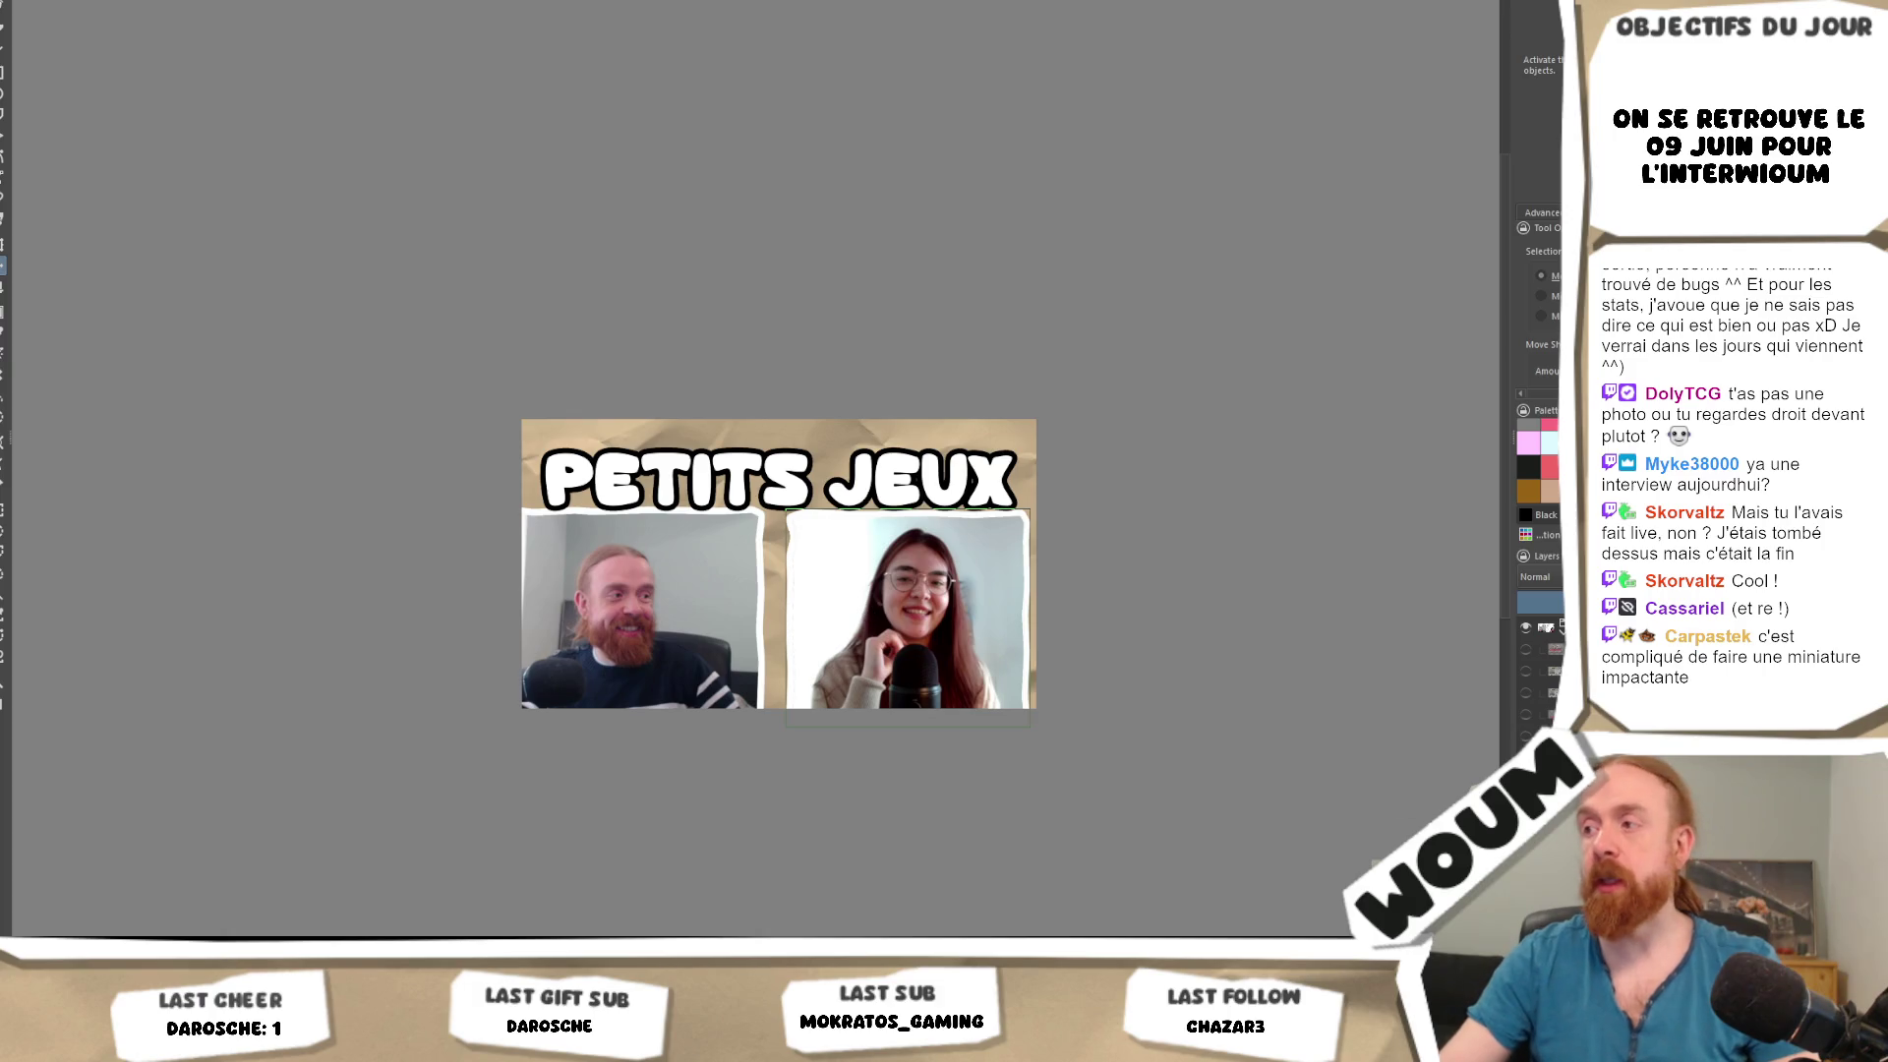
pyautogui.moveTo(757, 636); pyautogui.dragTo(775, 641)
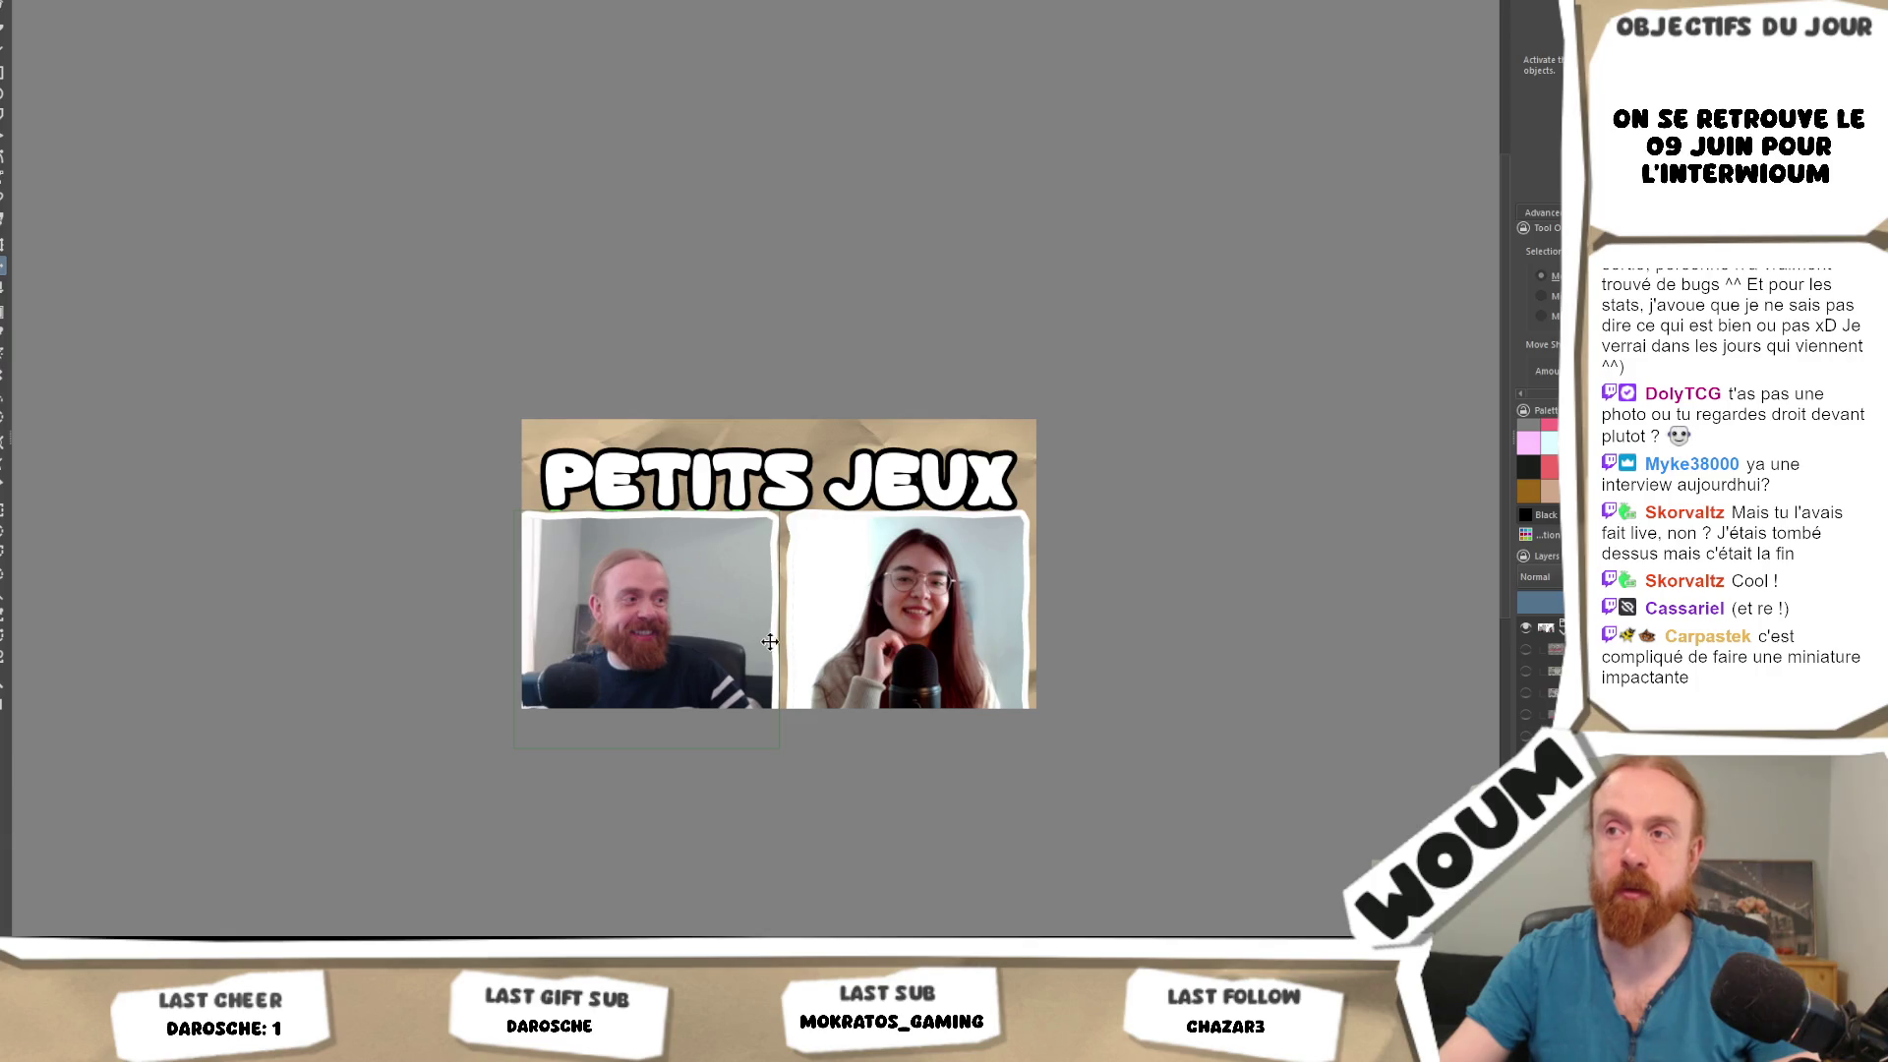
pyautogui.scroll(-3, 871, 629)
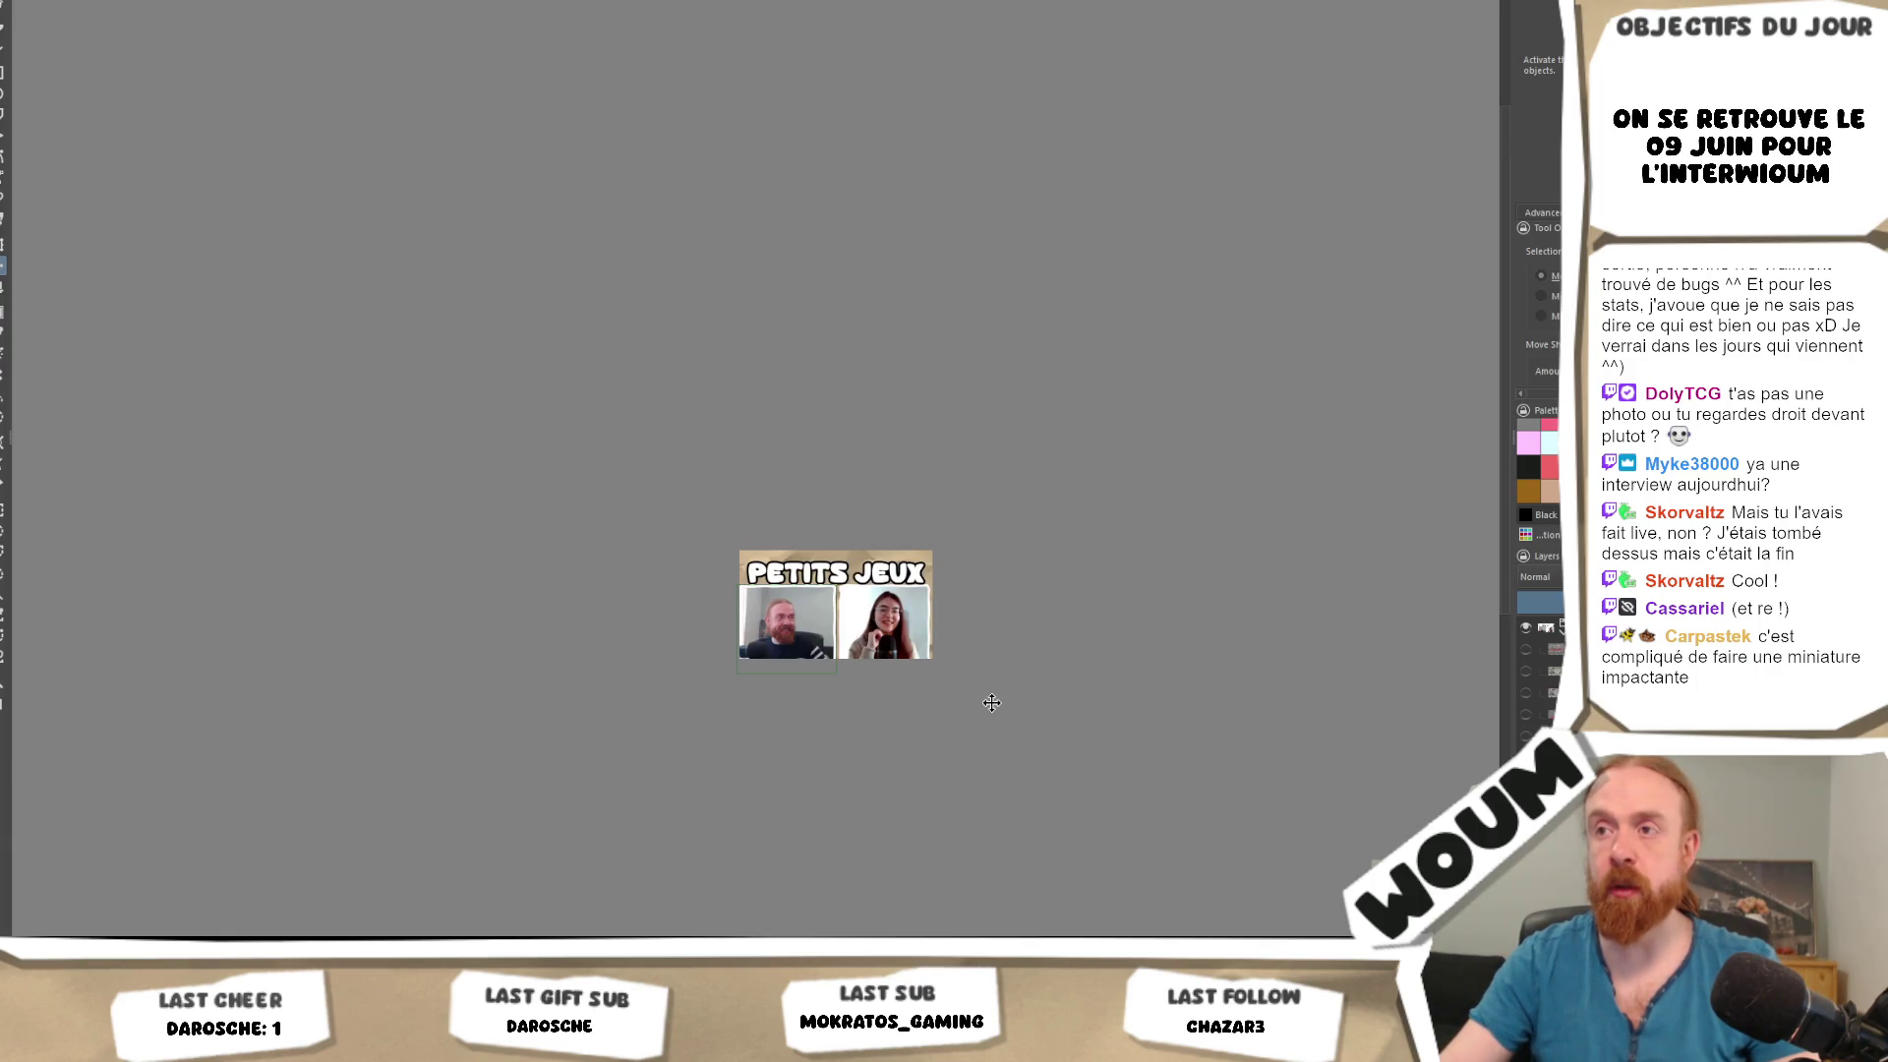
# Scale down the man's webcam photo and shift it up and right inside its white frame.
pyautogui.scroll(4, 853, 632)
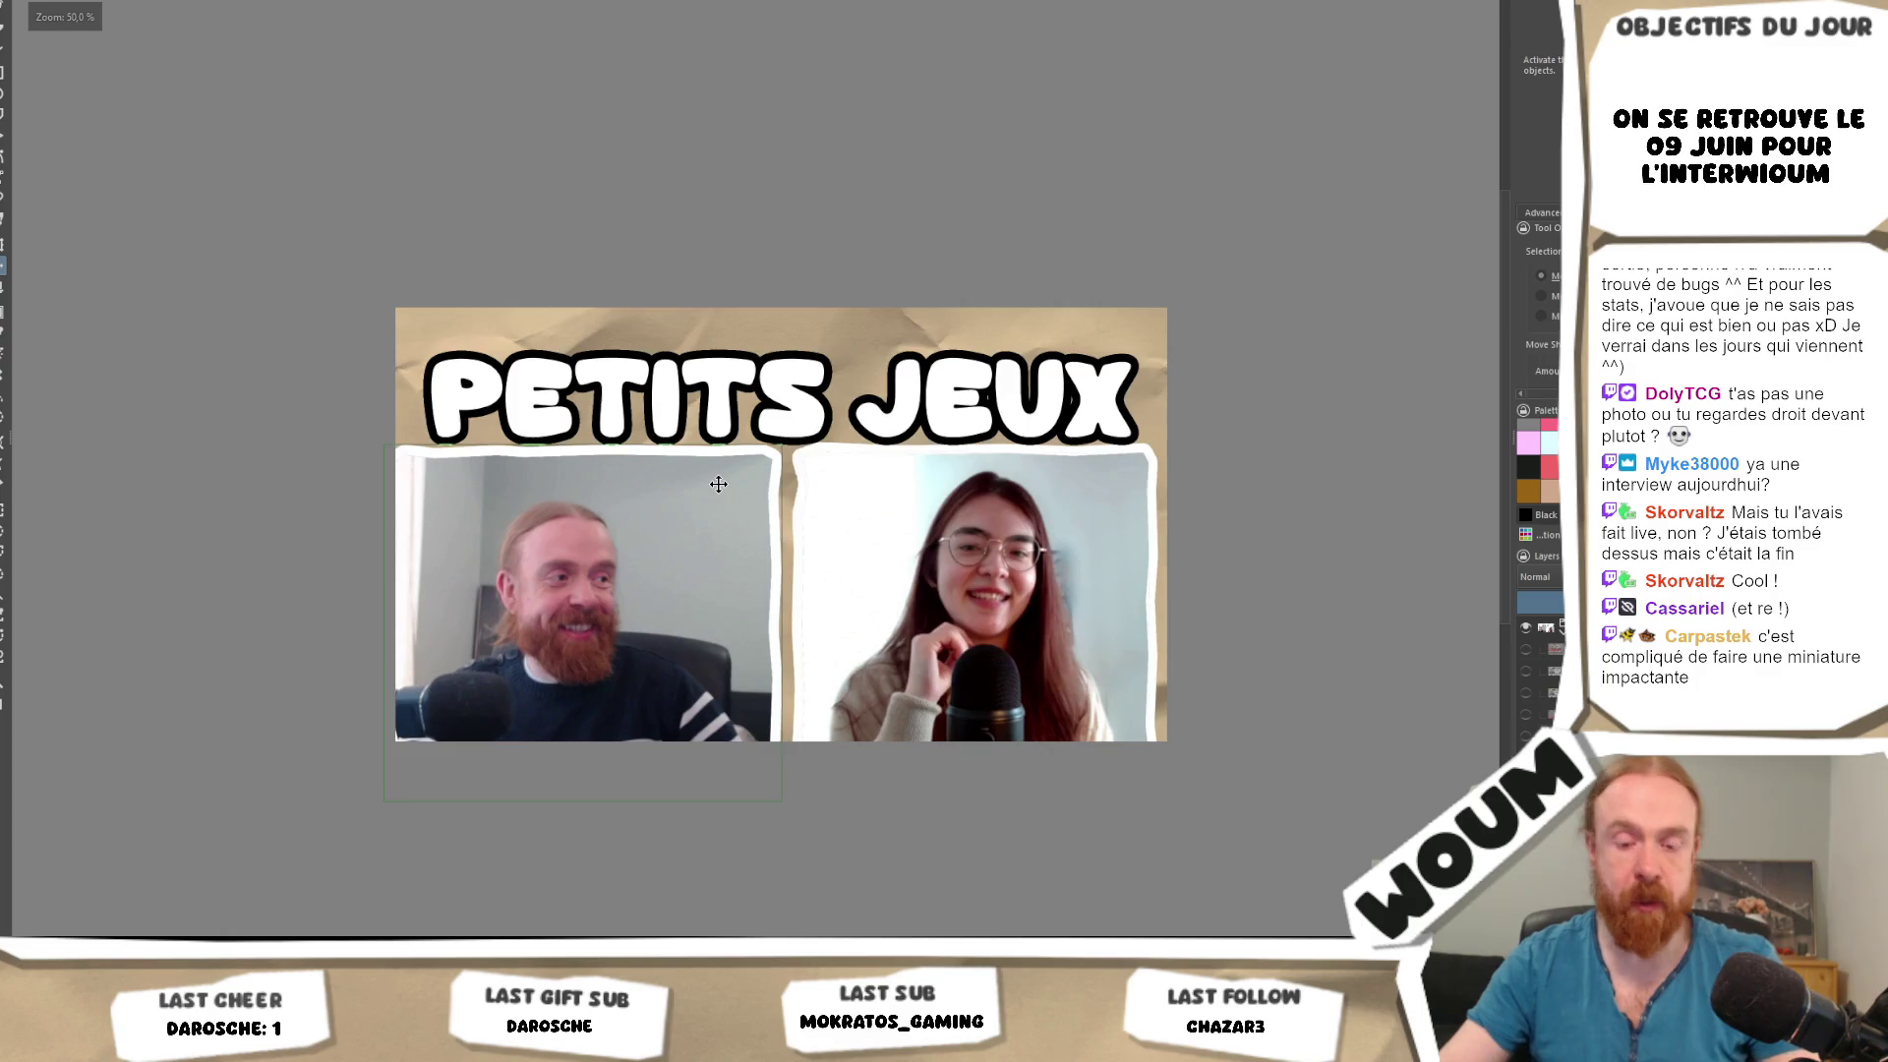
pyautogui.hotkey('ctrl', 't')
pyautogui.moveTo(782, 448); pyautogui.dragTo(723, 497)
pyautogui.moveTo(600, 600); pyautogui.dragTo(646, 539)
pyautogui.press('Return')
# Shrink the woman's webcam photo and move it left beside the man's photo.
pyautogui.click(898, 536)
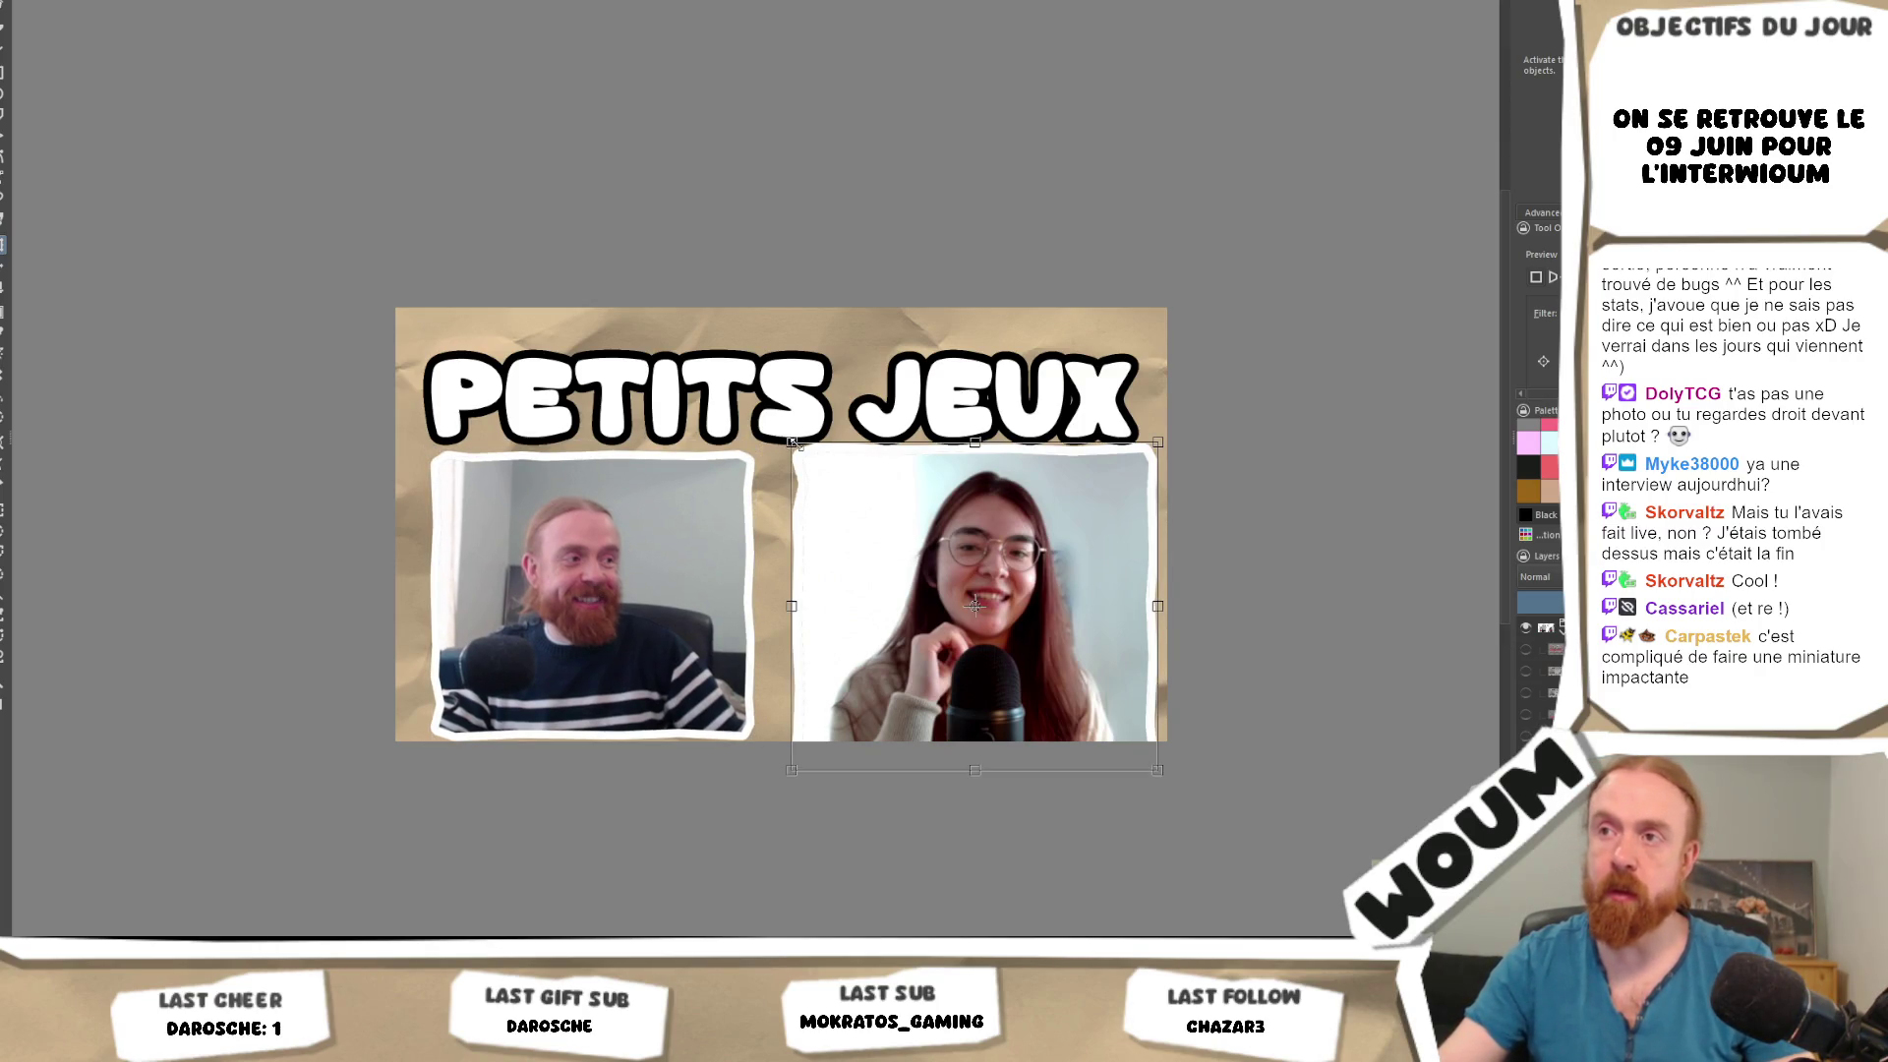
pyautogui.moveTo(793, 442); pyautogui.dragTo(836, 483)
pyautogui.moveTo(953, 580)
pyautogui.mouseDown()
pyautogui.moveTo(952, 557)
pyautogui.moveTo(551, 541)
pyautogui.mouseUp()
pyautogui.press('Return')
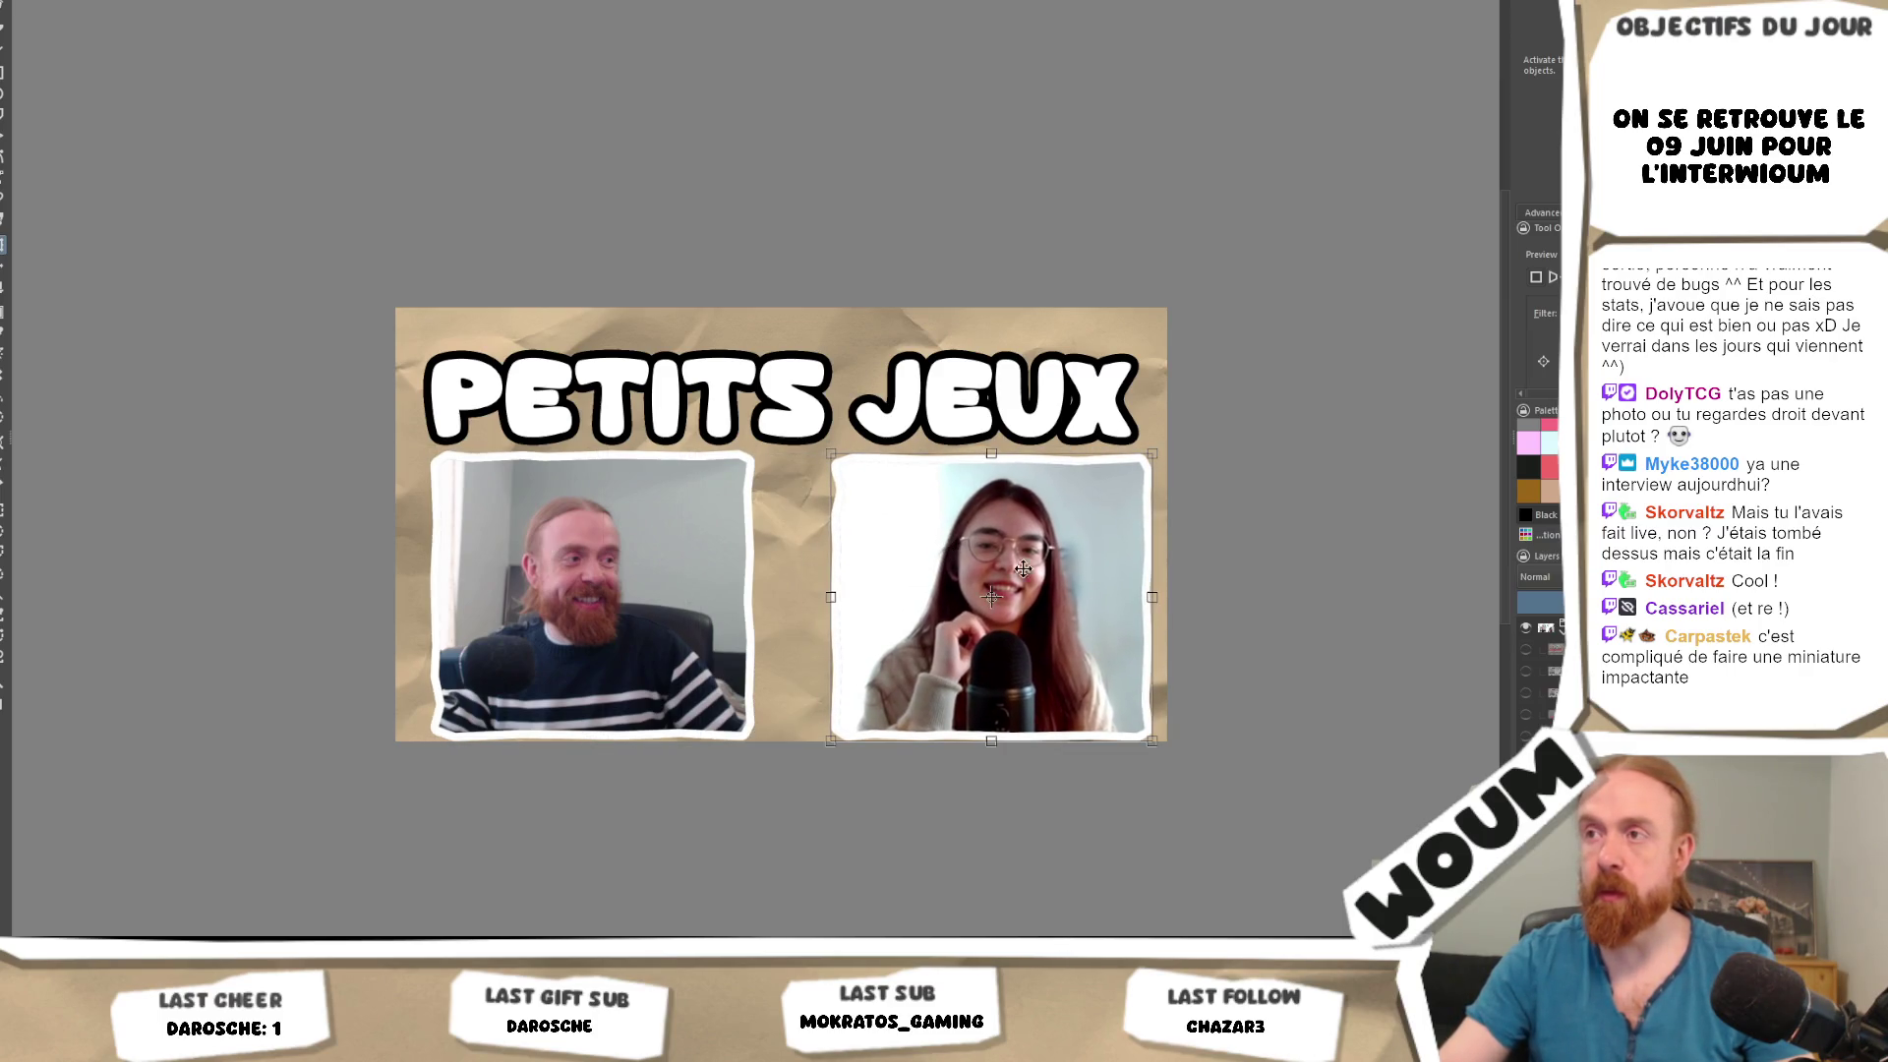
# Recentre the thumbnail in the view and switch to the Text tool.
pyautogui.scroll(-3, 1313, 606)
pyautogui.scroll(-1, 1318, 610)
pyautogui.moveTo(1340, 653); pyautogui.dragTo(1053, 646)
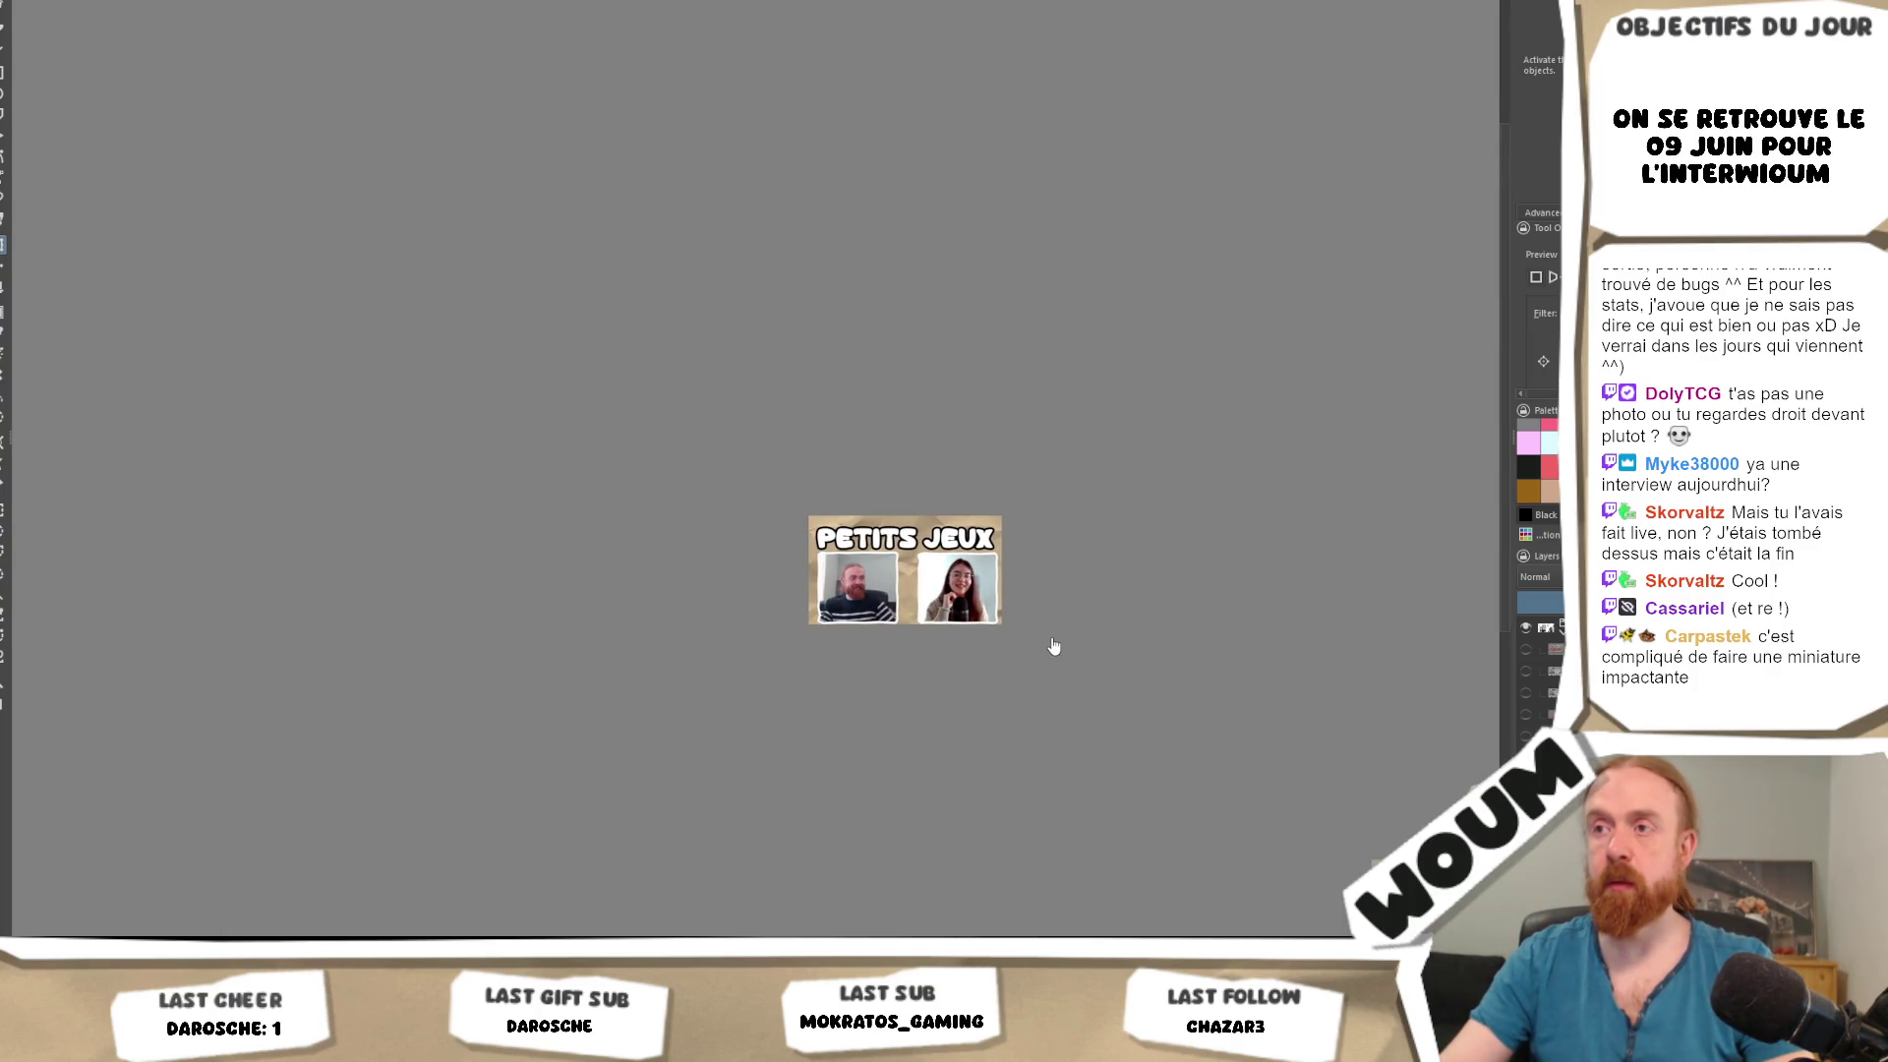
pyautogui.scroll(1, 1054, 646)
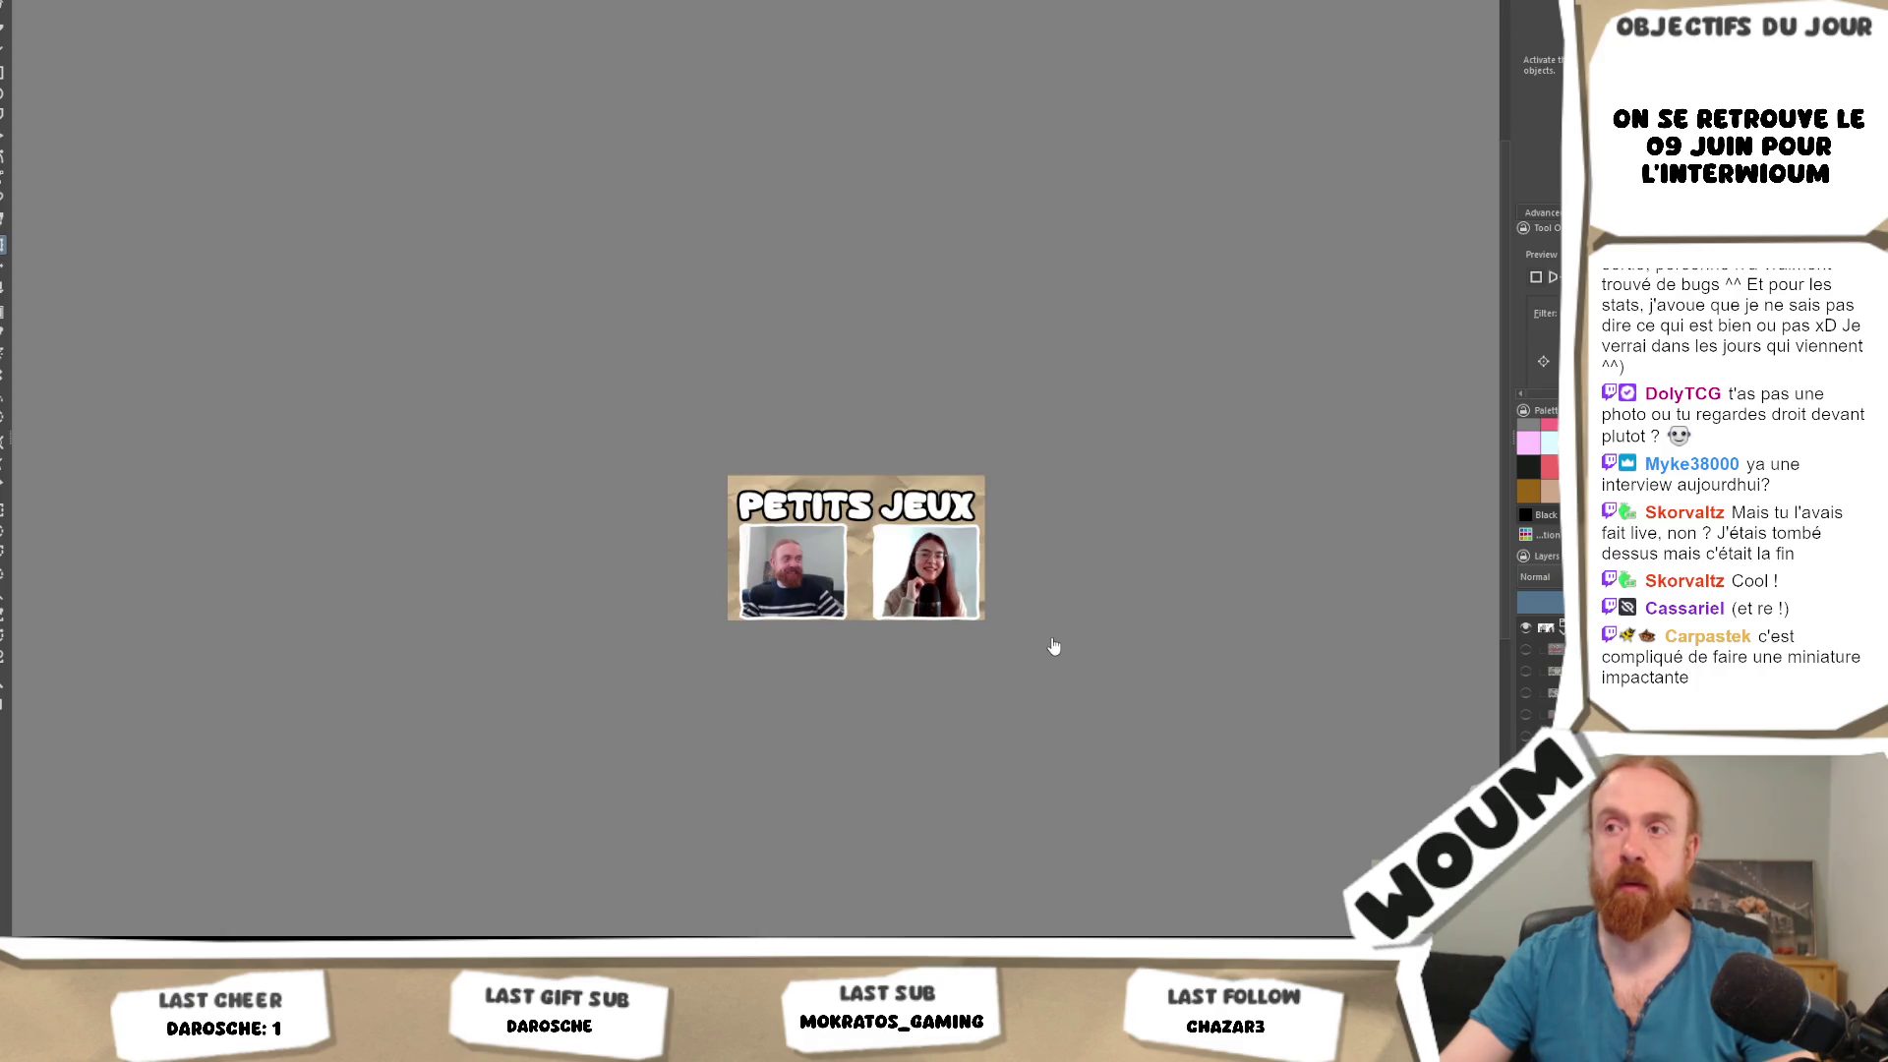
pyautogui.scroll(1, 1046, 649)
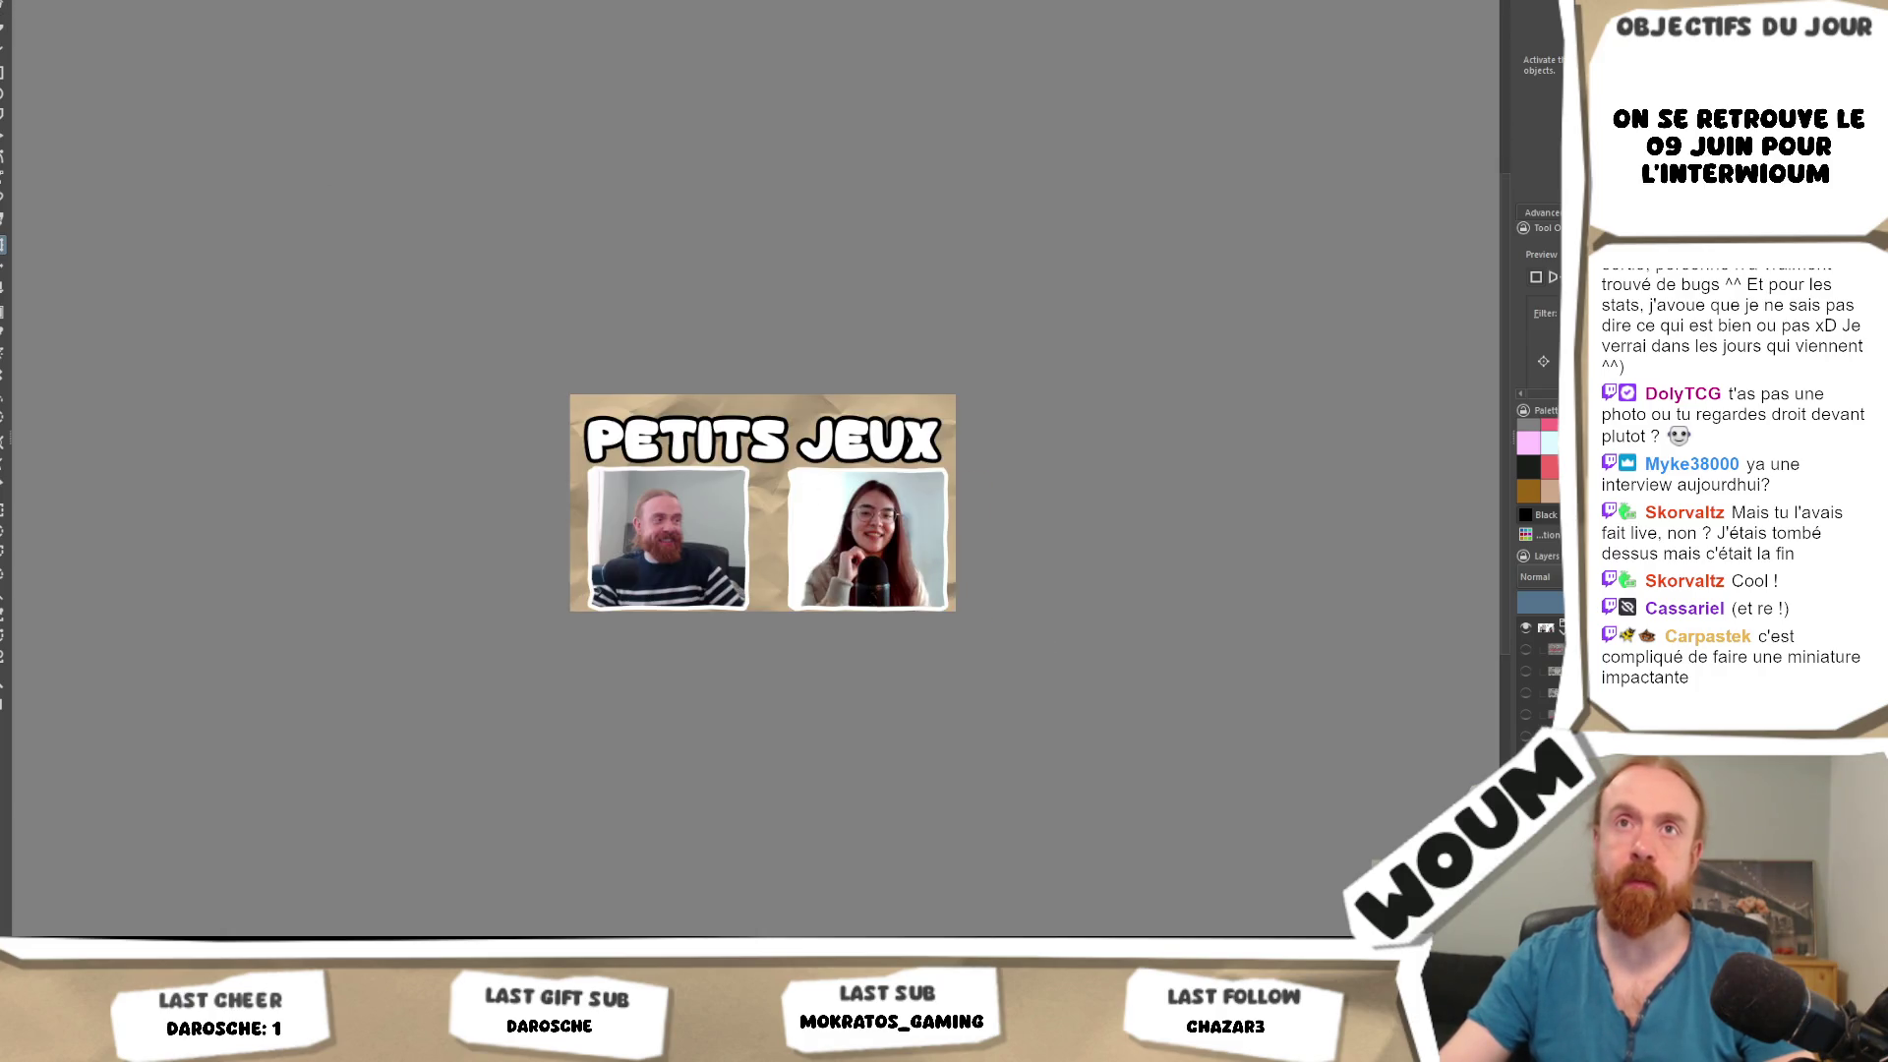
pyautogui.press('t')
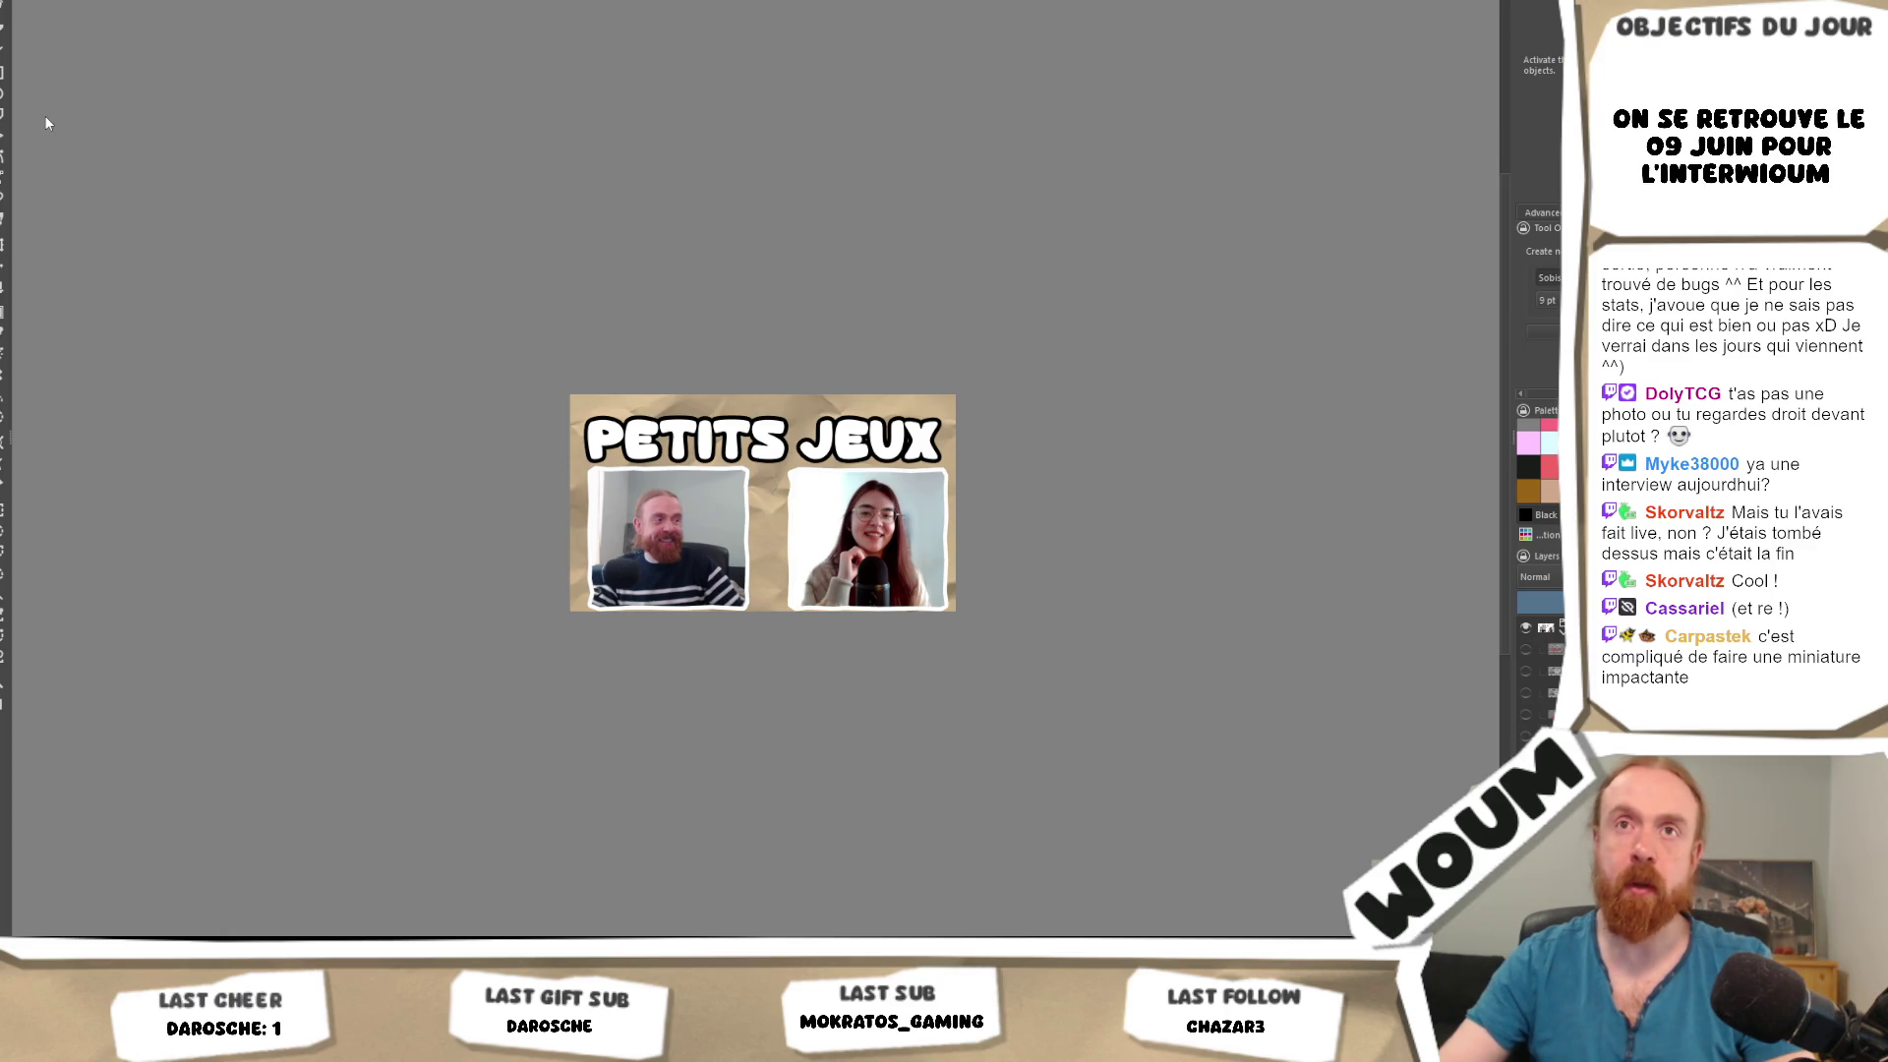
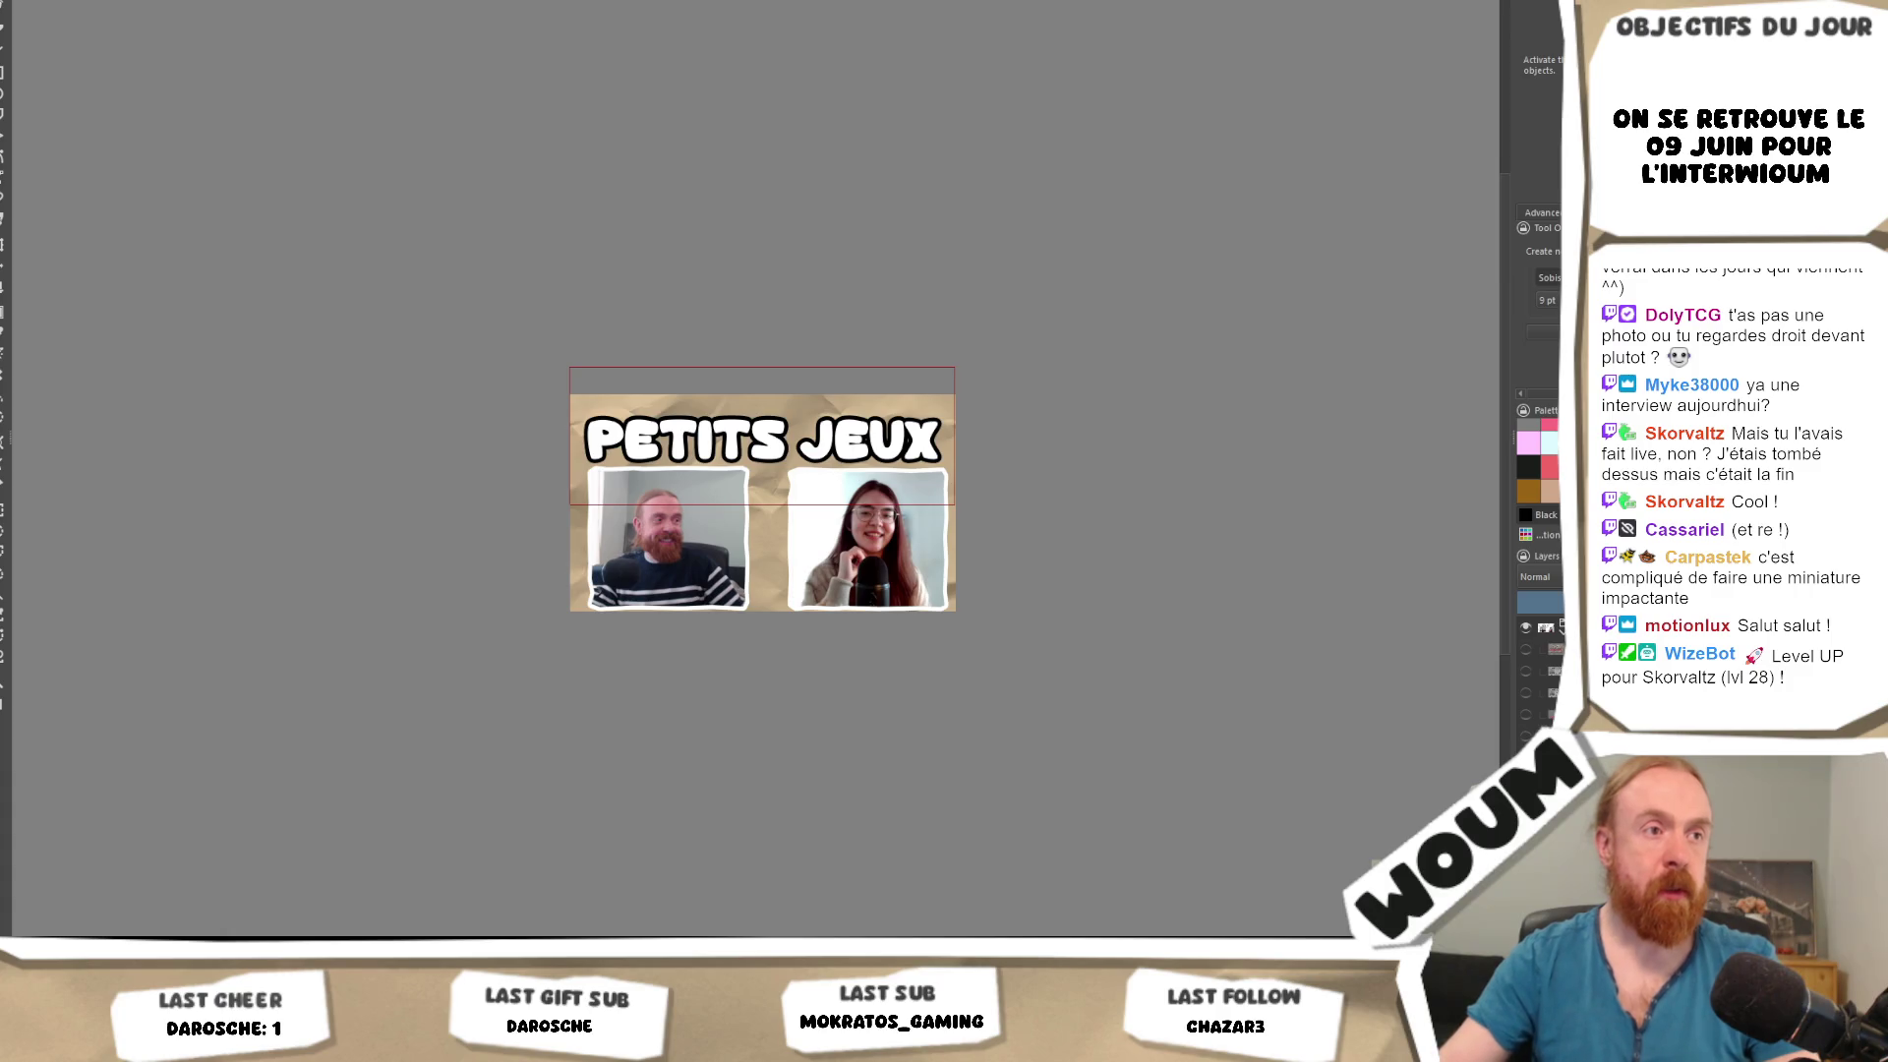
# Replace the stray parenthesis with a second title line reading 'ET EPANOUIE'.
pyautogui.write('(')
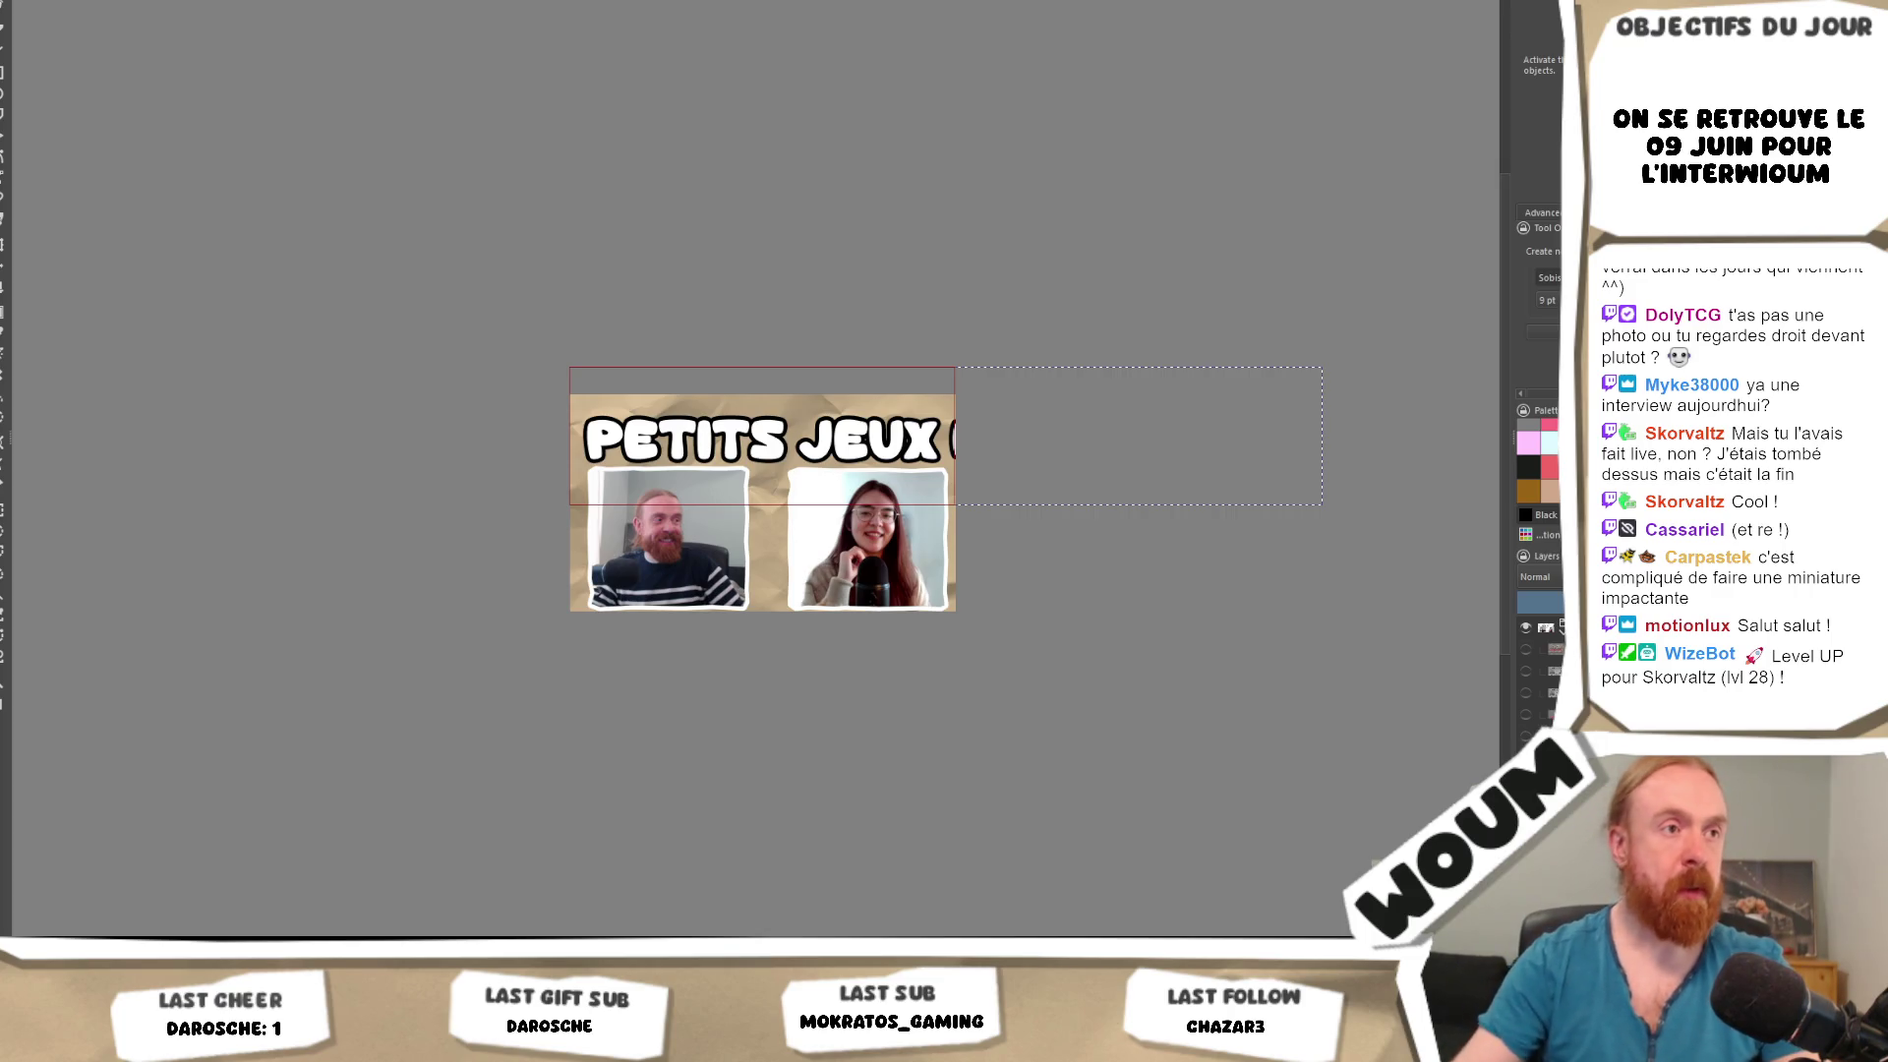
pyautogui.press('BackSpace')
pyautogui.press('Return')
pyautogui.write('ET EPANOUIE')
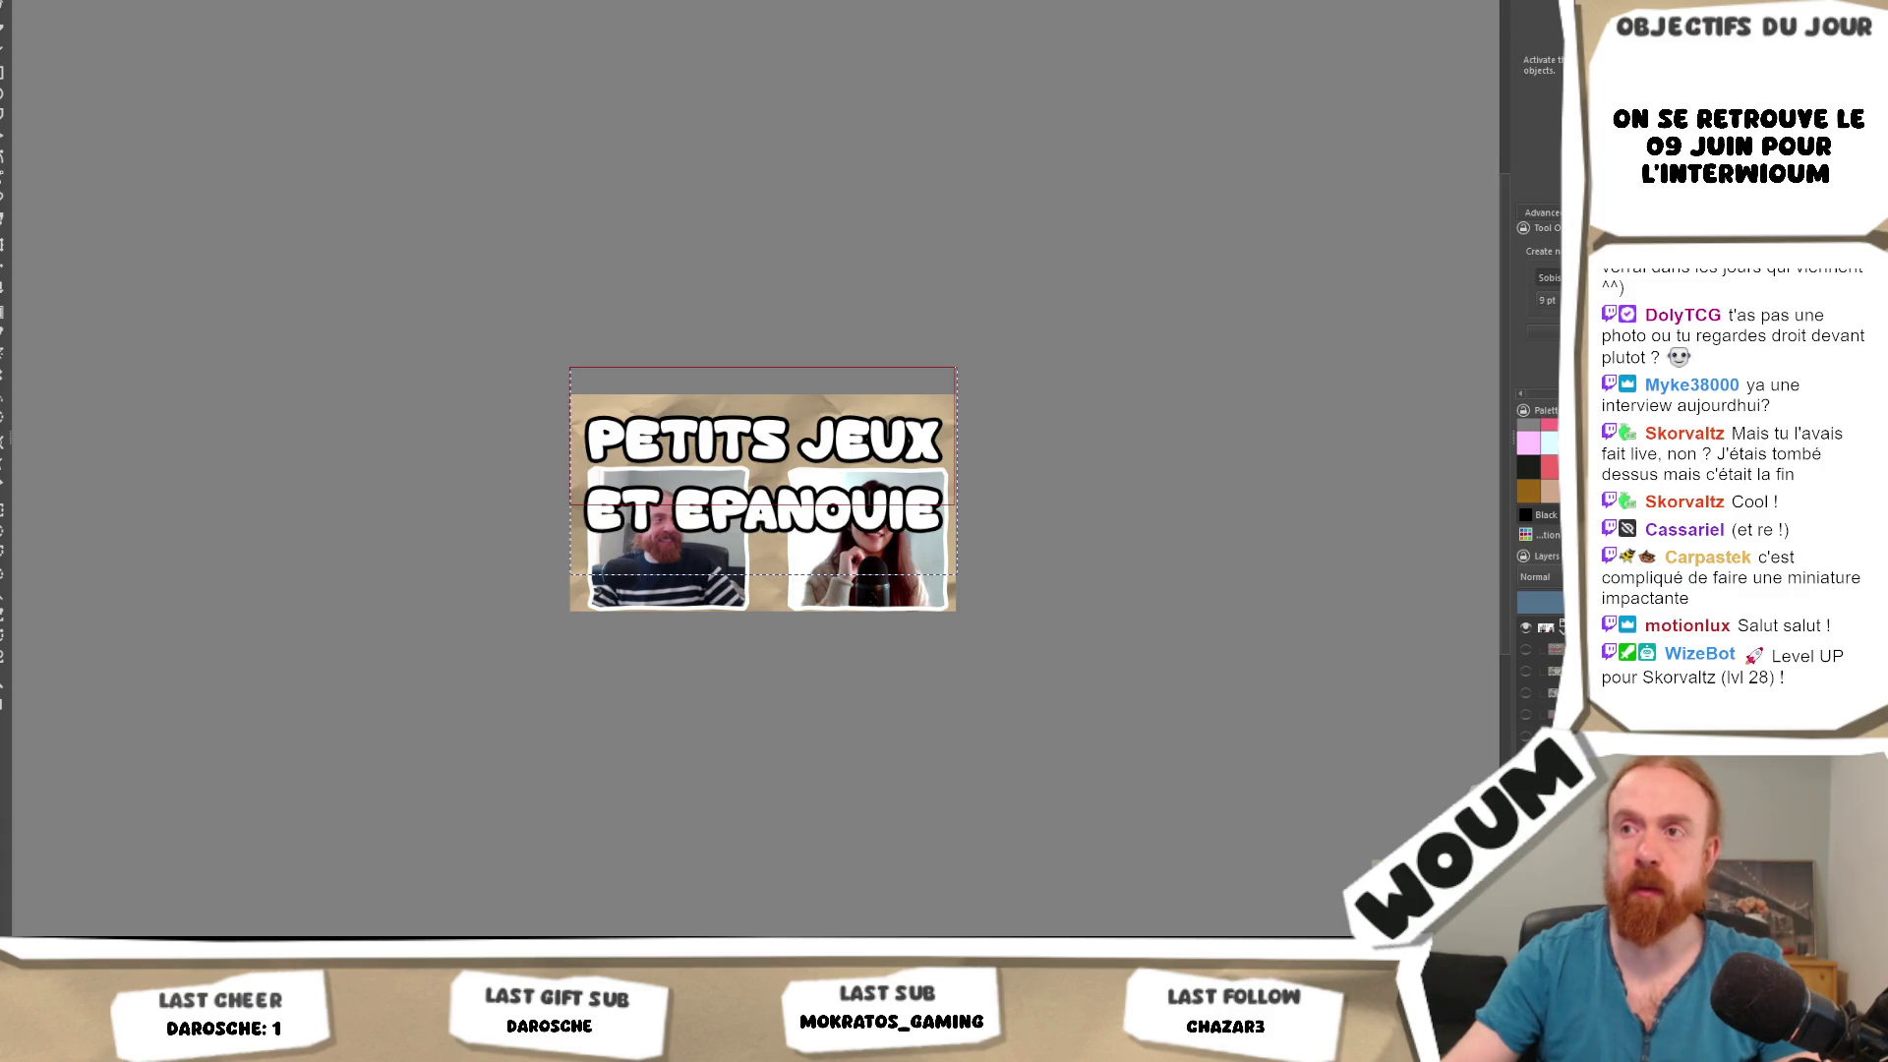
pyautogui.press('Escape')
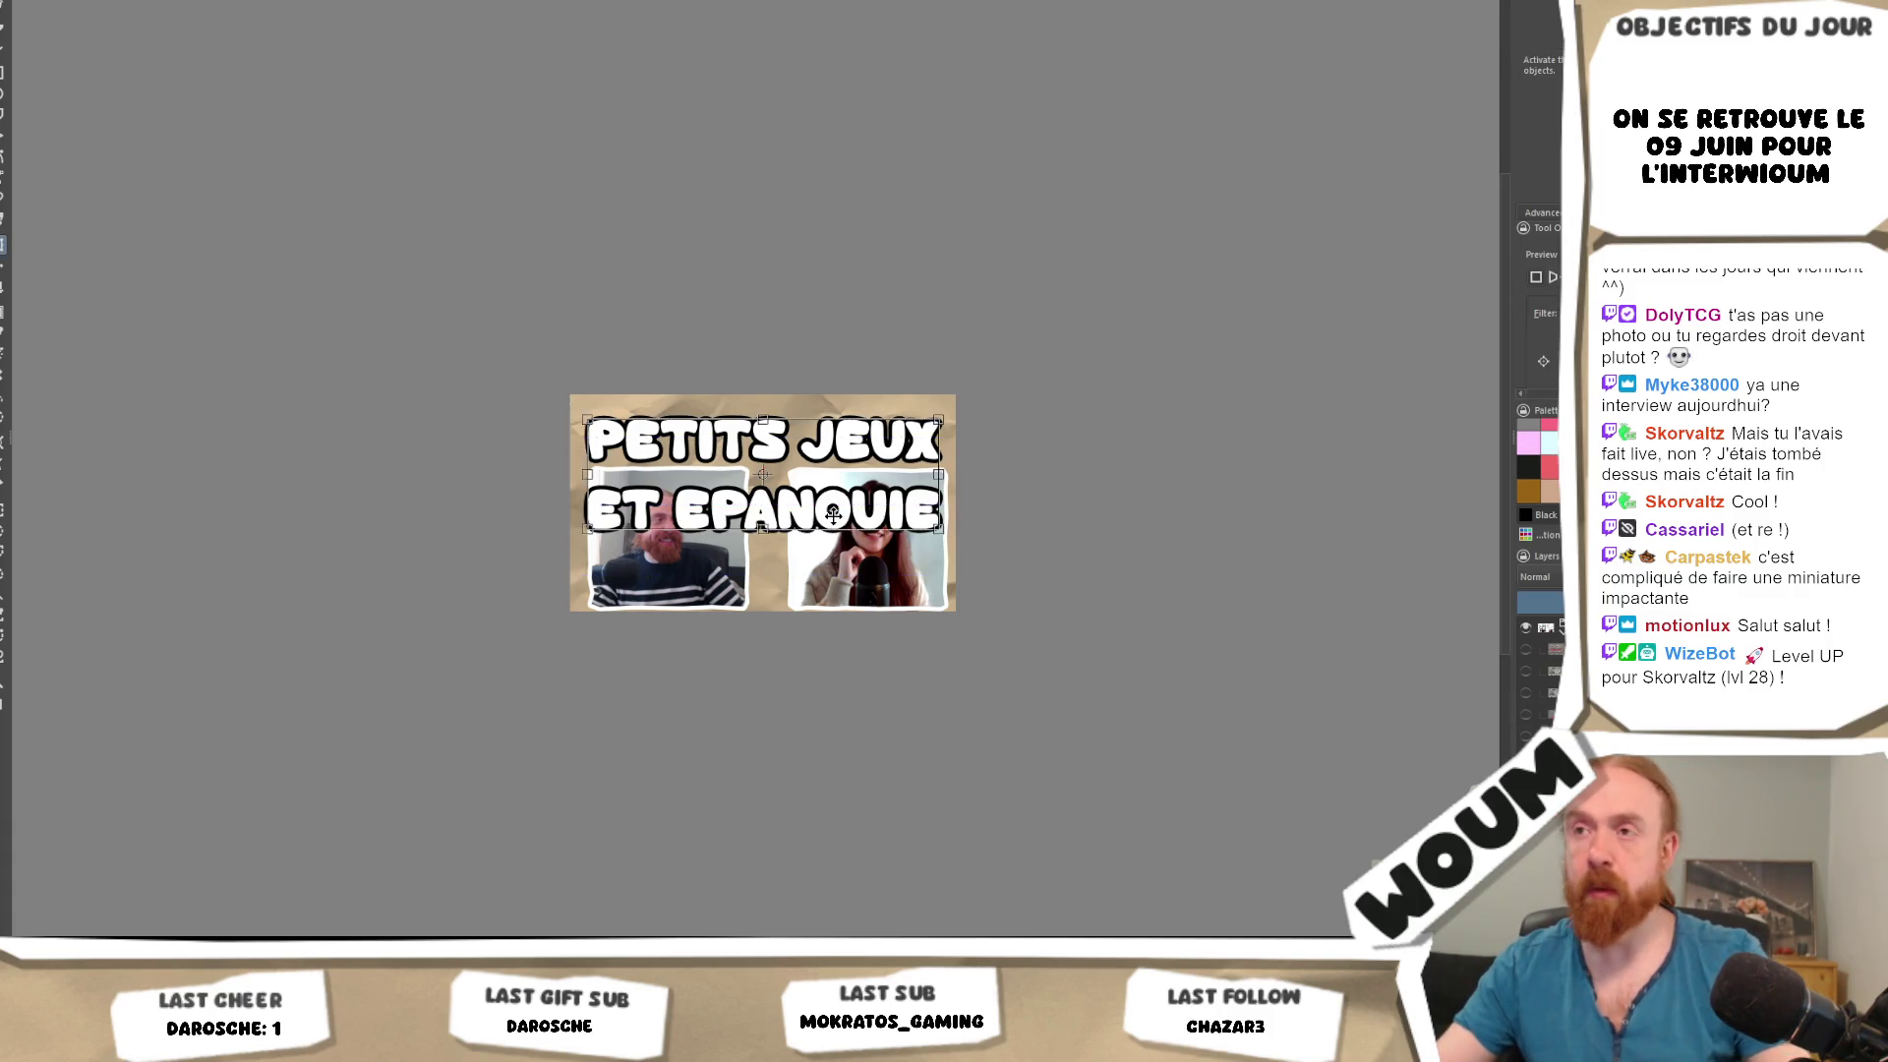
# Shrink the two-line title and move it to the top of the thumbnail.
pyautogui.press('+')
pyautogui.press('+')
pyautogui.press('+')
pyautogui.scroll(-1, 400, 556)
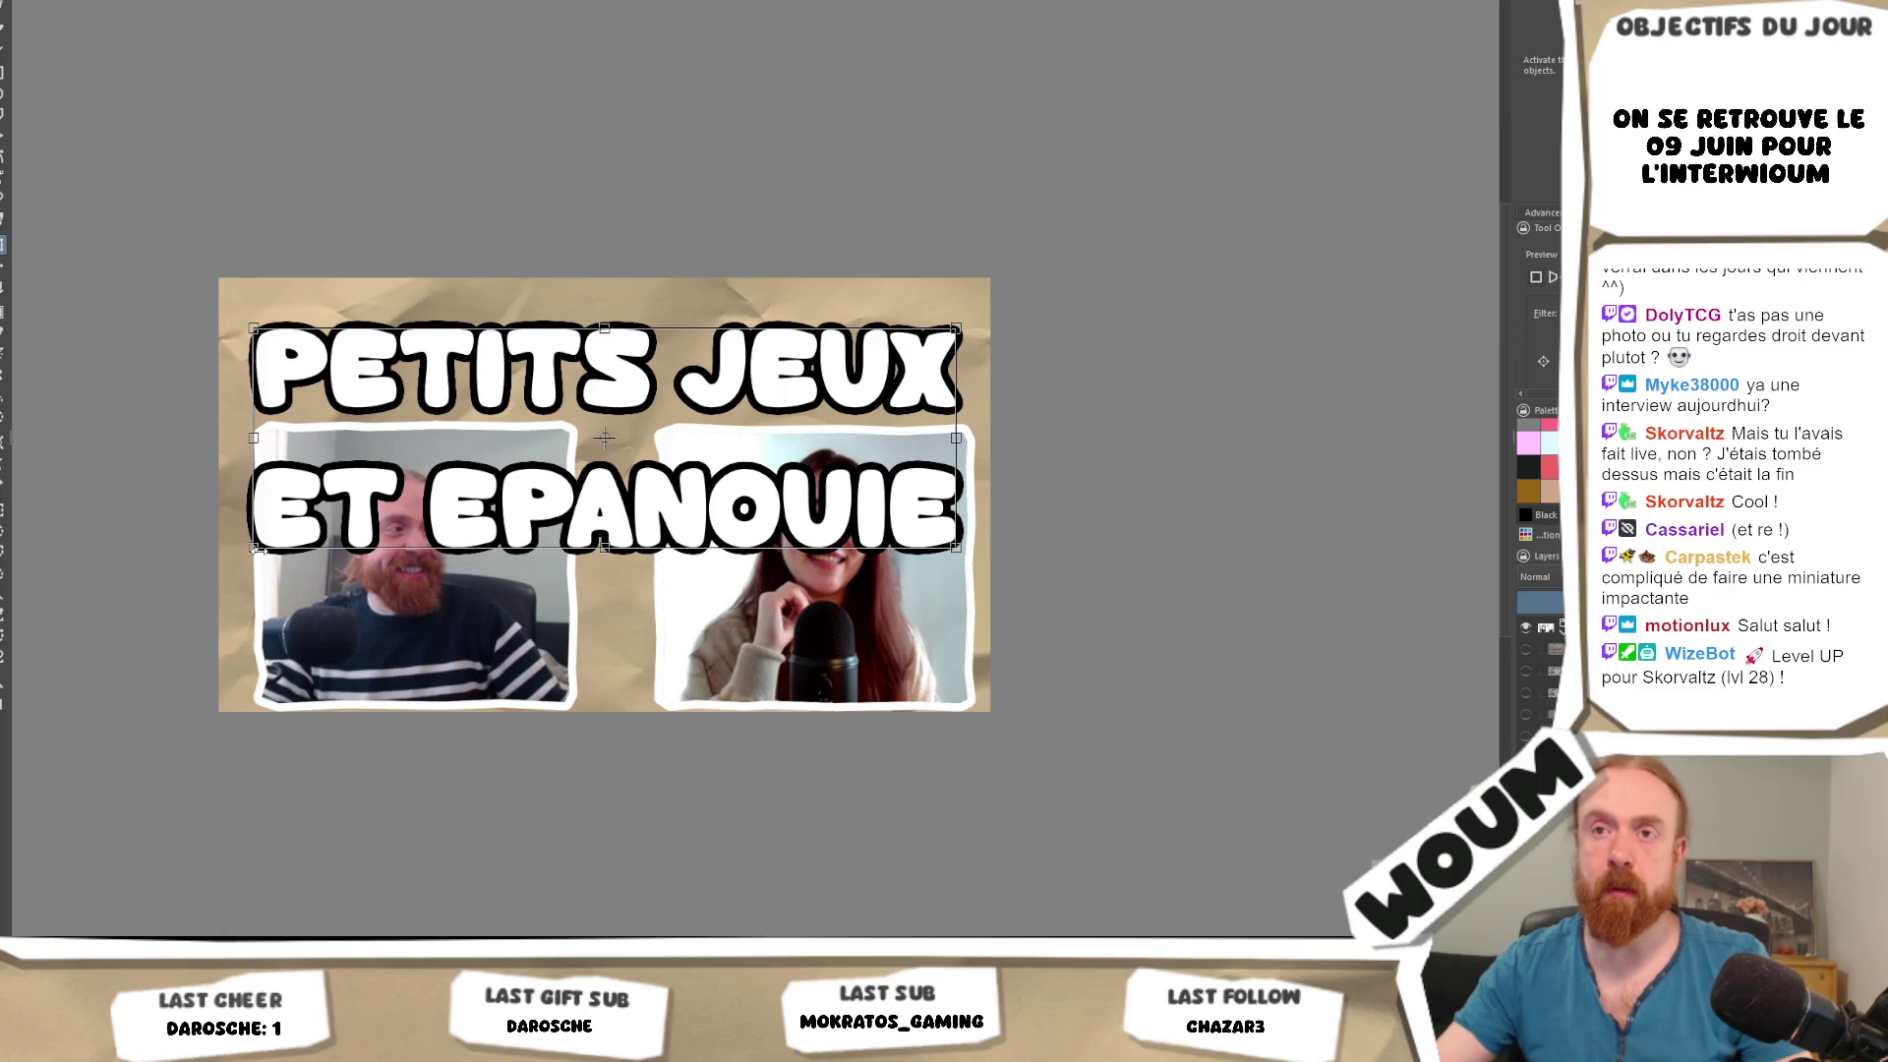
pyautogui.moveTo(341, 533); pyautogui.dragTo(536, 491)
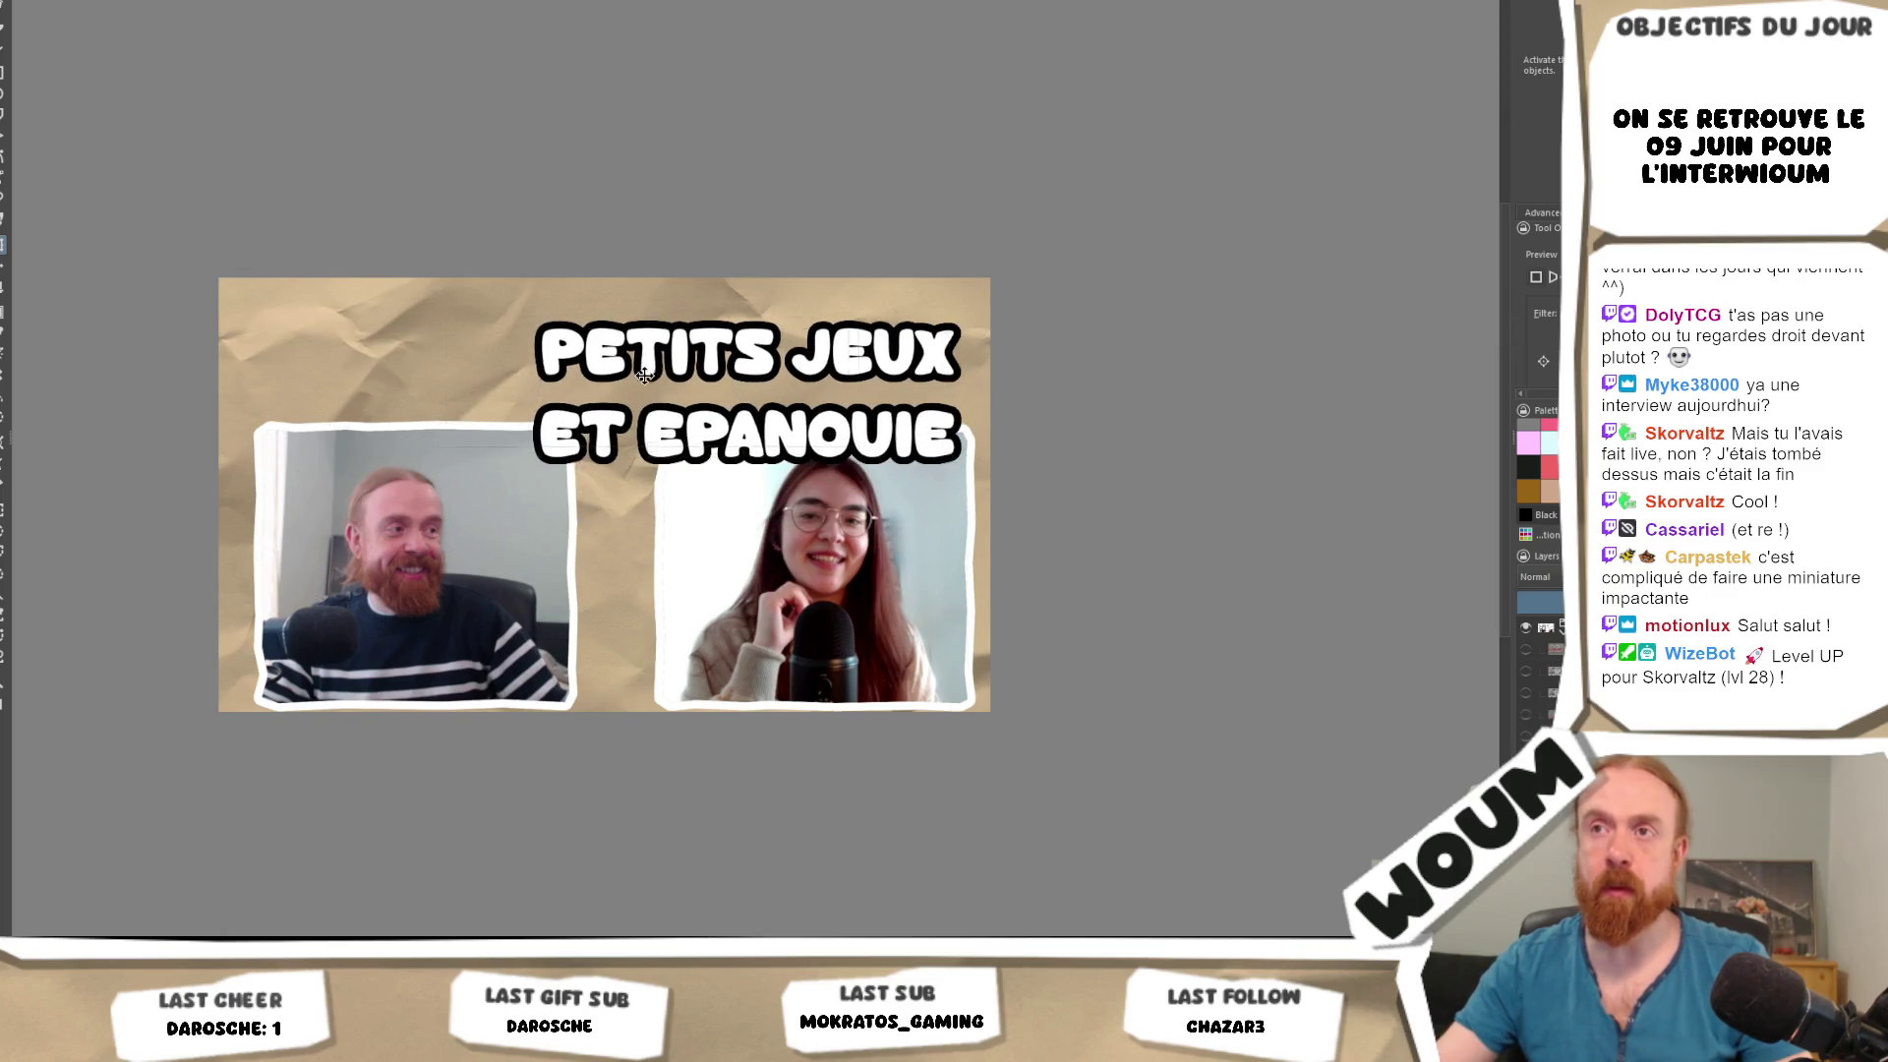
pyautogui.moveTo(685, 384)
pyautogui.mouseDown()
pyautogui.moveTo(560, 366)
pyautogui.moveTo(607, 362)
pyautogui.mouseUp()
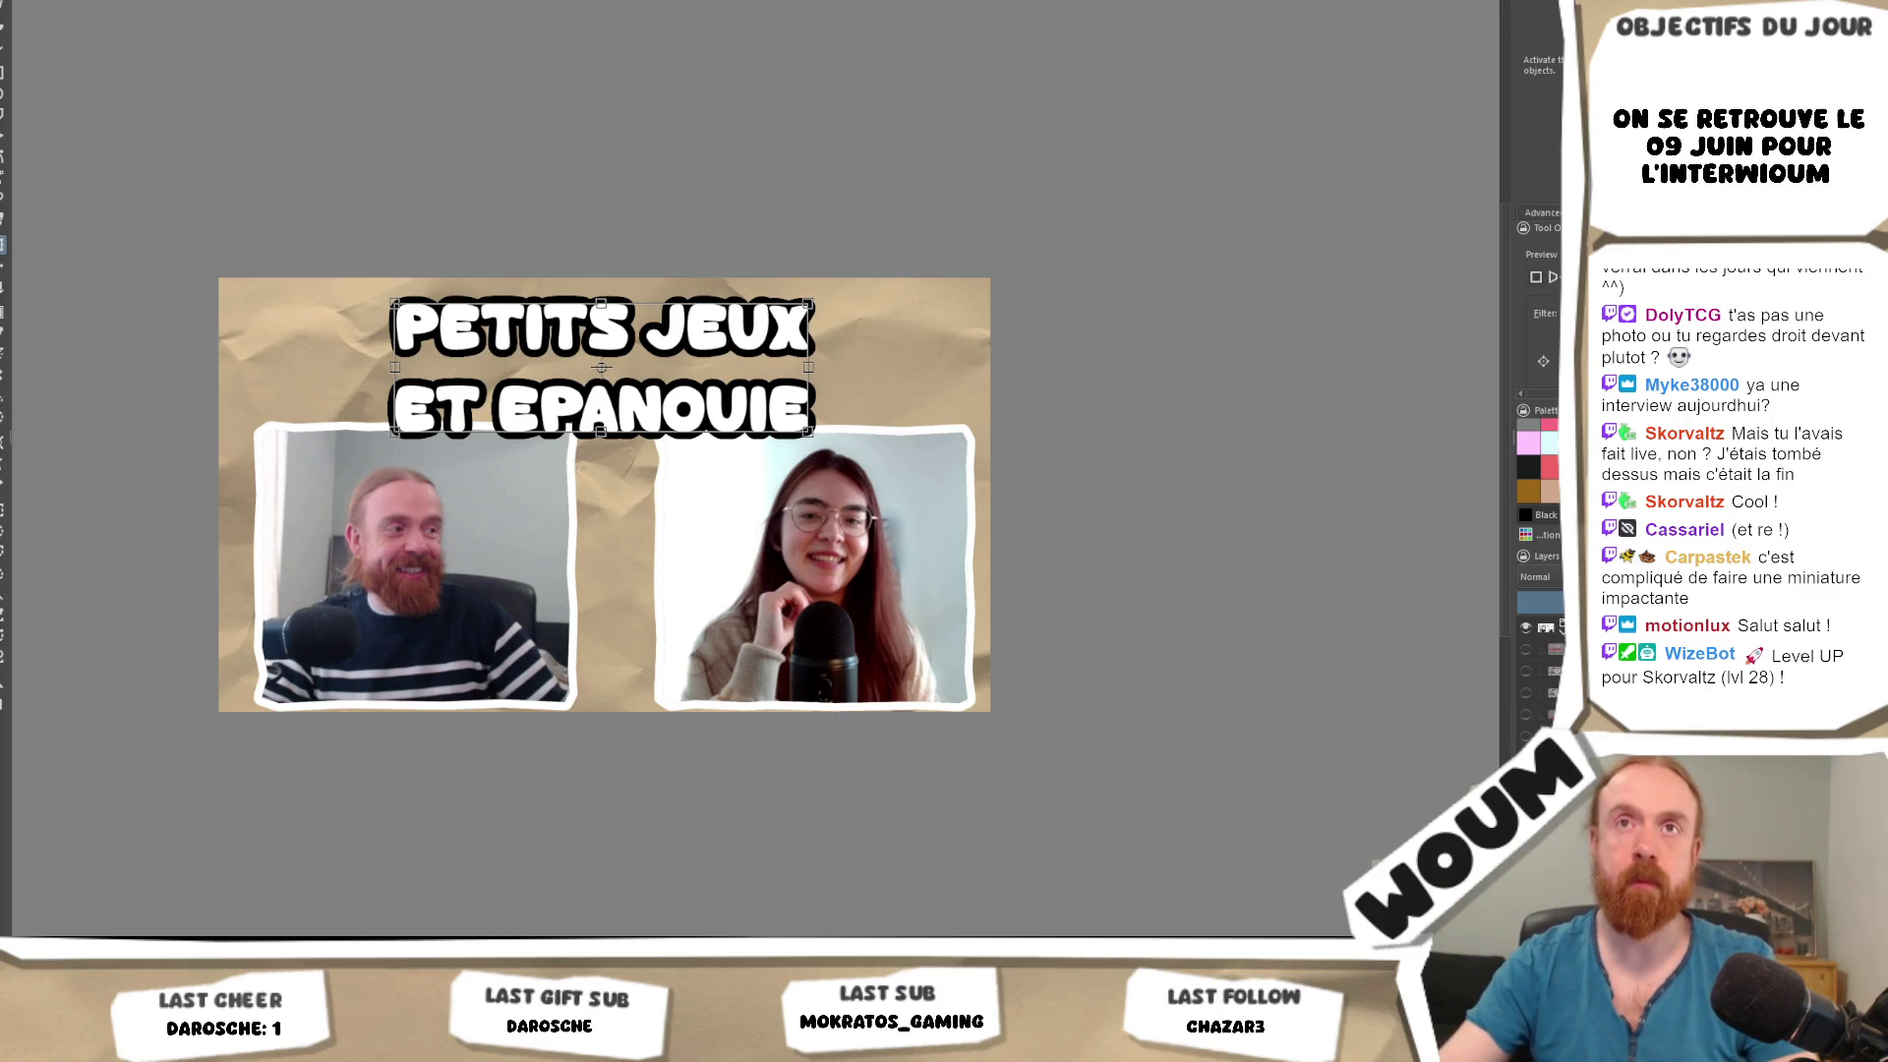
pyautogui.press('t')
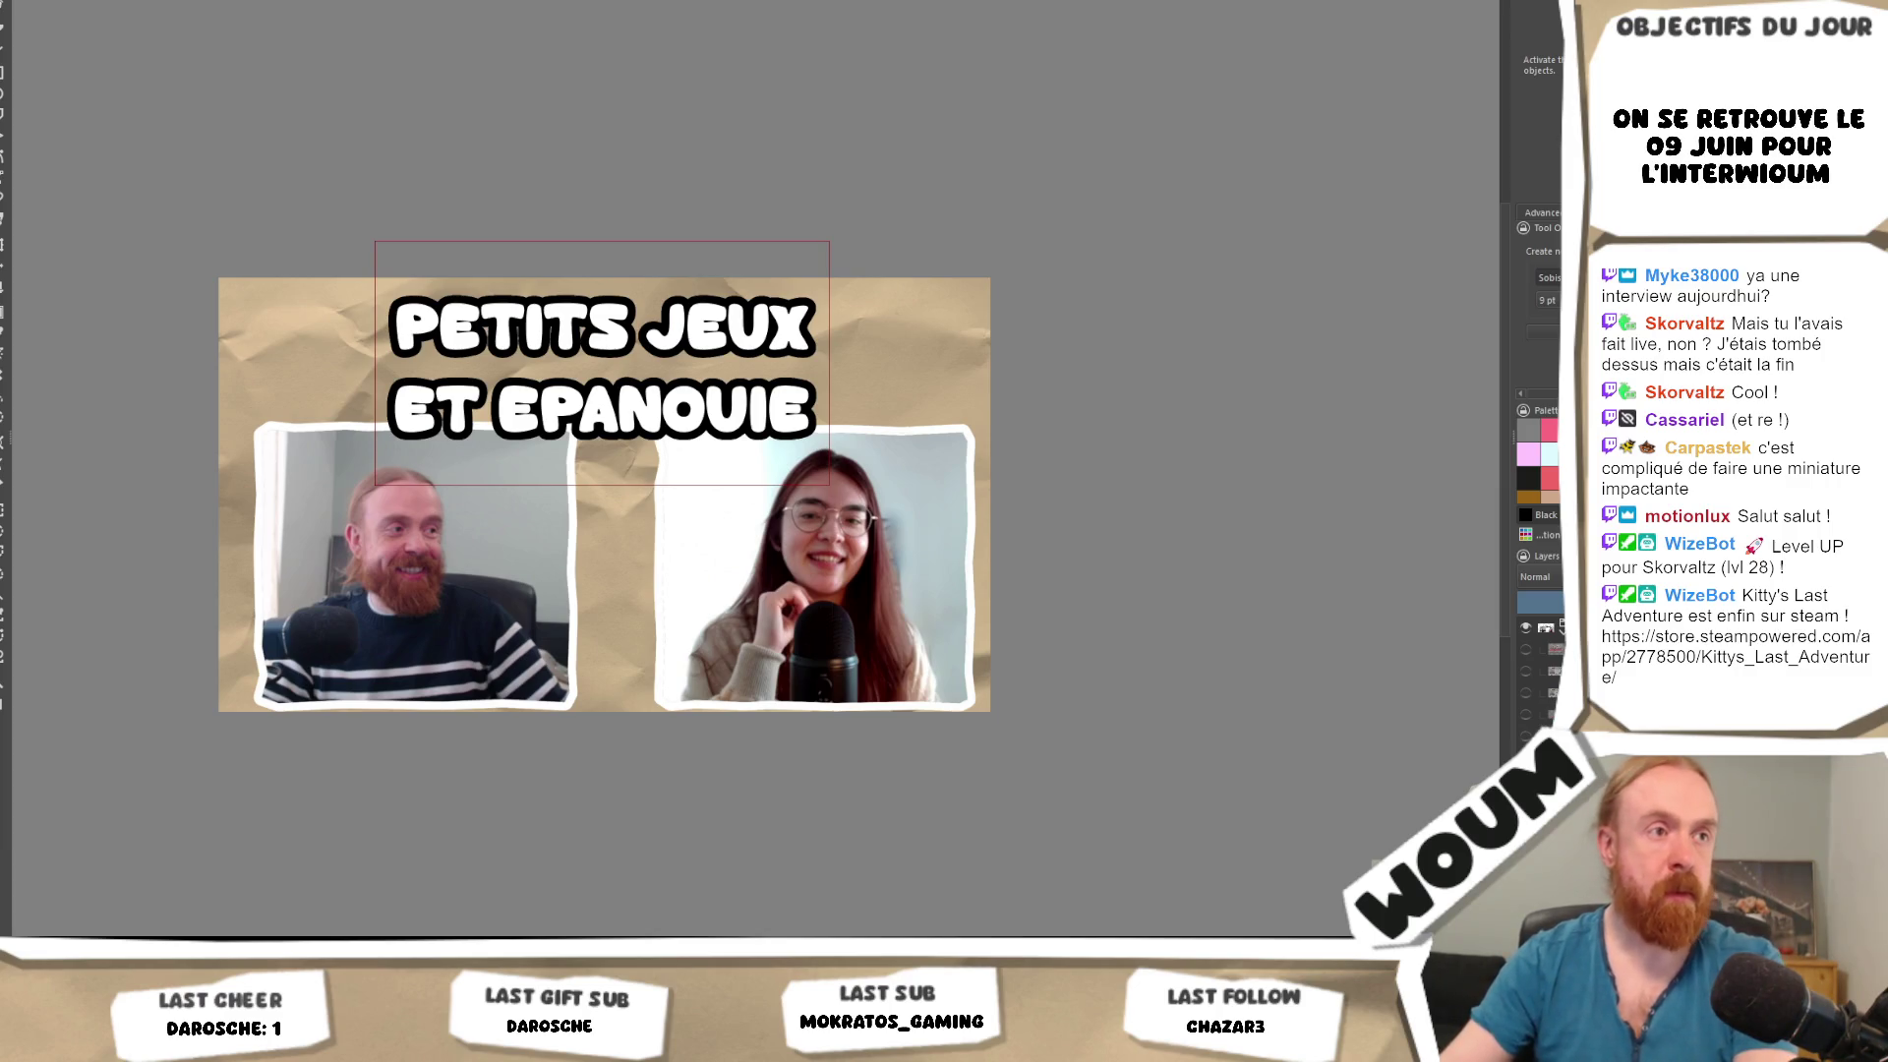
# Cut the title to 'EPANOUIE', then scale it up and centre it across the top.
pyautogui.hotkey('ctrl', 'z')
pyautogui.press('v')
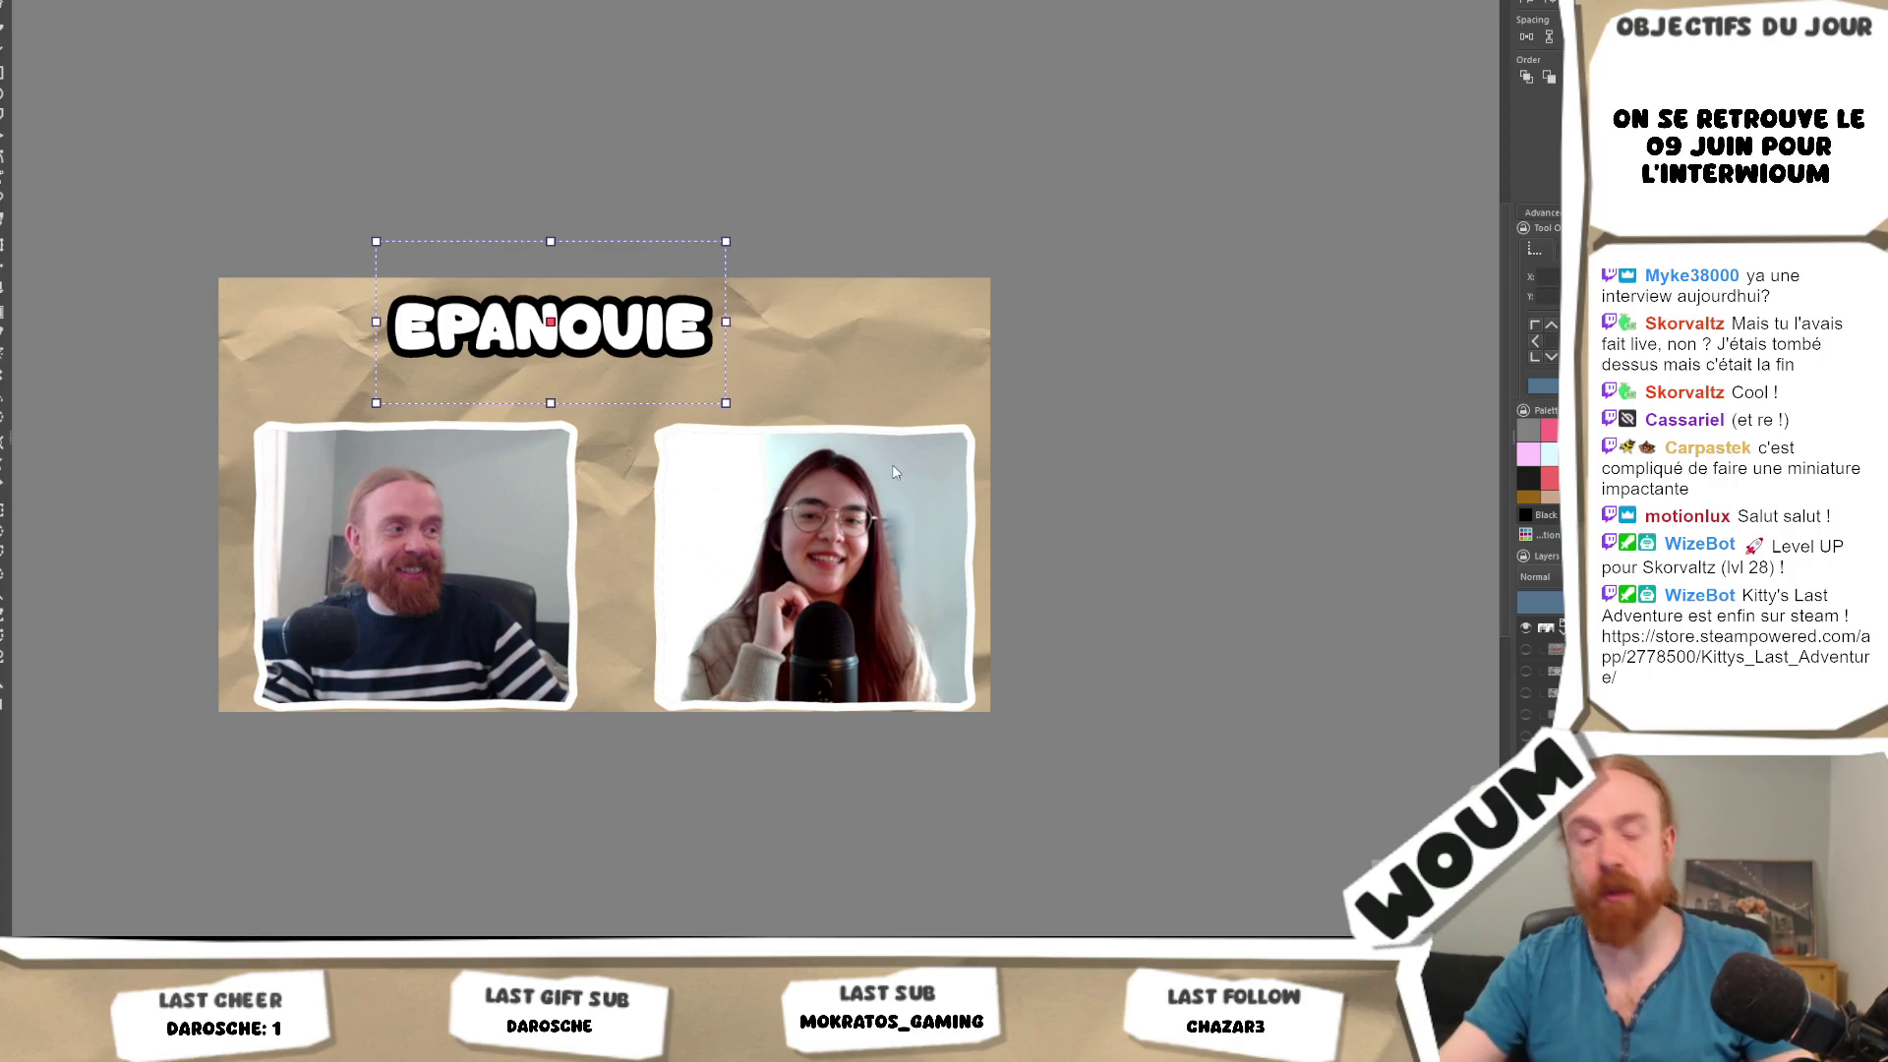
pyautogui.click(676, 333)
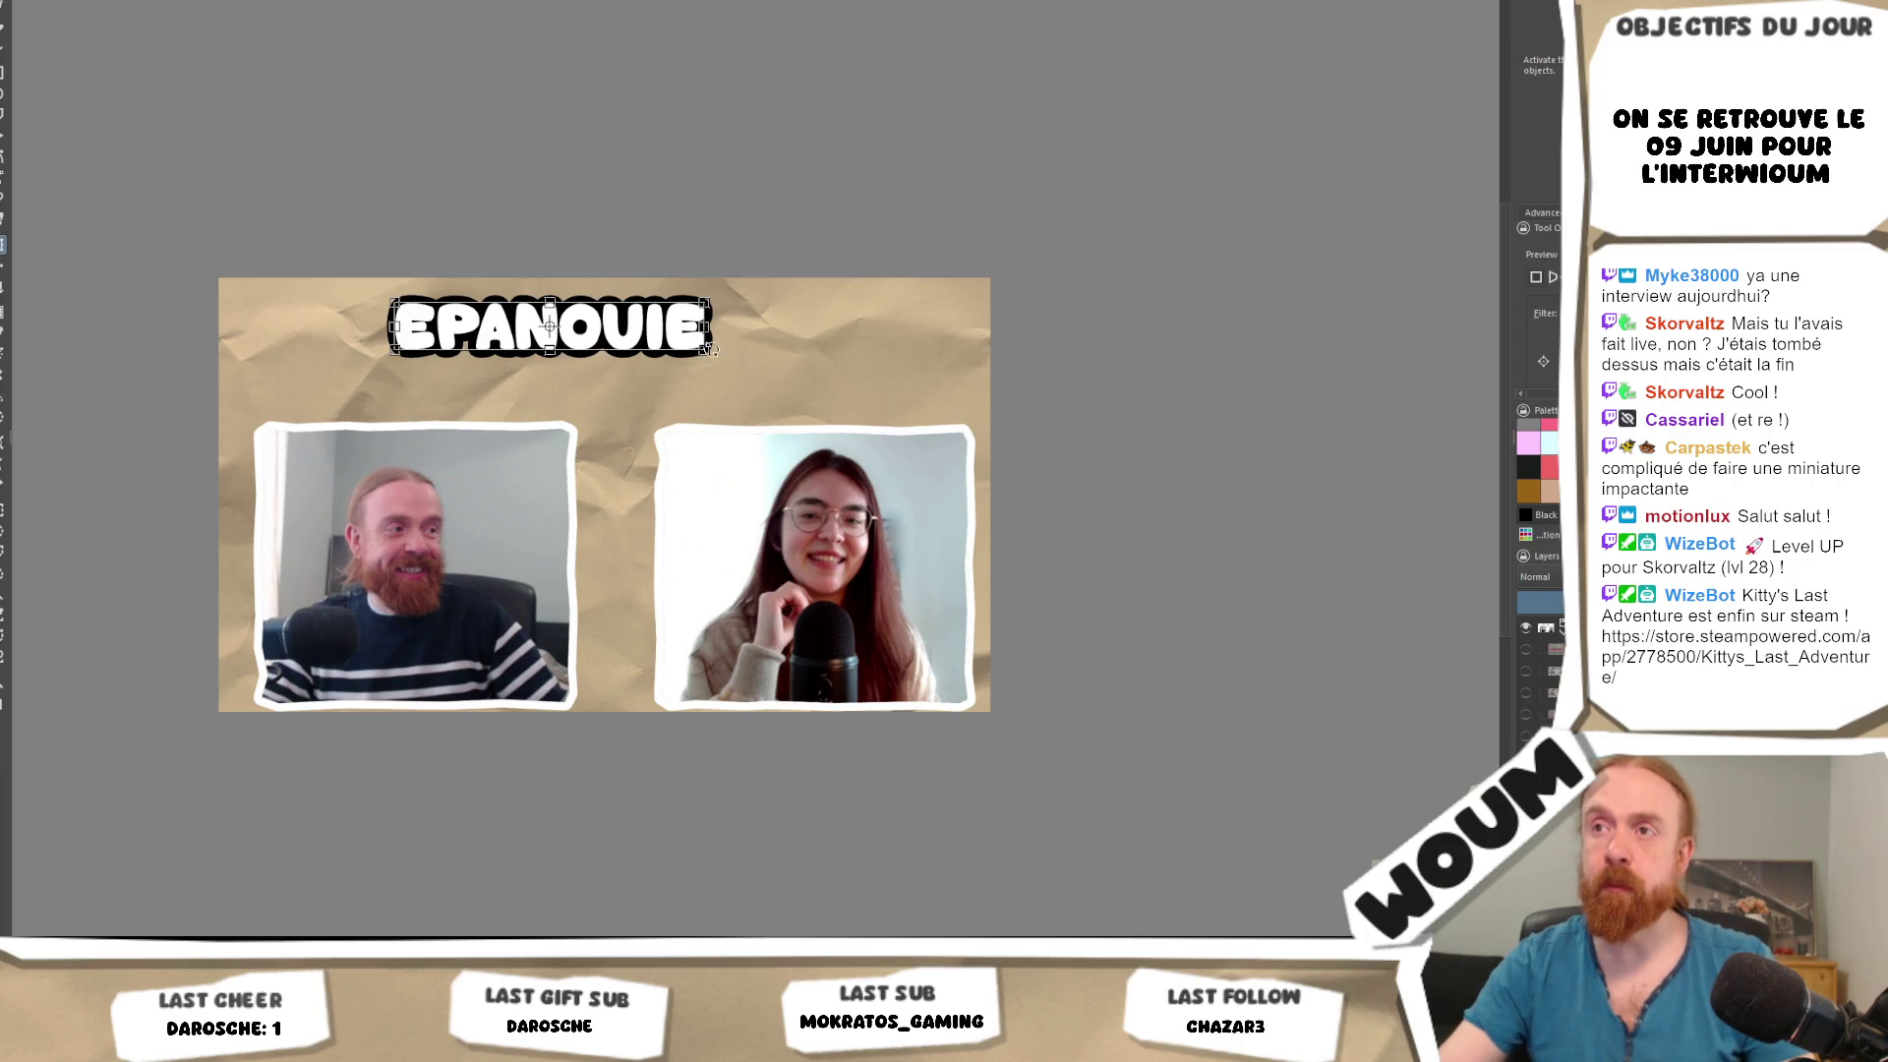
pyautogui.moveTo(705, 350); pyautogui.dragTo(894, 396)
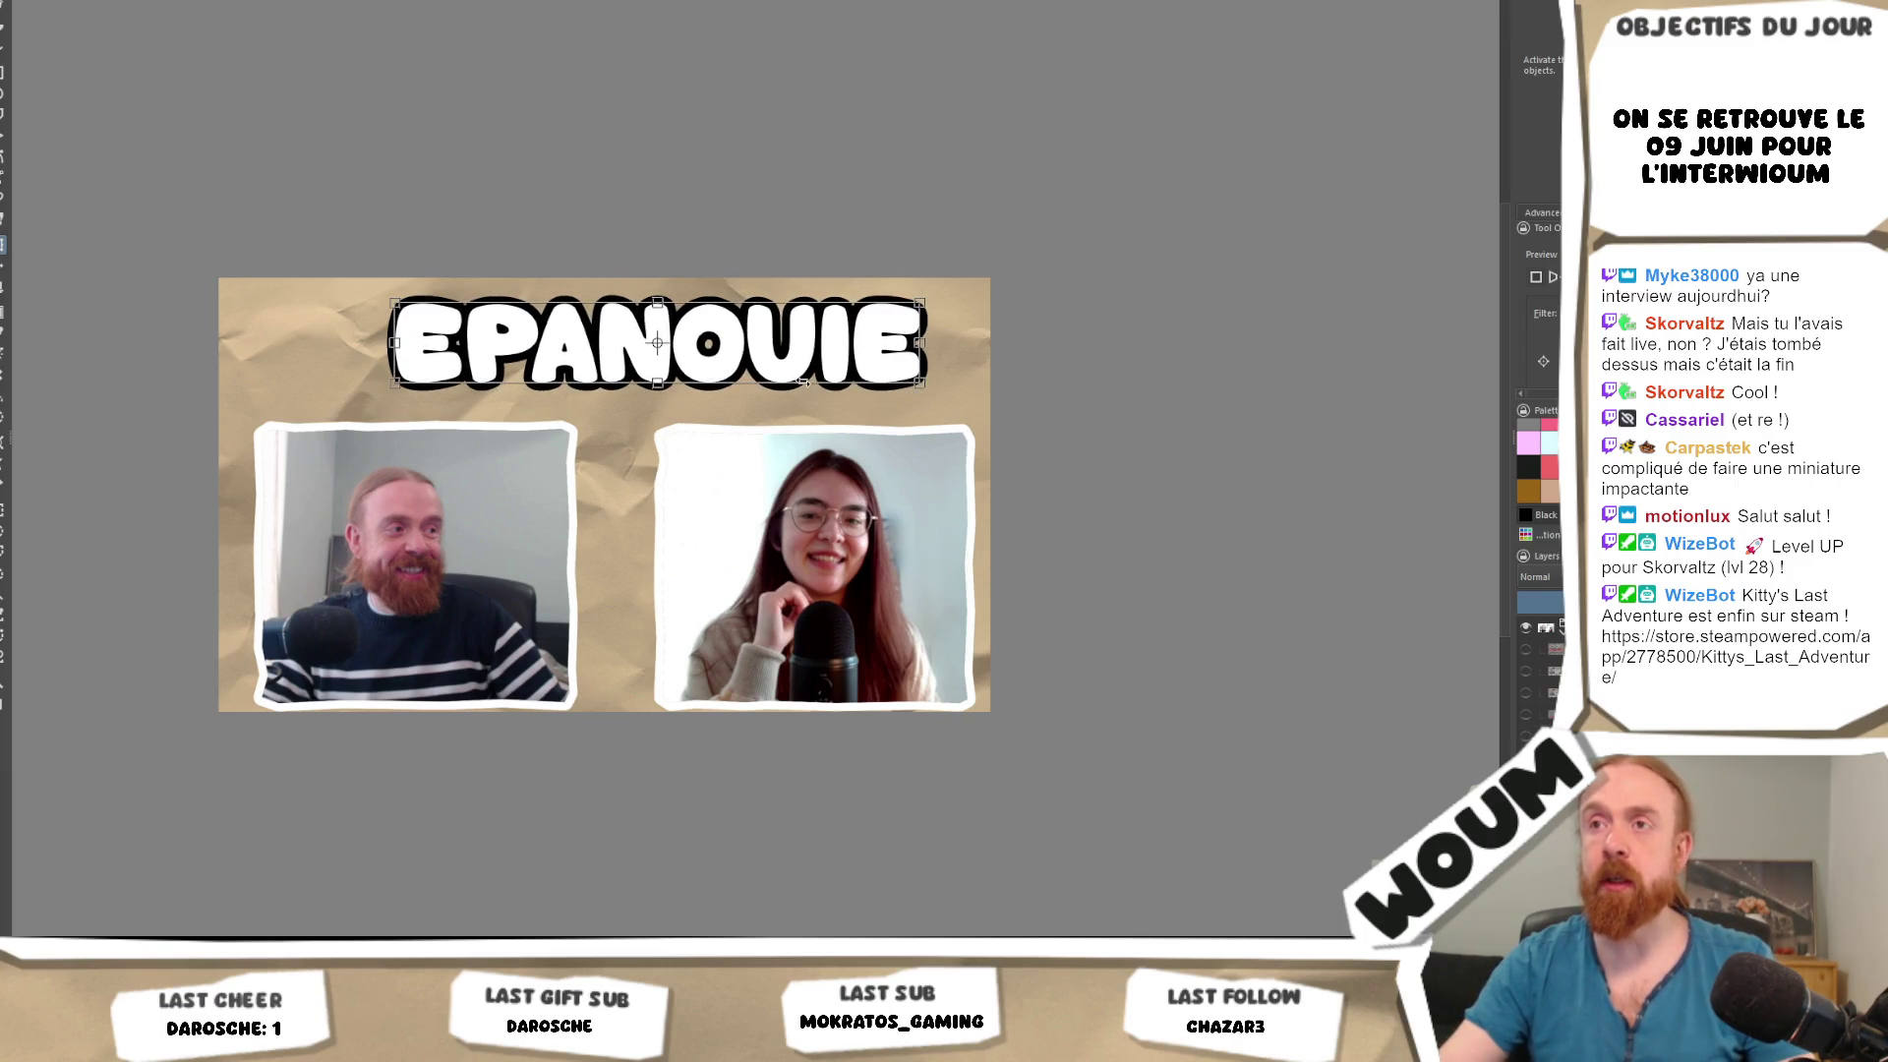
pyautogui.moveTo(693, 370); pyautogui.dragTo(630, 372)
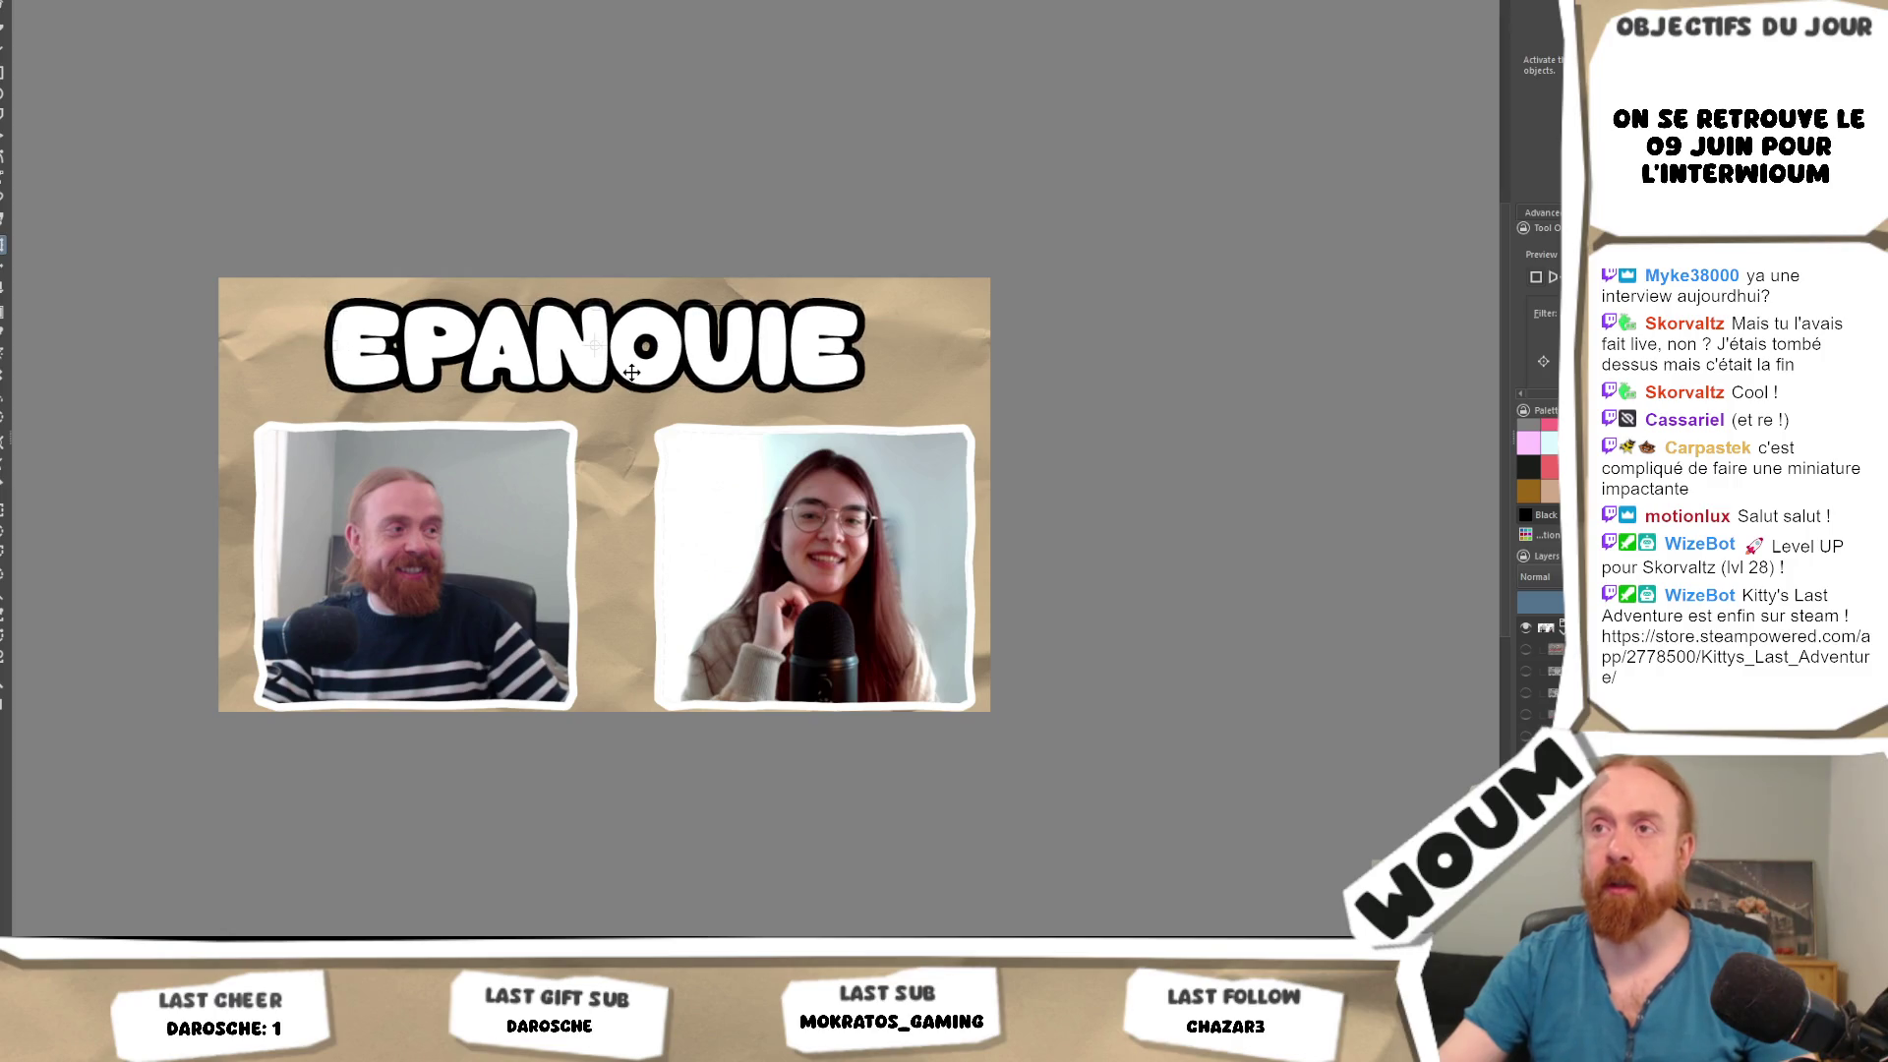
pyautogui.moveTo(860, 385); pyautogui.dragTo(894, 390)
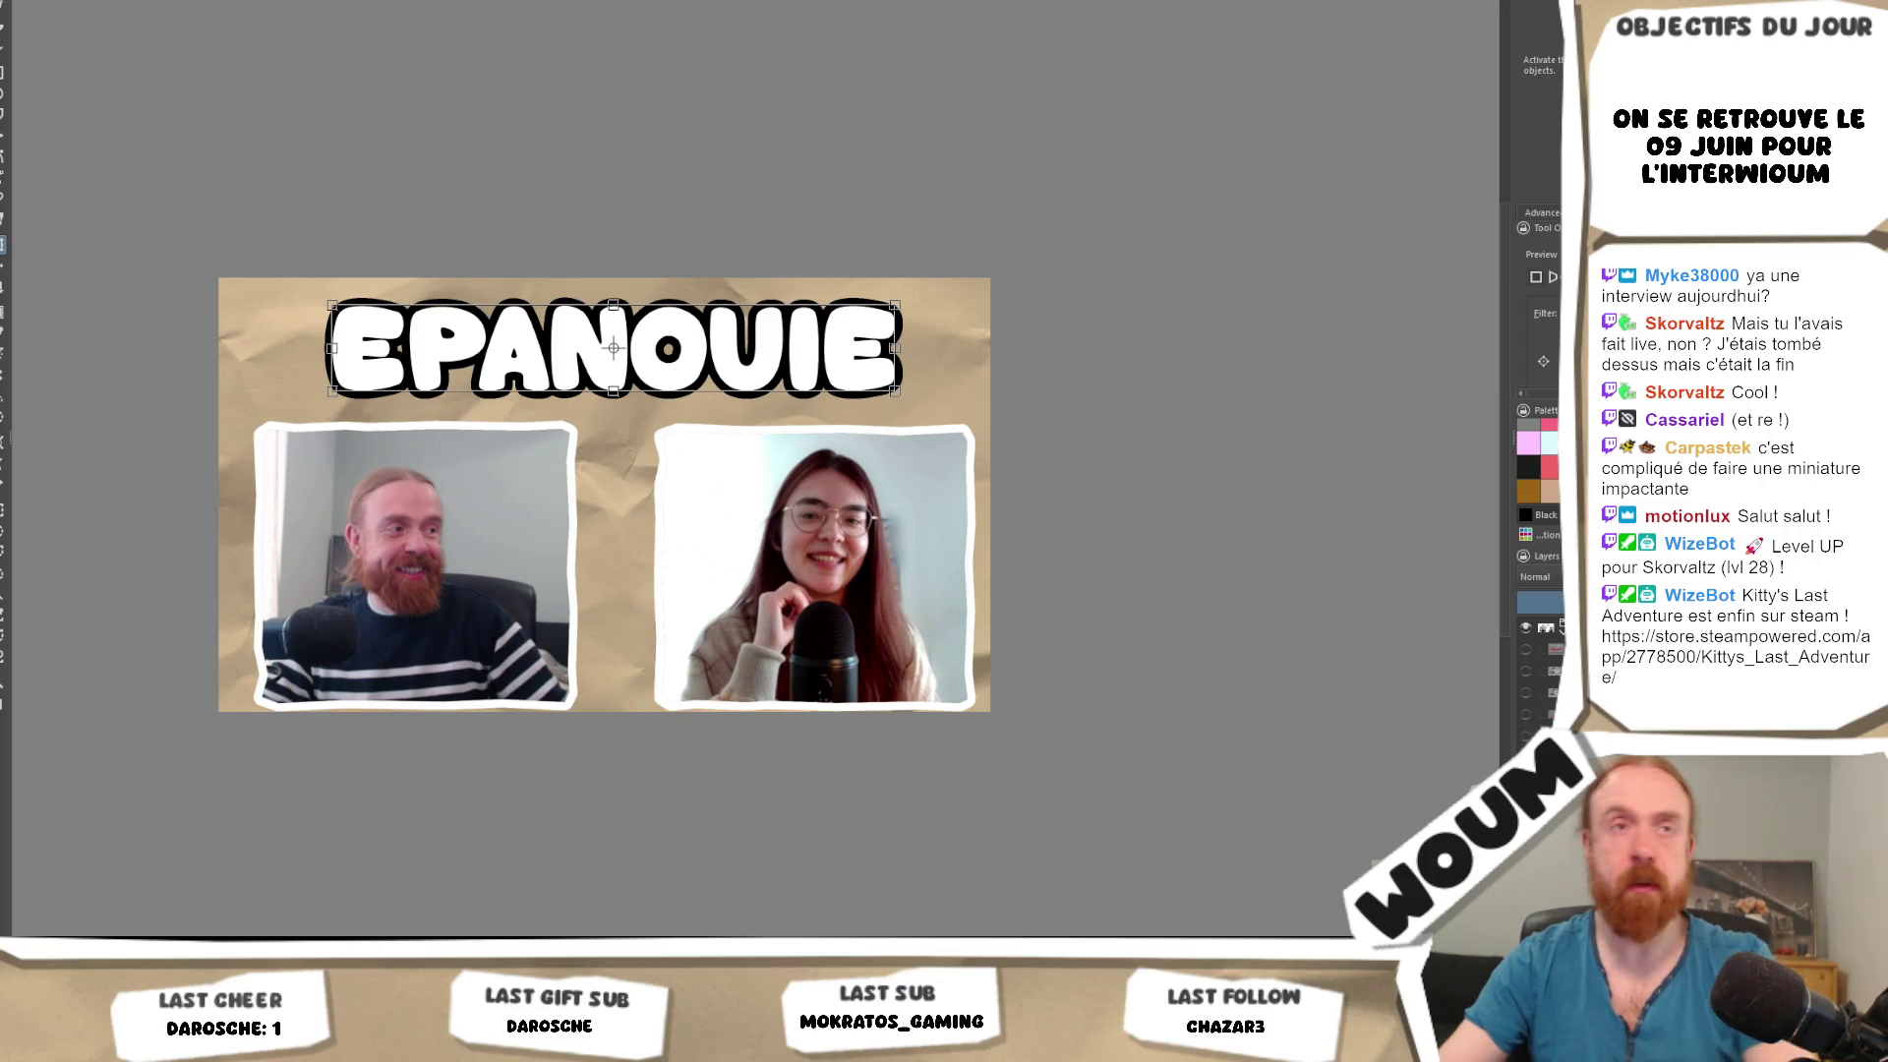
pyautogui.press('Return')
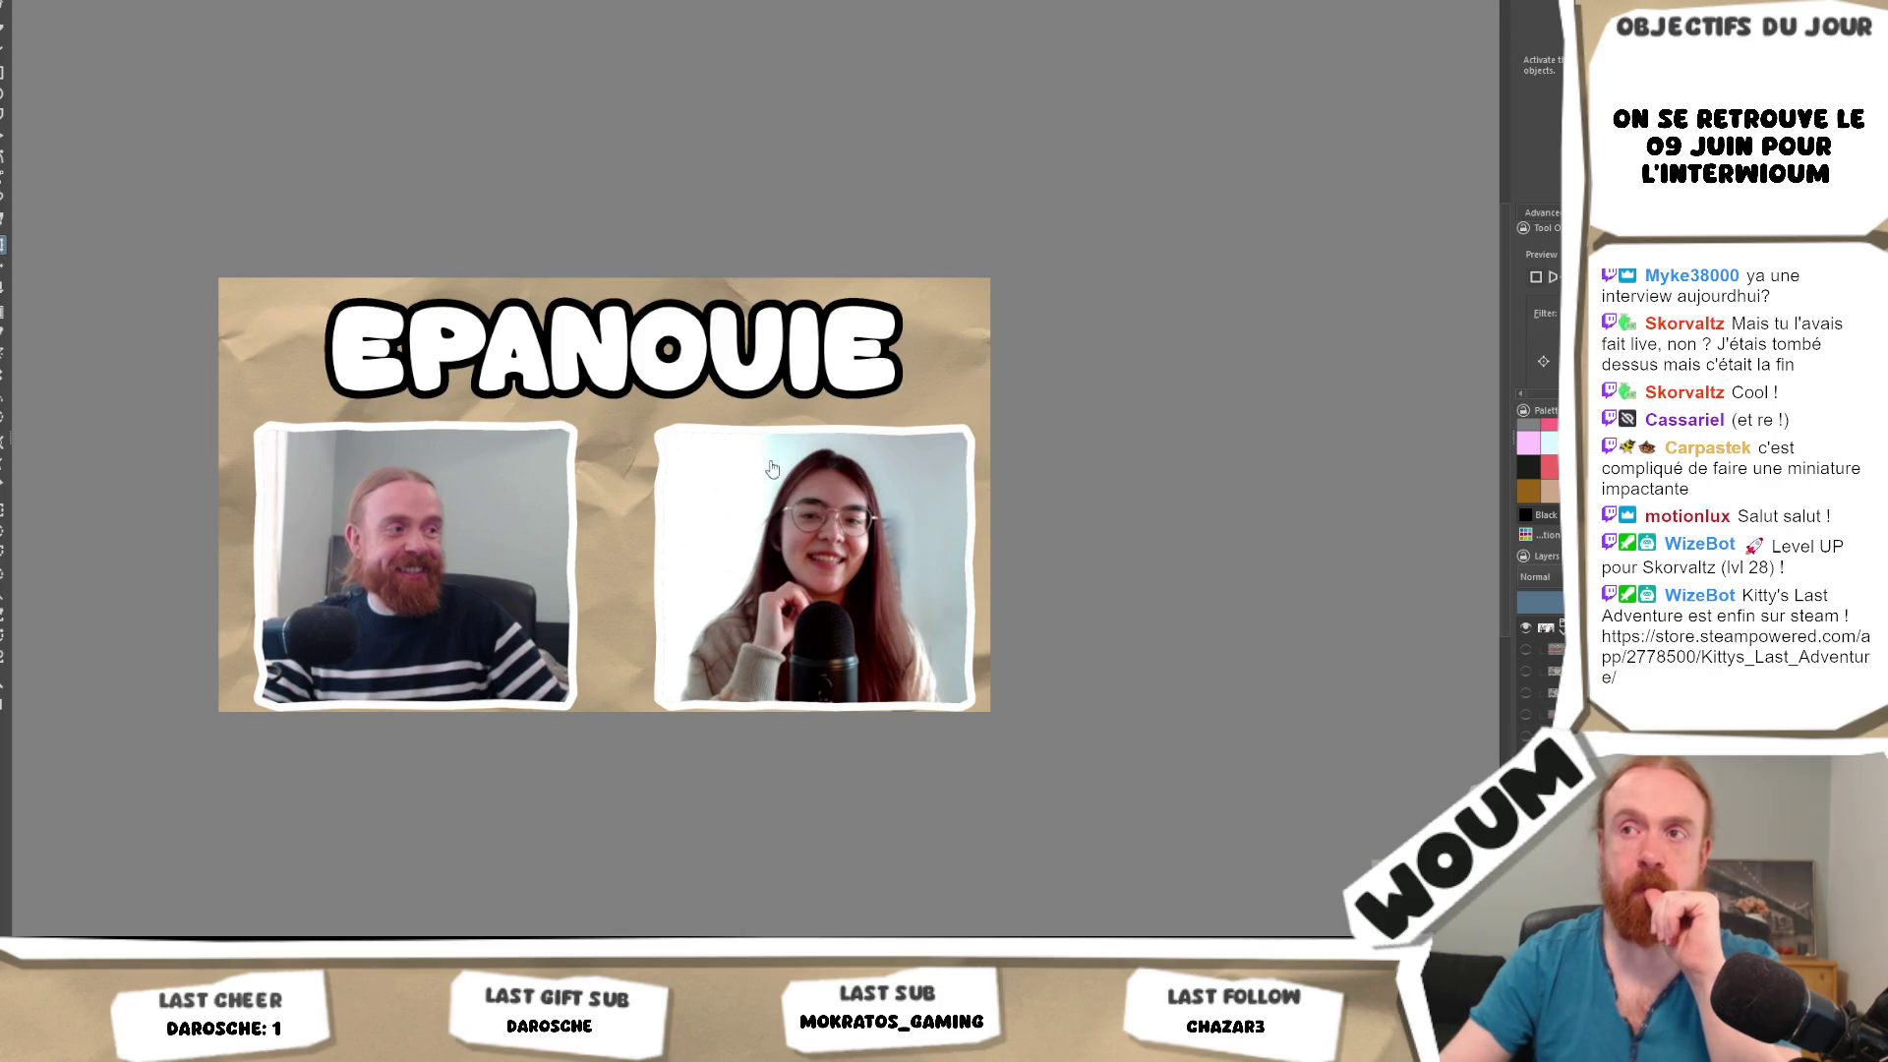
pyautogui.scroll(-3, 780, 460)
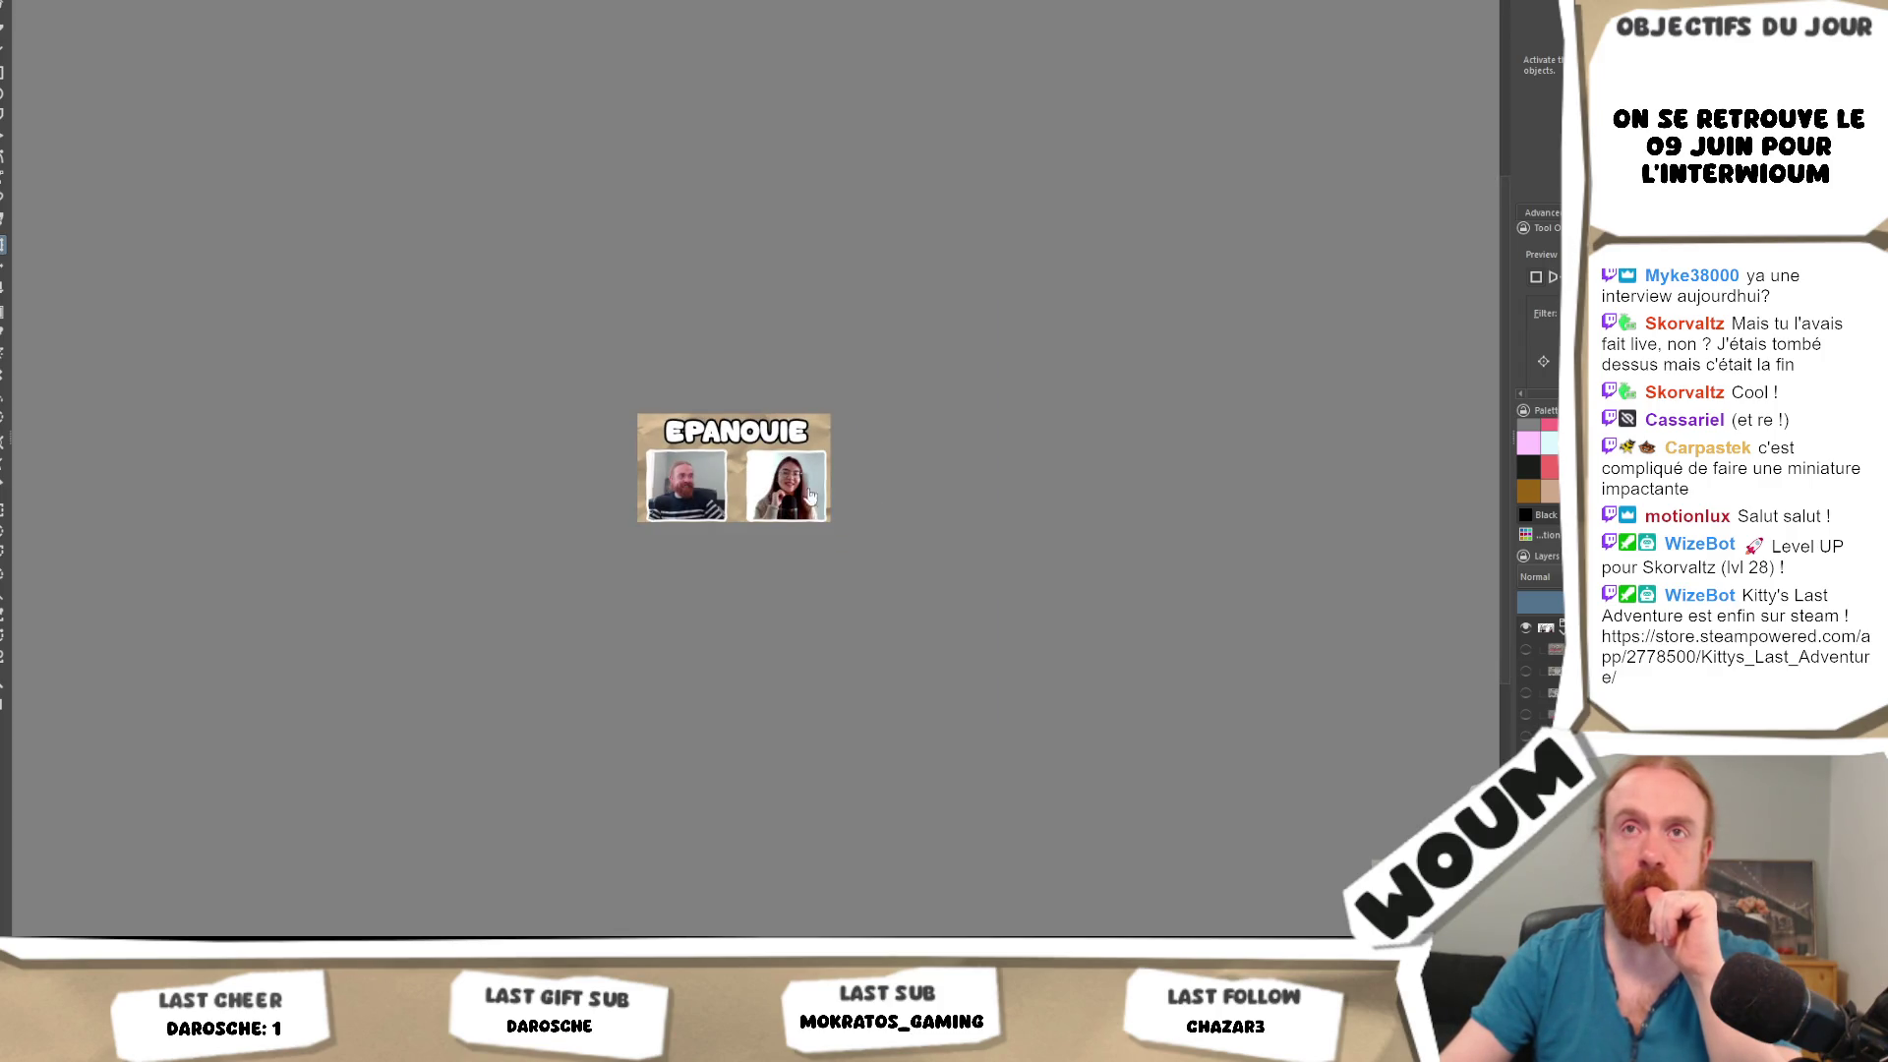
pyautogui.scroll(1, 786, 470)
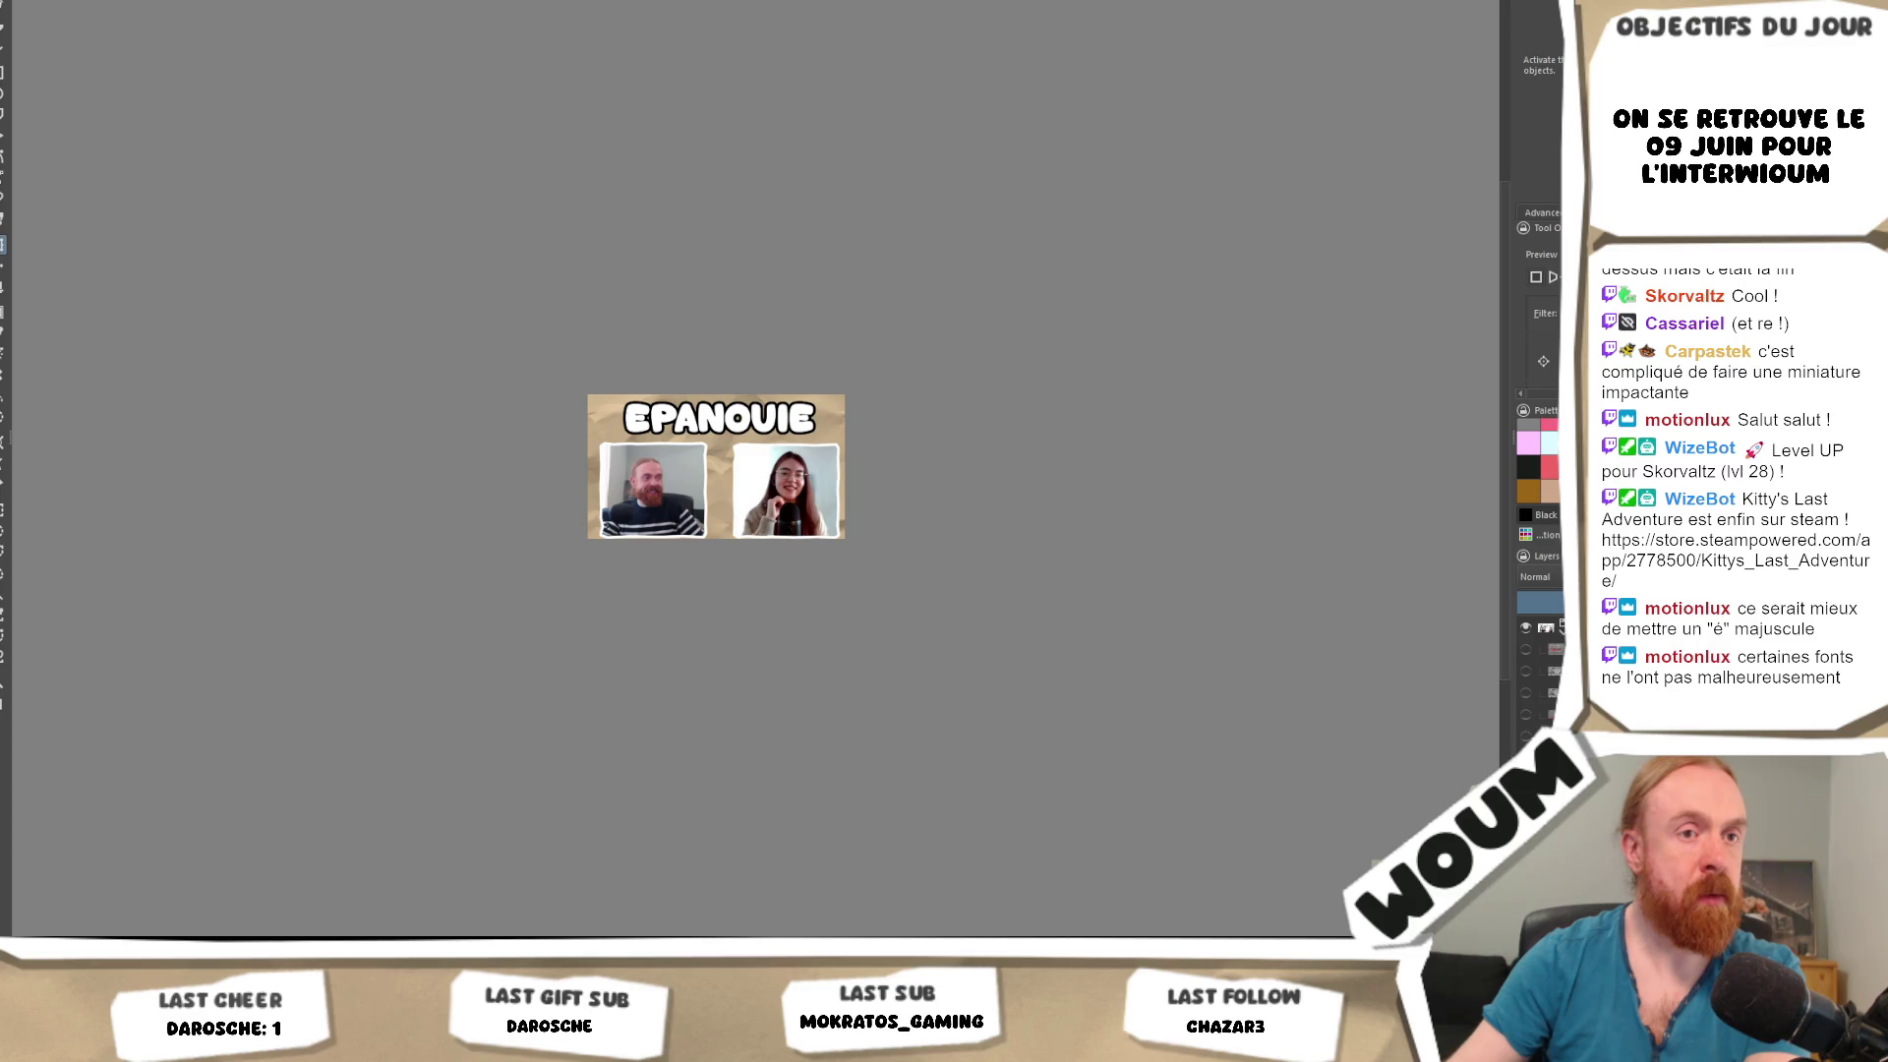
# Insert the dropped arrow image as a new layer, enlarged and placed over the second photo.
pyautogui.moveTo(694, 622); pyautogui.dragTo(746, 446)
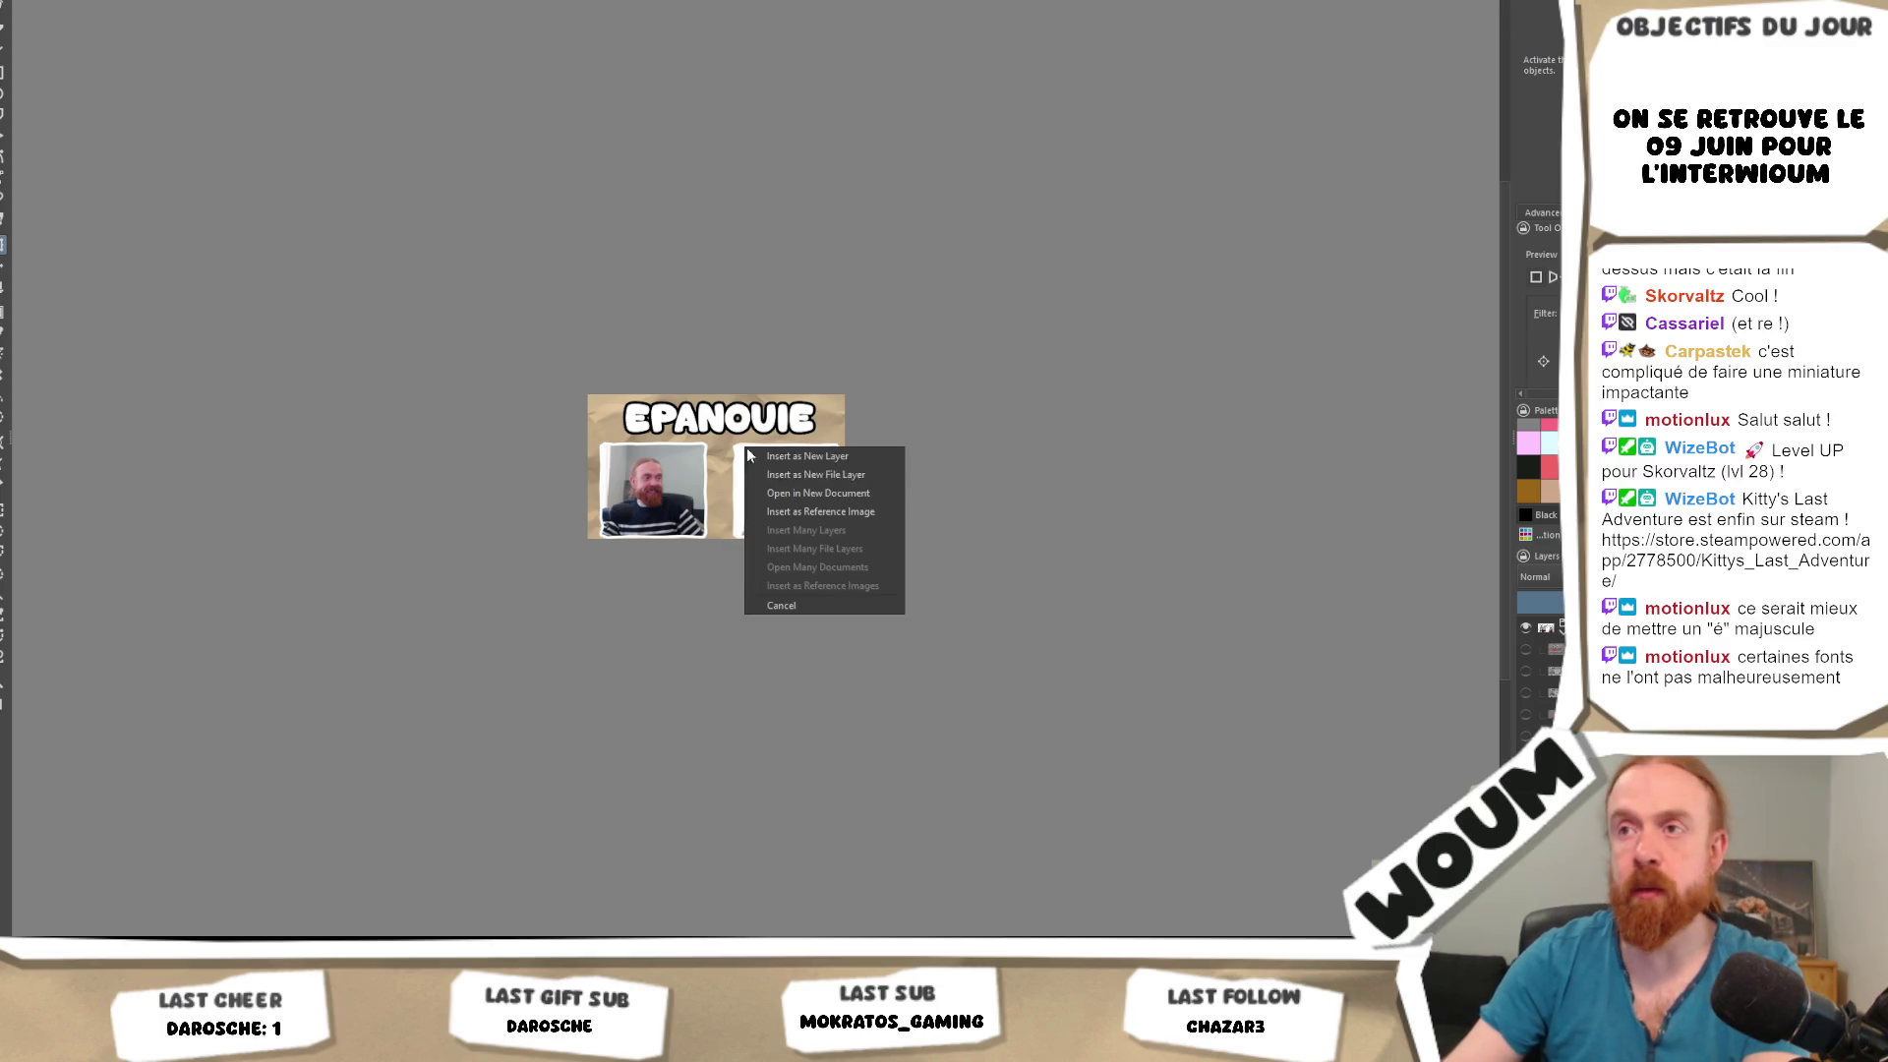
pyautogui.click(802, 457)
pyautogui.scroll(5, 791, 462)
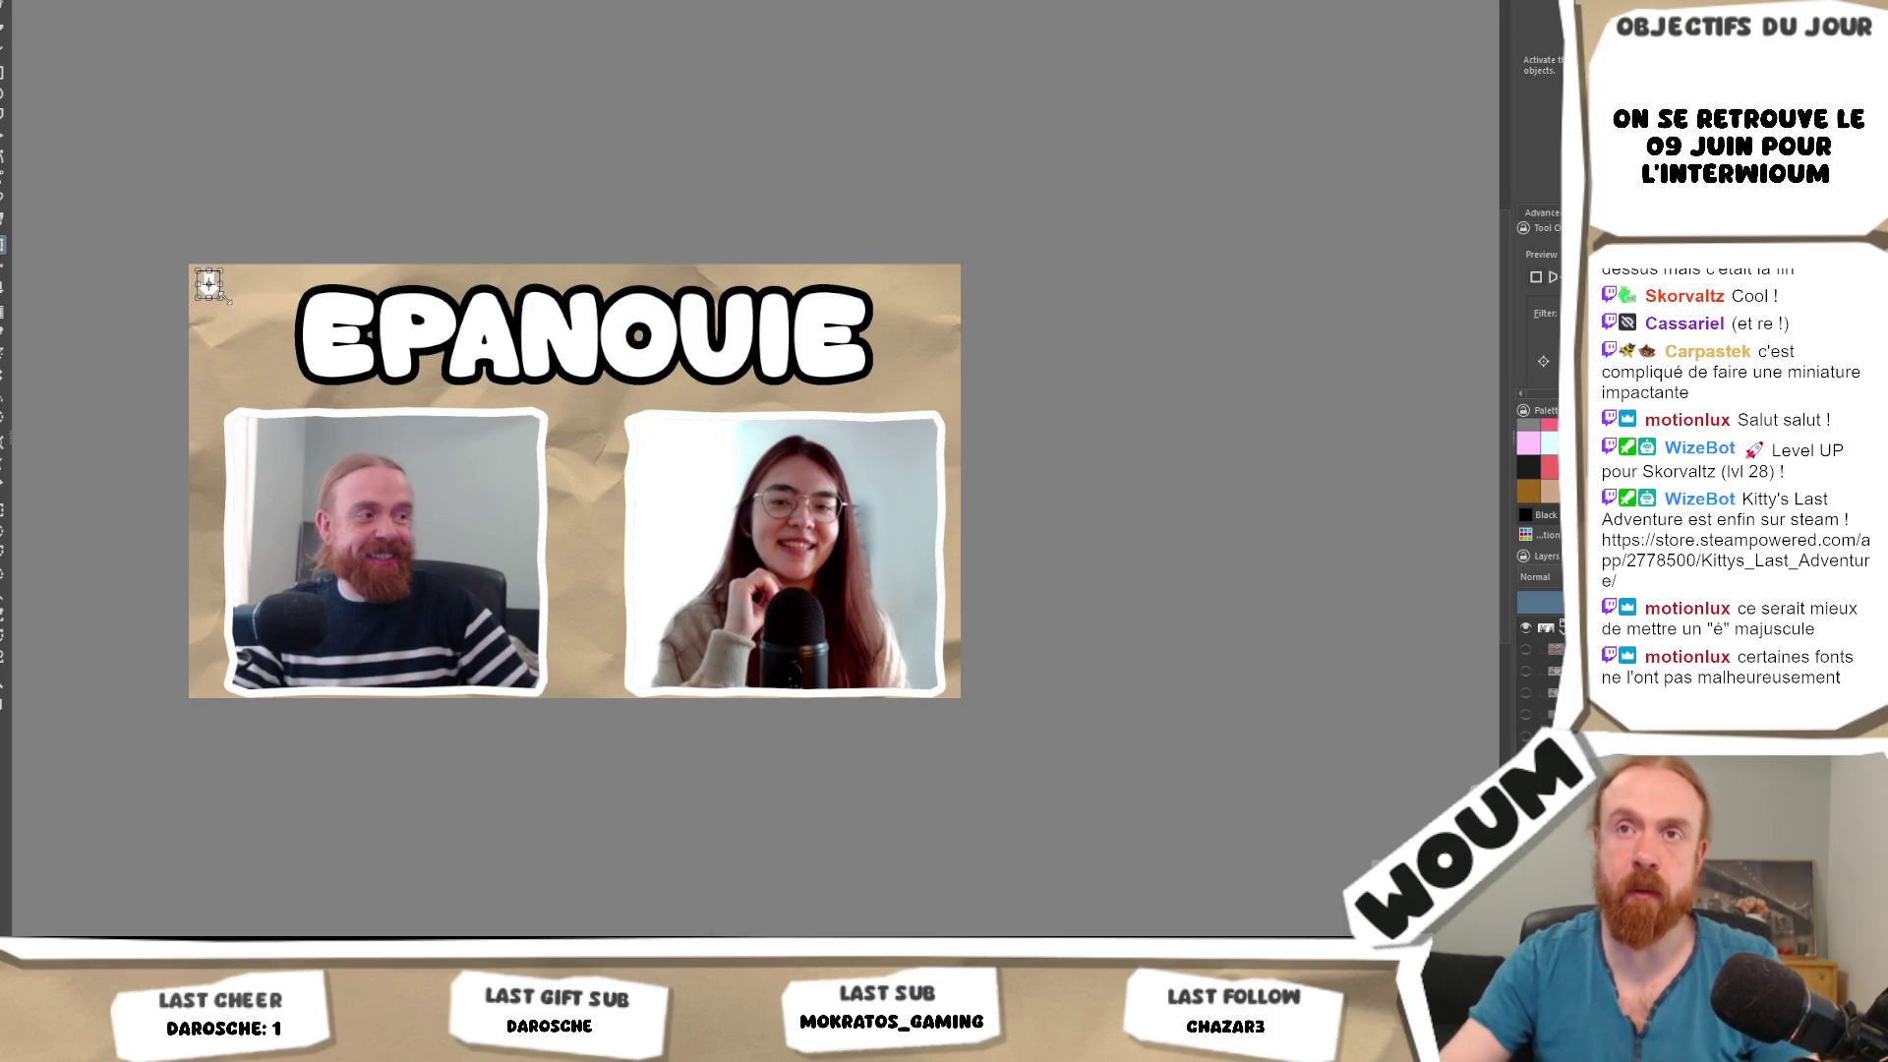
pyautogui.moveTo(226, 300)
pyautogui.mouseDown()
pyautogui.moveTo(280, 378)
pyautogui.moveTo(767, 415)
pyautogui.moveTo(683, 371)
pyautogui.mouseUp()
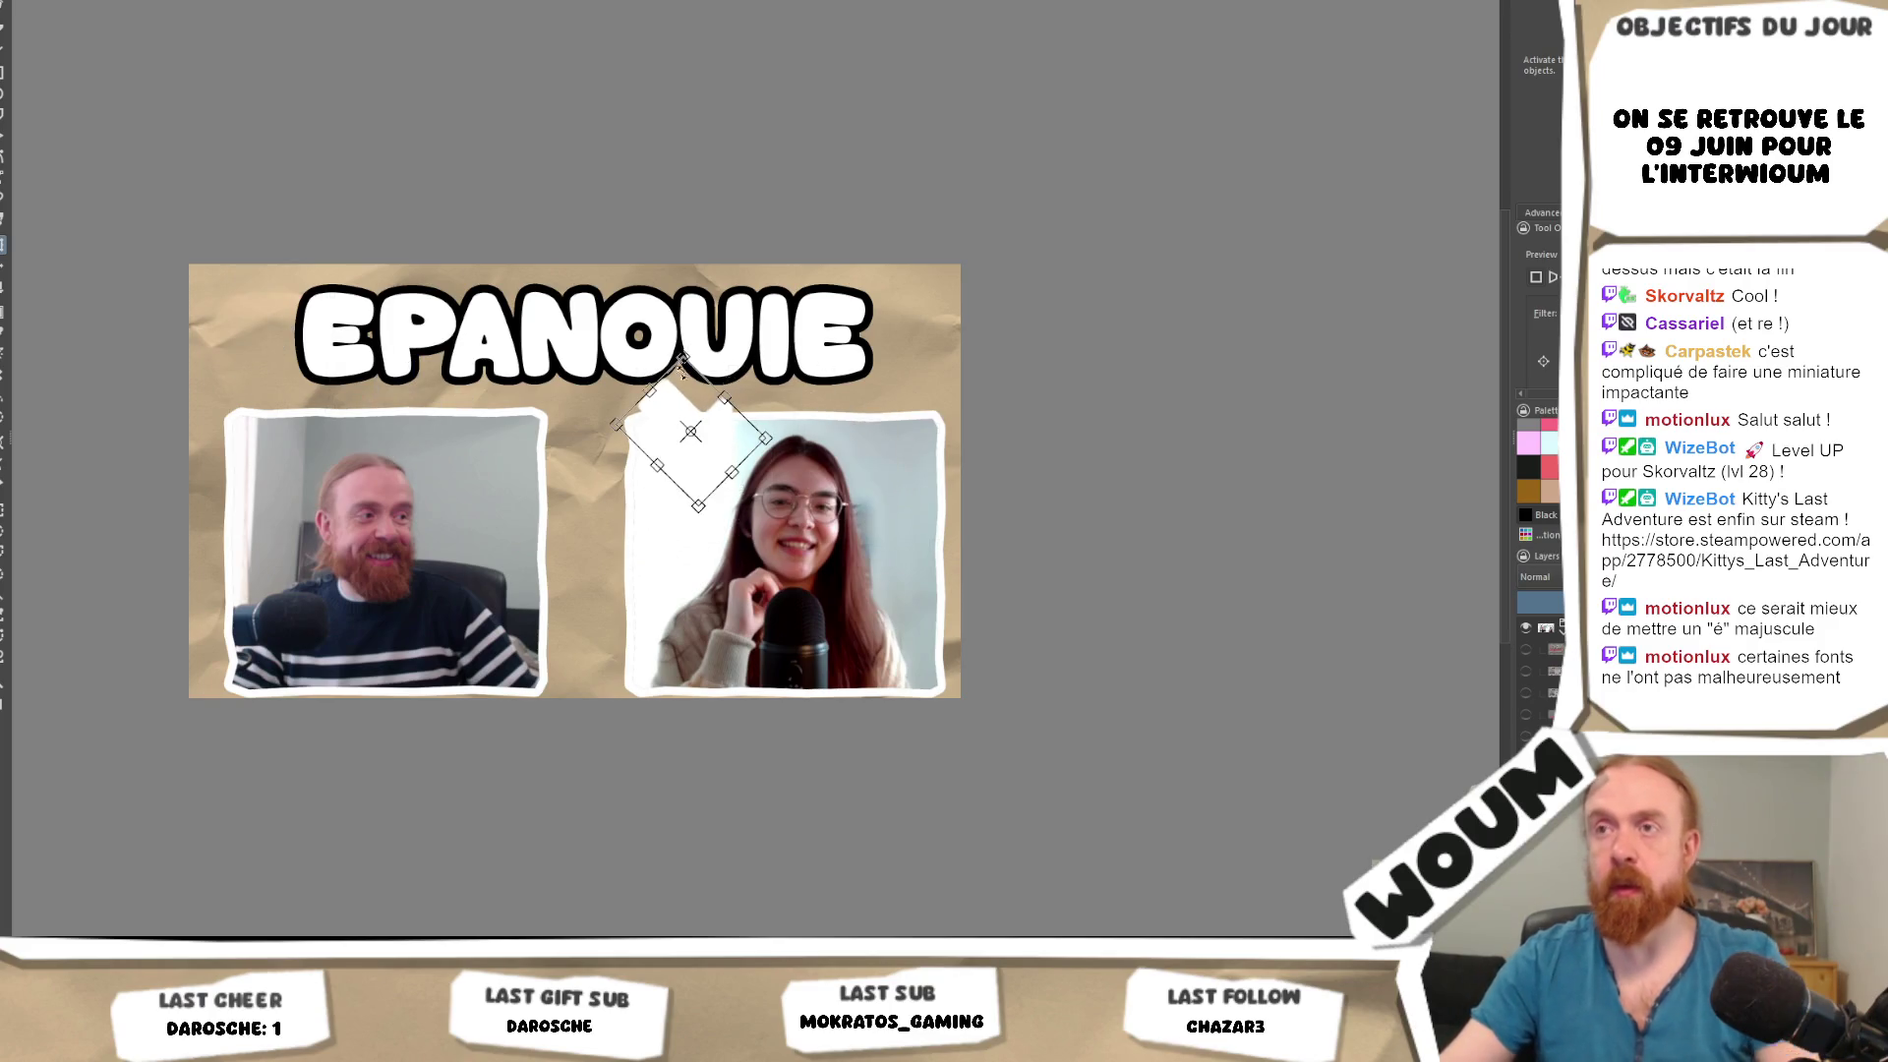
pyautogui.press('Return')
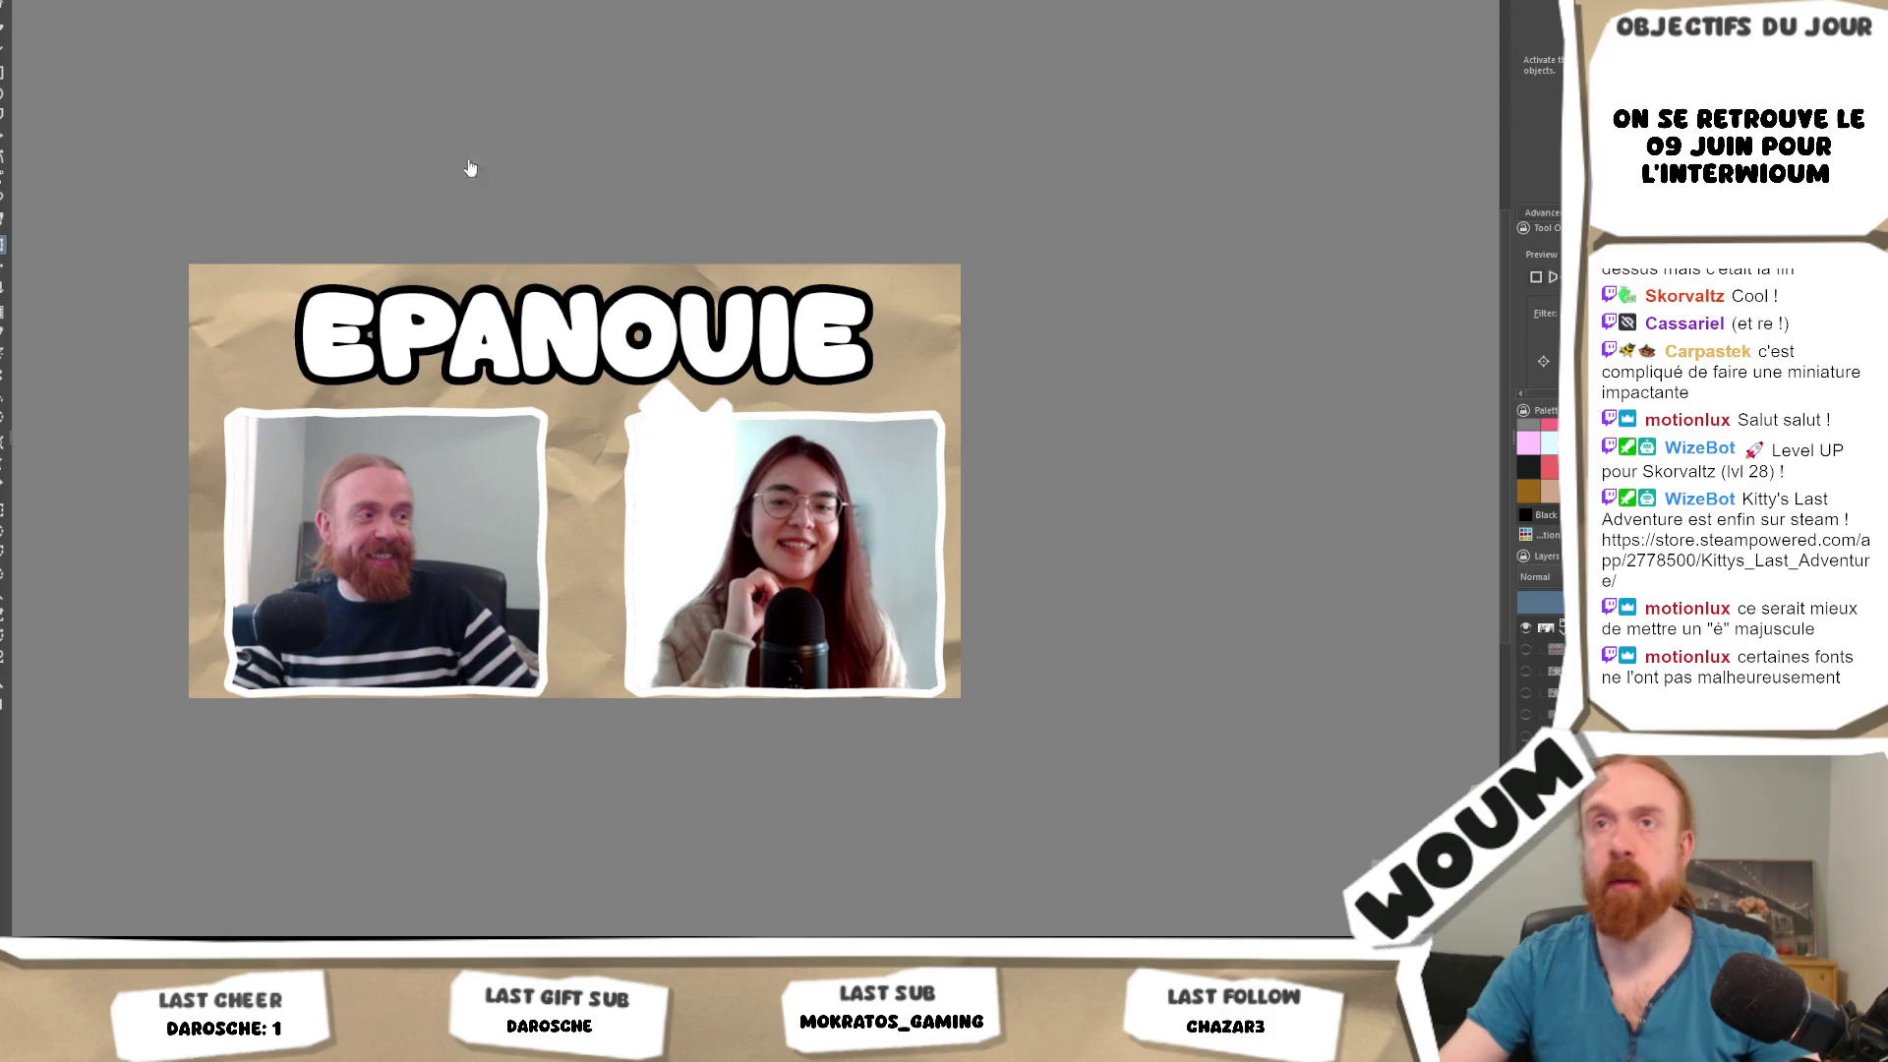
pyautogui.hotkey('ctrl', 'pageup')
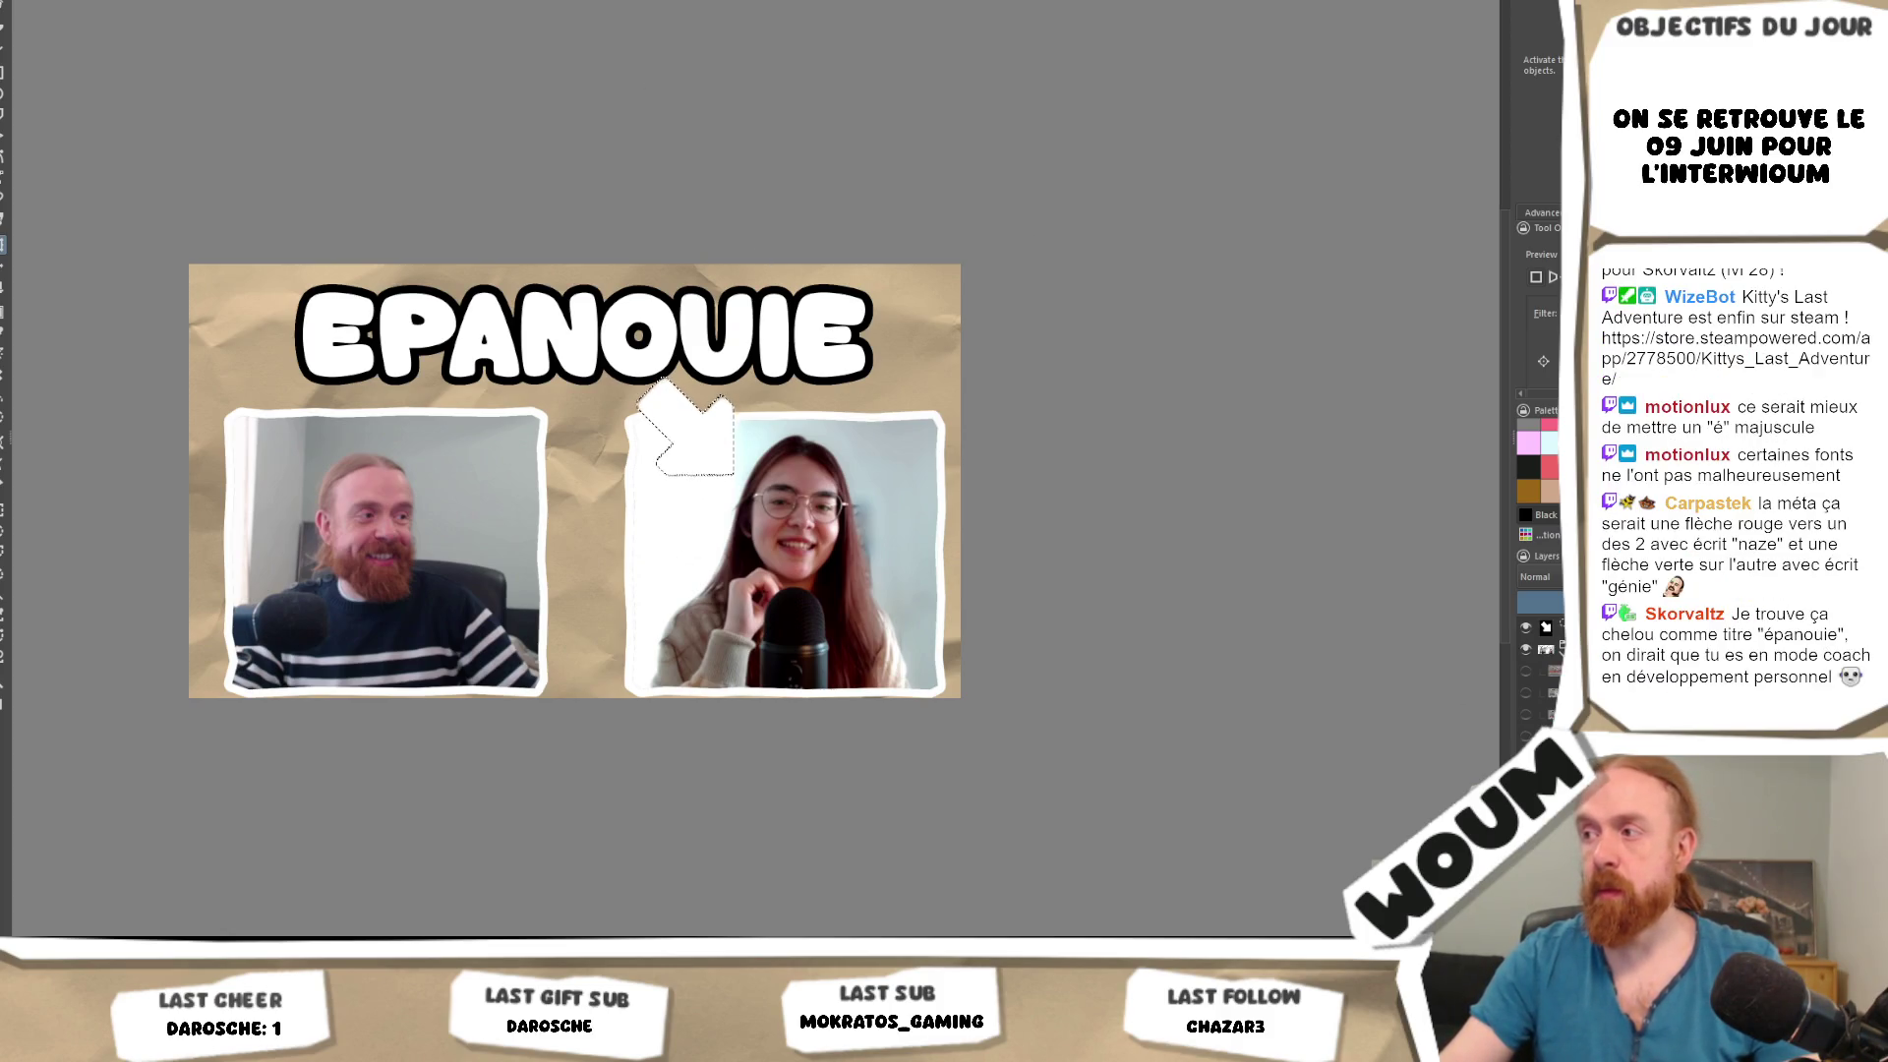
pyautogui.press('Delete')
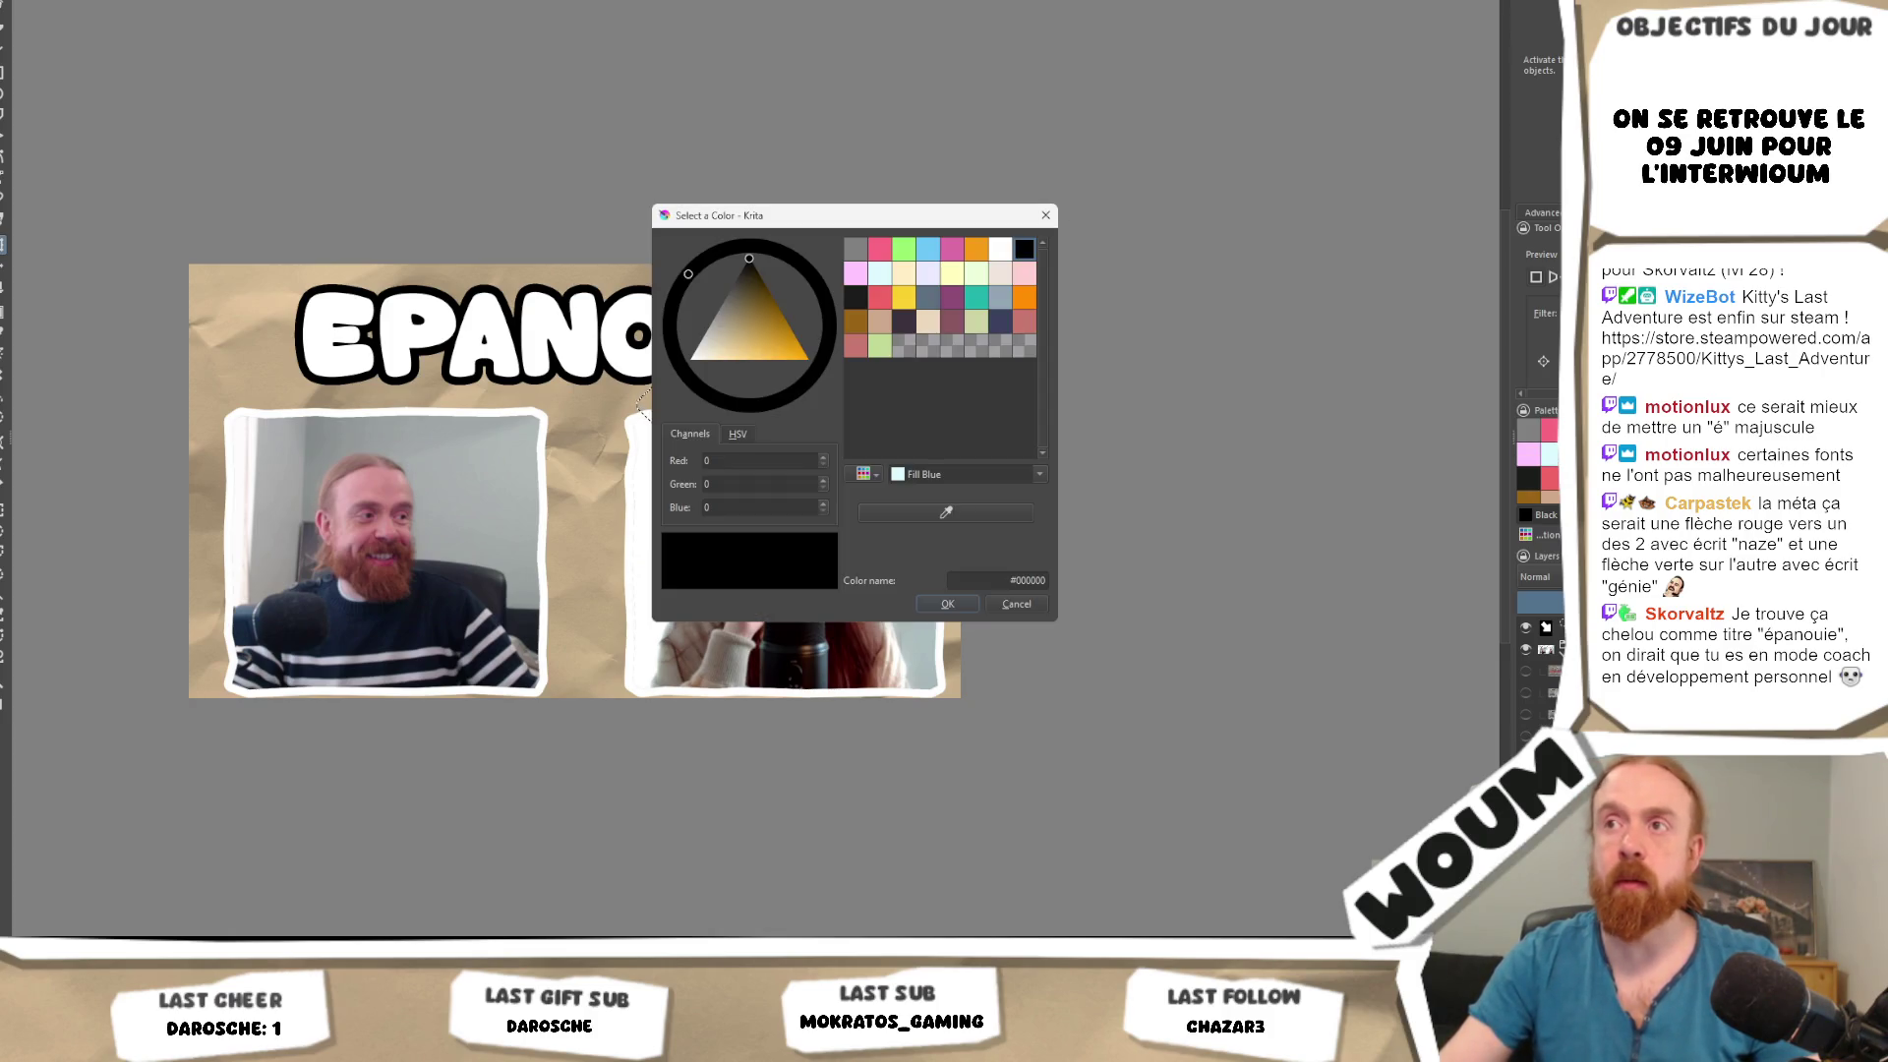
# Pick a yellow colour, restore the deleted arrow and fill it with yellow.
pyautogui.click(885, 319)
pyautogui.click(902, 295)
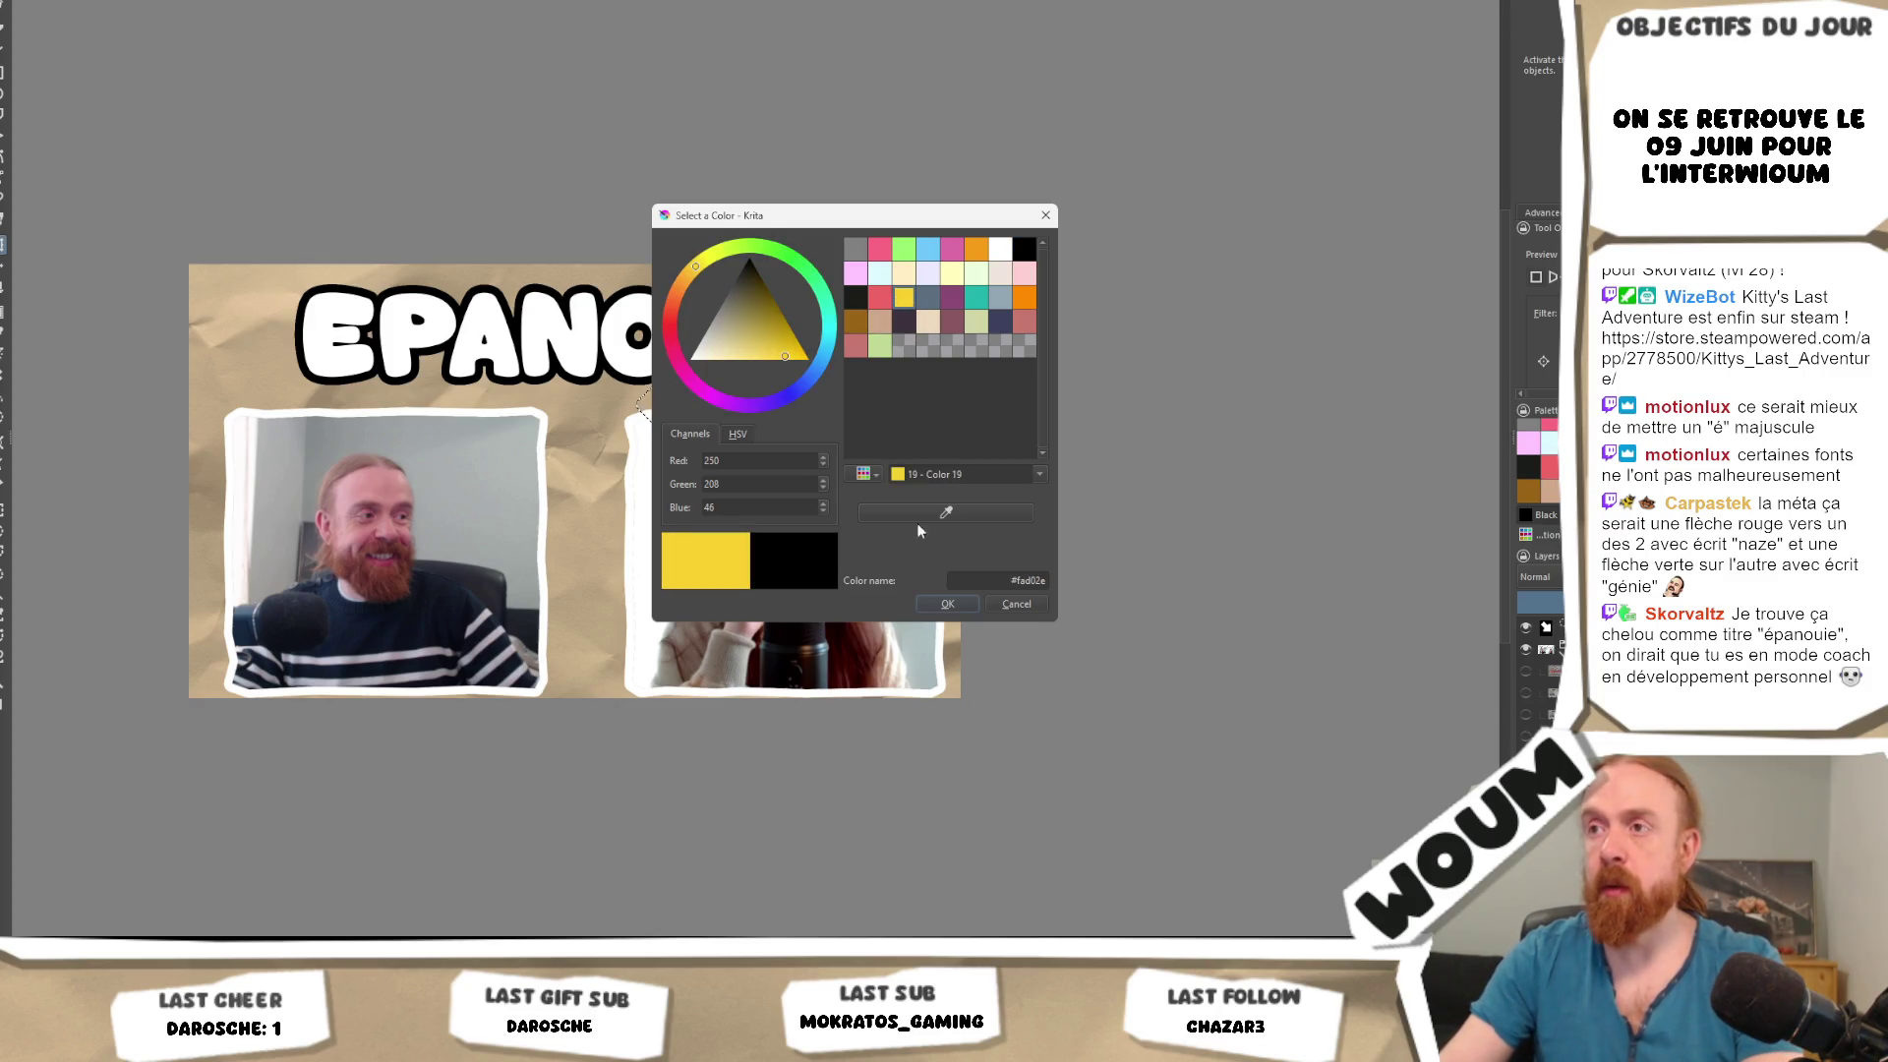
pyautogui.click(946, 604)
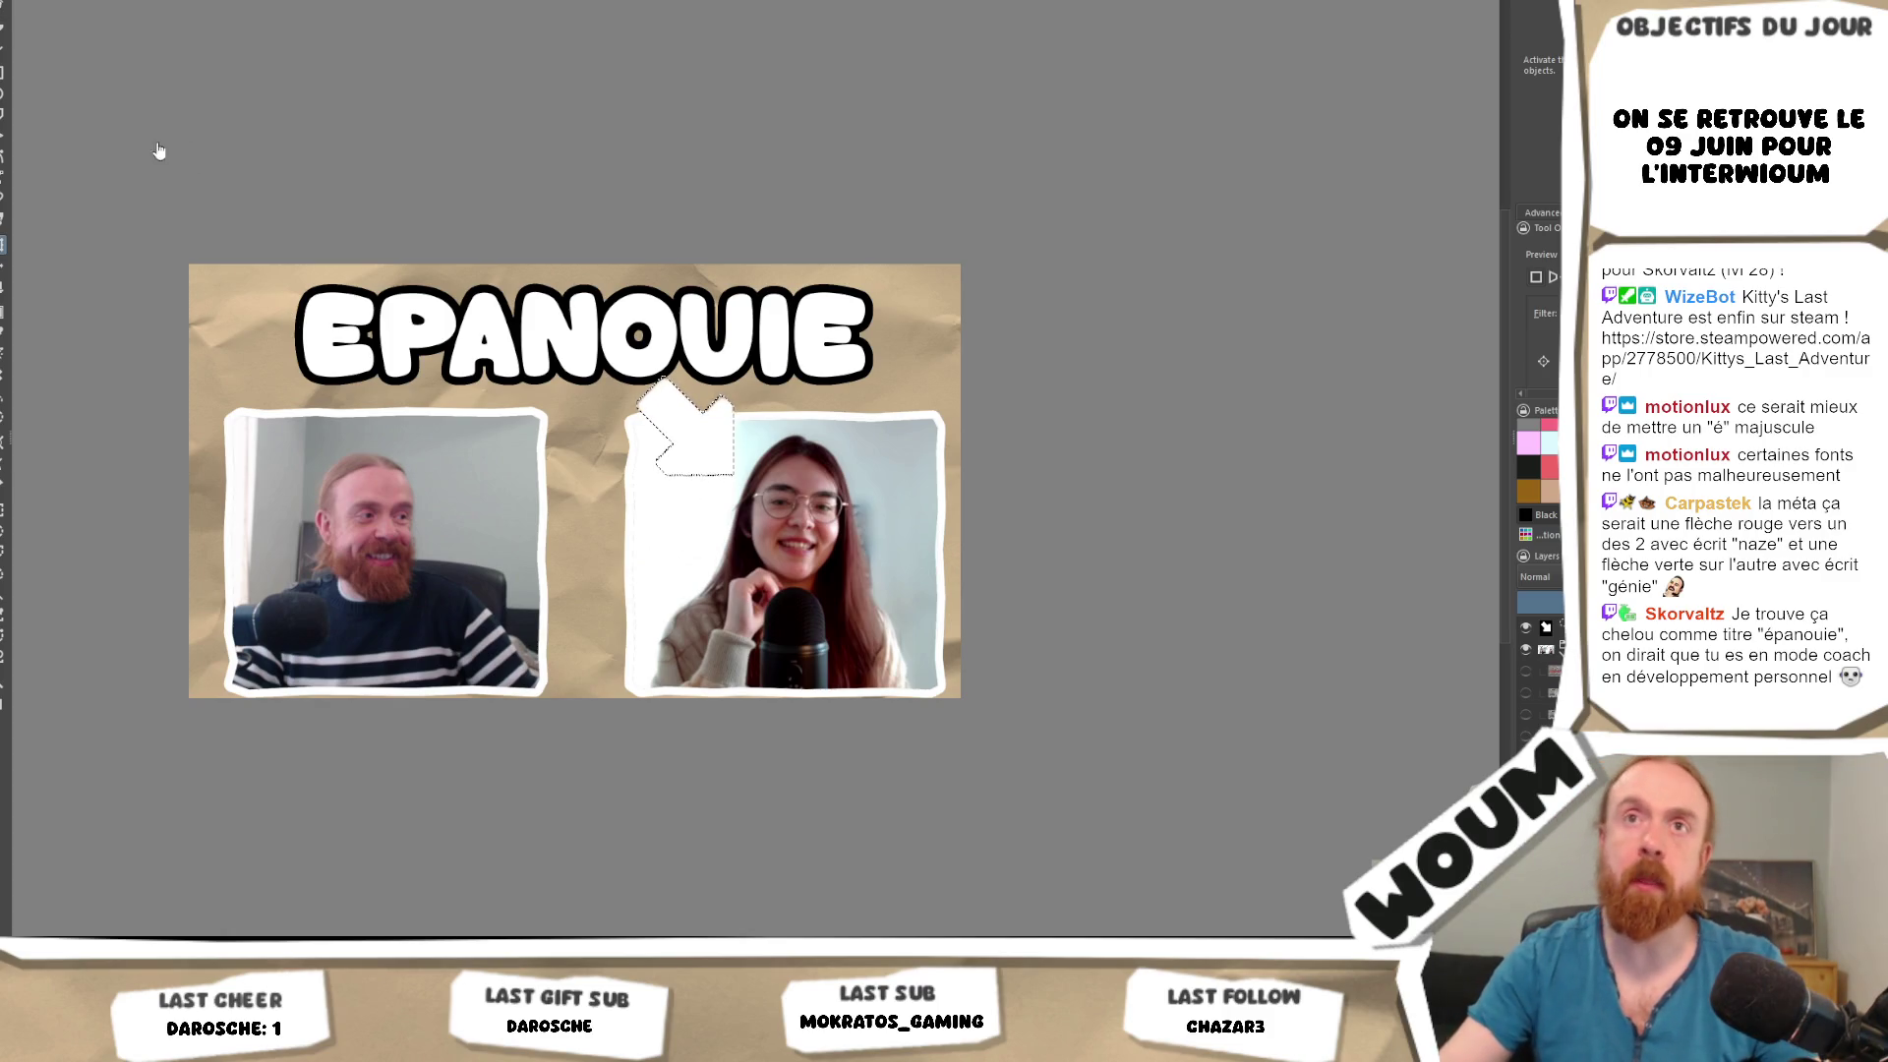
pyautogui.click(4, 30)
pyautogui.hotkey('ctrl', 'z')
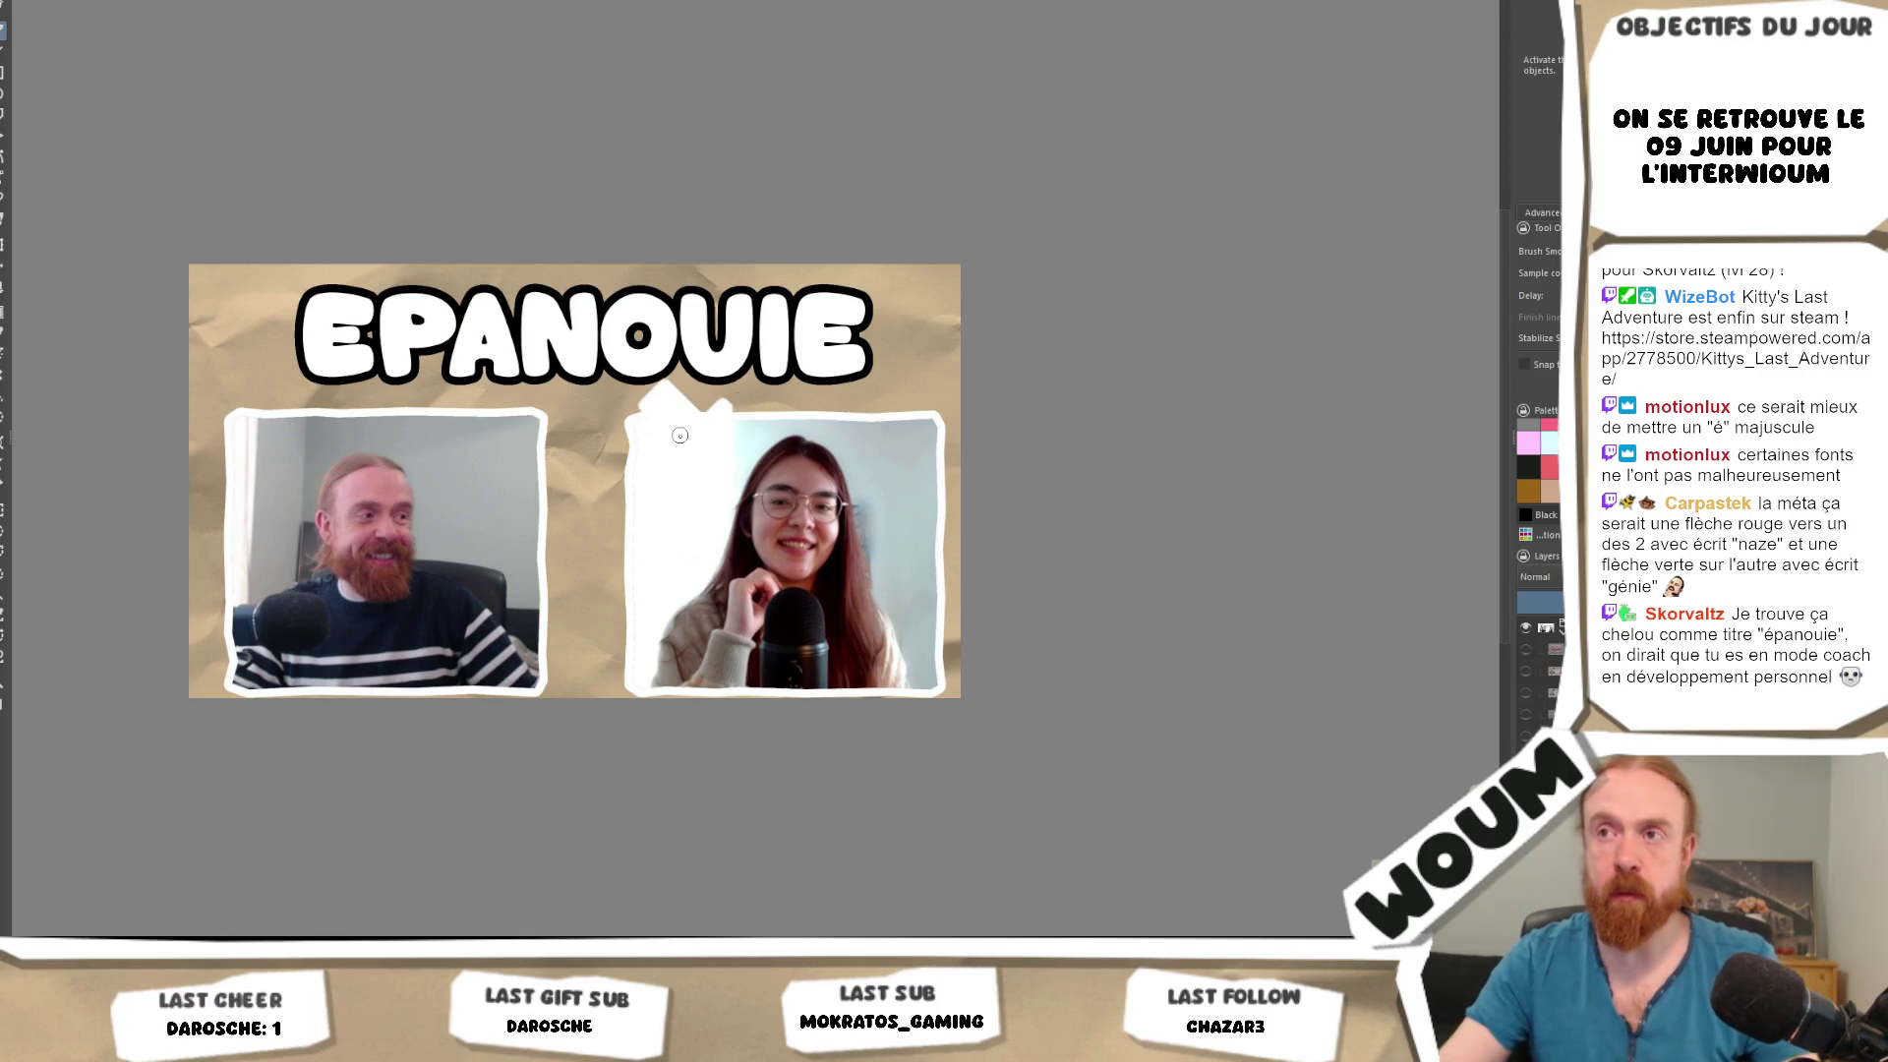
pyautogui.hotkey('ctrl', 'shift', 'z')
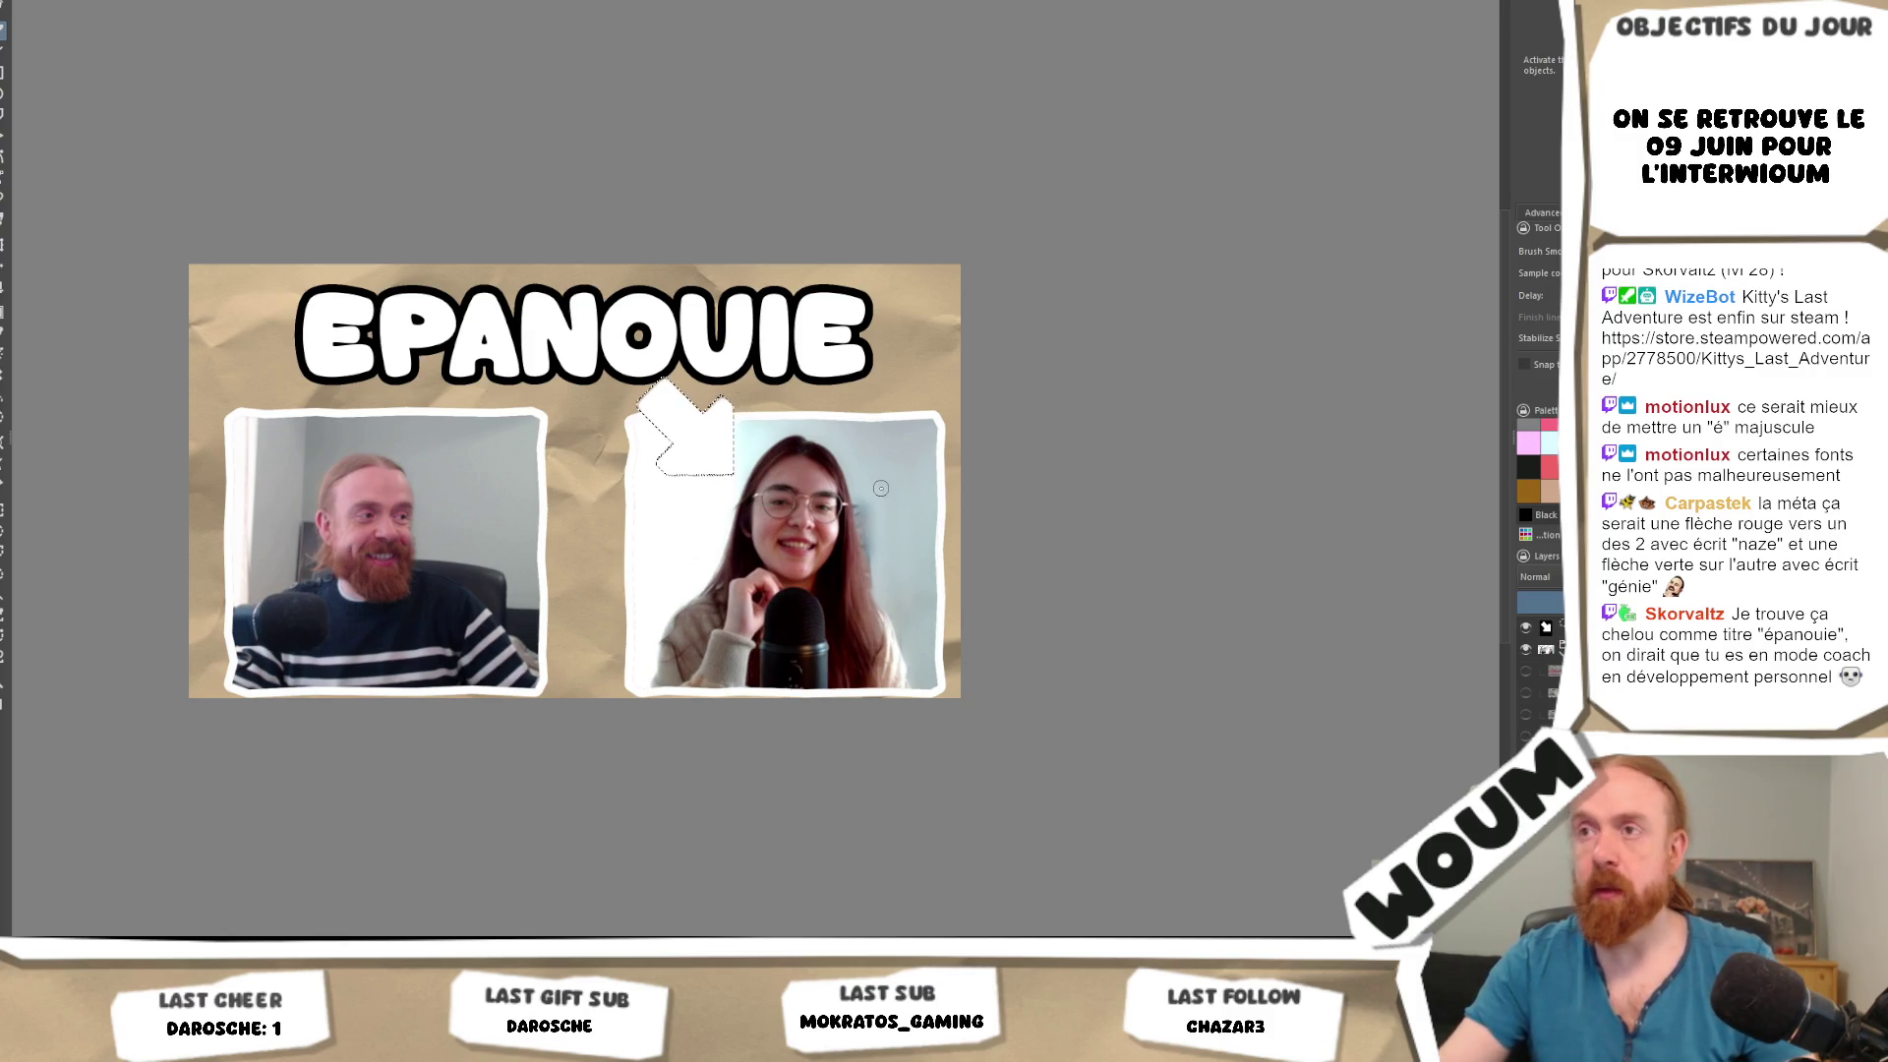
pyautogui.hotkey('ctrl', 'shift', 'z')
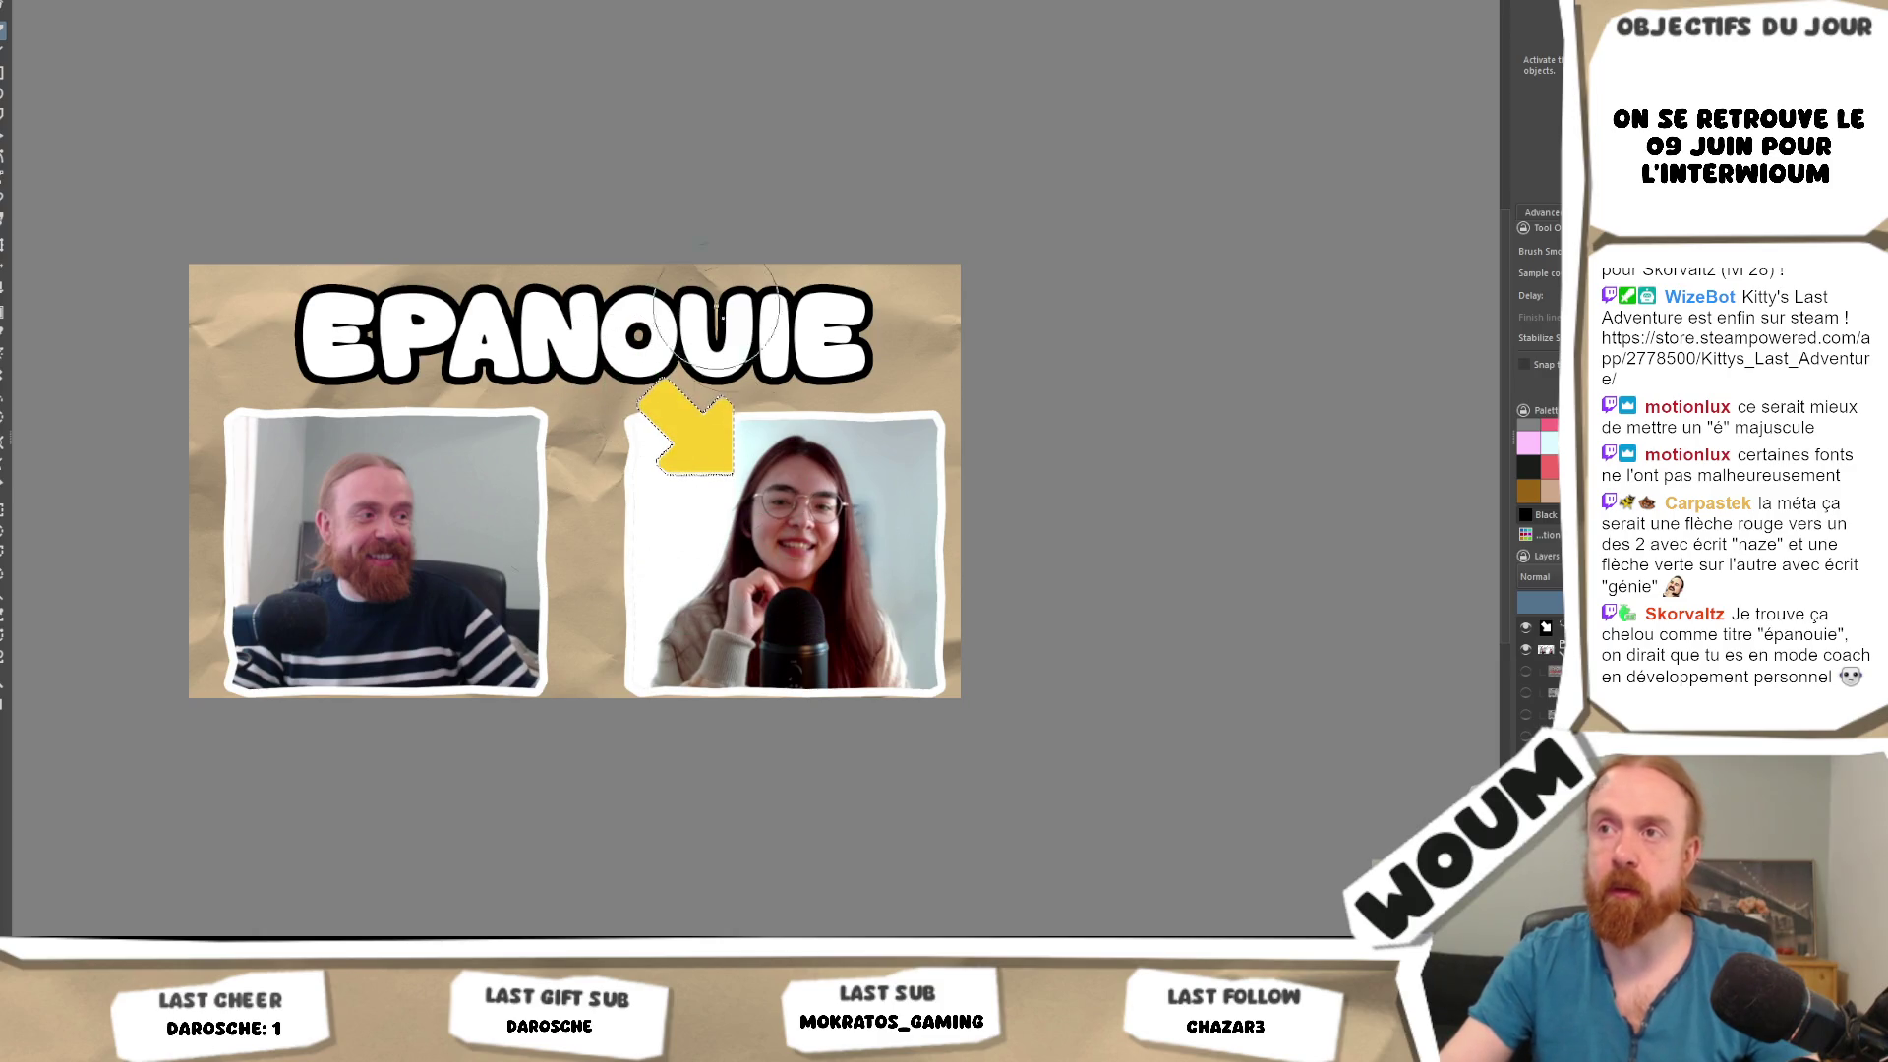
pyautogui.scroll(-3, 1017, 556)
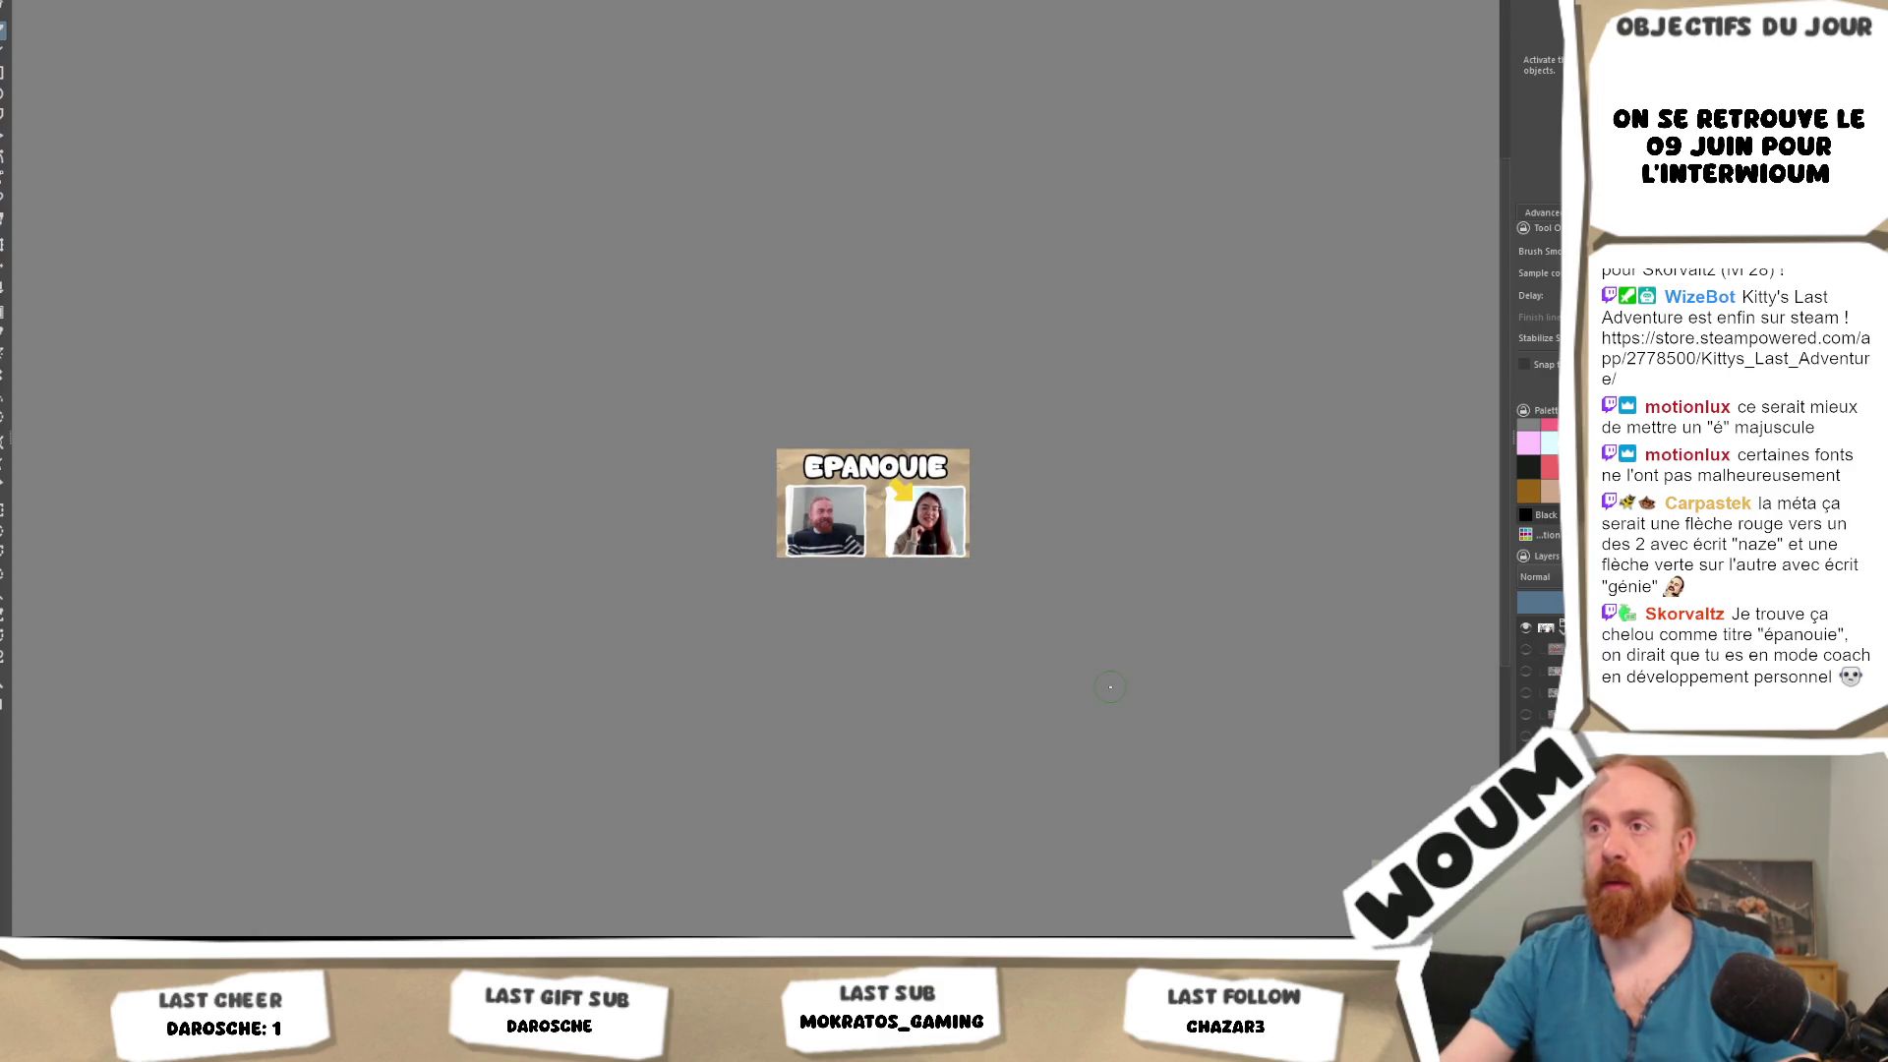
pyautogui.scroll(1, 977, 622)
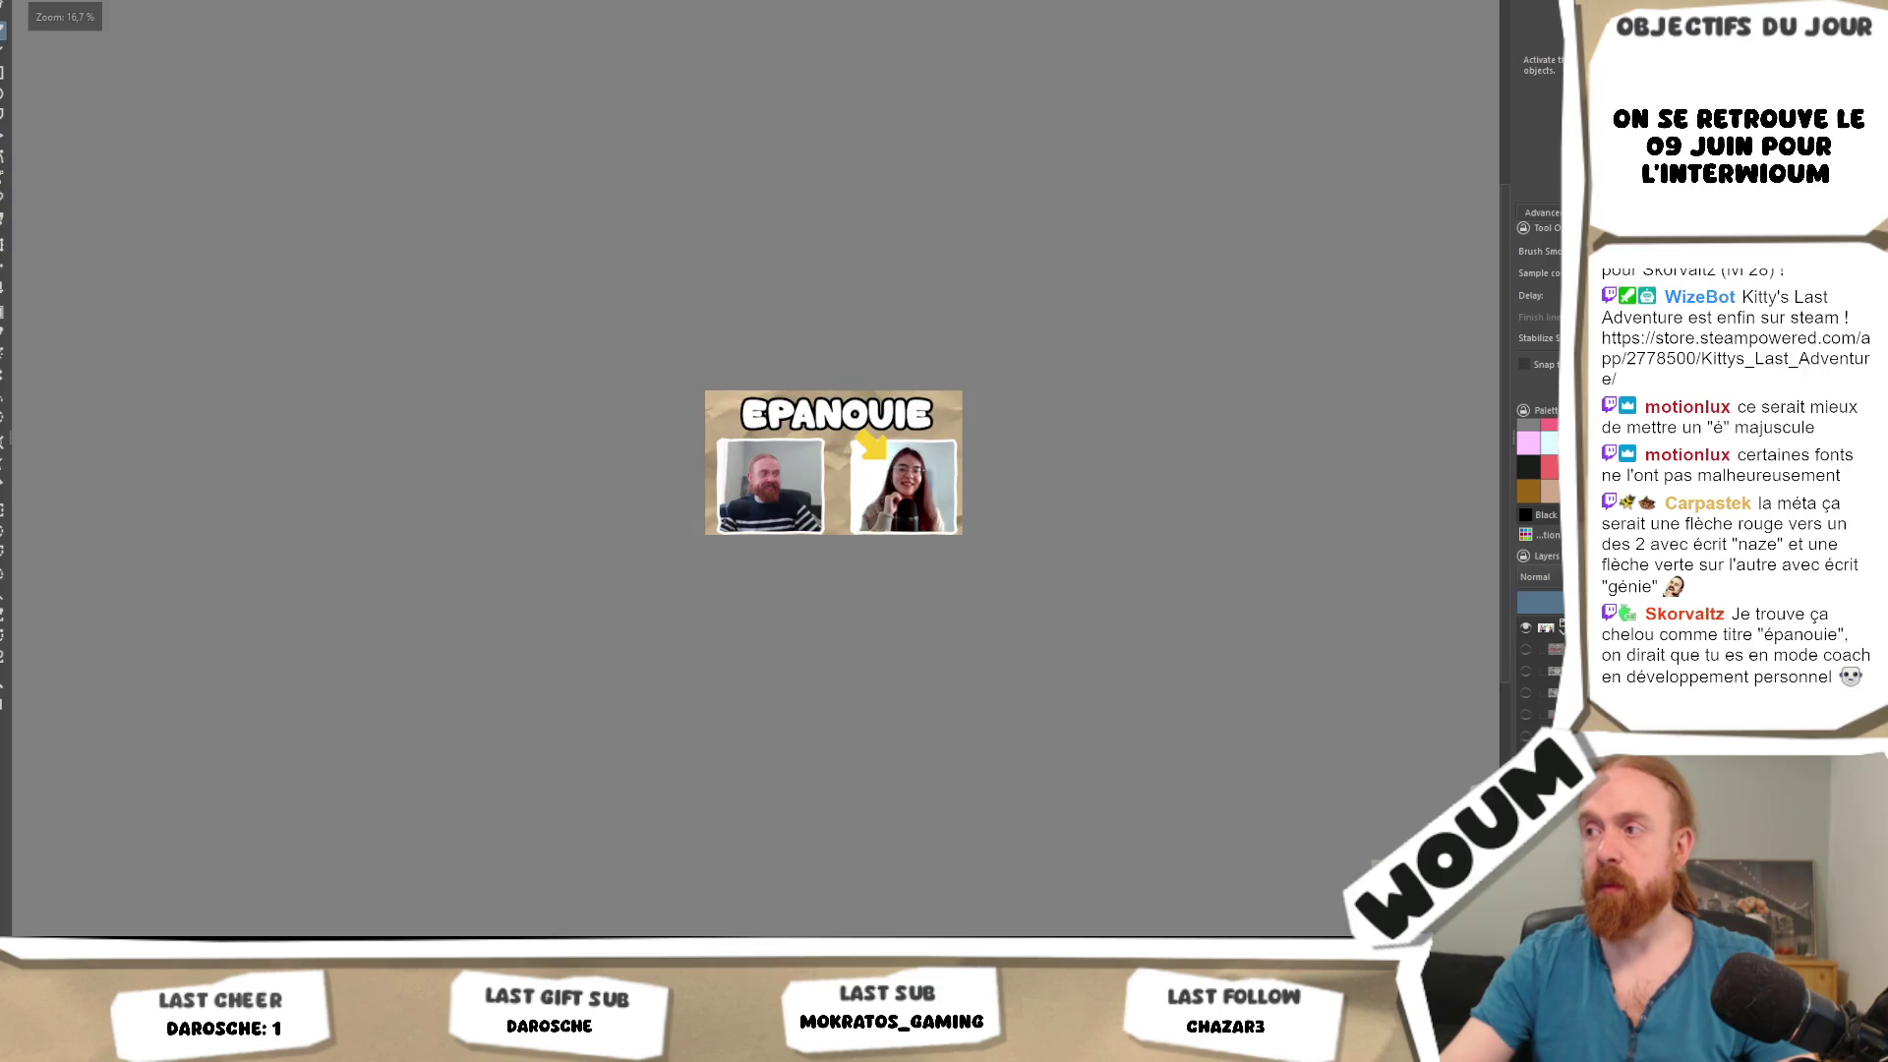
# Move the yellow arrow up and right beside the end of the EPANOUIE title.
pyautogui.rightClick(1534, 629)
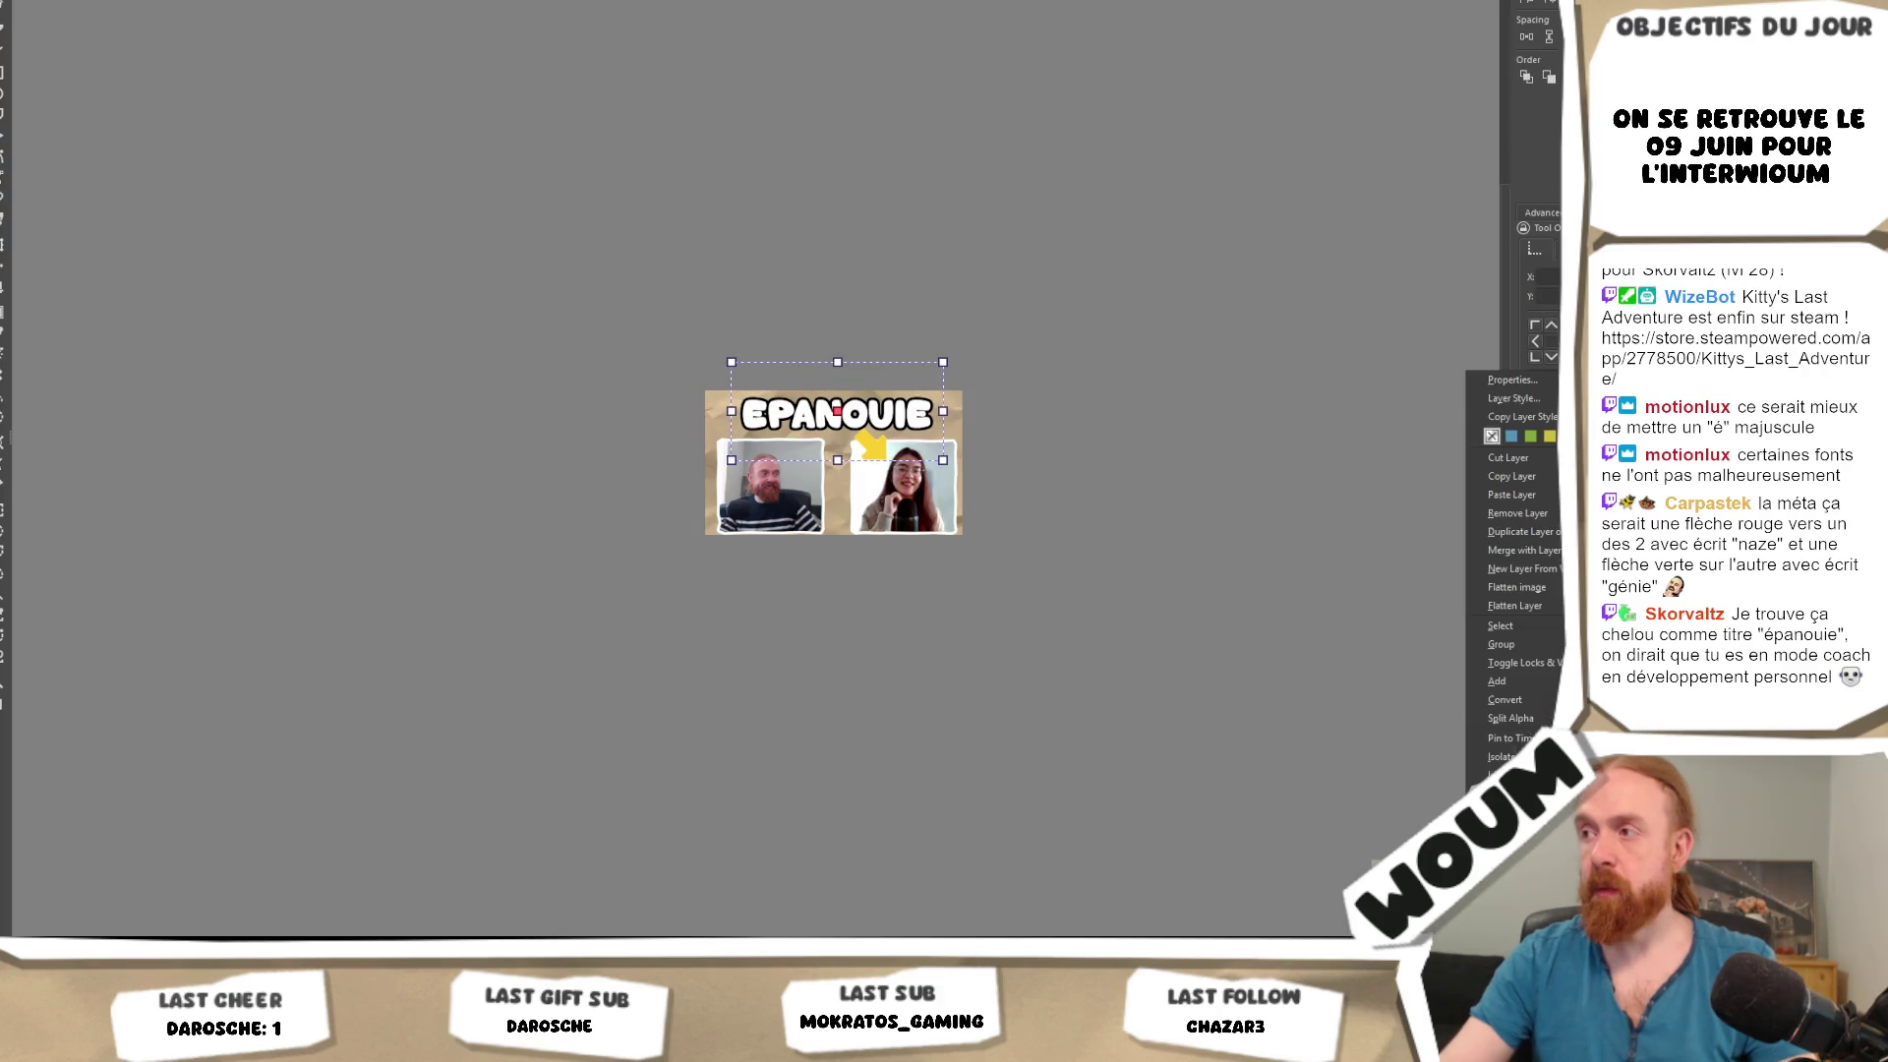
pyautogui.click(837, 411)
pyautogui.press('b')
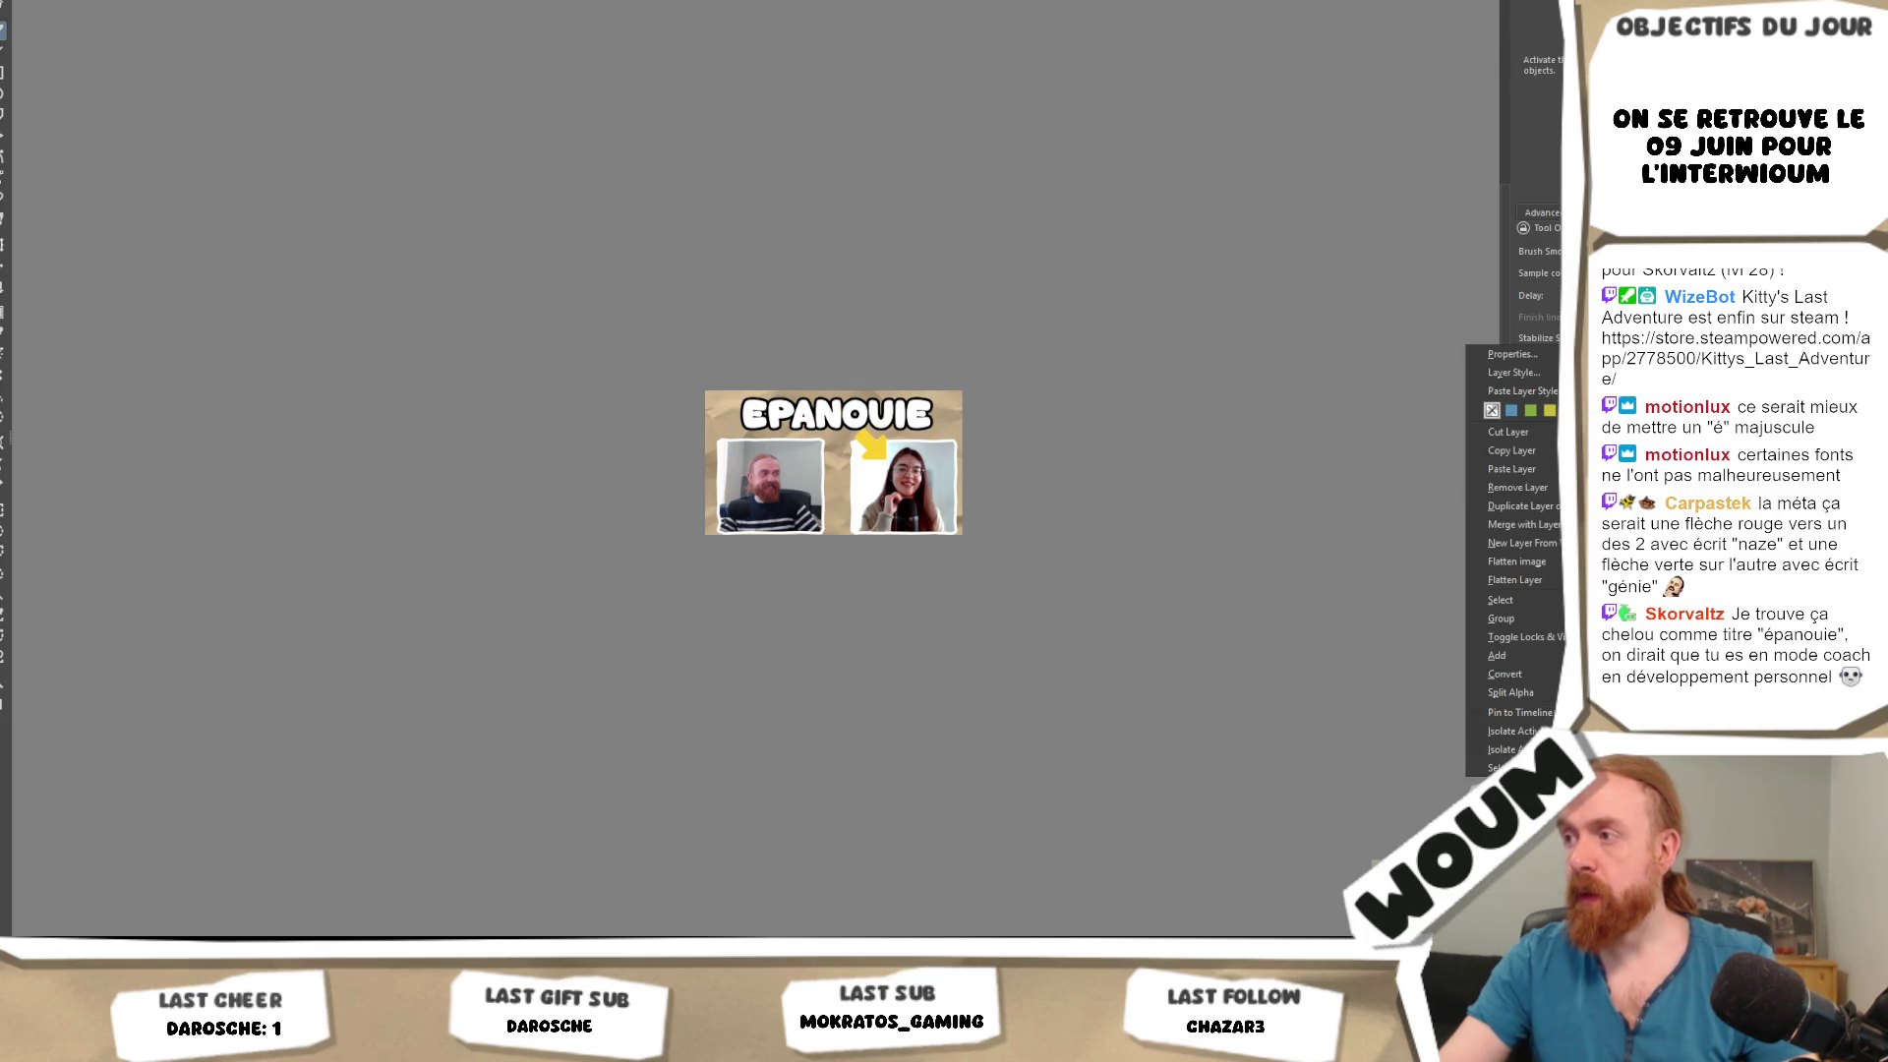
pyautogui.scroll(3, 957, 531)
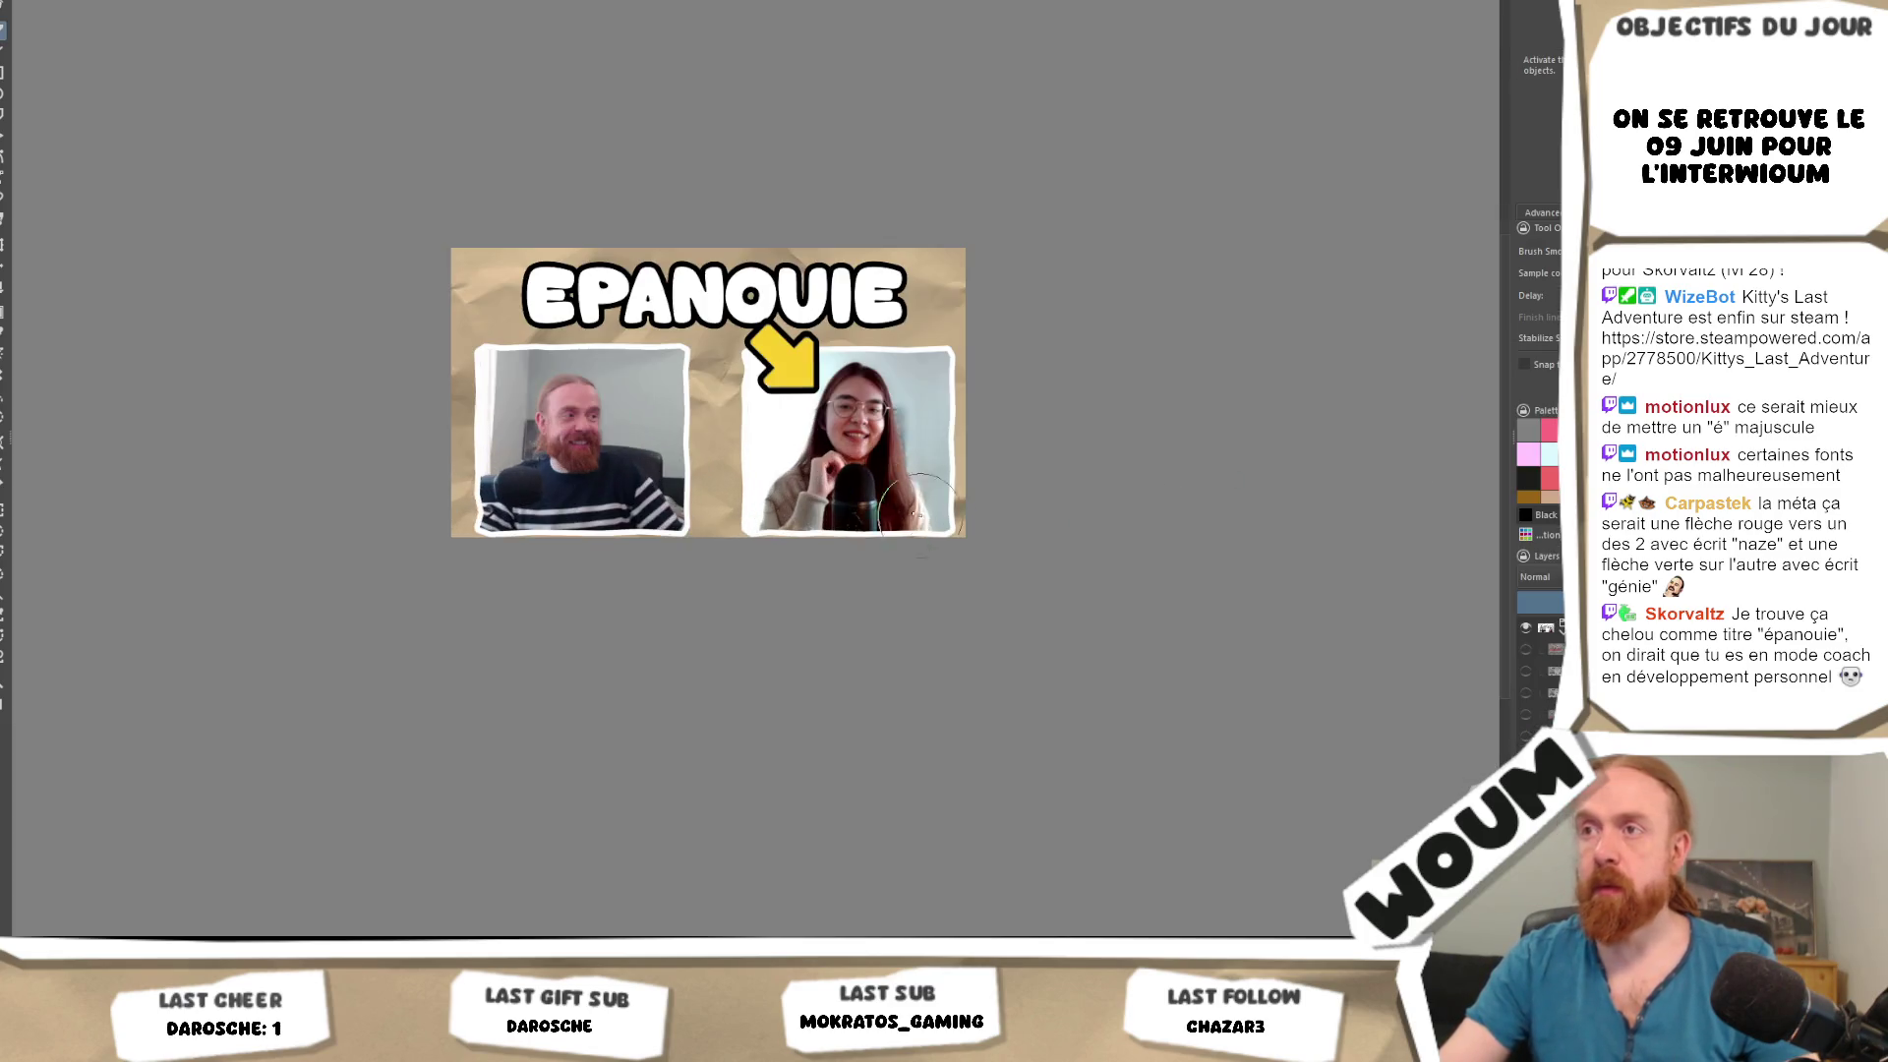
pyautogui.hotkey('ctrl', 'z')
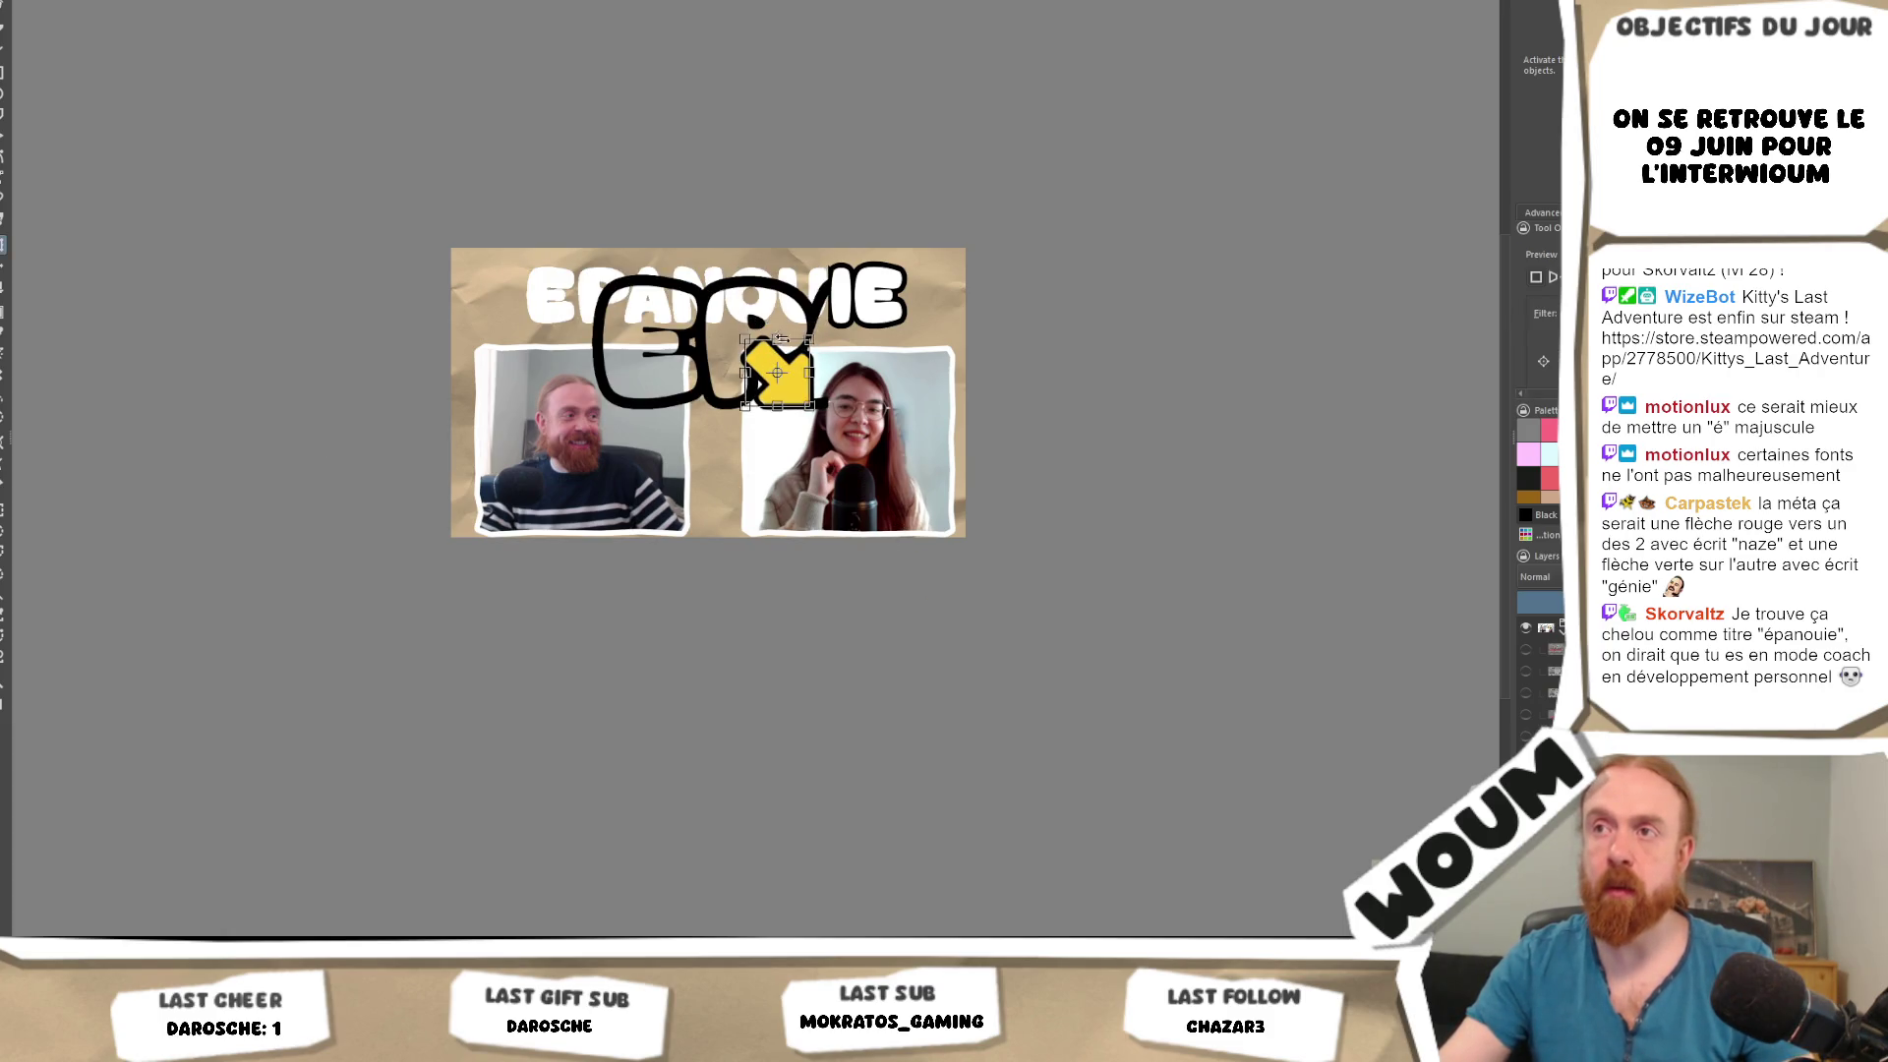
pyautogui.click(790, 353)
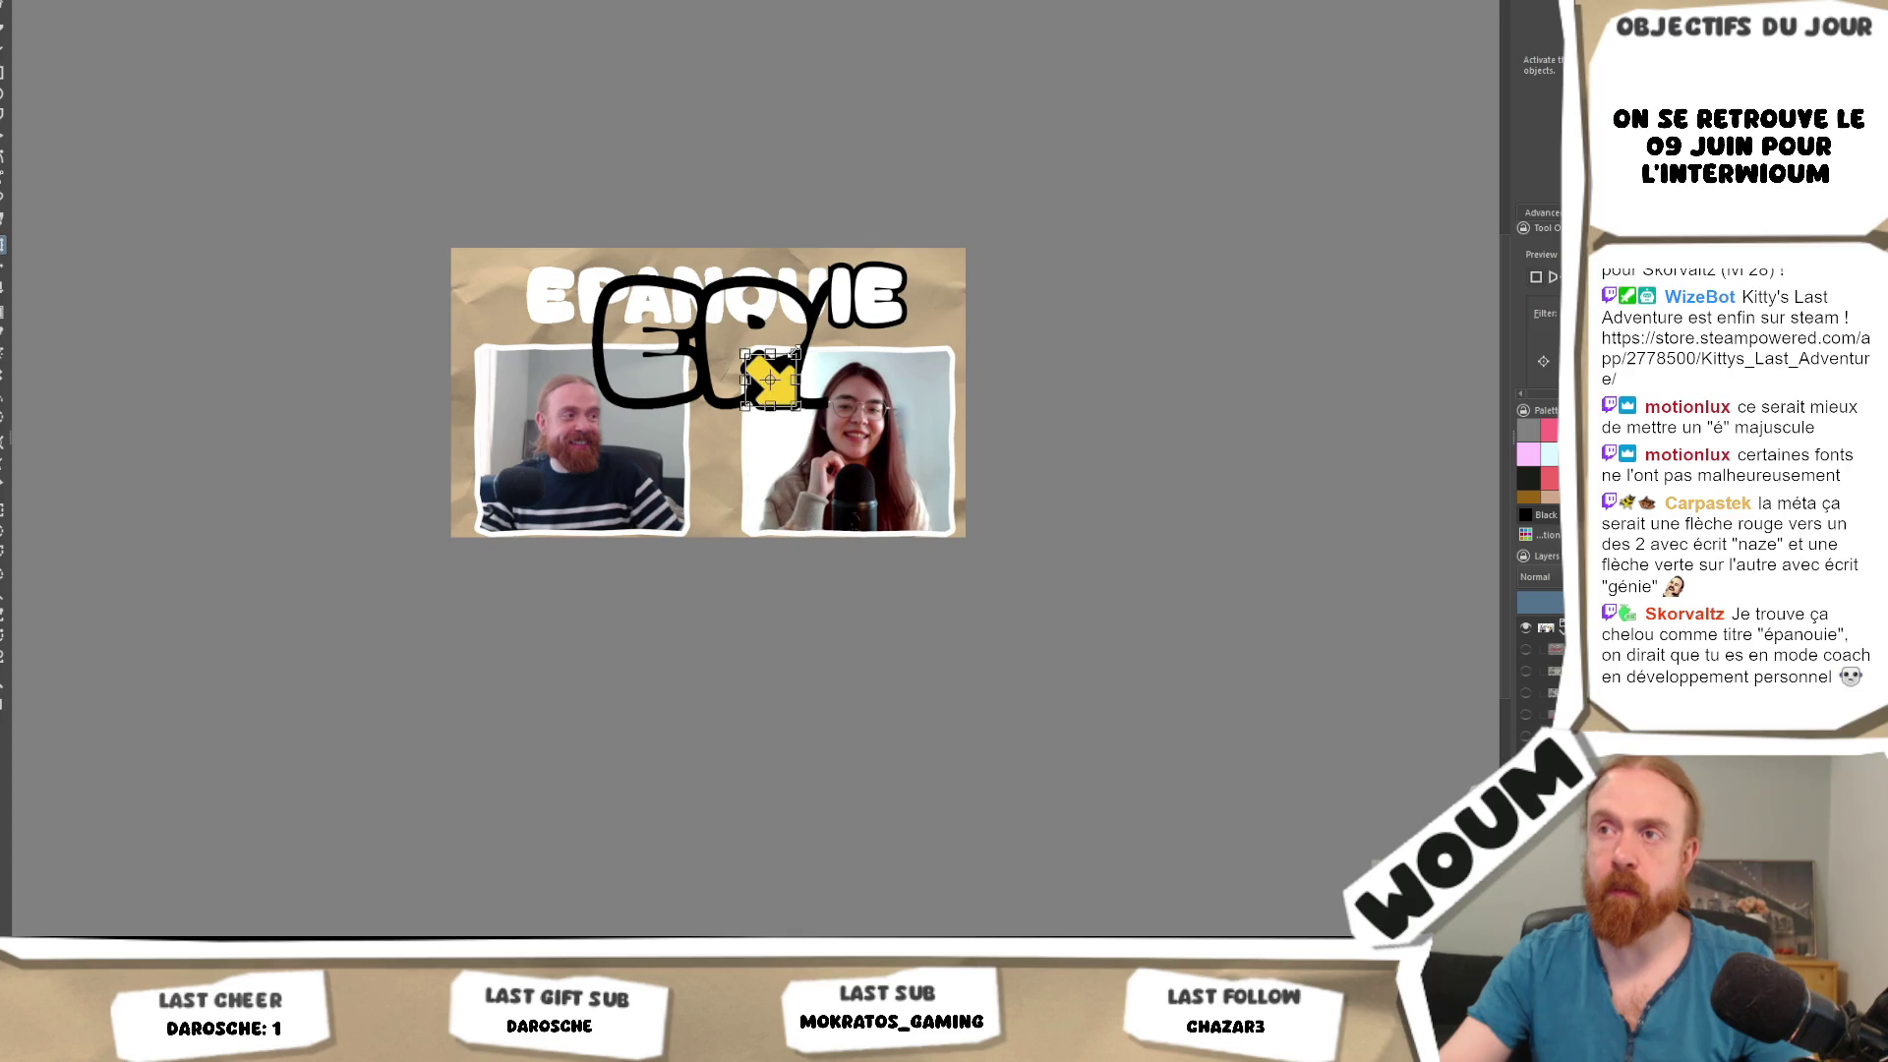
pyautogui.scroll(3, 787, 359)
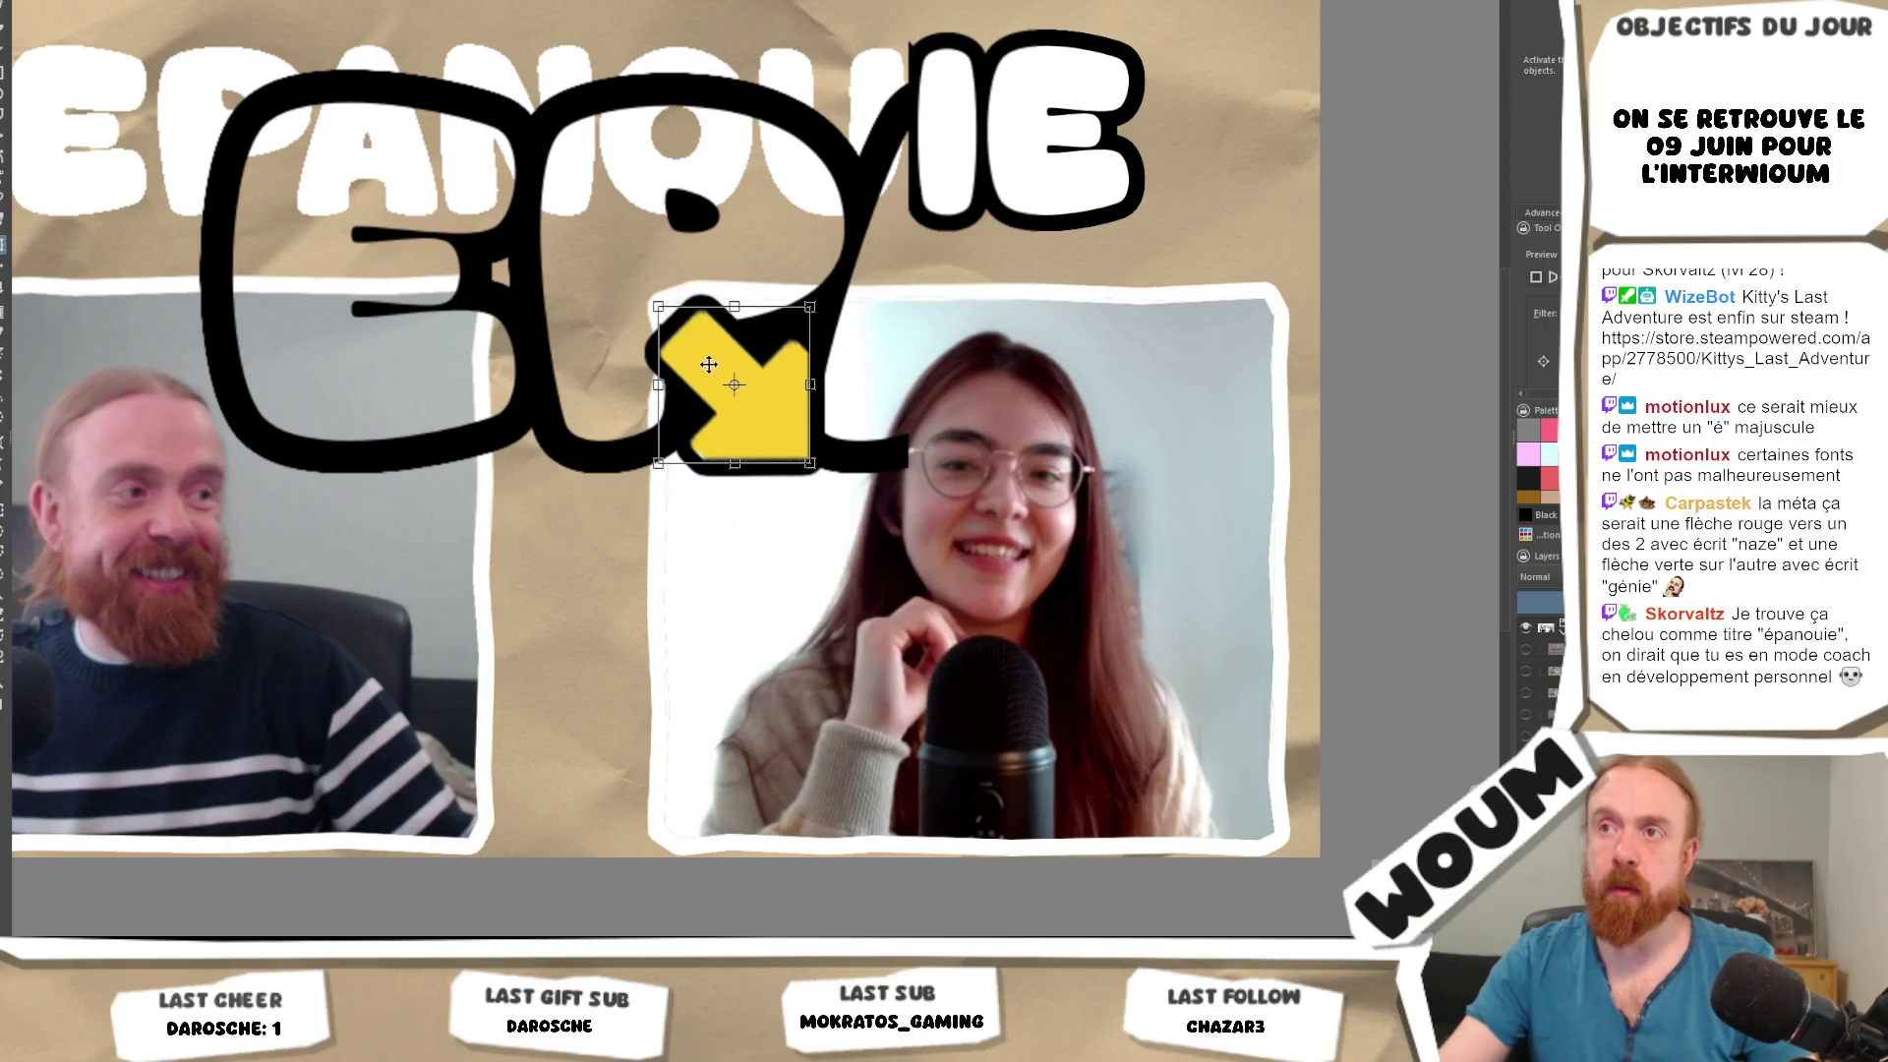
pyautogui.moveTo(710, 364)
pyautogui.mouseDown()
pyautogui.moveTo(749, 347)
pyautogui.moveTo(703, 292)
pyautogui.moveTo(819, 419)
pyautogui.mouseUp()
pyautogui.scroll(-6, 819, 419)
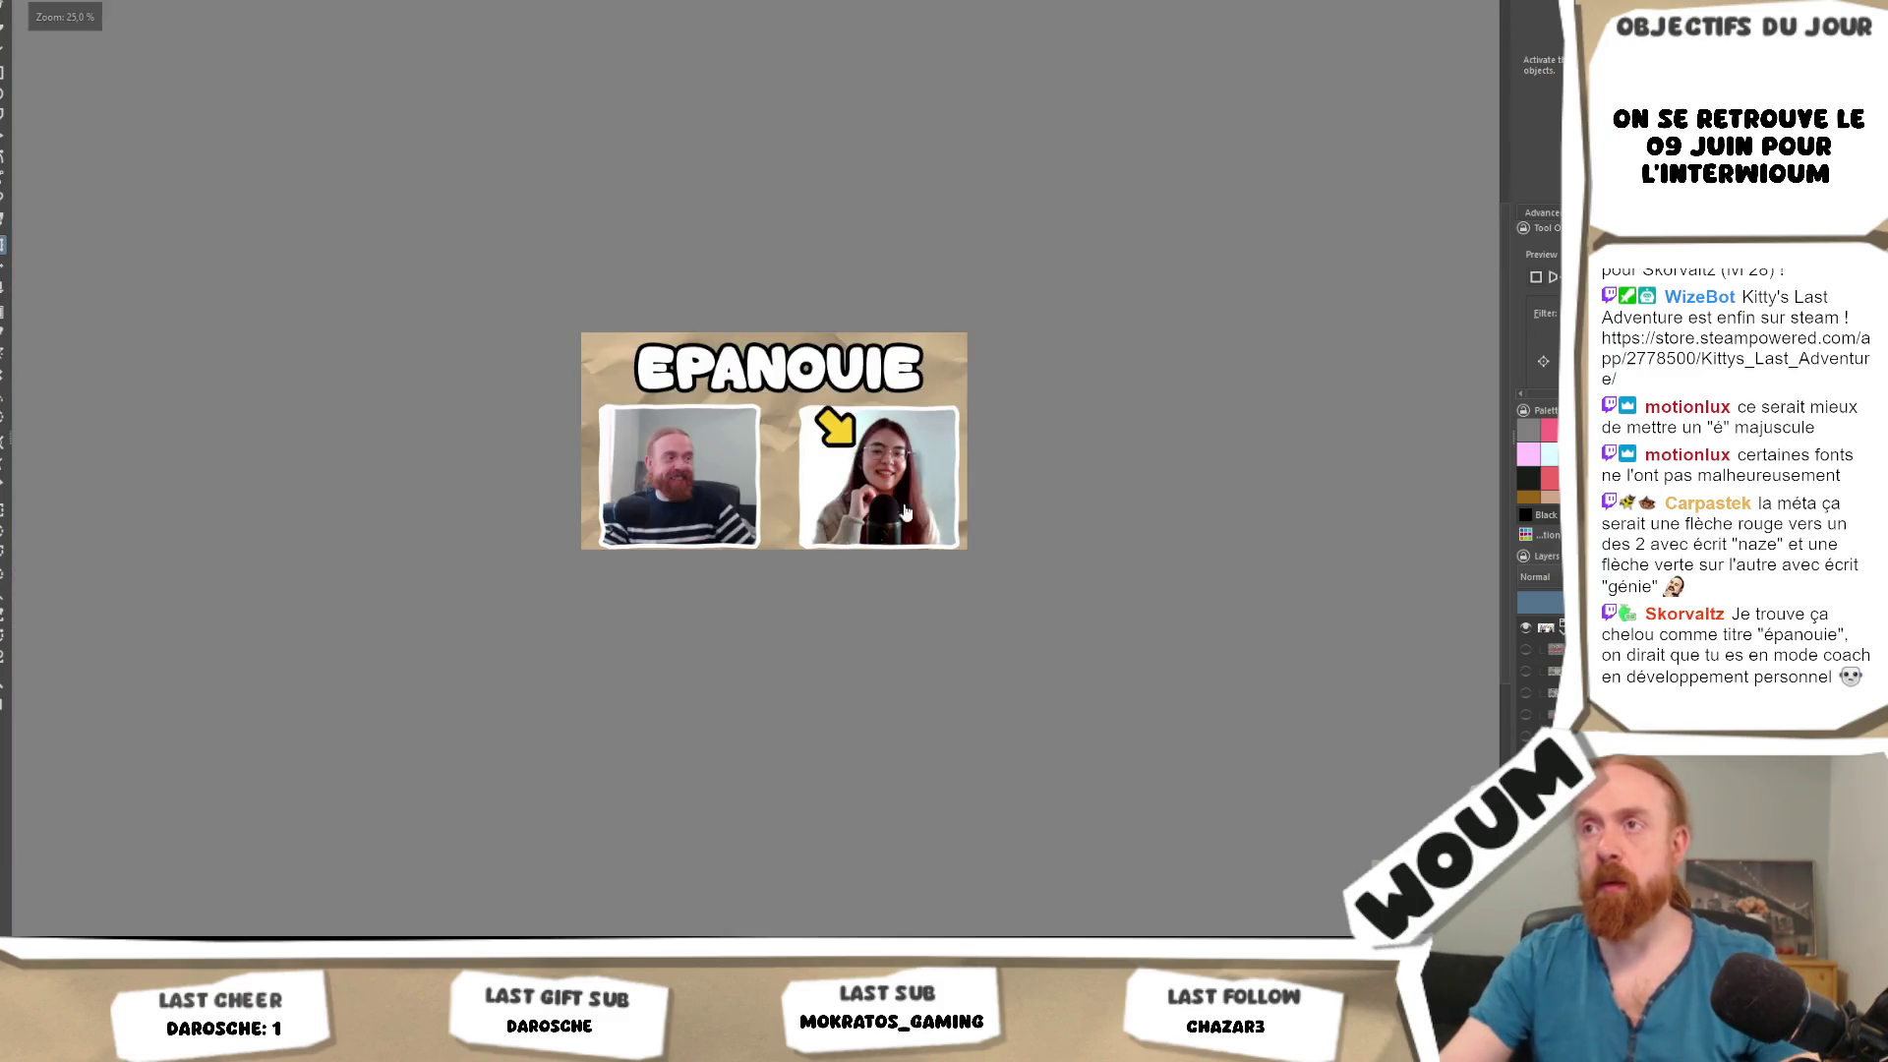
pyautogui.scroll(4, 819, 374)
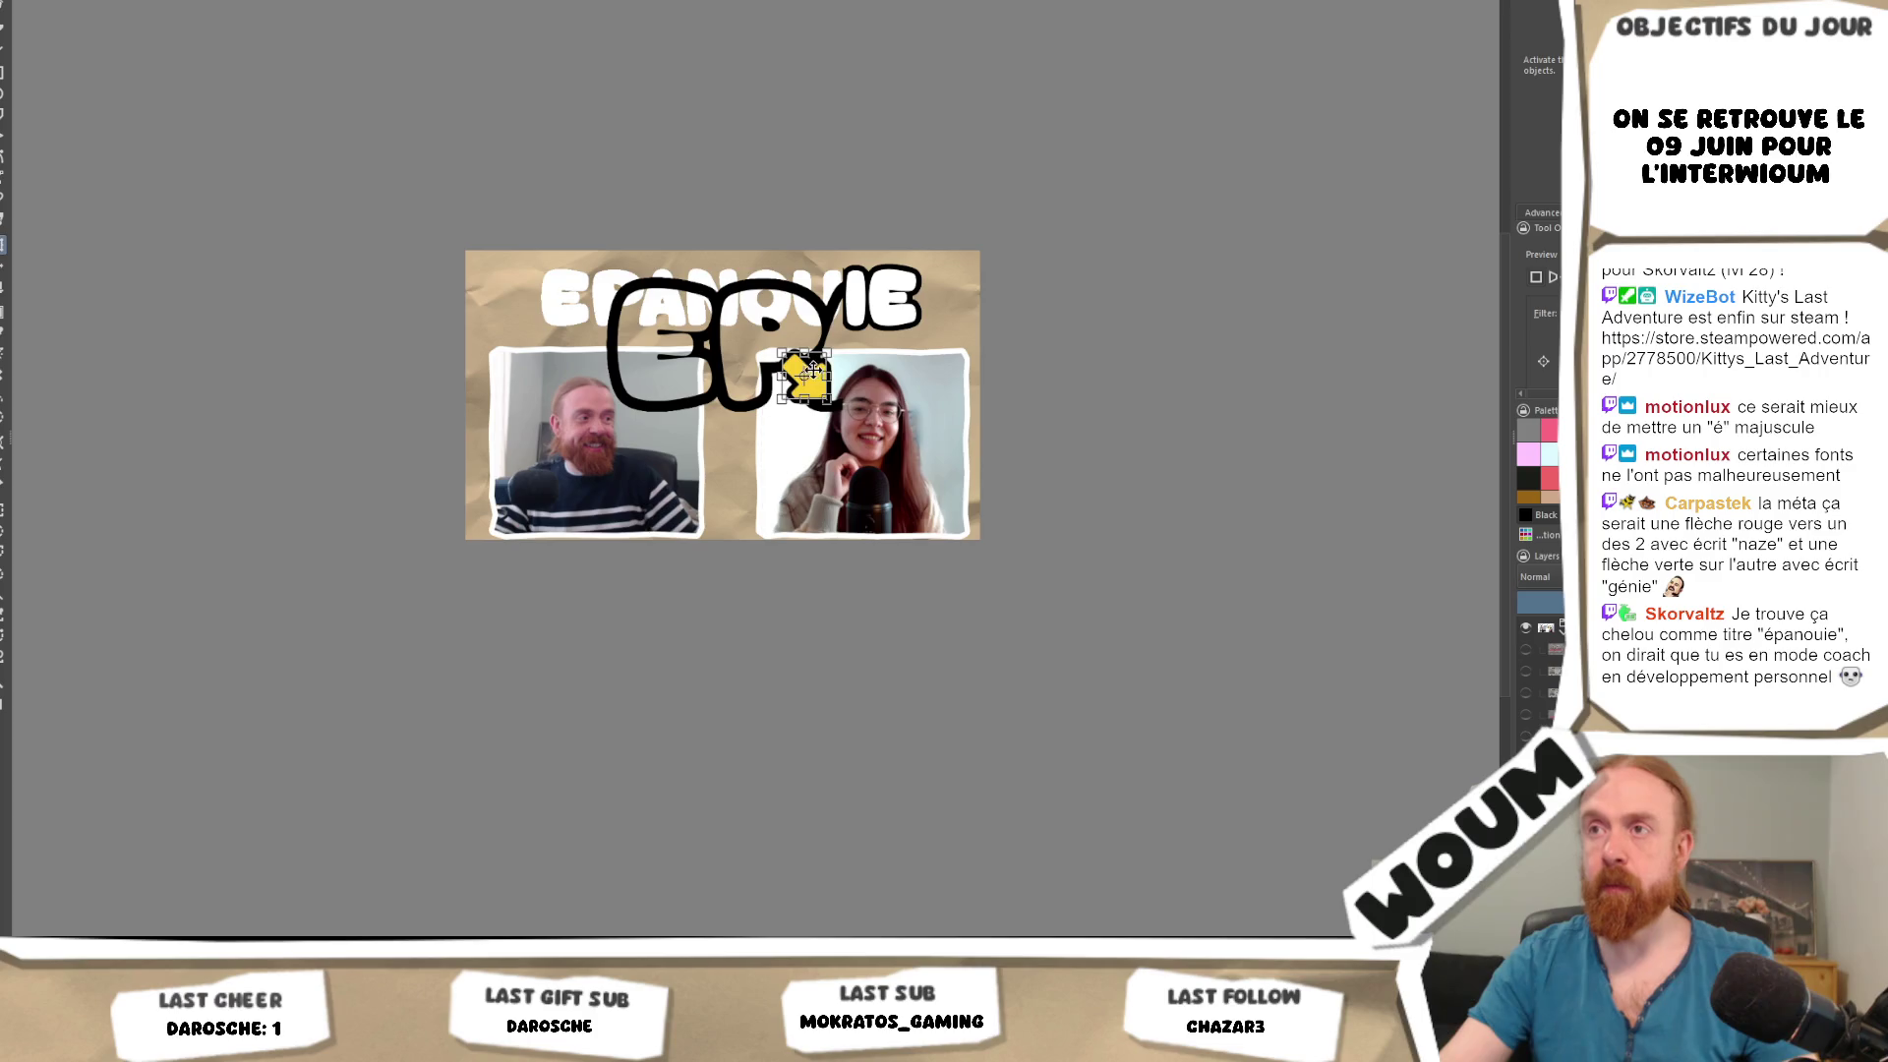
pyautogui.moveTo(819, 375)
pyautogui.mouseDown()
pyautogui.moveTo(942, 358)
pyautogui.moveTo(1007, 425)
pyautogui.mouseUp()
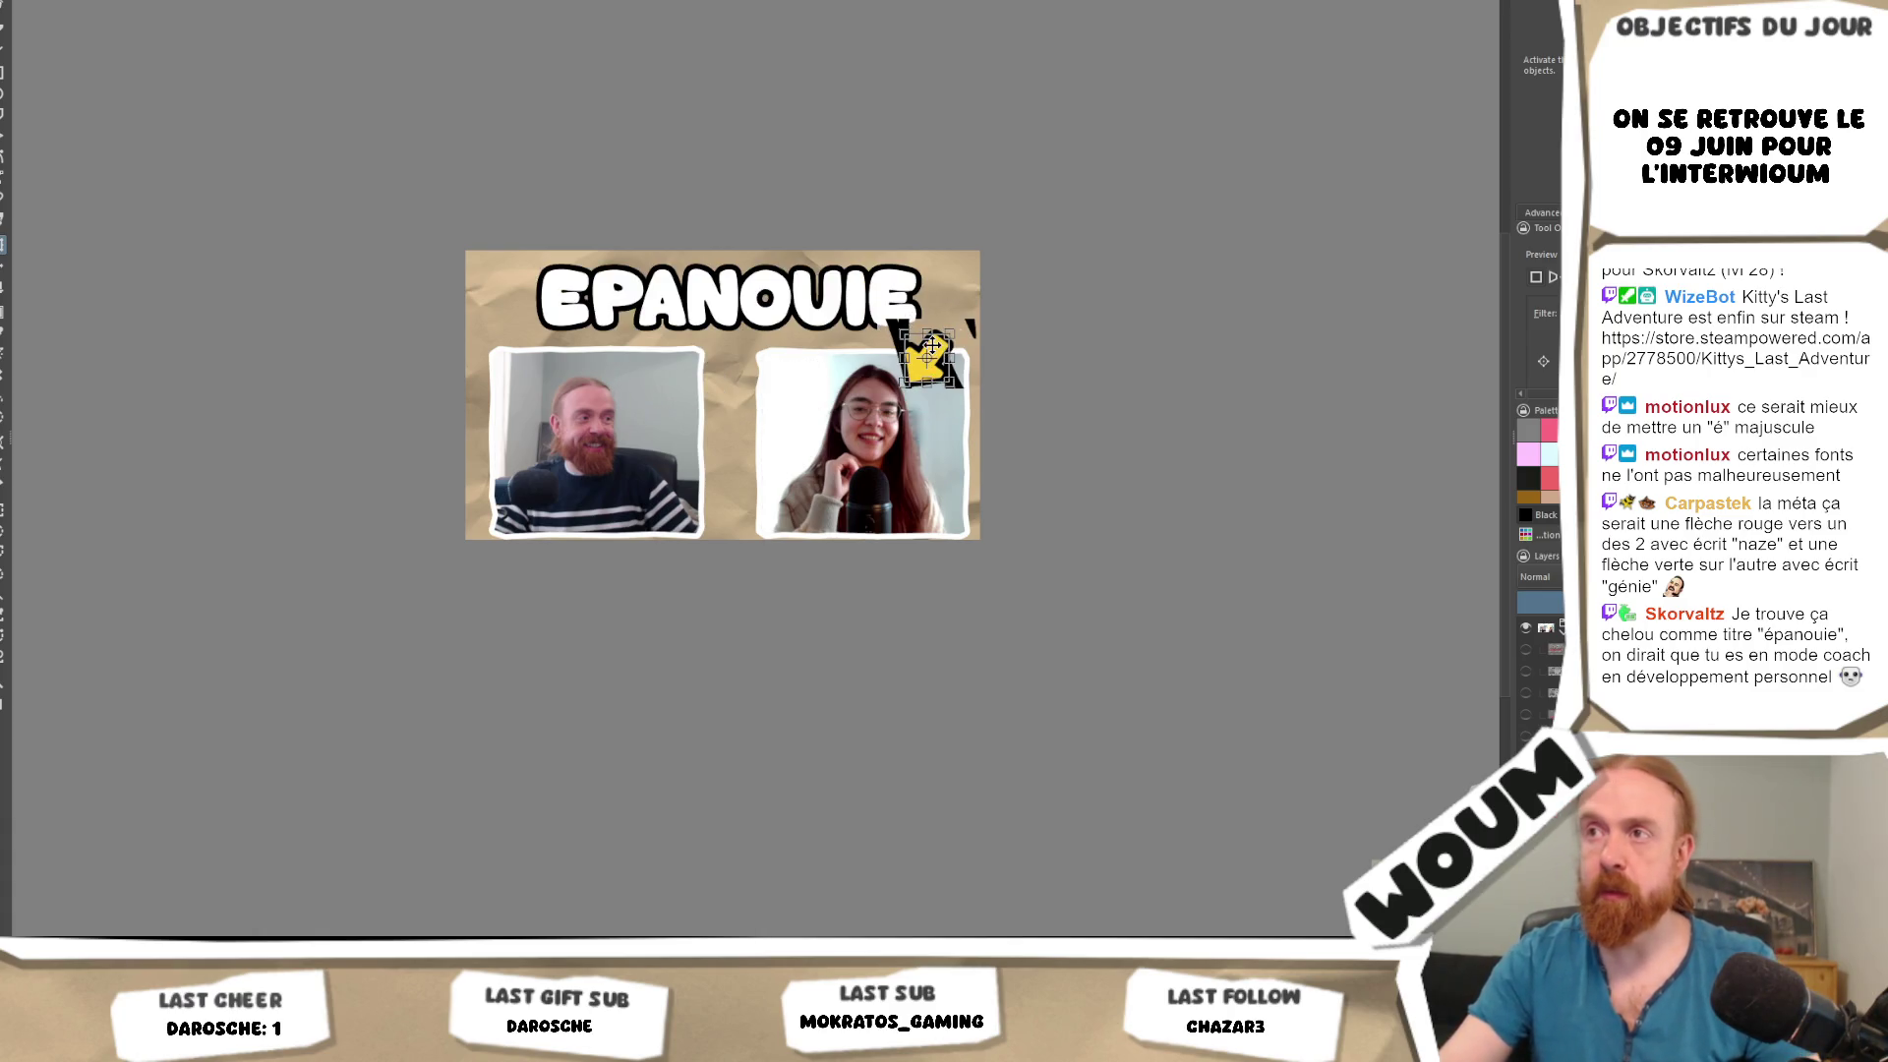
# Duplicate the yellow arrow further left, then recentre and zoom to check both arrows.
pyautogui.moveTo(934, 354)
pyautogui.mouseDown()
pyautogui.moveTo(794, 345)
pyautogui.moveTo(810, 360)
pyautogui.moveTo(747, 313)
pyautogui.moveTo(807, 362)
pyautogui.moveTo(828, 349)
pyautogui.mouseUp()
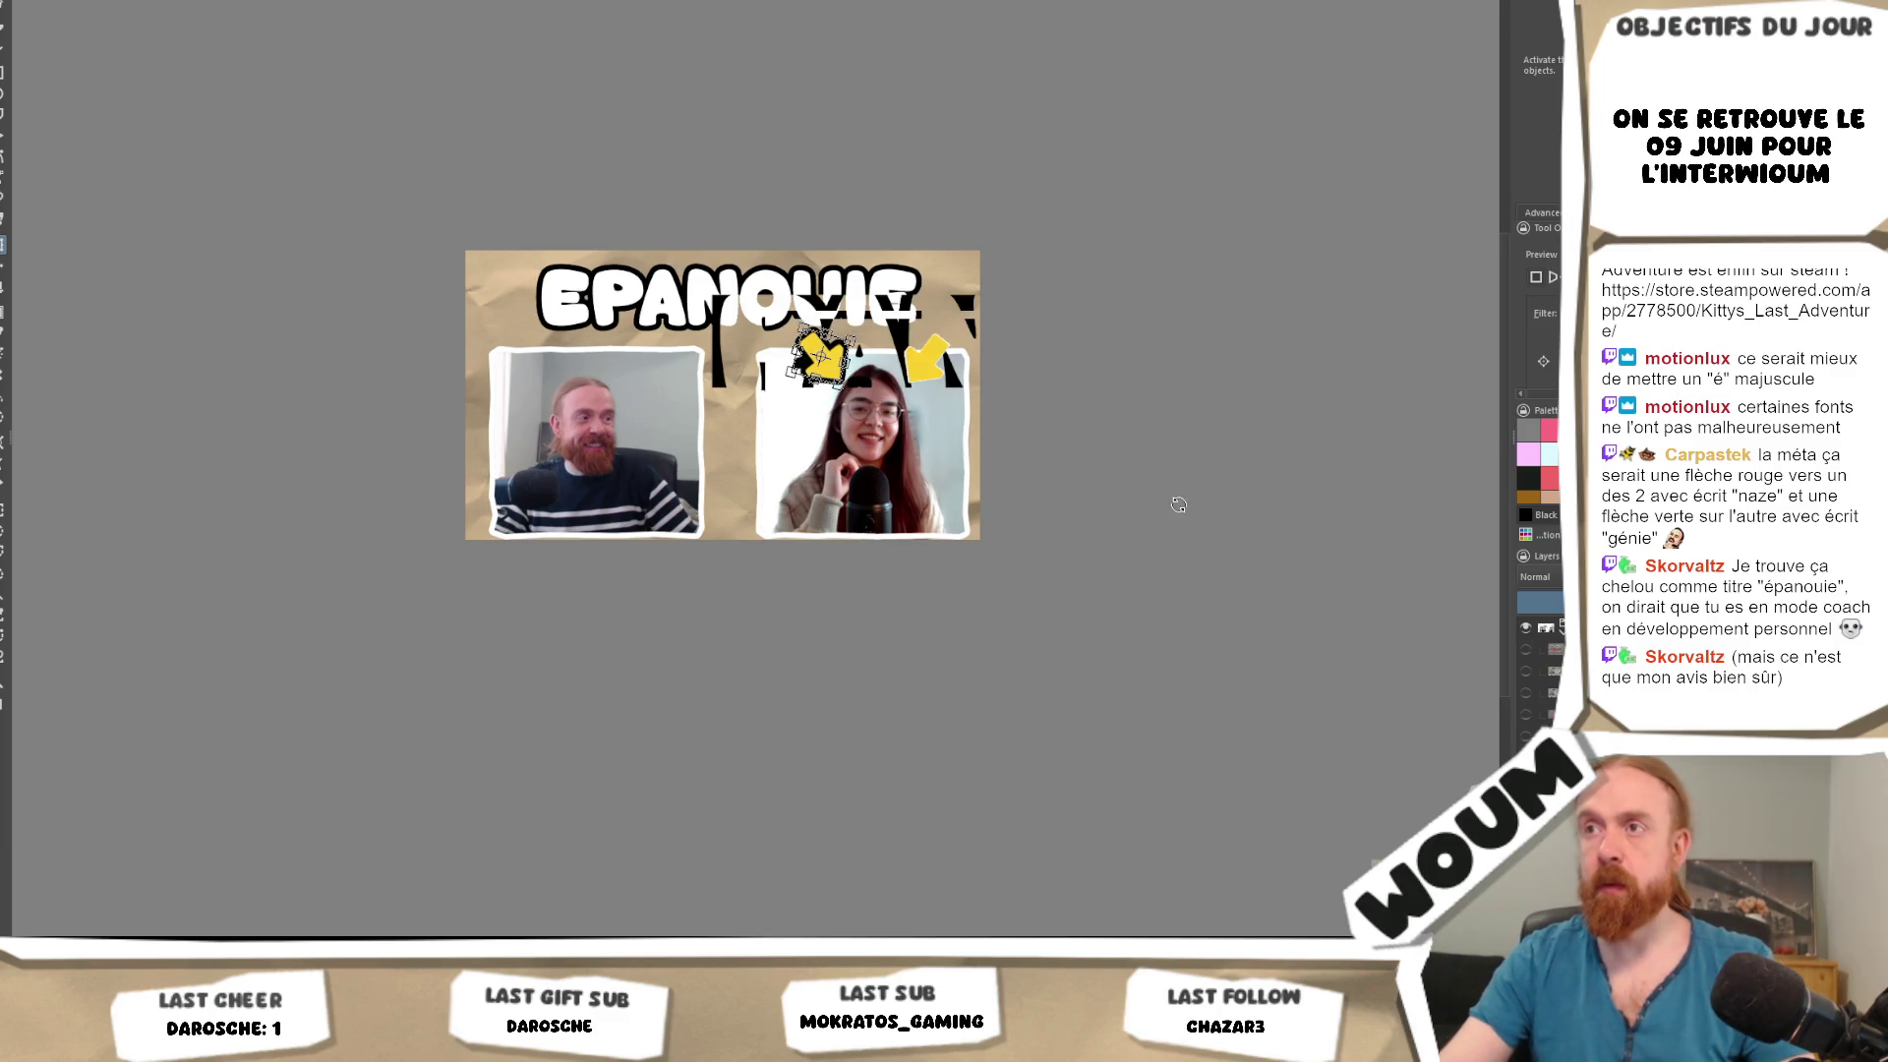
pyautogui.scroll(-3, 1105, 422)
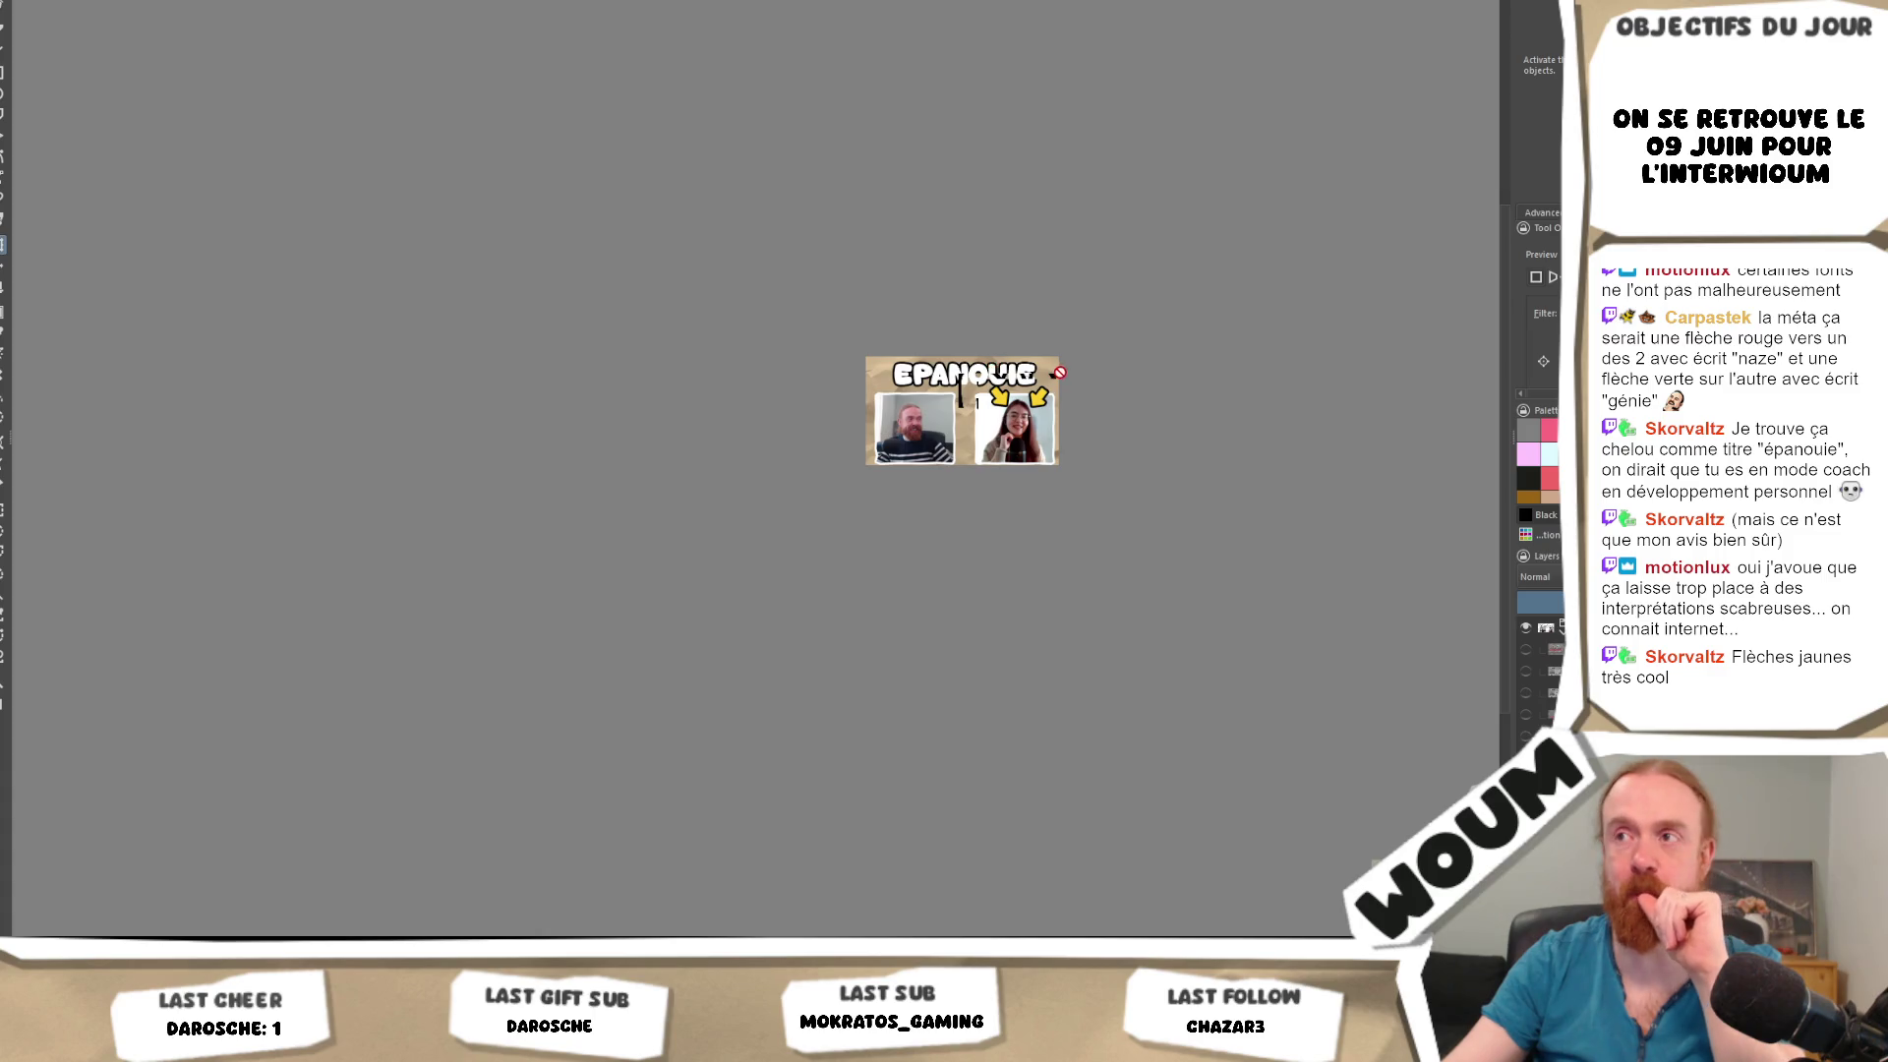
pyautogui.moveTo(993, 361); pyautogui.dragTo(848, 476)
pyautogui.scroll(3, 835, 522)
pyautogui.scroll(1, 836, 522)
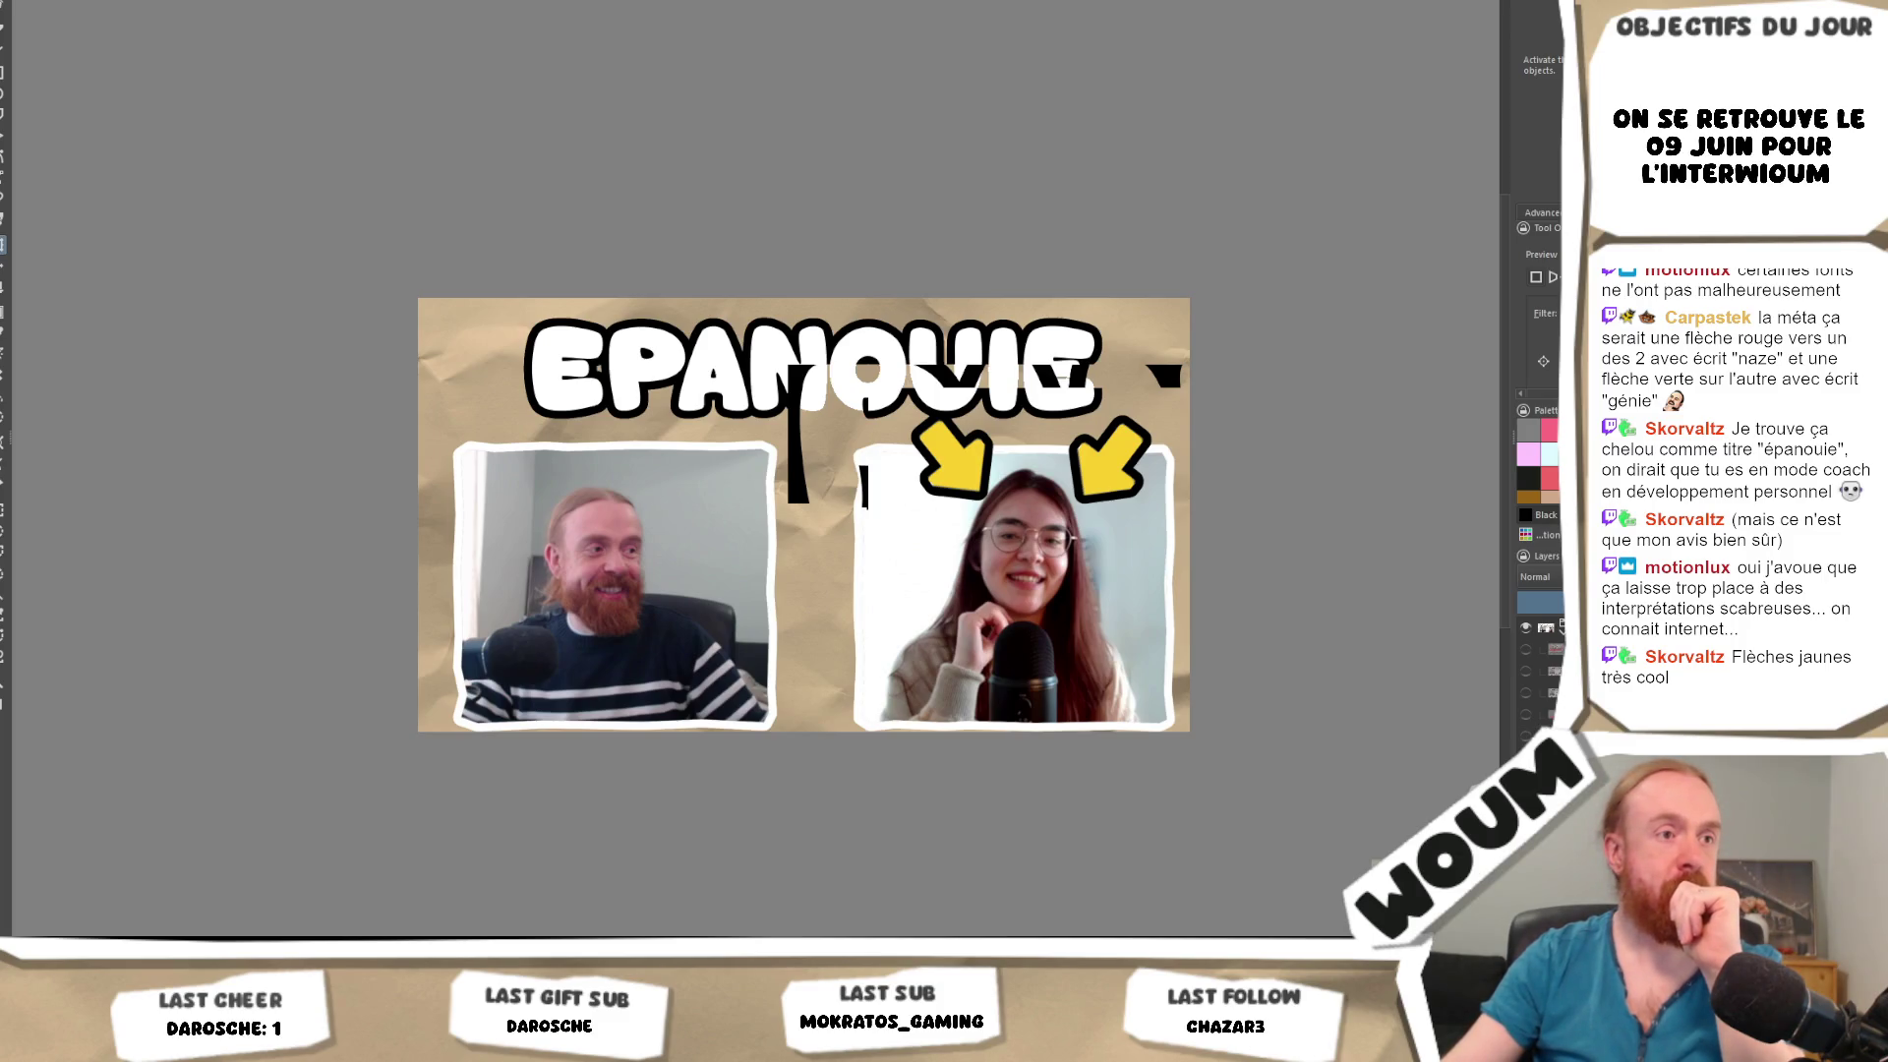
pyautogui.click(911, 463)
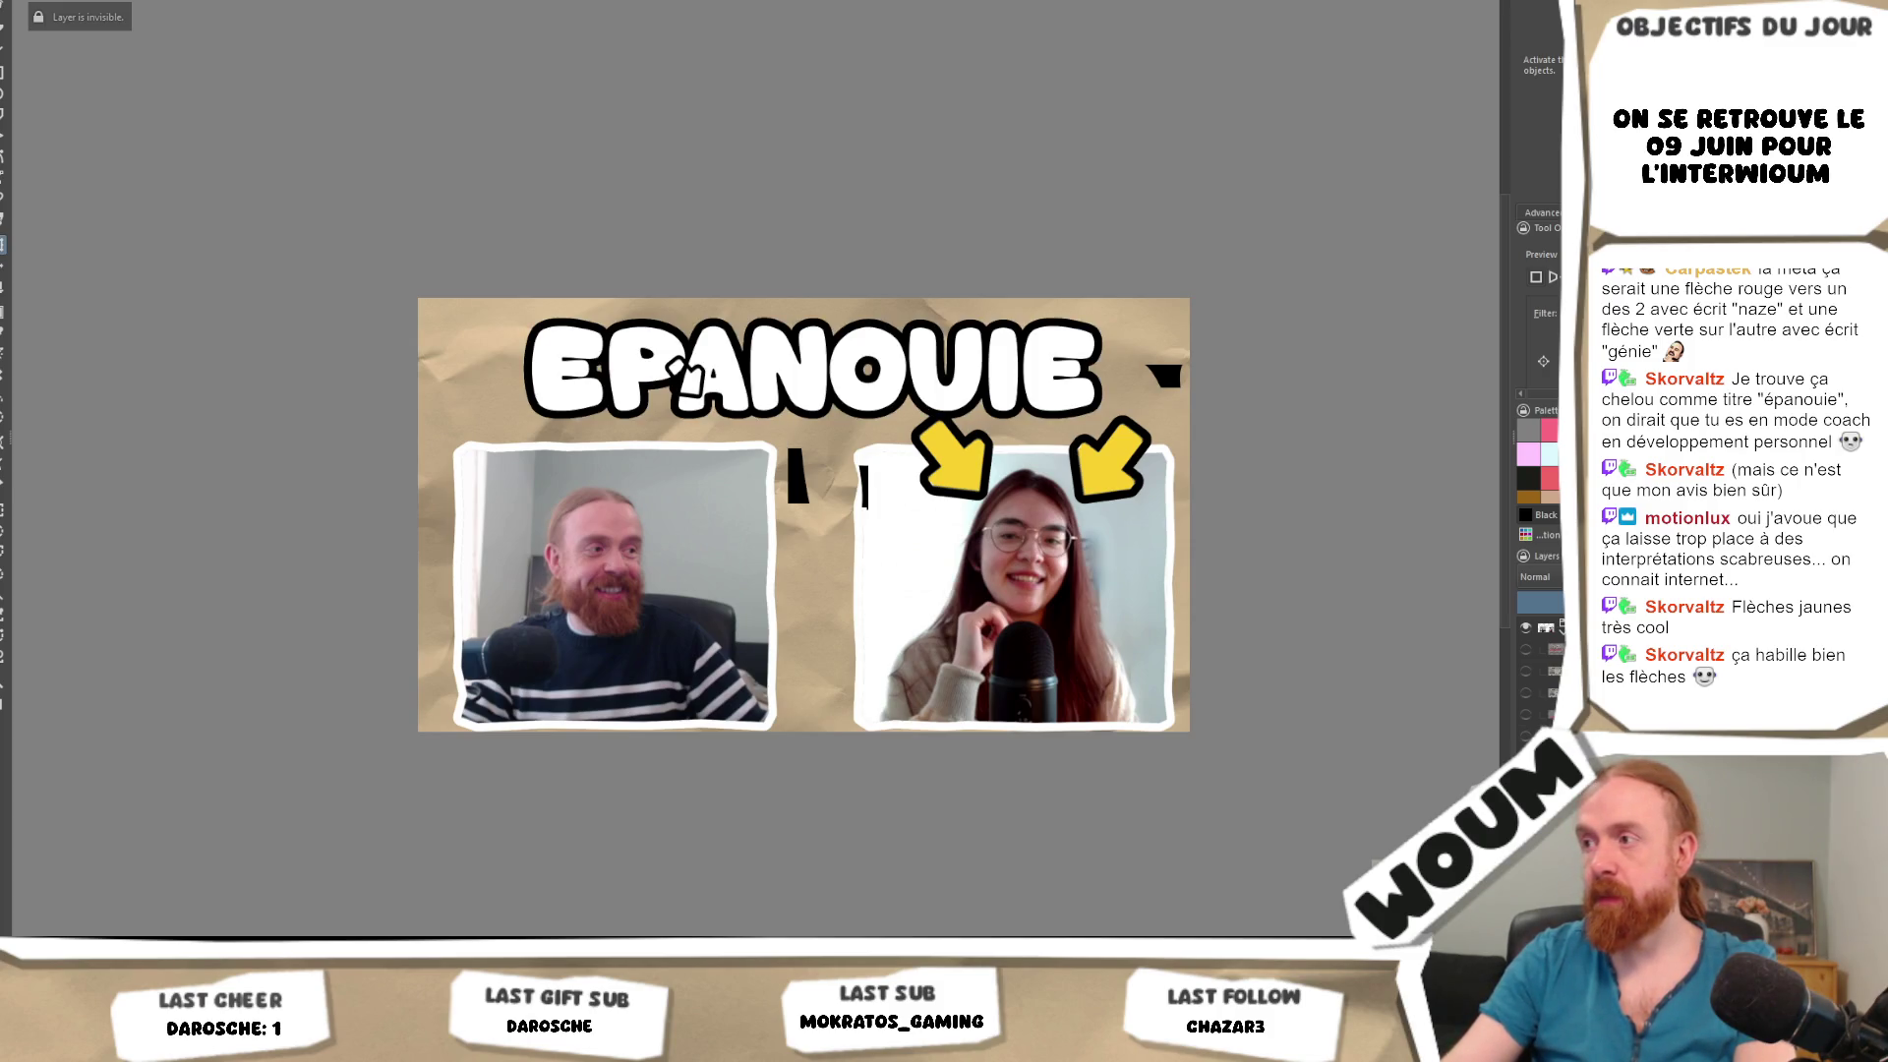
pyautogui.hscroll(3, 1019, 445)
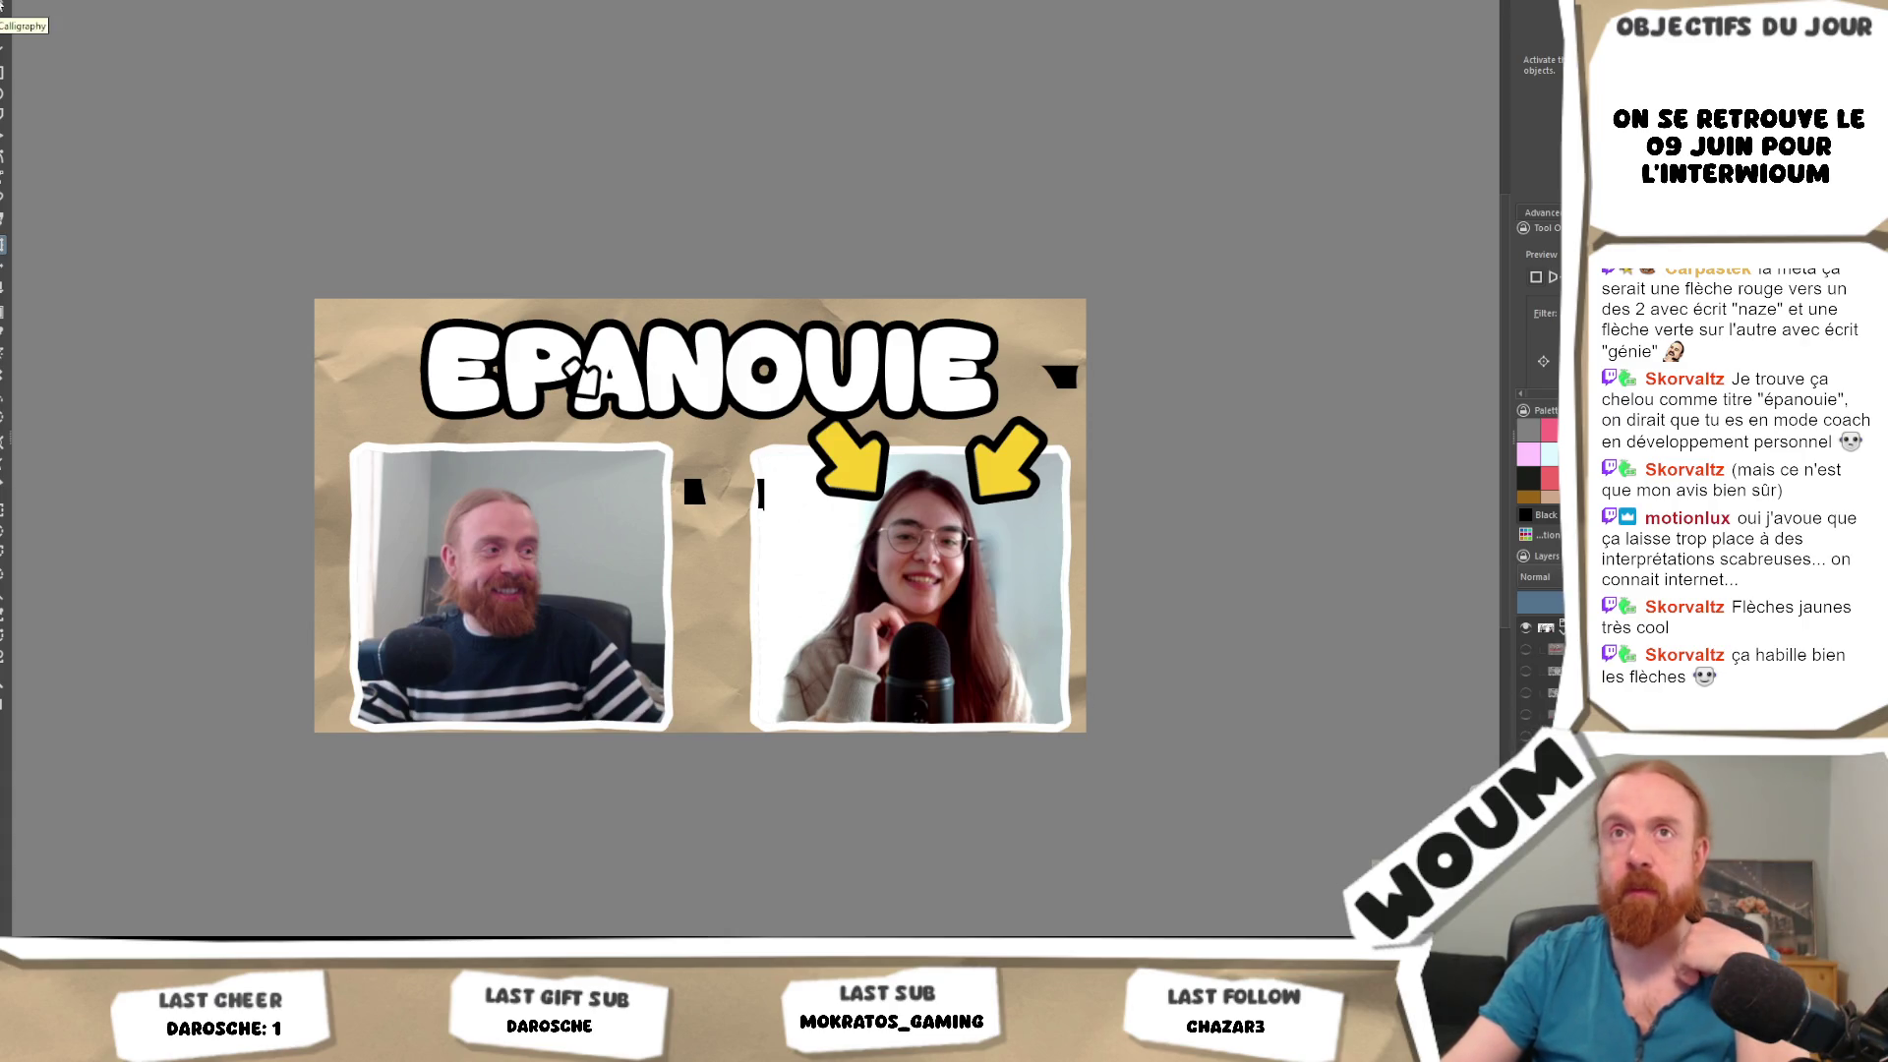
pyautogui.press('t')
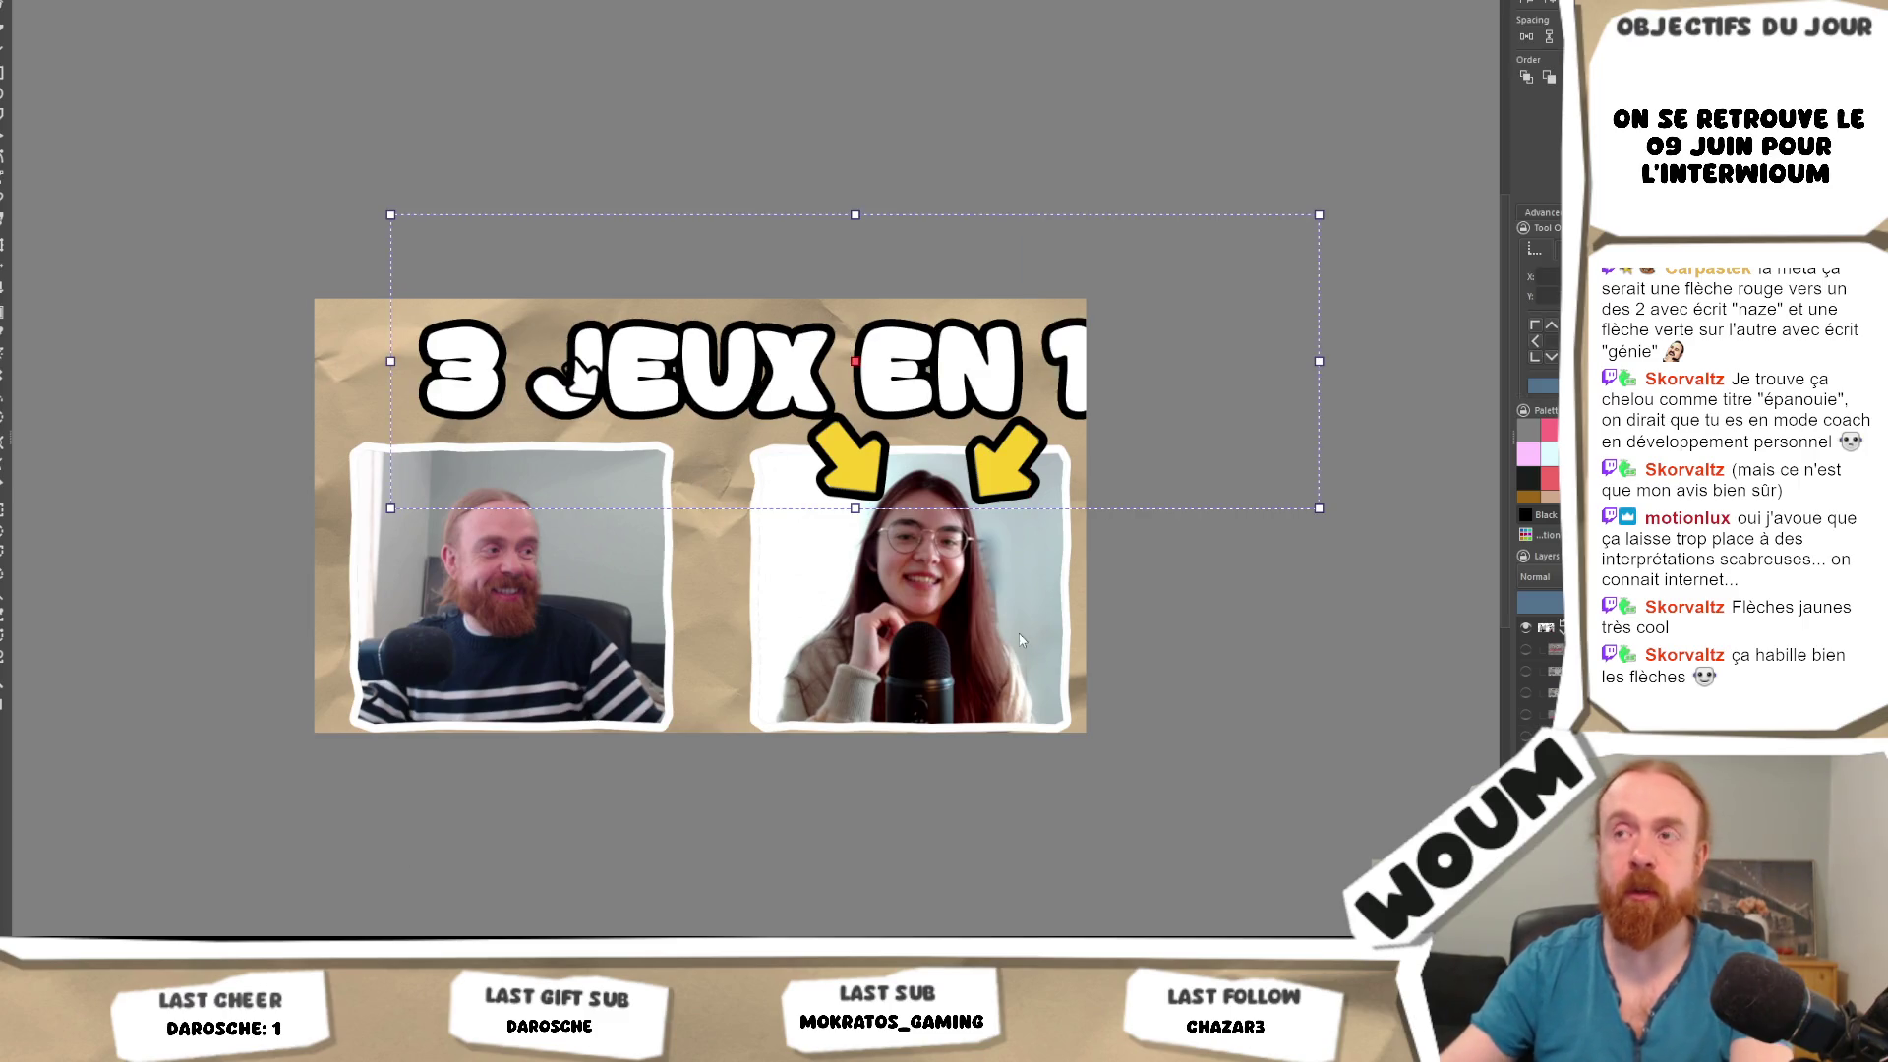
# Break the '3 JEUX EN 1 AN' title onto two lines and move it above the left photo.
pyautogui.press('t')
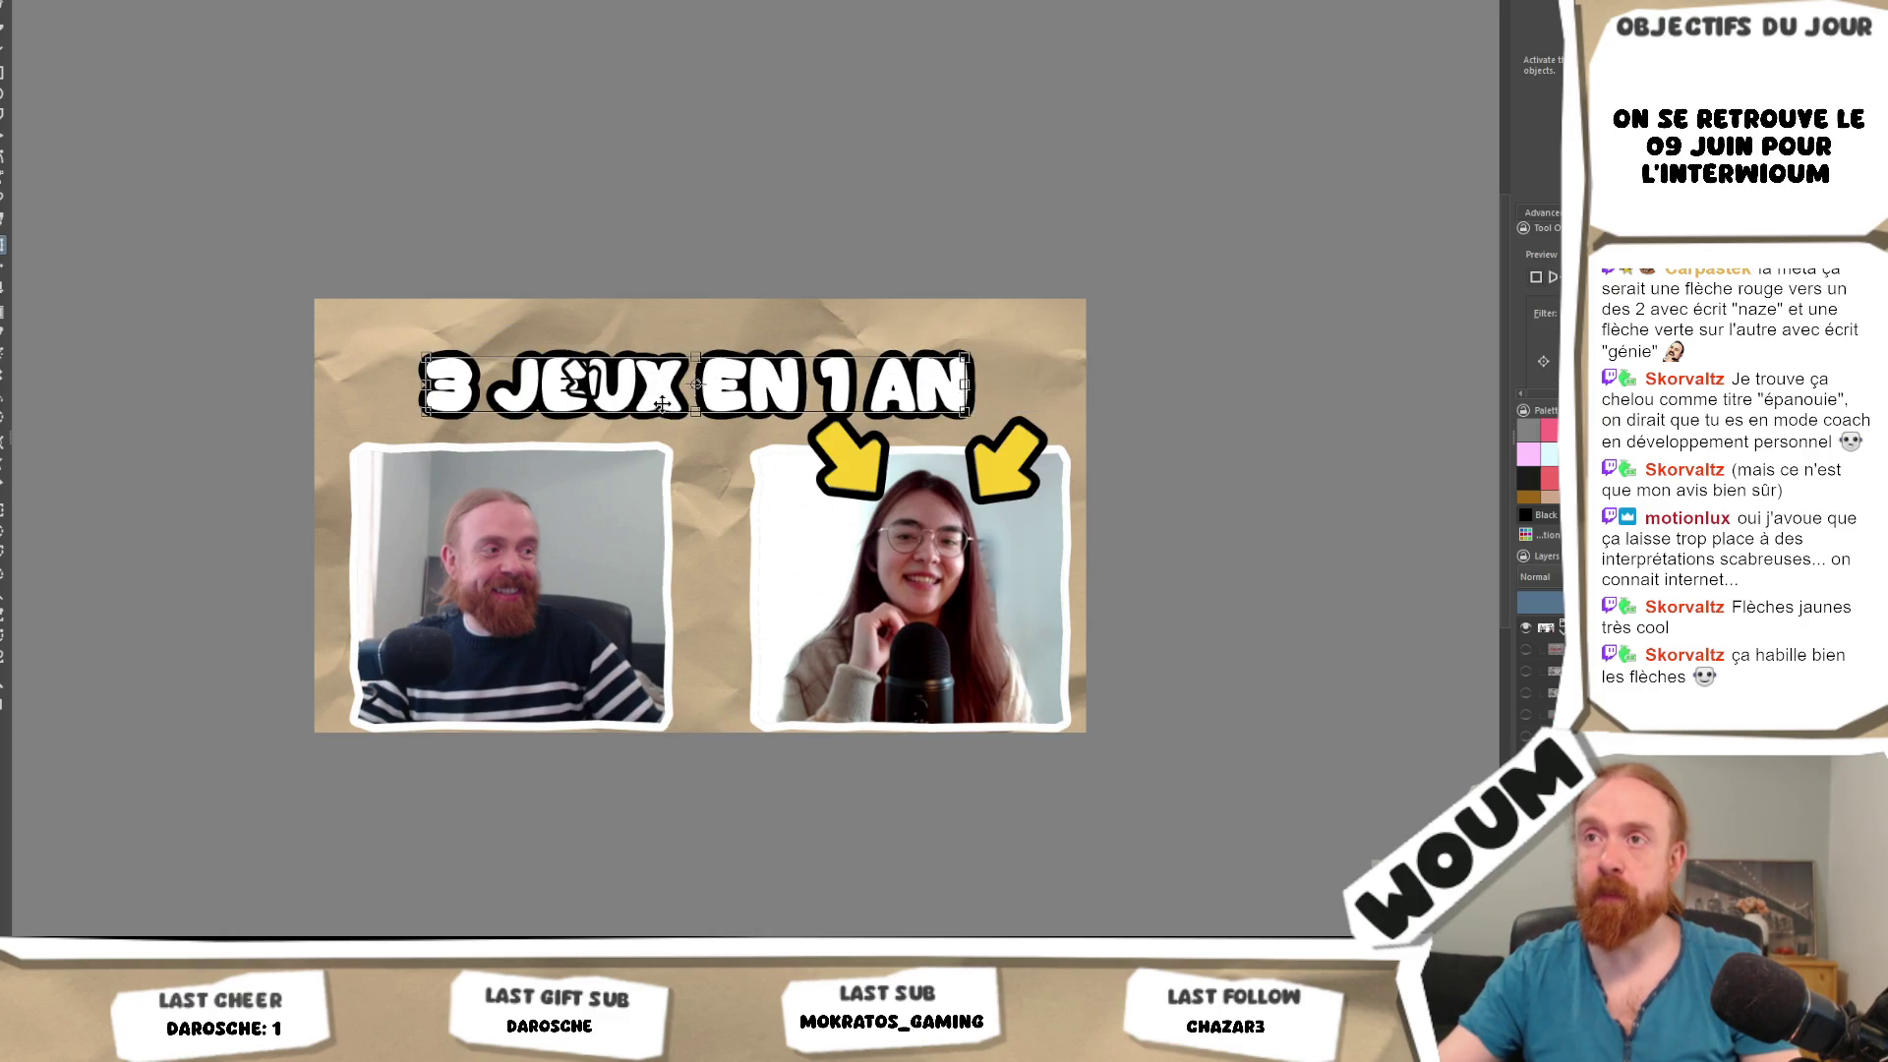
pyautogui.moveTo(767, 393); pyautogui.dragTo(875, 375)
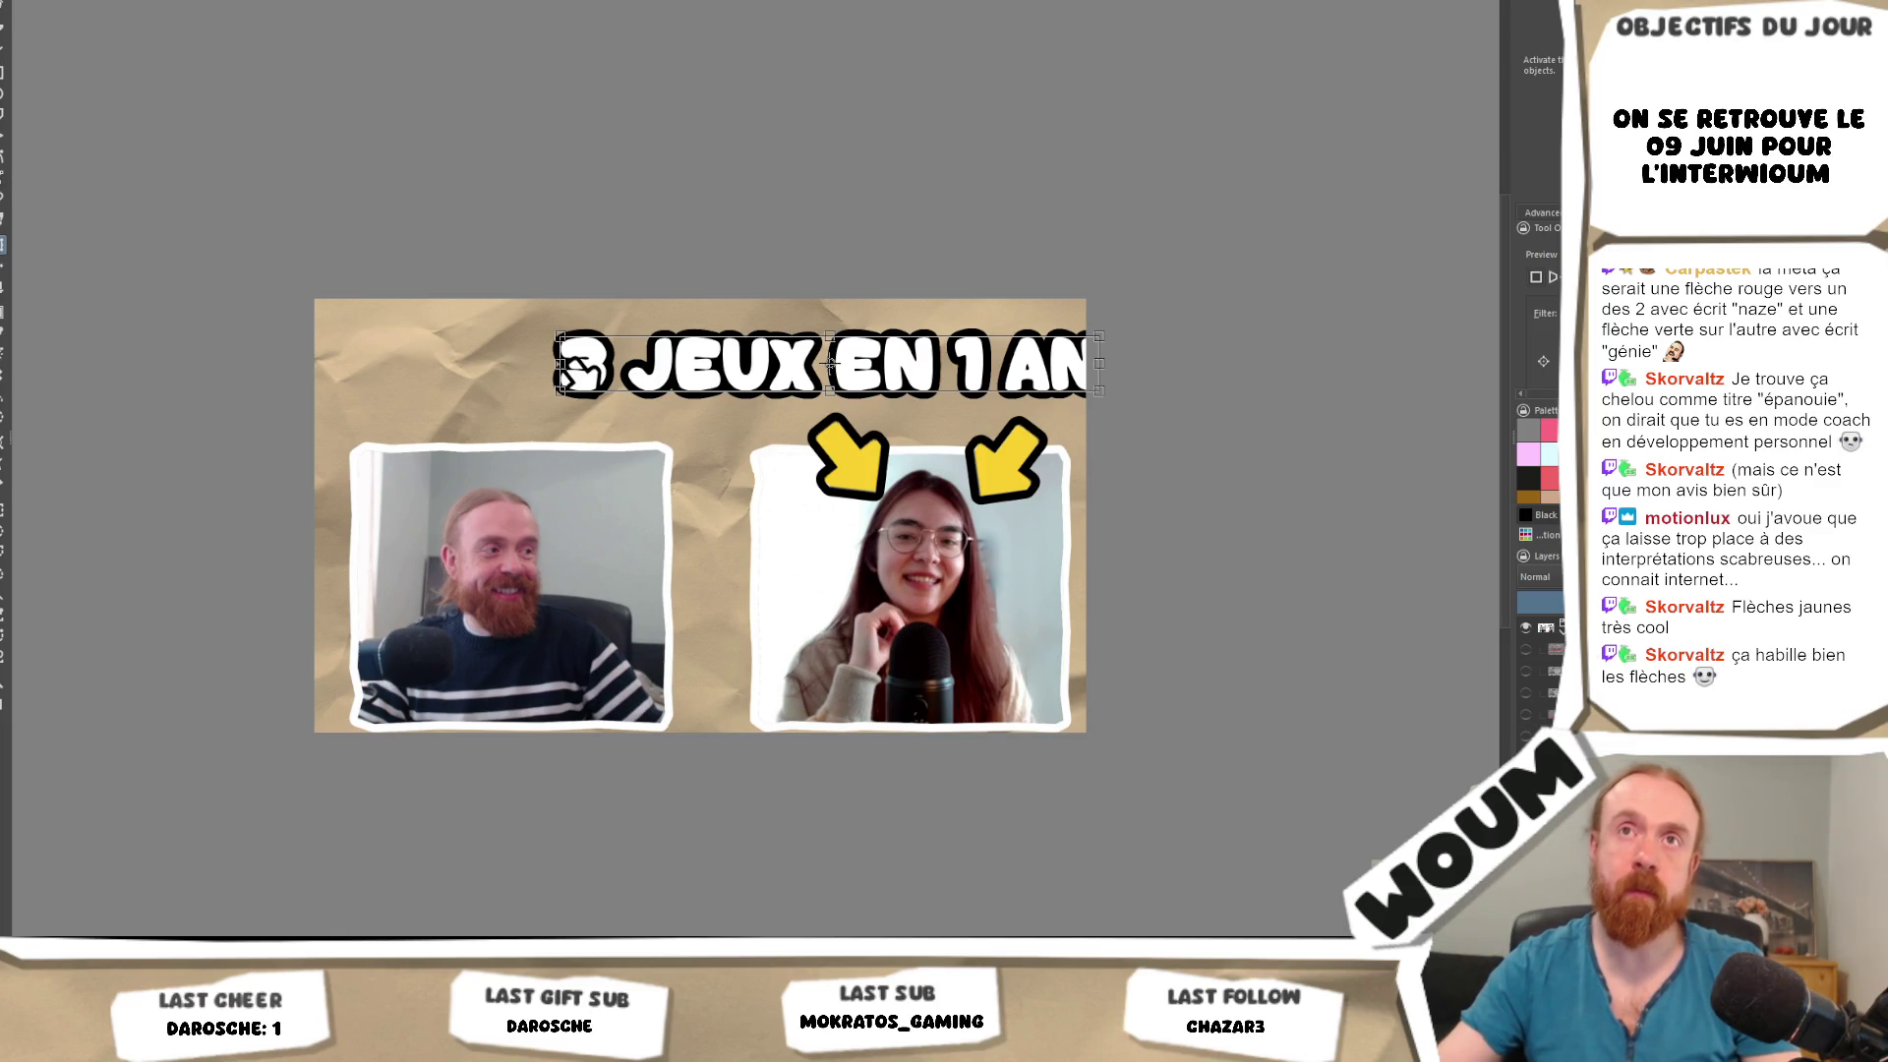
pyautogui.press('t')
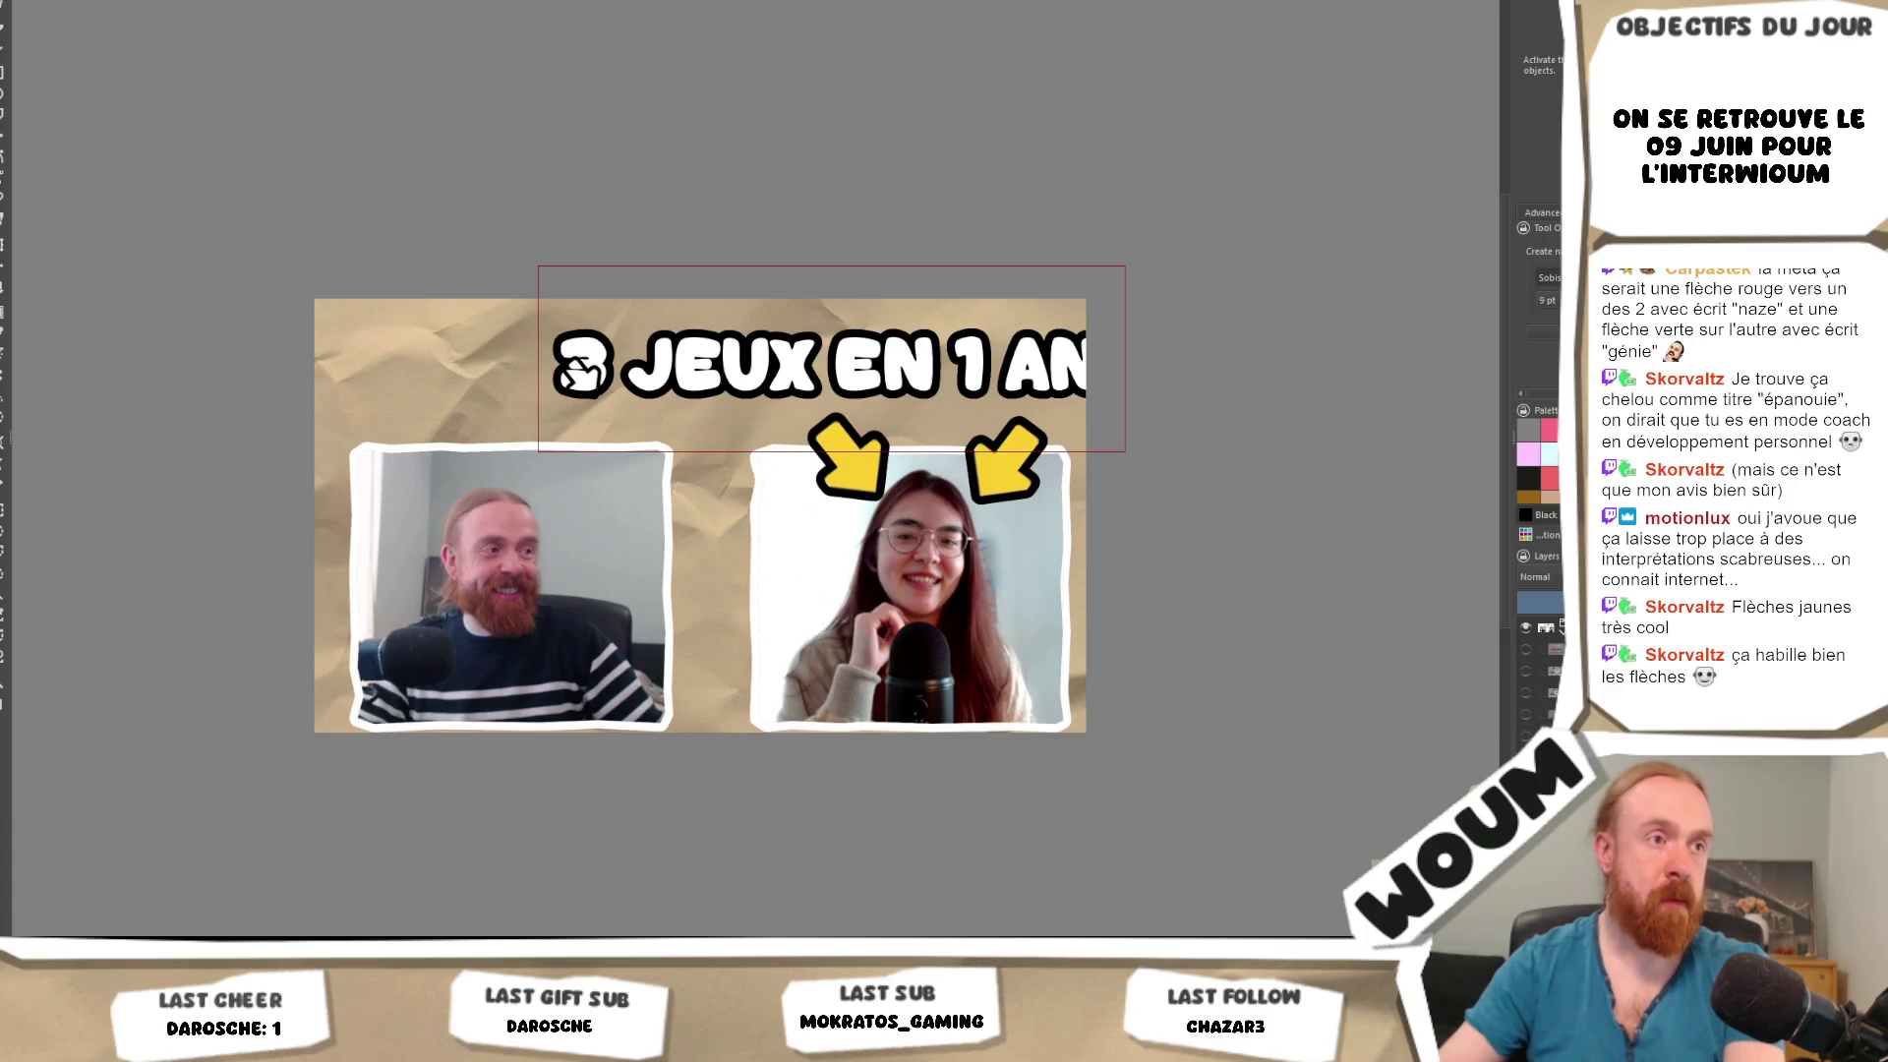
pyautogui.press('Return')
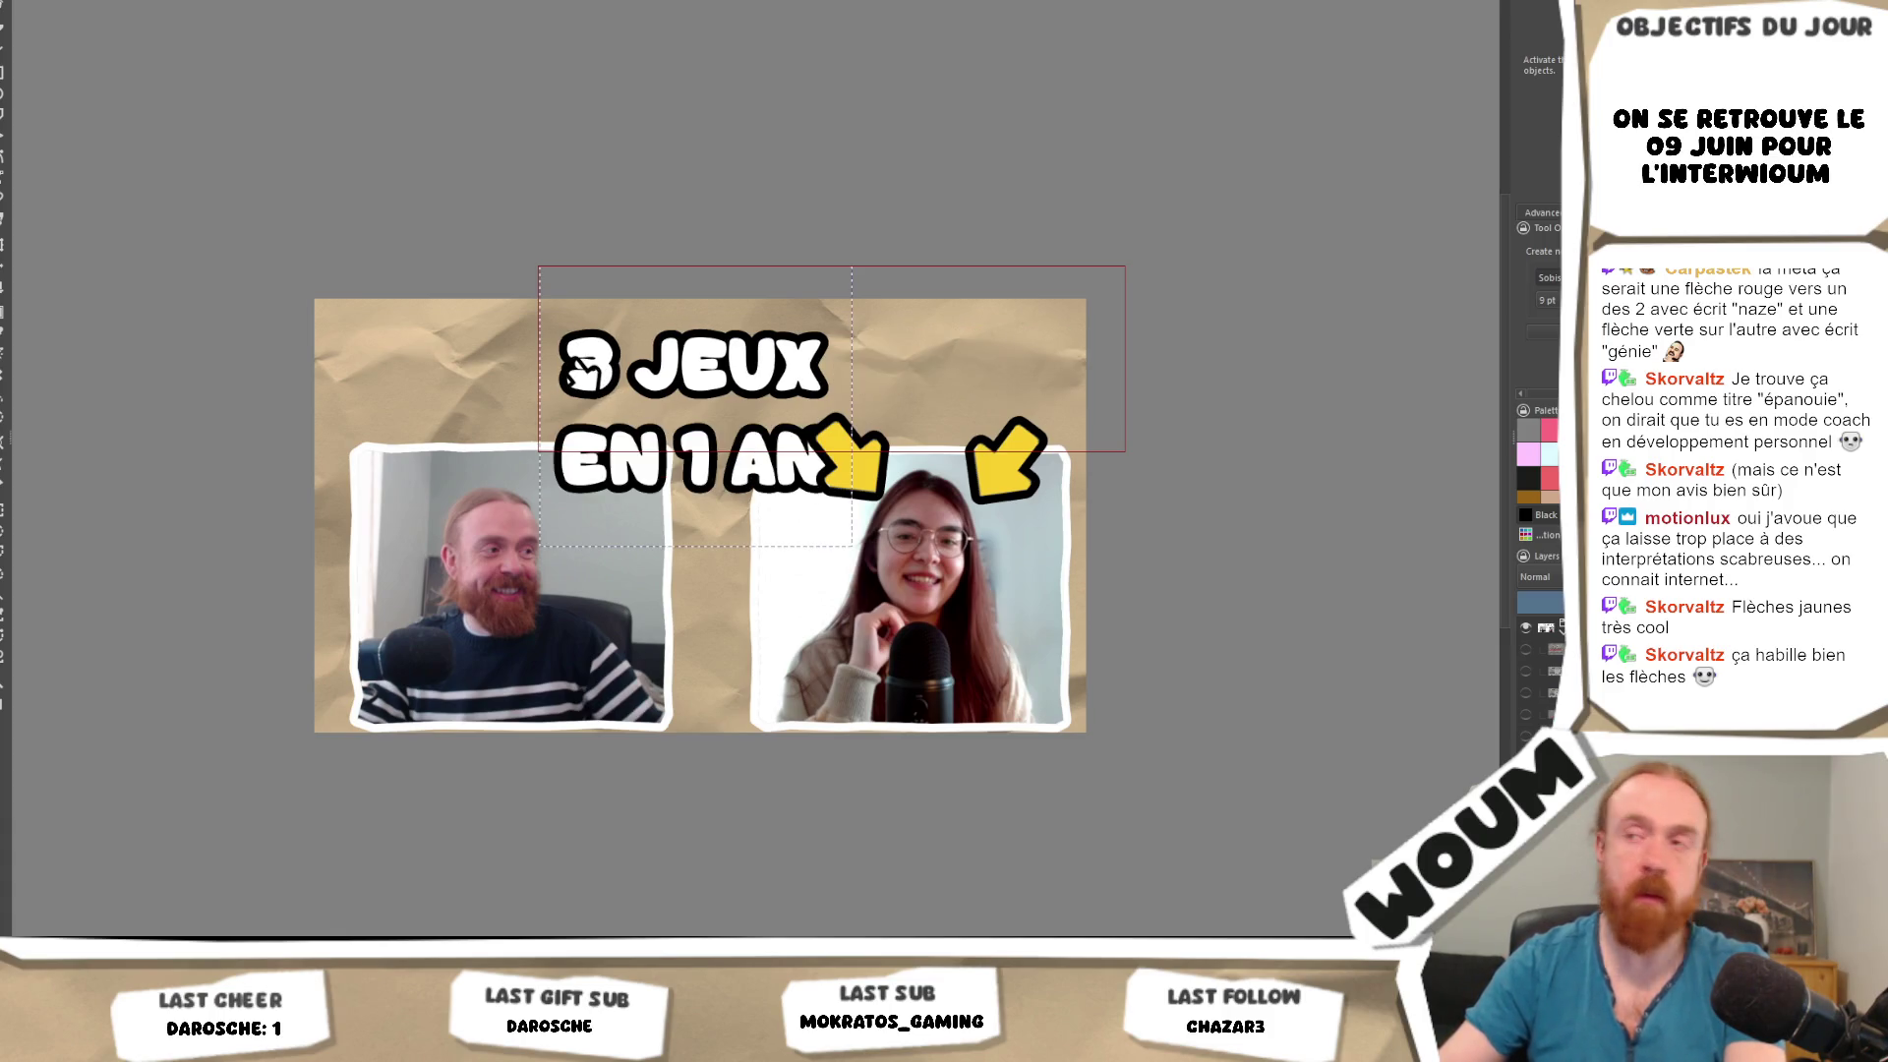
pyautogui.press('Escape')
pyautogui.moveTo(777, 349)
pyautogui.mouseDown()
pyautogui.moveTo(997, 356)
pyautogui.moveTo(566, 344)
pyautogui.moveTo(603, 345)
pyautogui.moveTo(605, 364)
pyautogui.mouseUp()
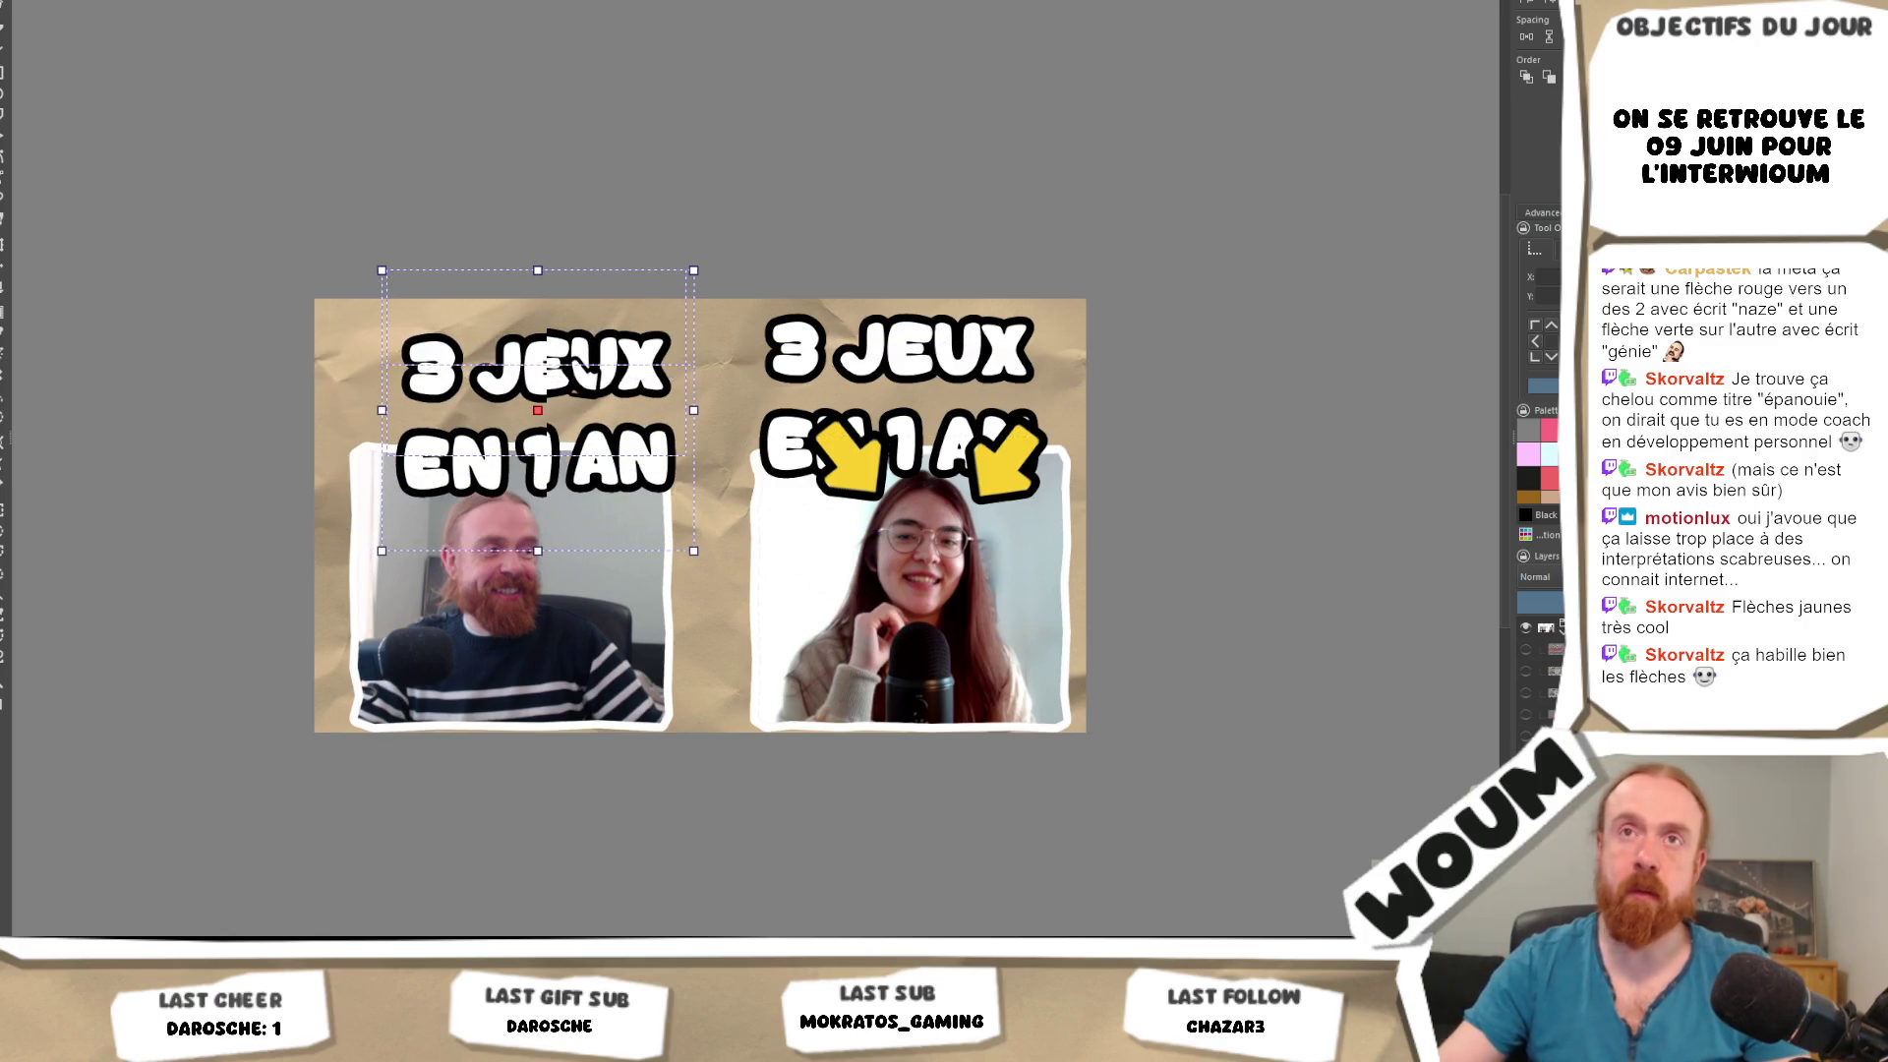
# Change the left title to '1 JEU EN 2 ANS', shift it over the photo, and hide the arrows.
pyautogui.click(5, 29)
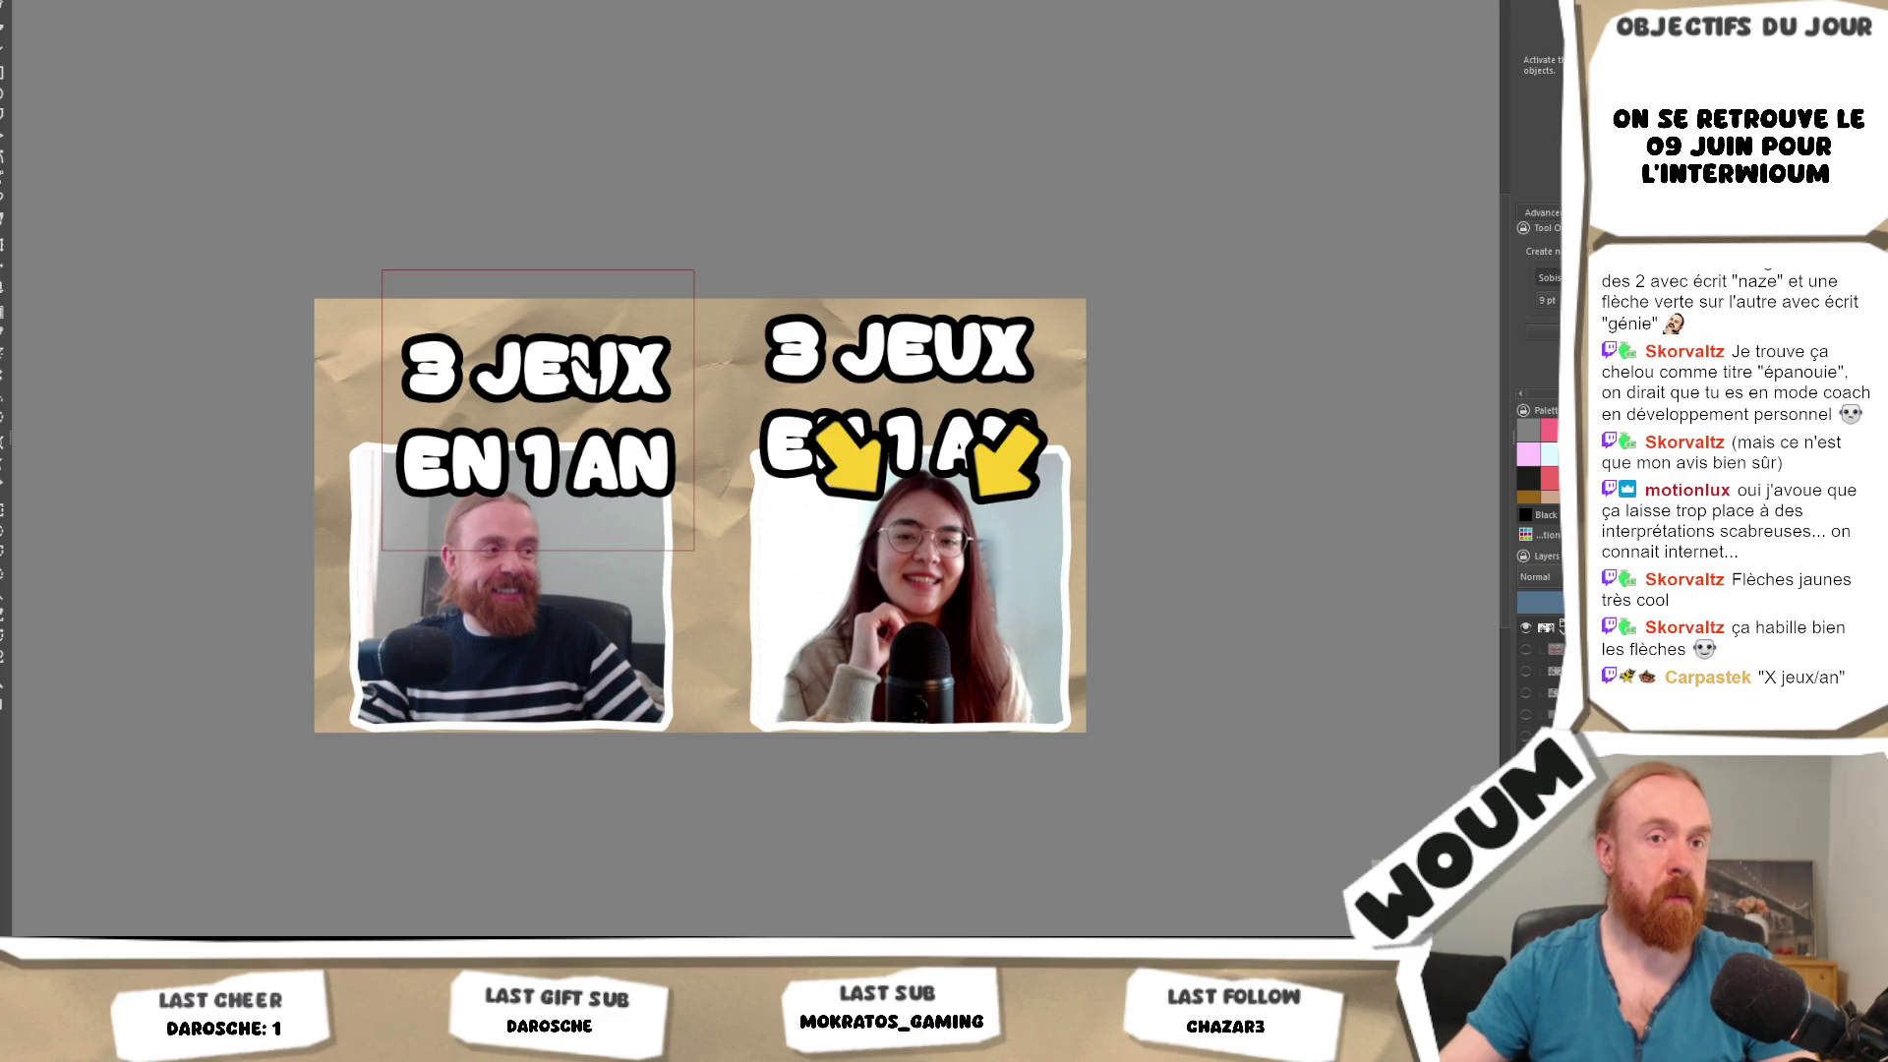
pyautogui.hotkey('ctrl', 'shift', 'z')
pyautogui.hotkey('ctrl', 'shift', 'z')
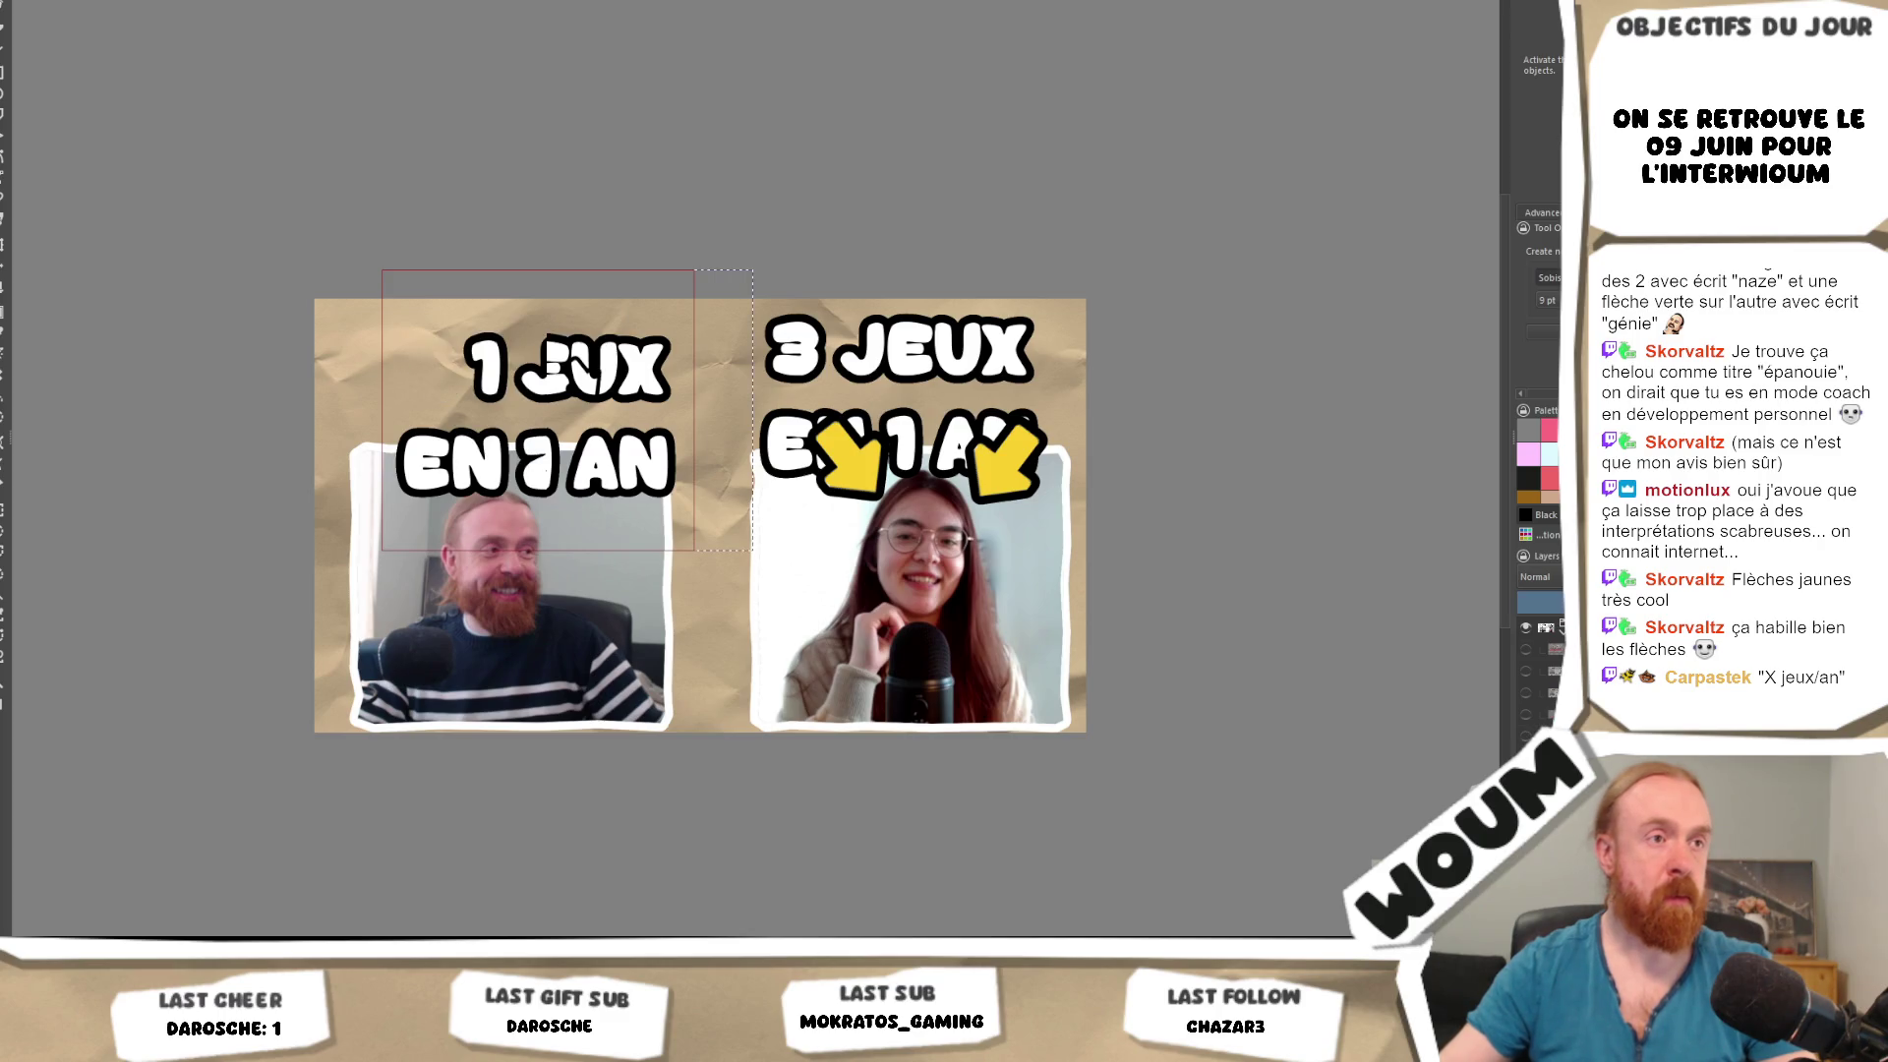
pyautogui.press('Escape')
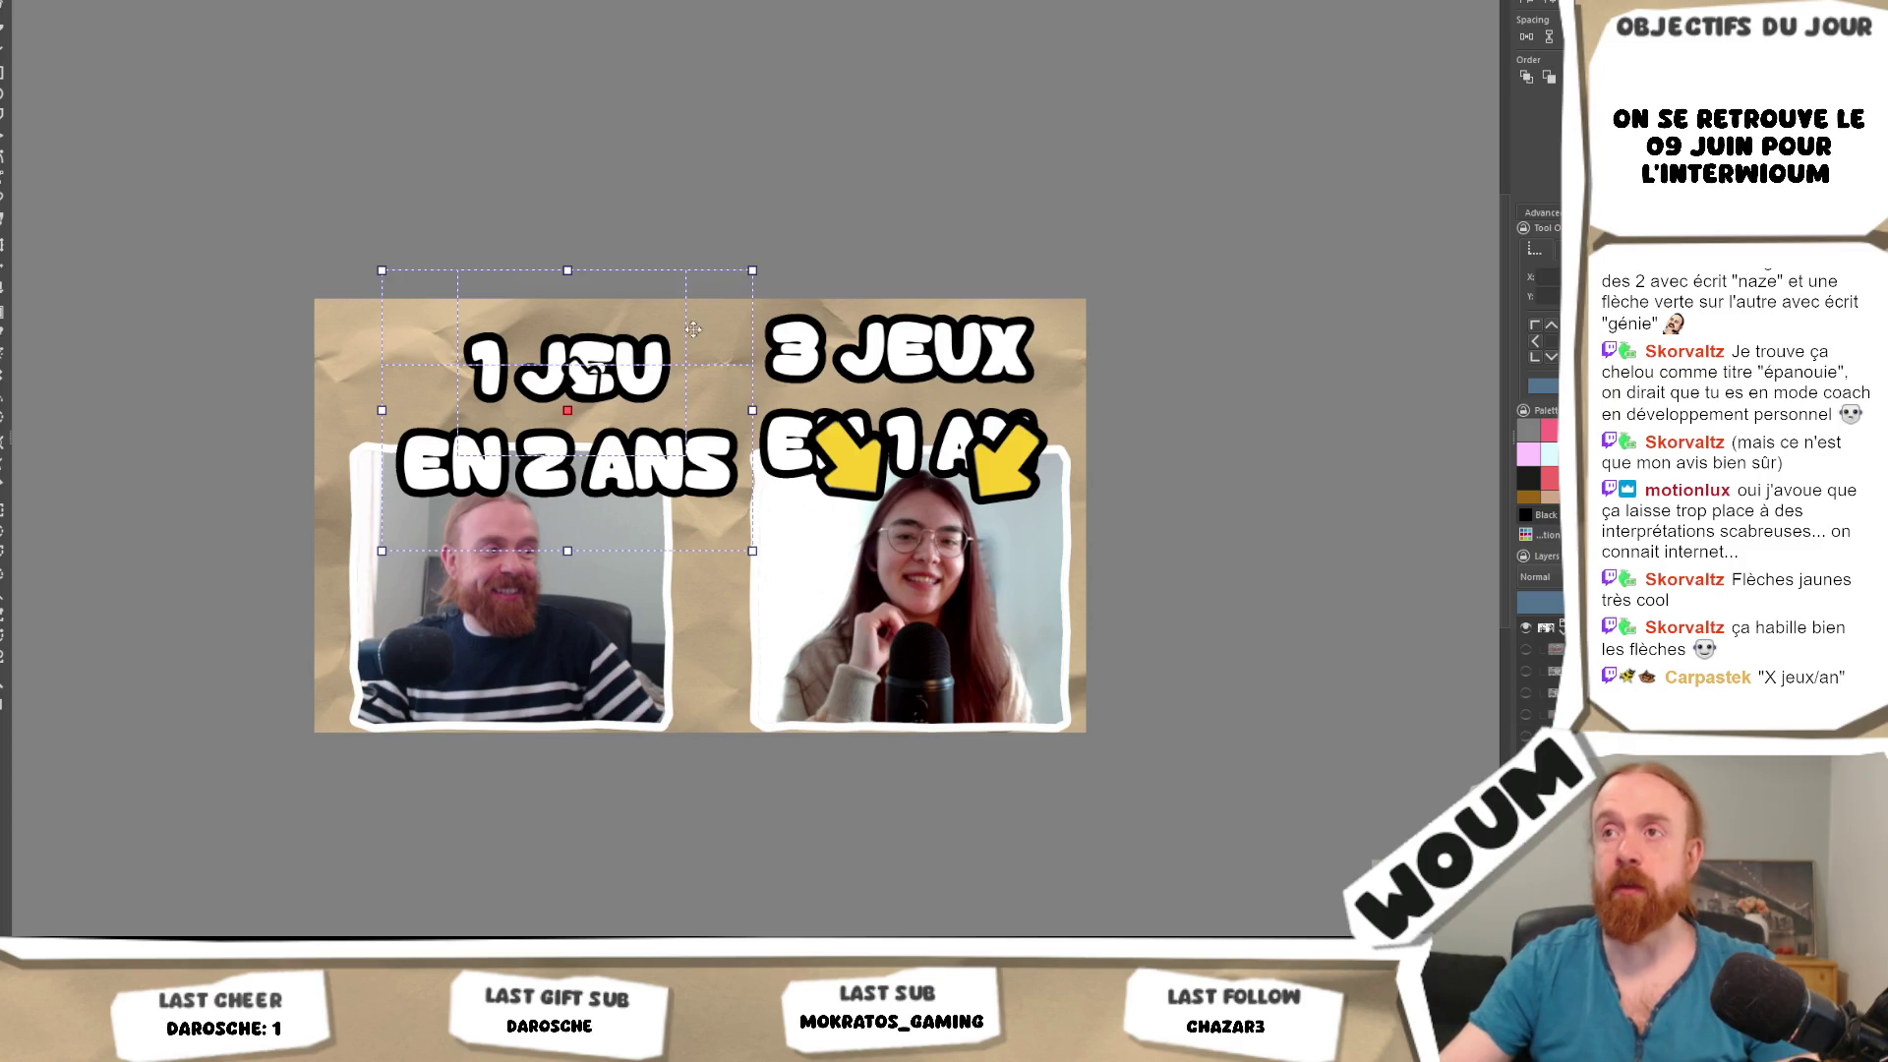
pyautogui.moveTo(693, 331); pyautogui.dragTo(631, 325)
pyautogui.press('Return')
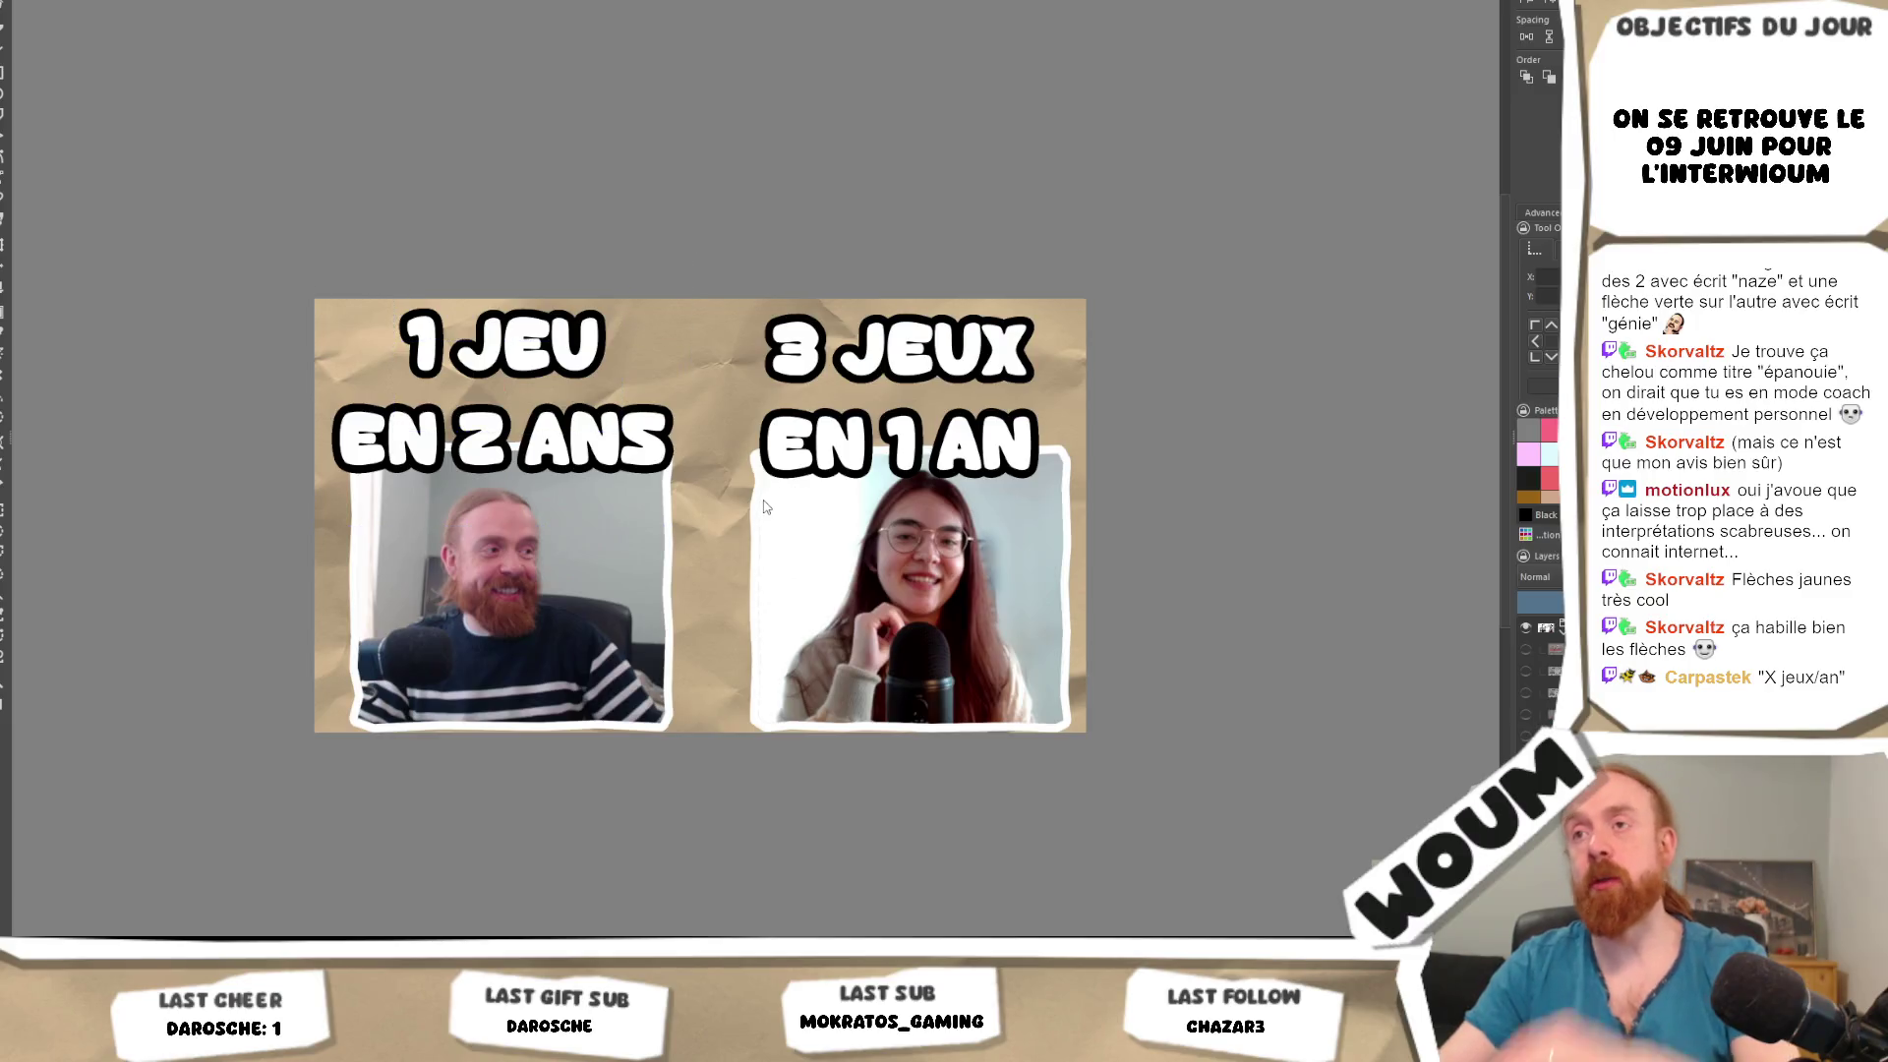
pyautogui.scroll(-4, 761, 500)
pyautogui.scroll(1, 797, 532)
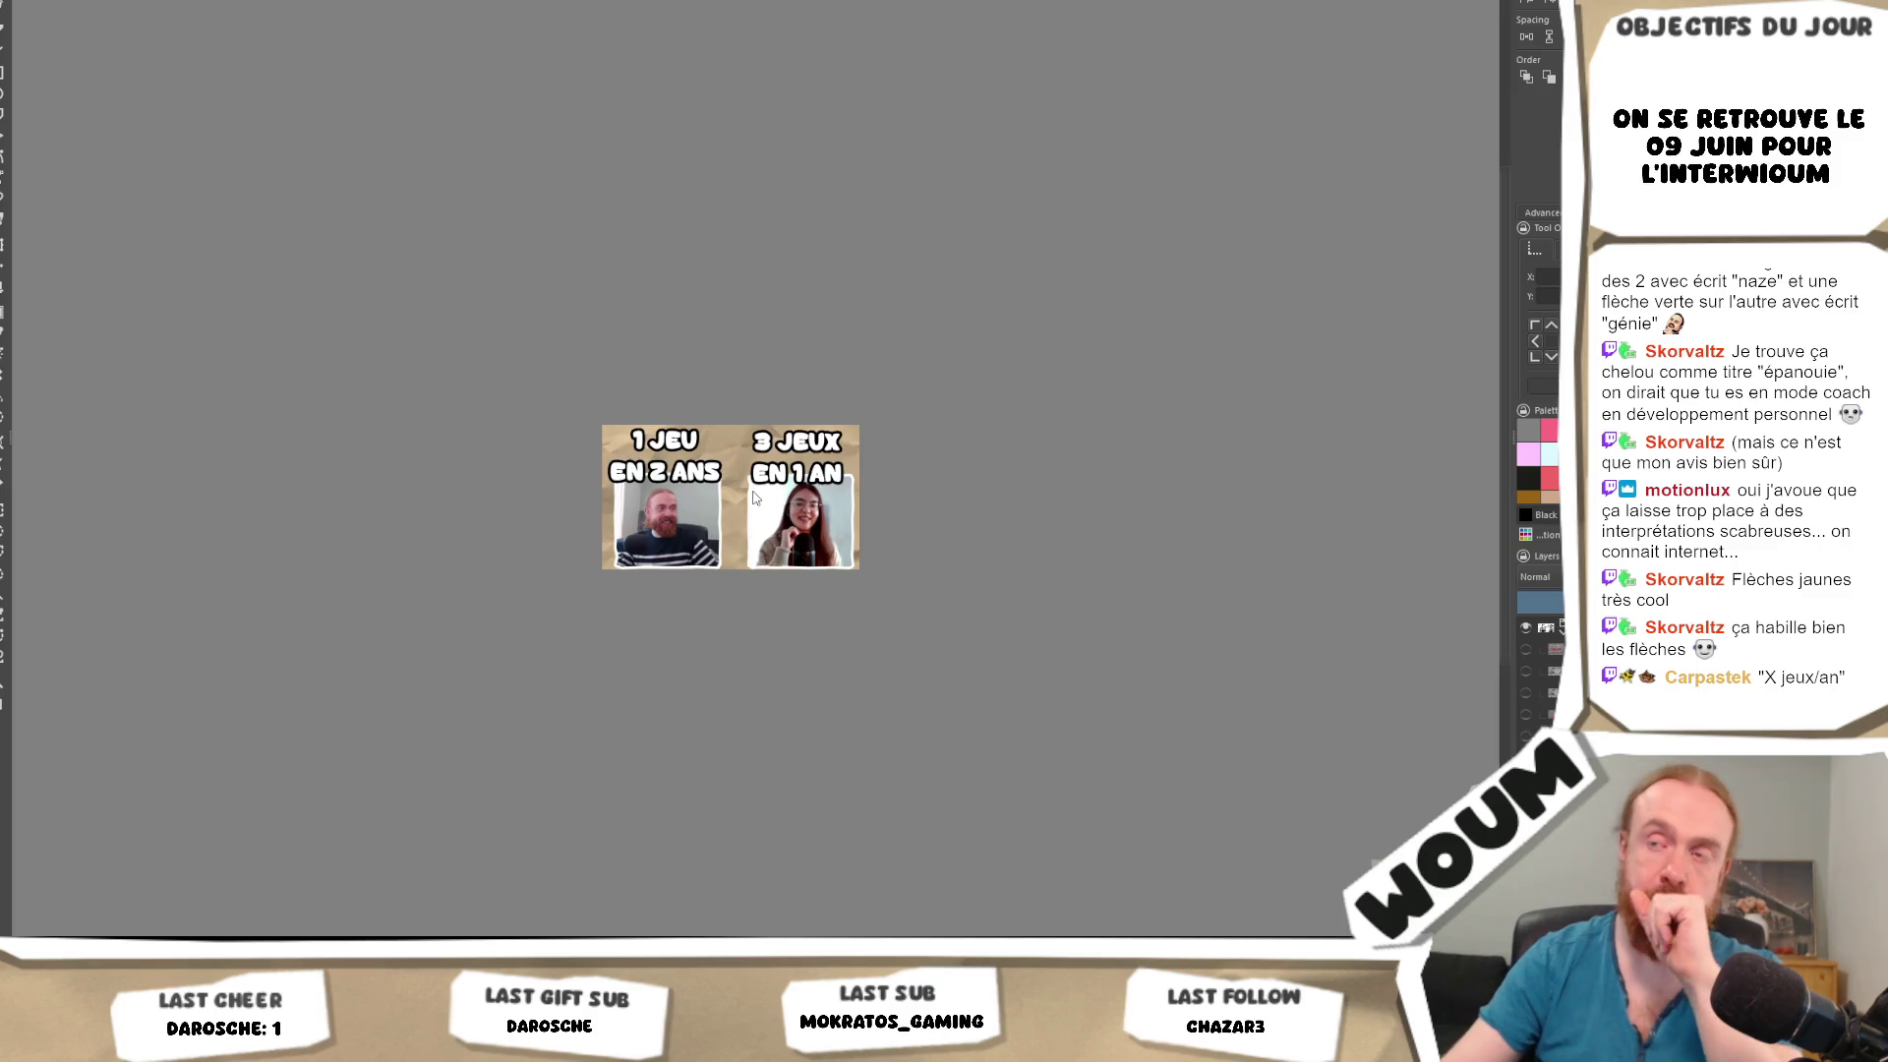
pyautogui.scroll(2, 752, 491)
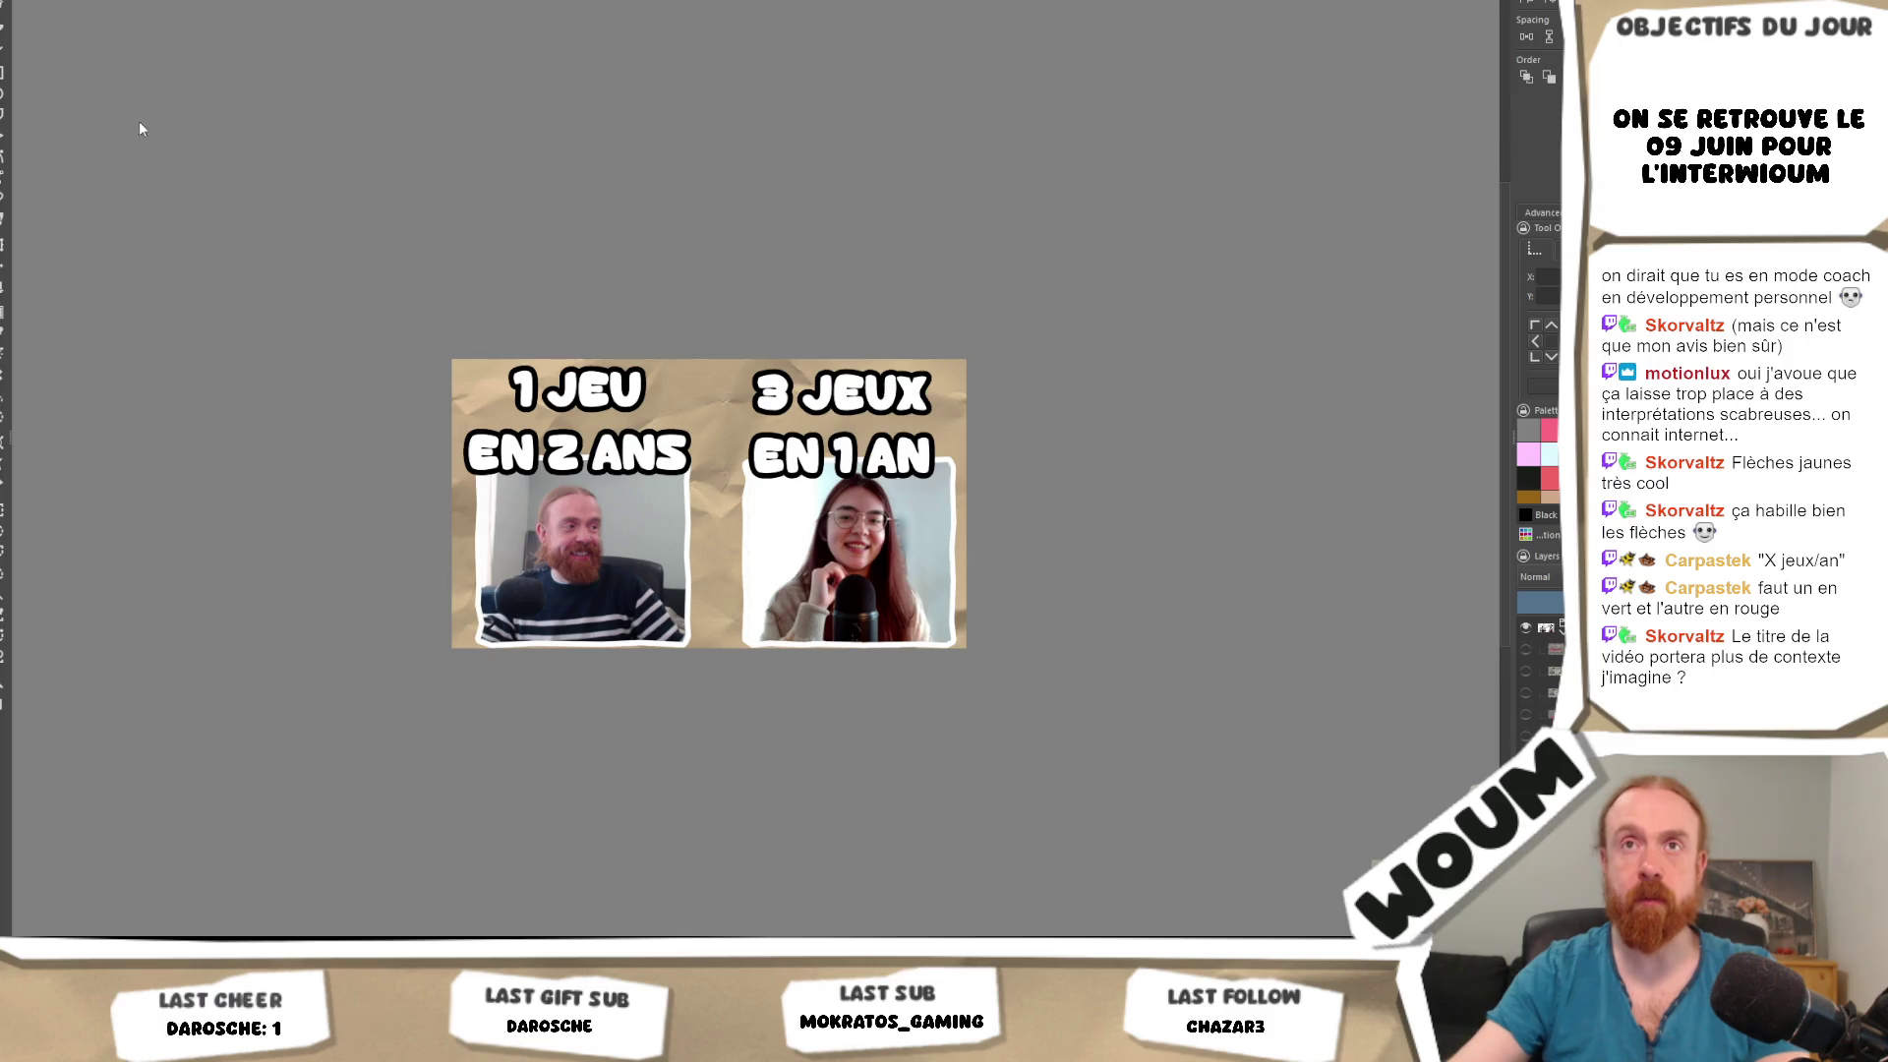
pyautogui.press('t')
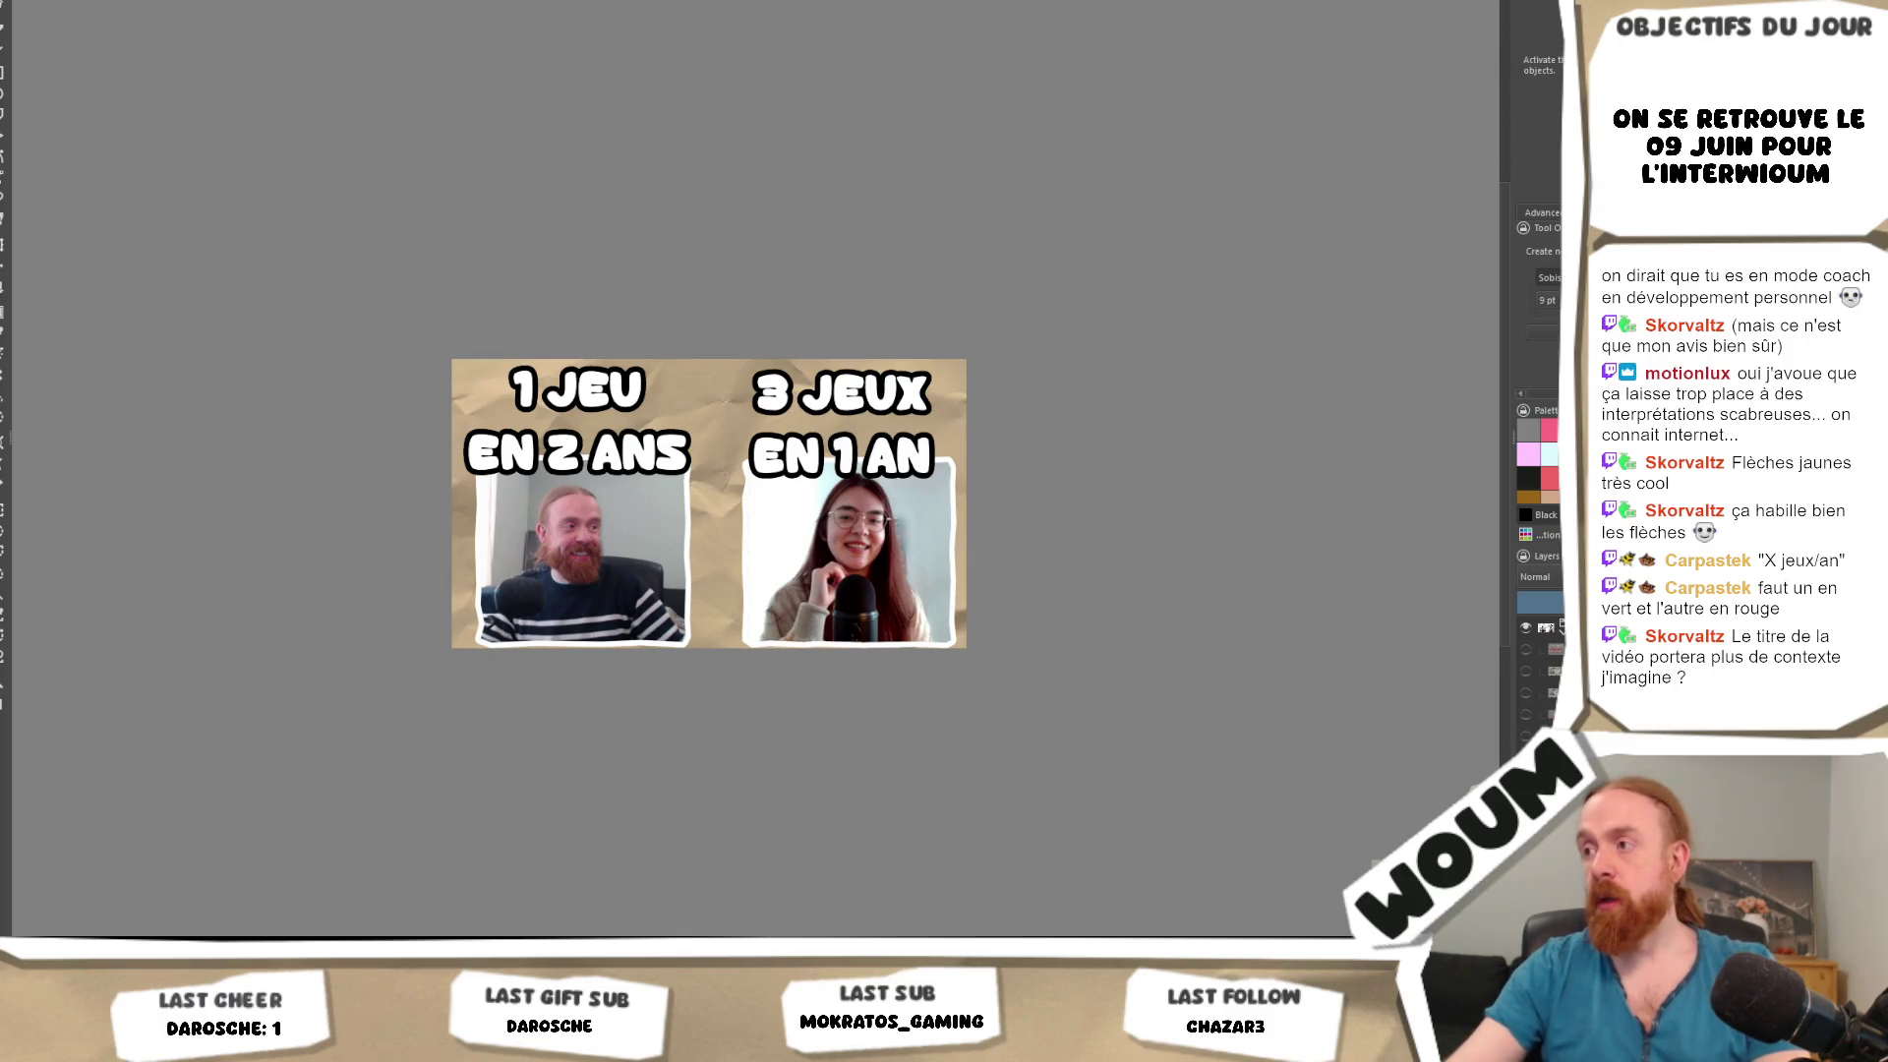
# Remove the '1 JEU EN 2 ANS' title and put '3 JEUX EN 1 AN' on one line.
pyautogui.hotkey('ctrl', 'z')
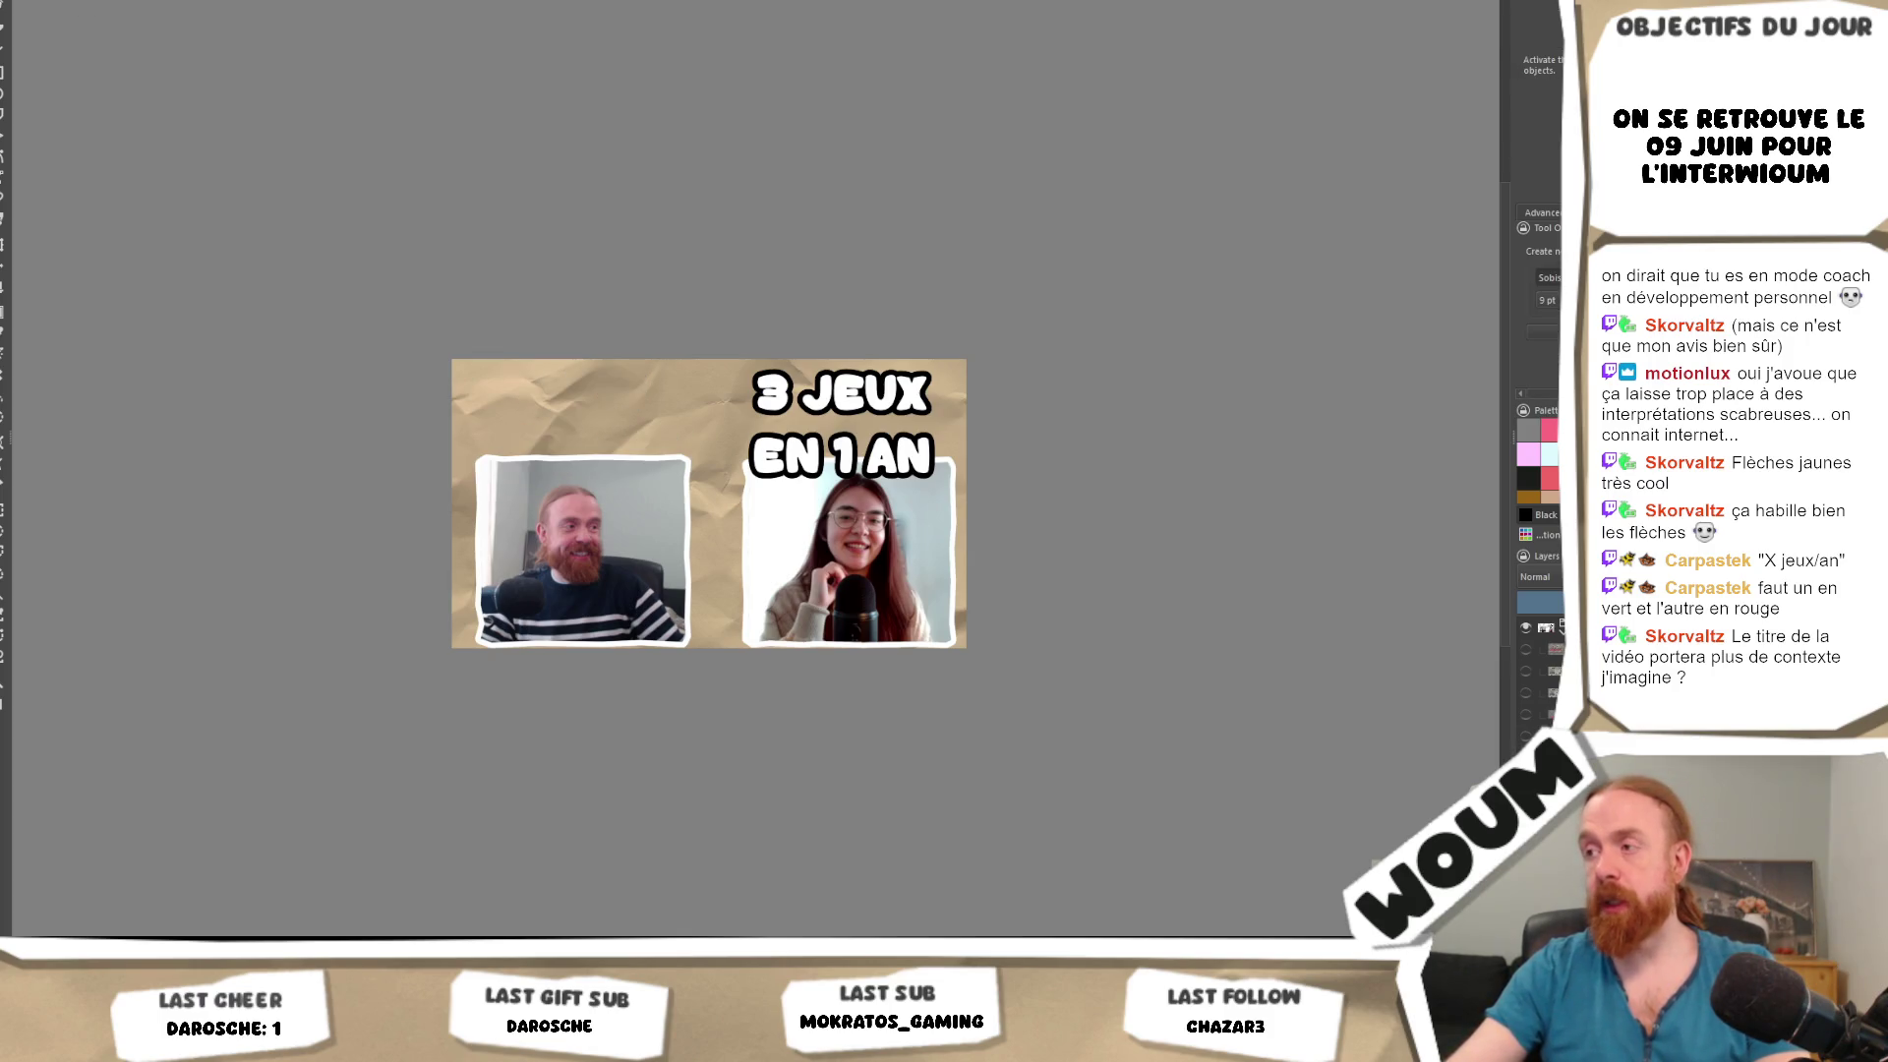
pyautogui.click(4, 31)
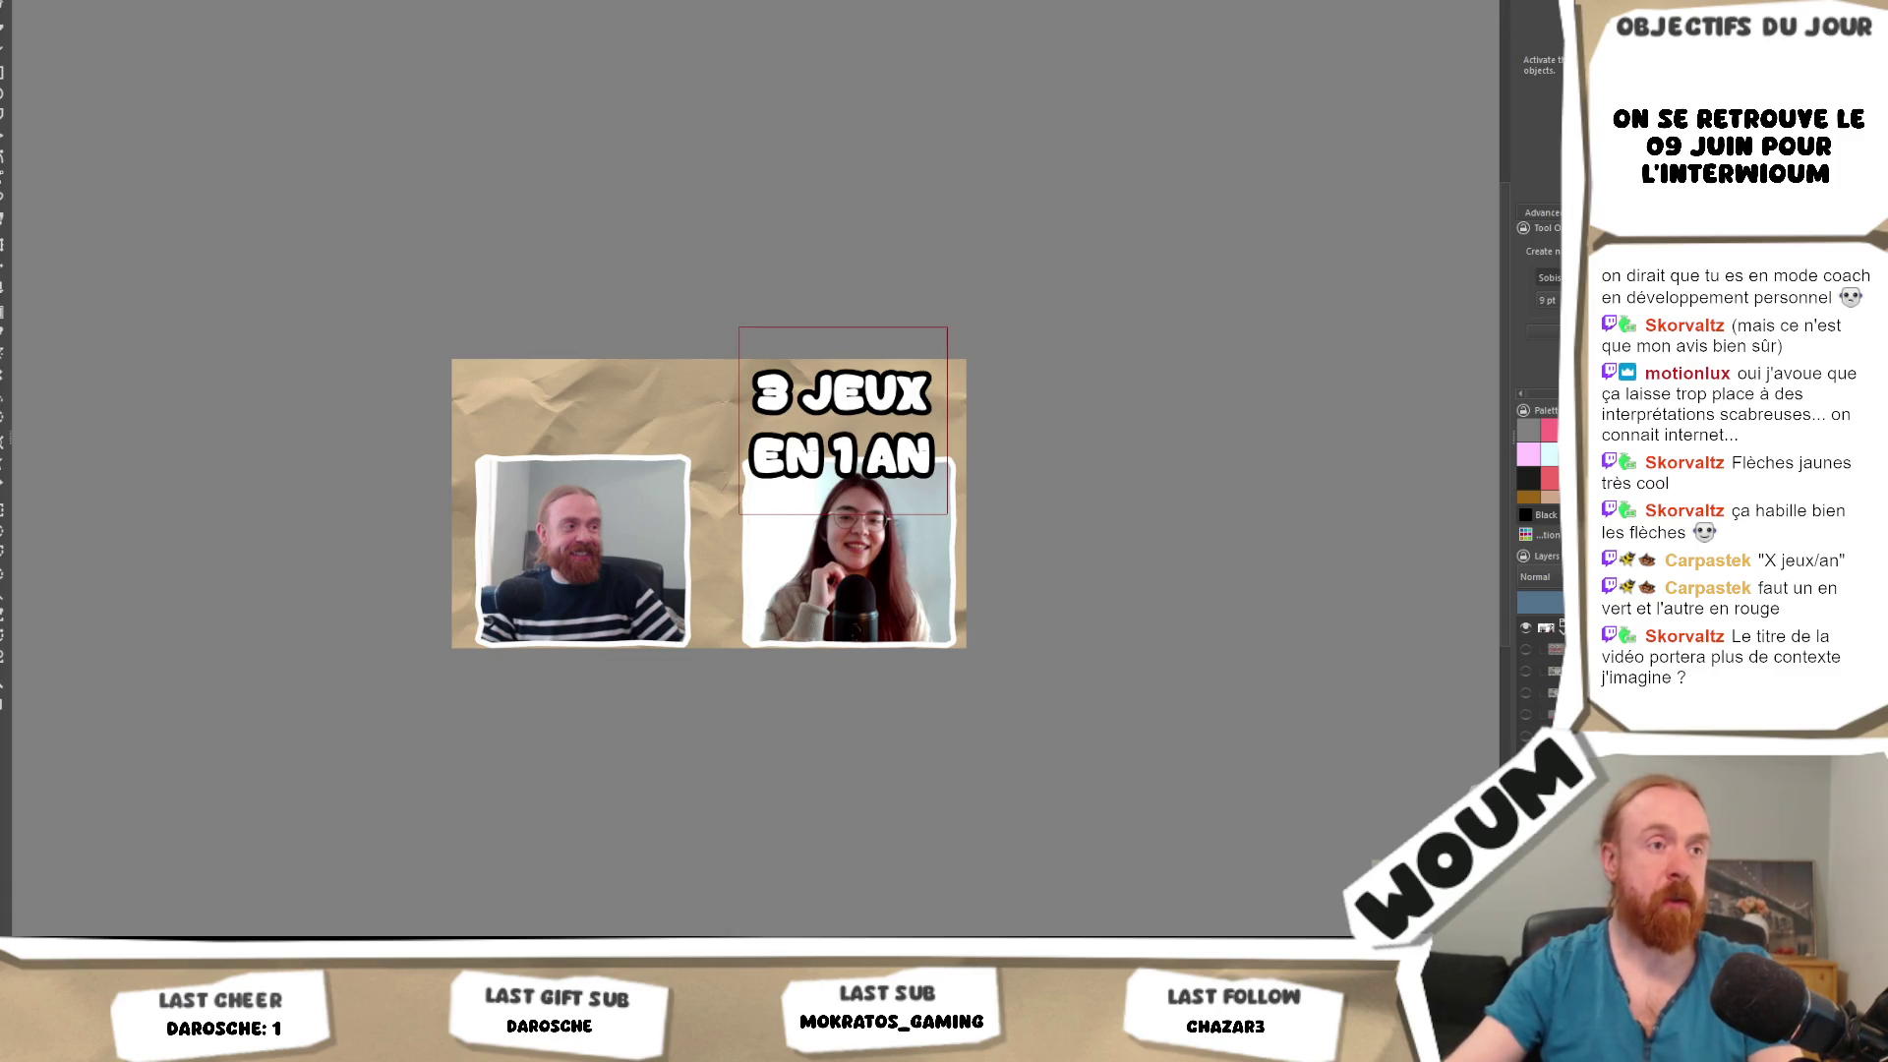
pyautogui.hotkey('ctrl', 'z')
pyautogui.moveTo(850, 380); pyautogui.dragTo(617, 411)
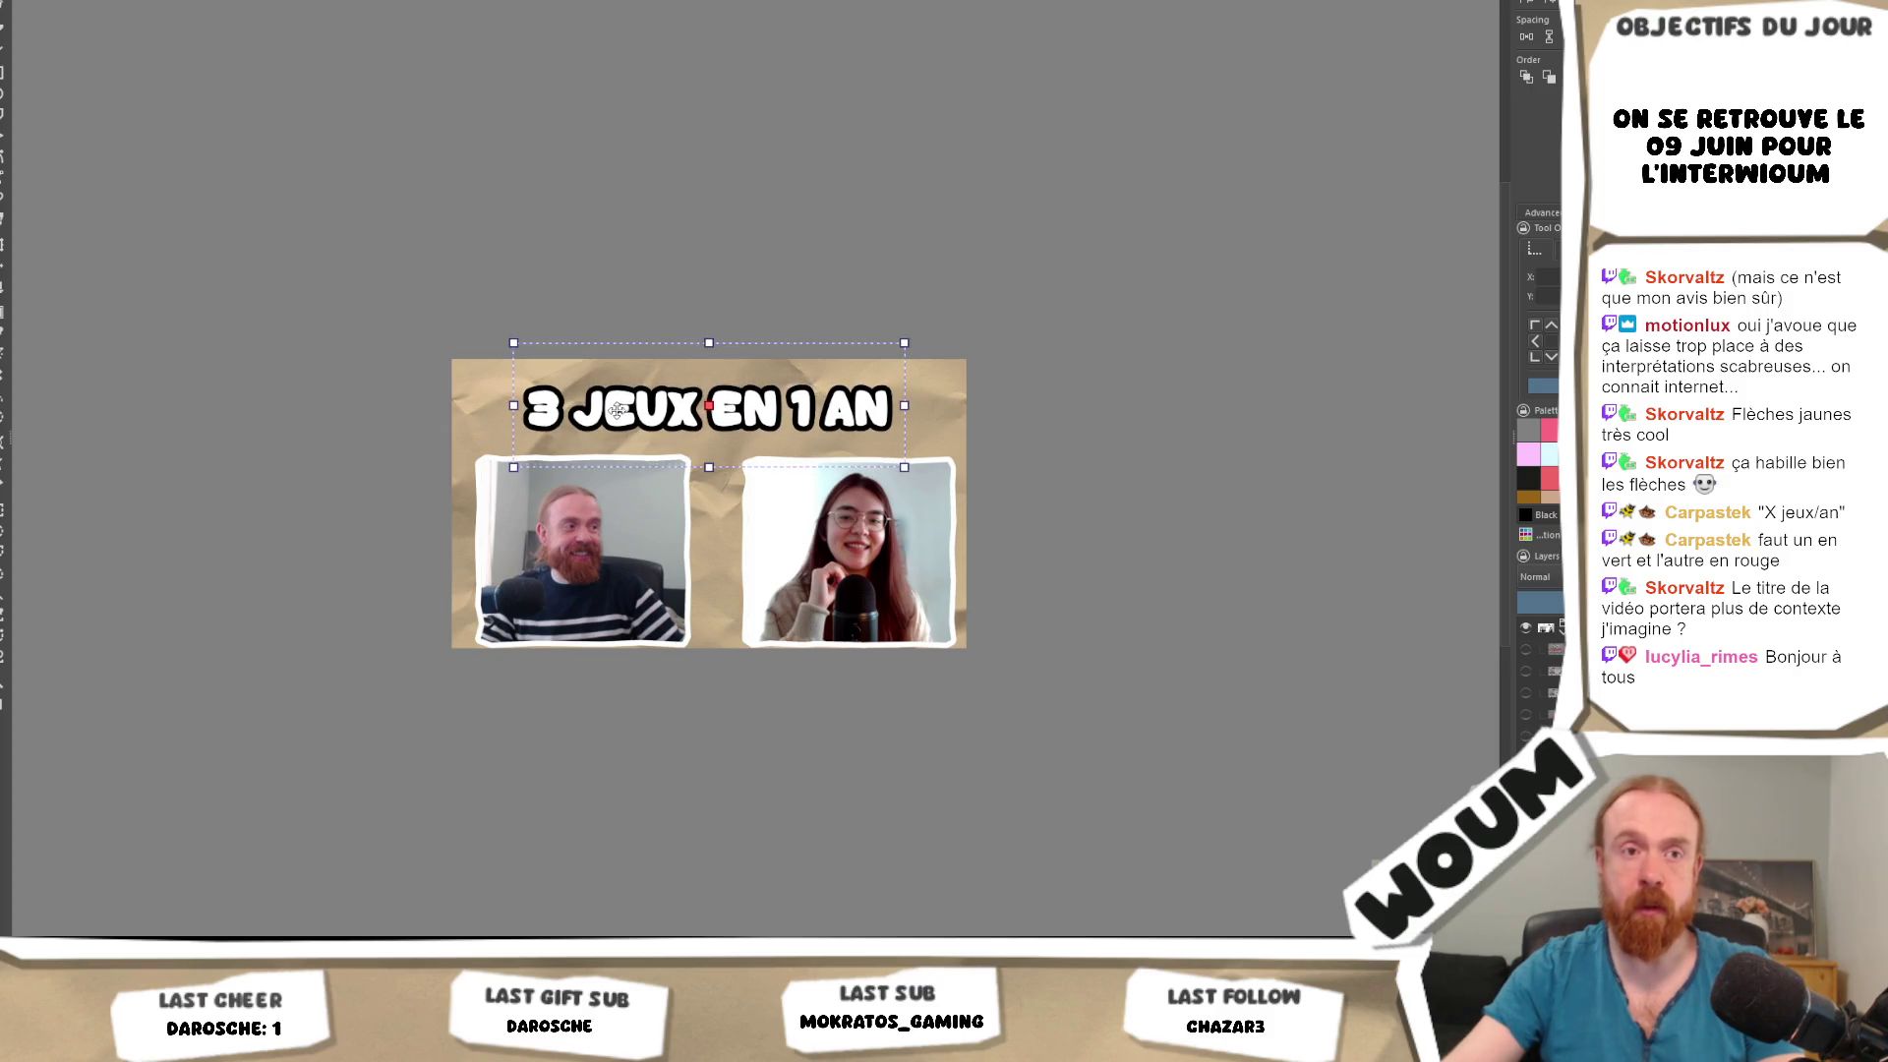
# Widen the single-line title and centre it across the top of both photos.
pyautogui.doubleClick(706, 403)
pyautogui.moveTo(887, 386); pyautogui.dragTo(959, 382)
pyautogui.moveTo(848, 403); pyautogui.dragTo(713, 405)
pyautogui.press('Escape')
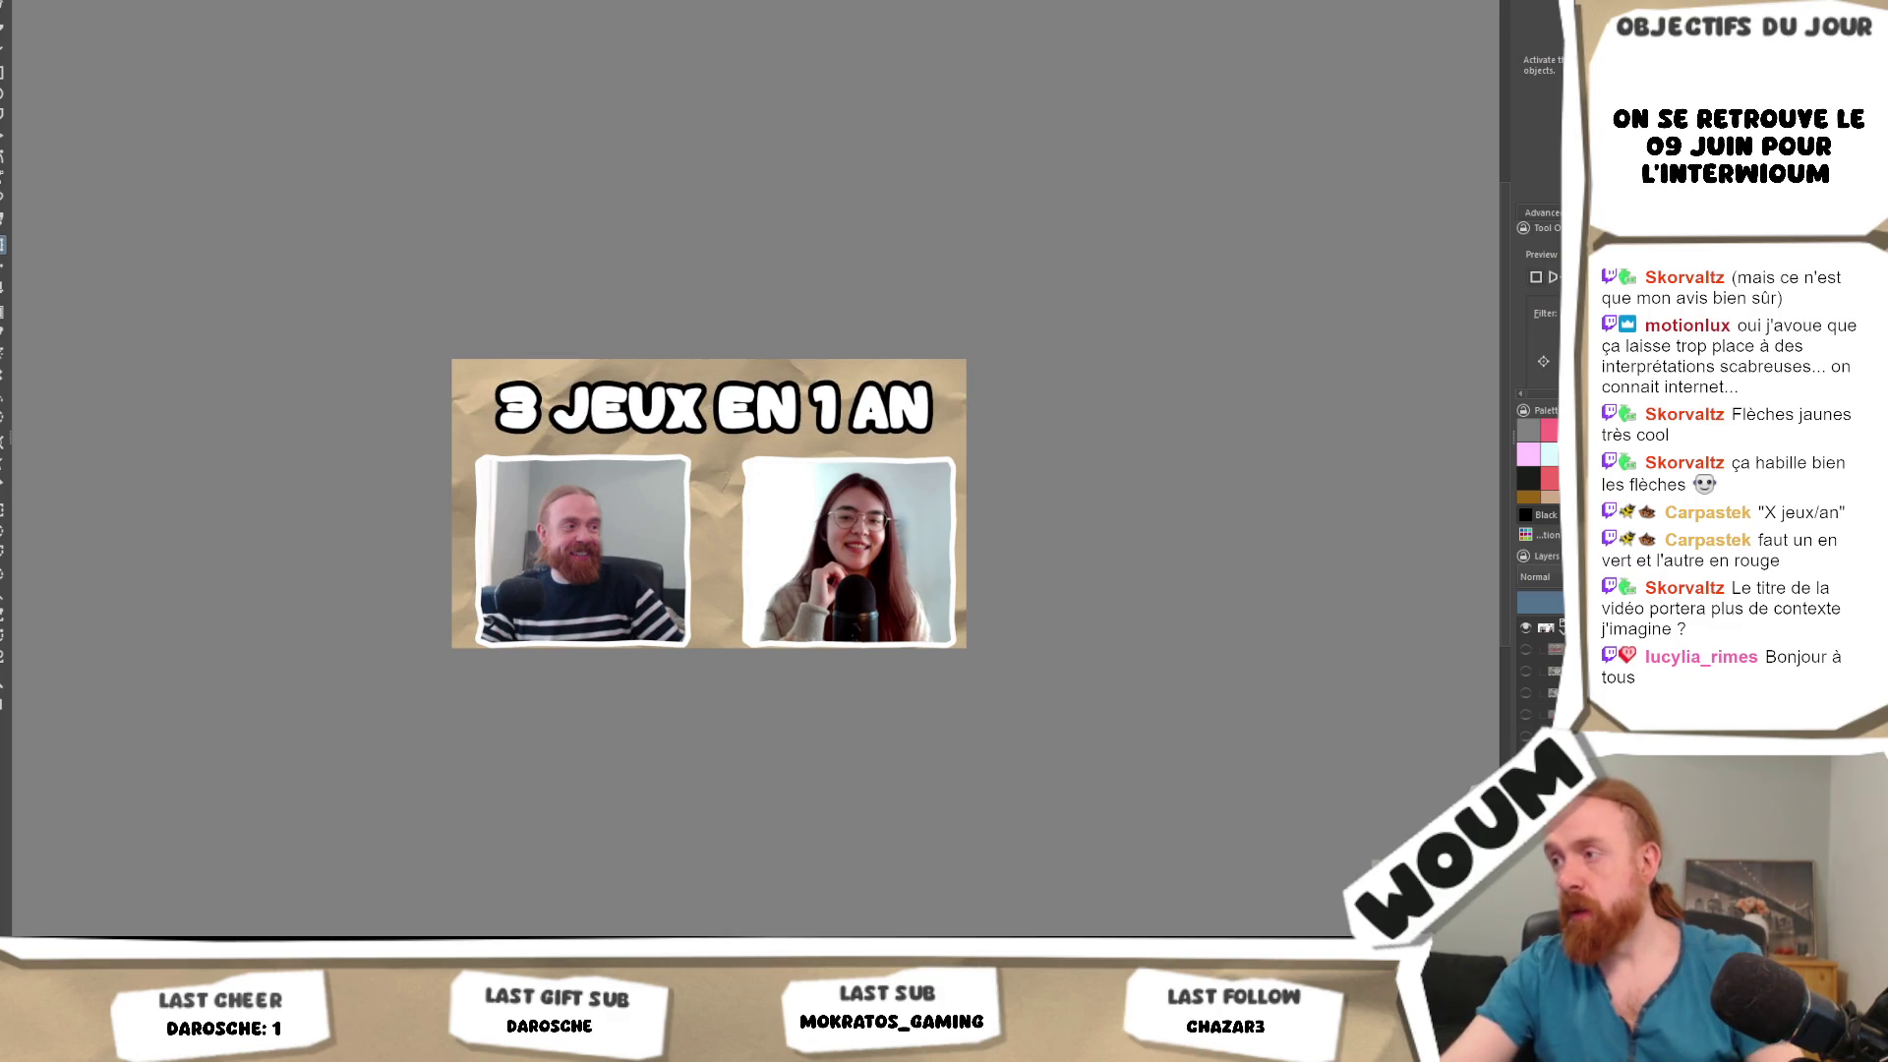
# Bring back a yellow arrow, enlarge and rotate it, and place it at the woman's photo corner.
pyautogui.hotkey('ctrl', 'v')
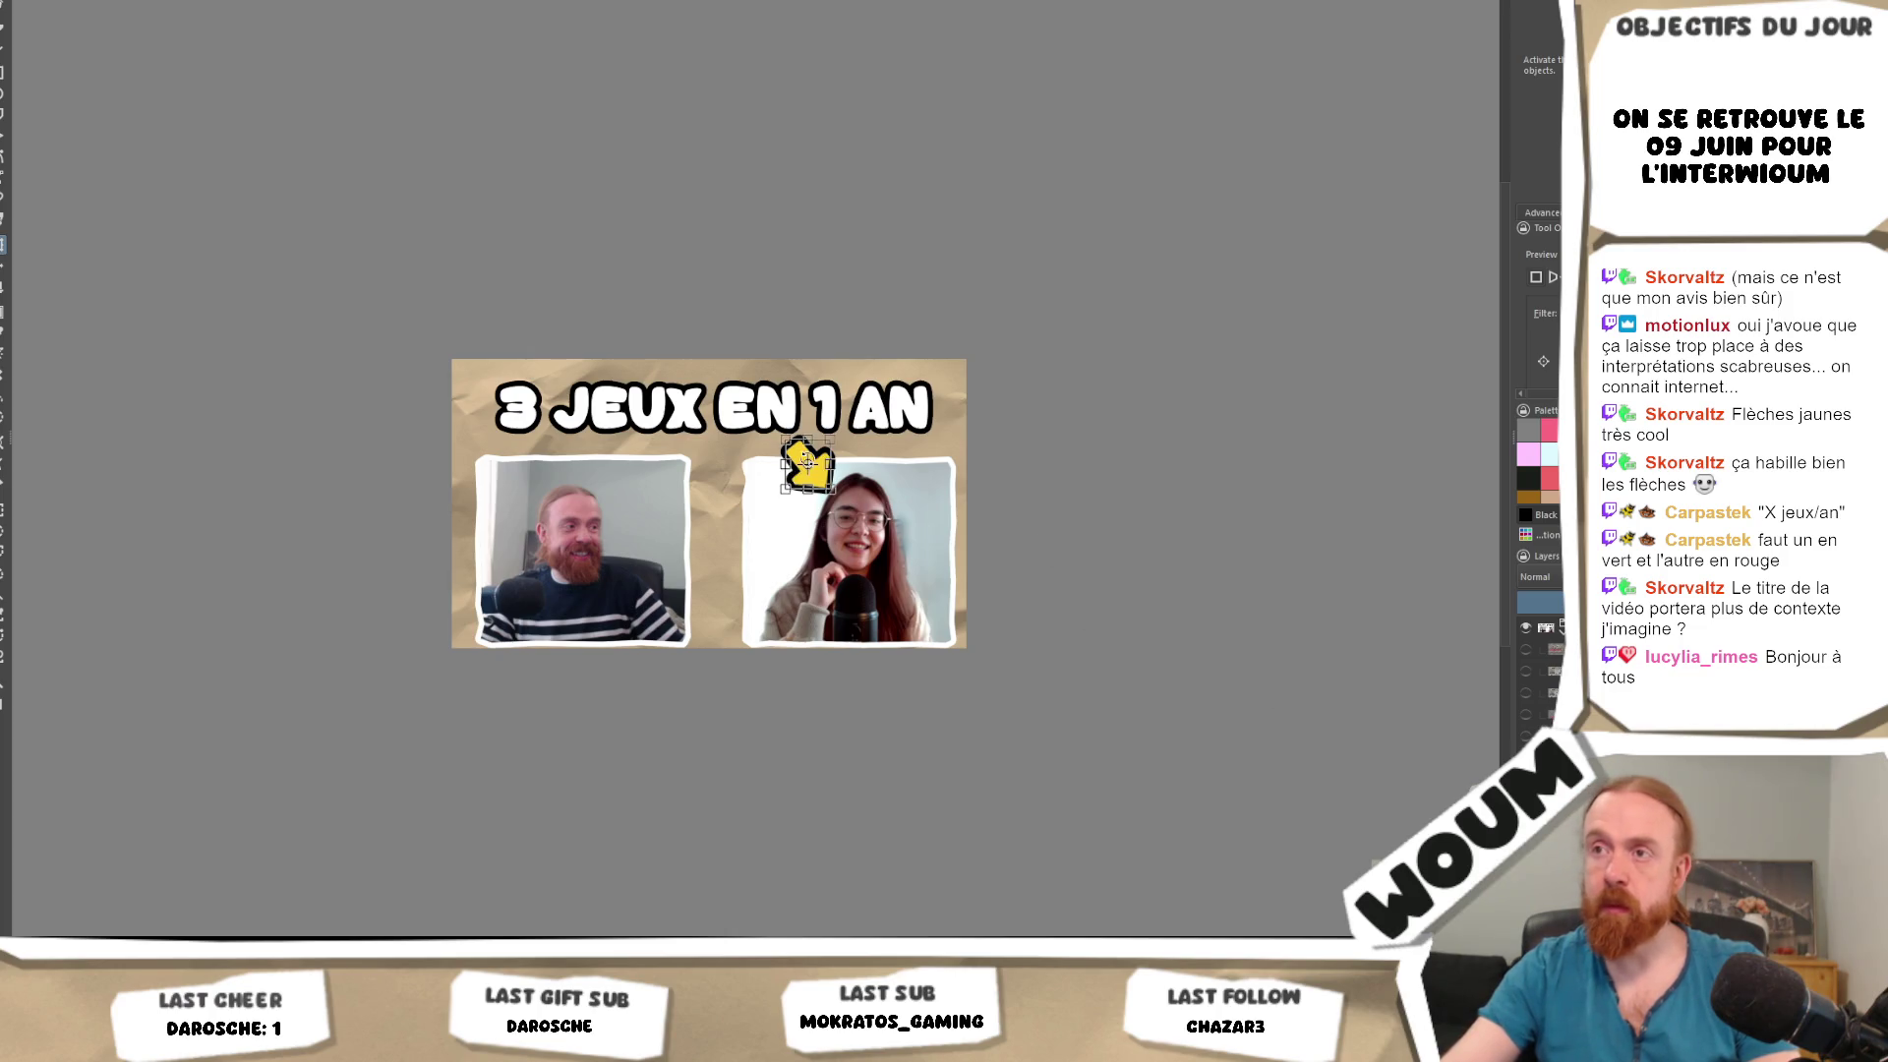
pyautogui.hotkey('ctrl', 't')
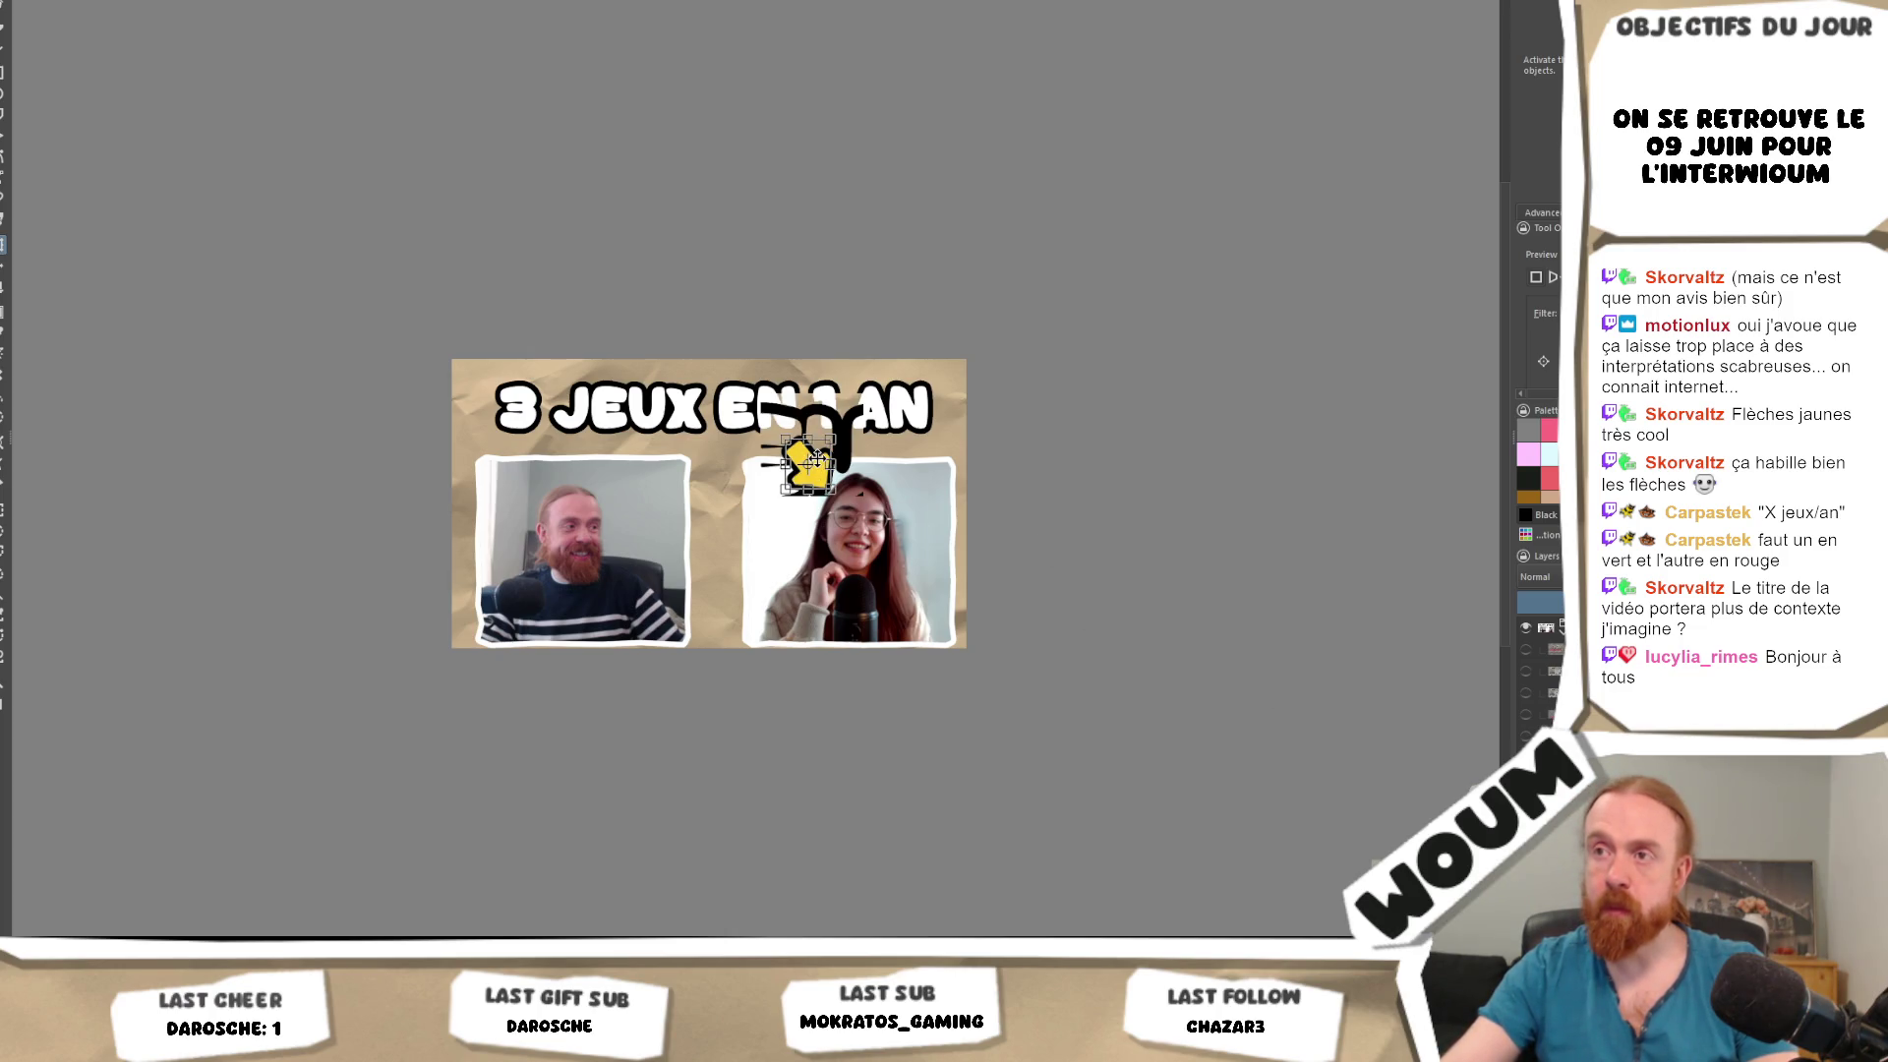
pyautogui.press('Return')
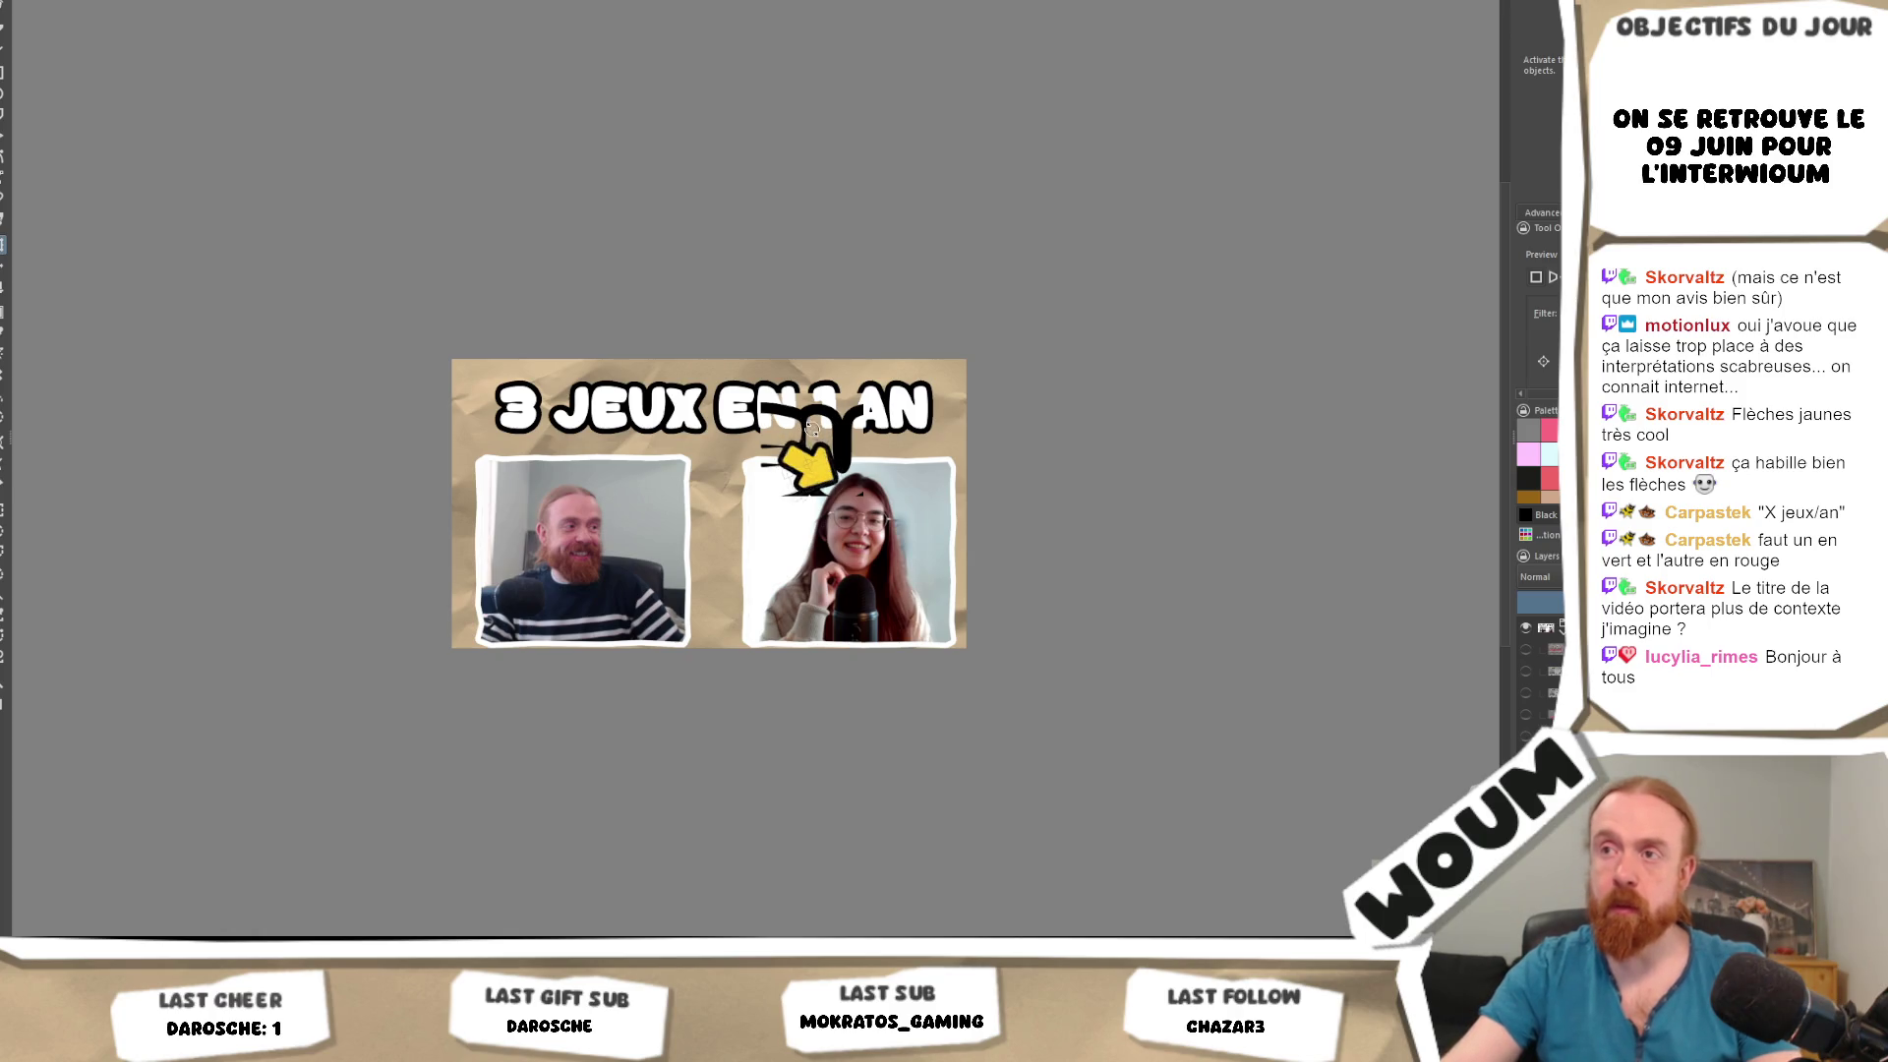
pyautogui.hotkey('ctrl', 'z')
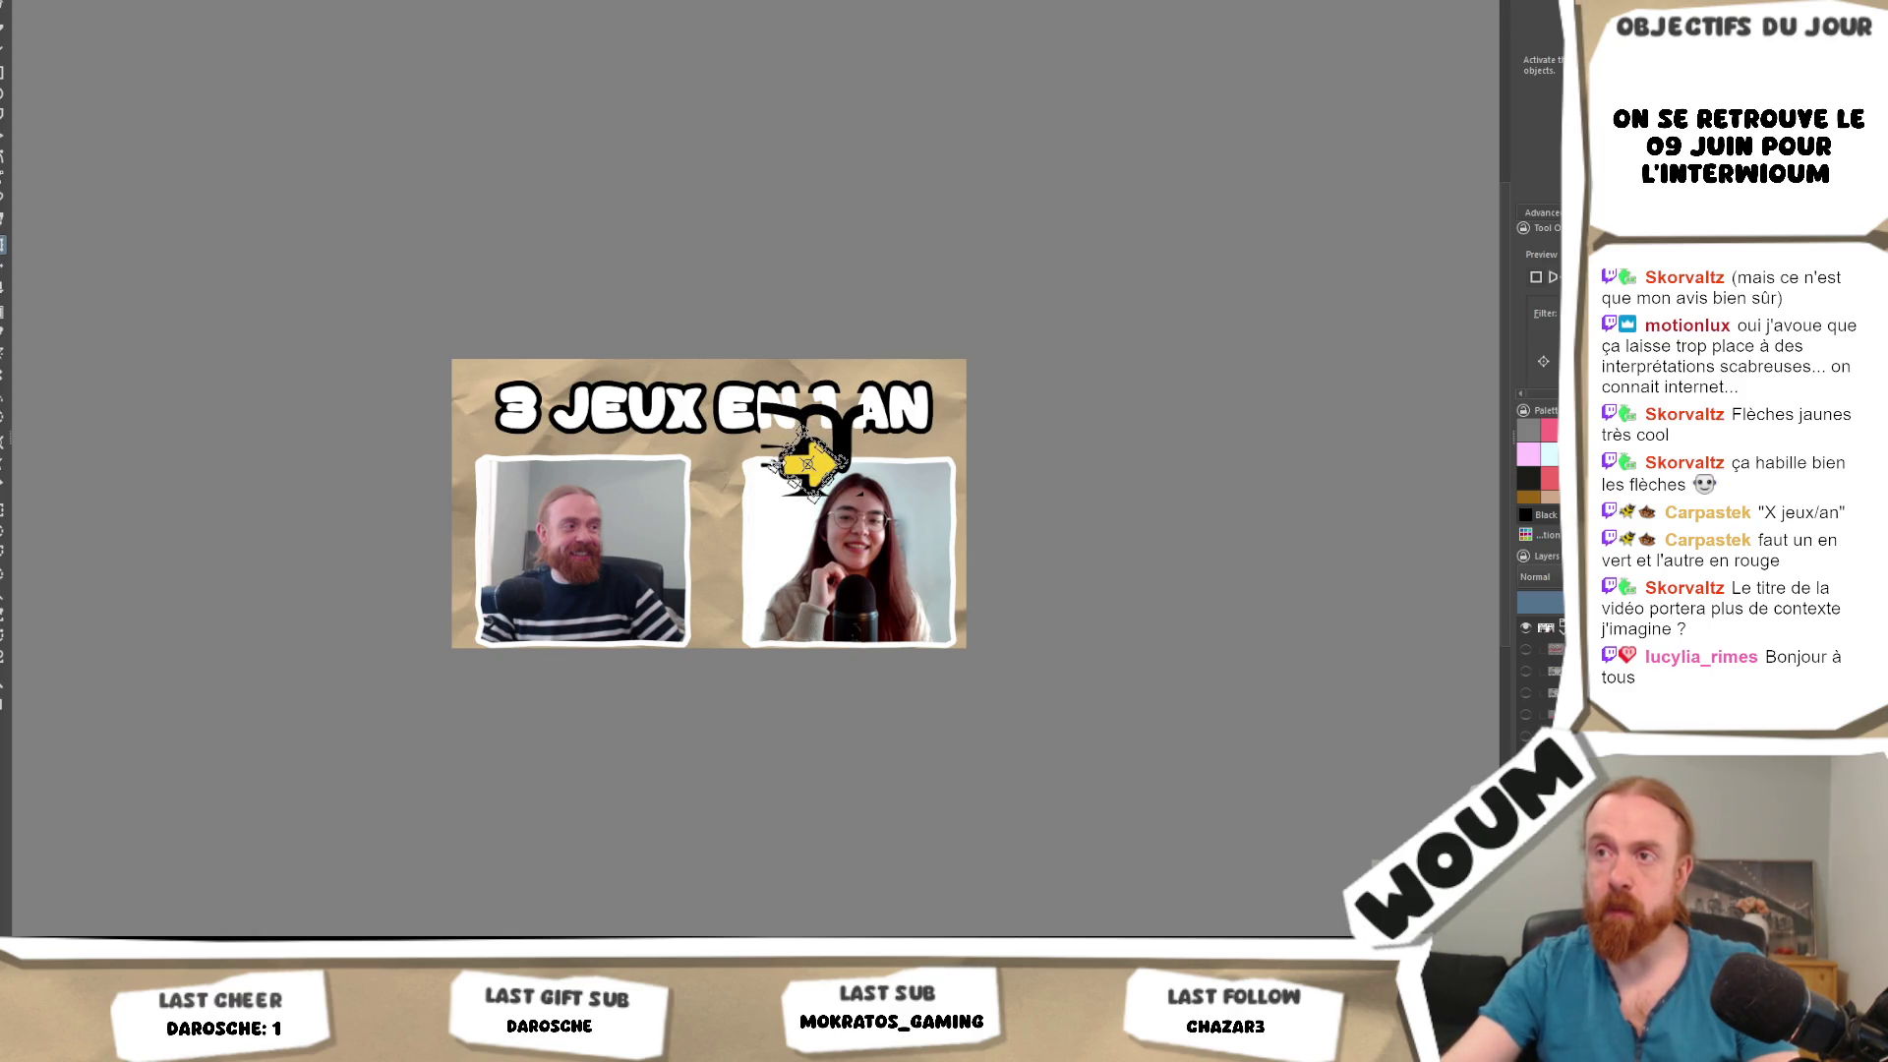
pyautogui.moveTo(763, 460)
pyautogui.mouseDown()
pyautogui.moveTo(678, 462)
pyautogui.moveTo(762, 473)
pyautogui.mouseUp()
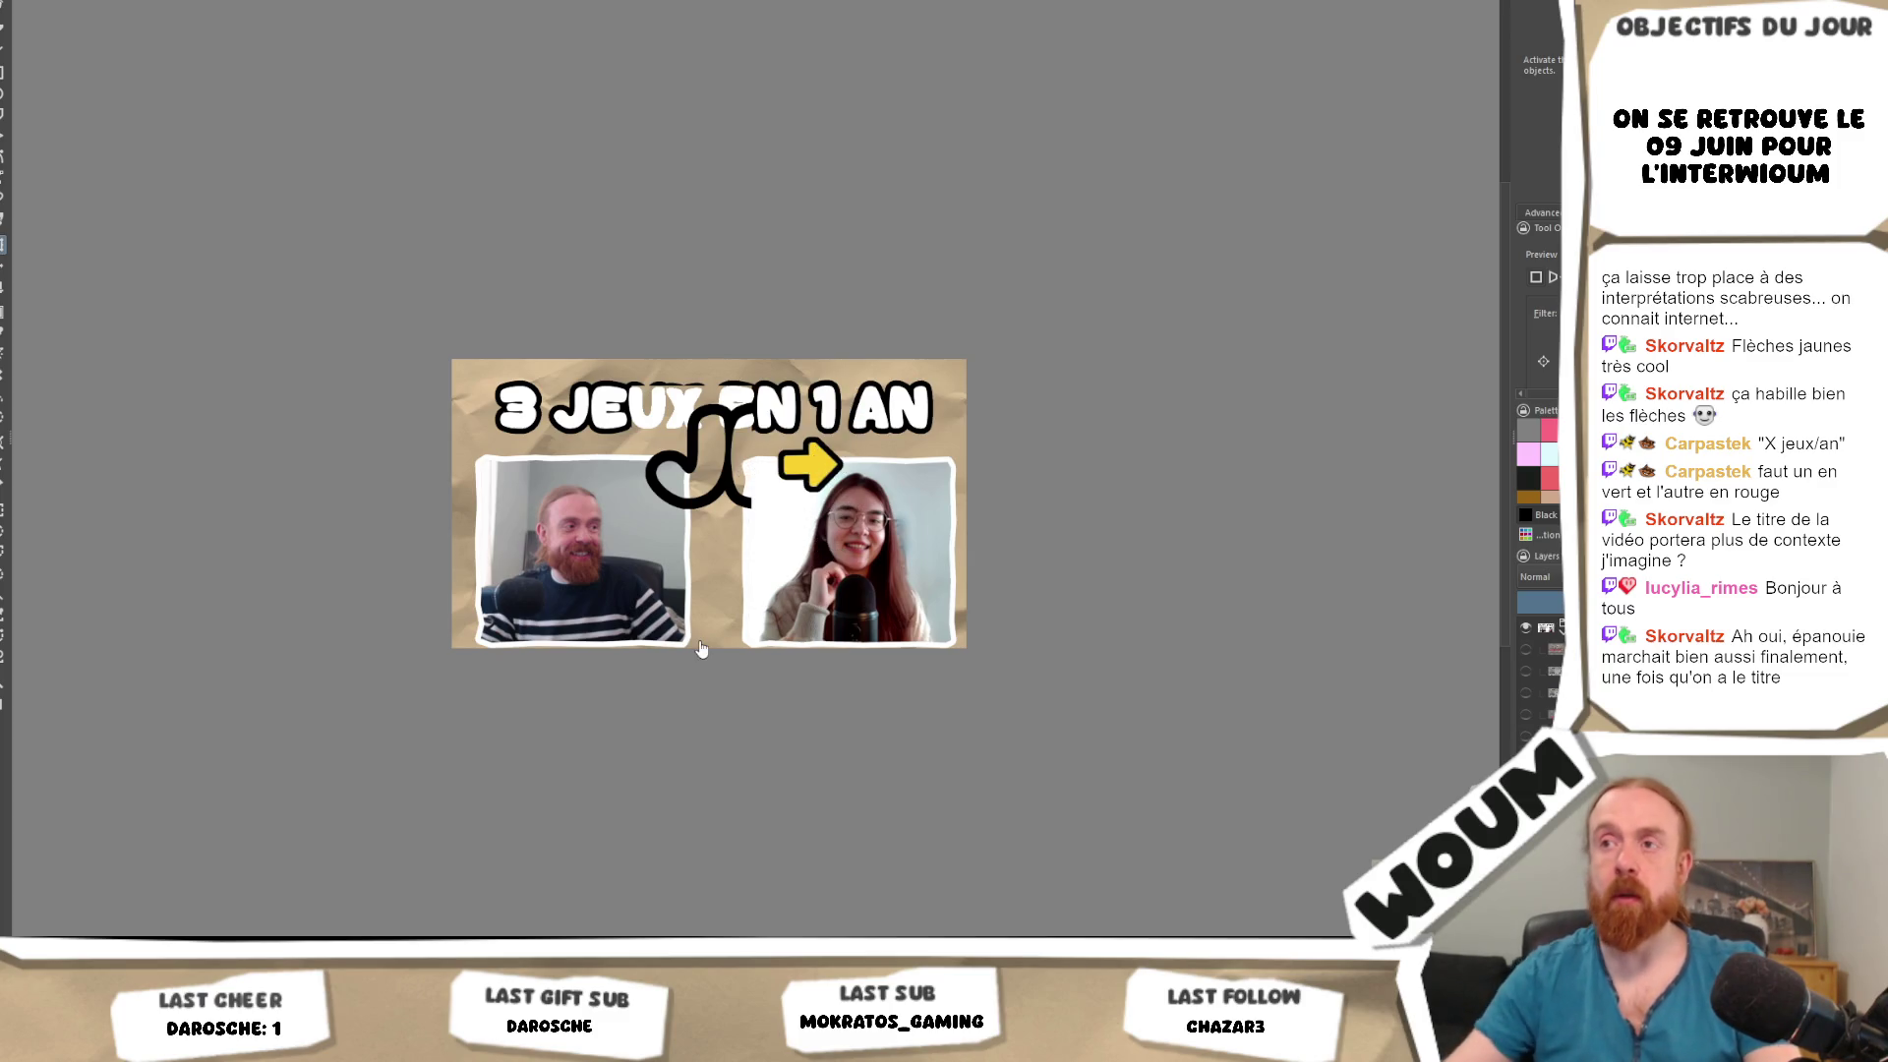
pyautogui.rightClick(1047, 430)
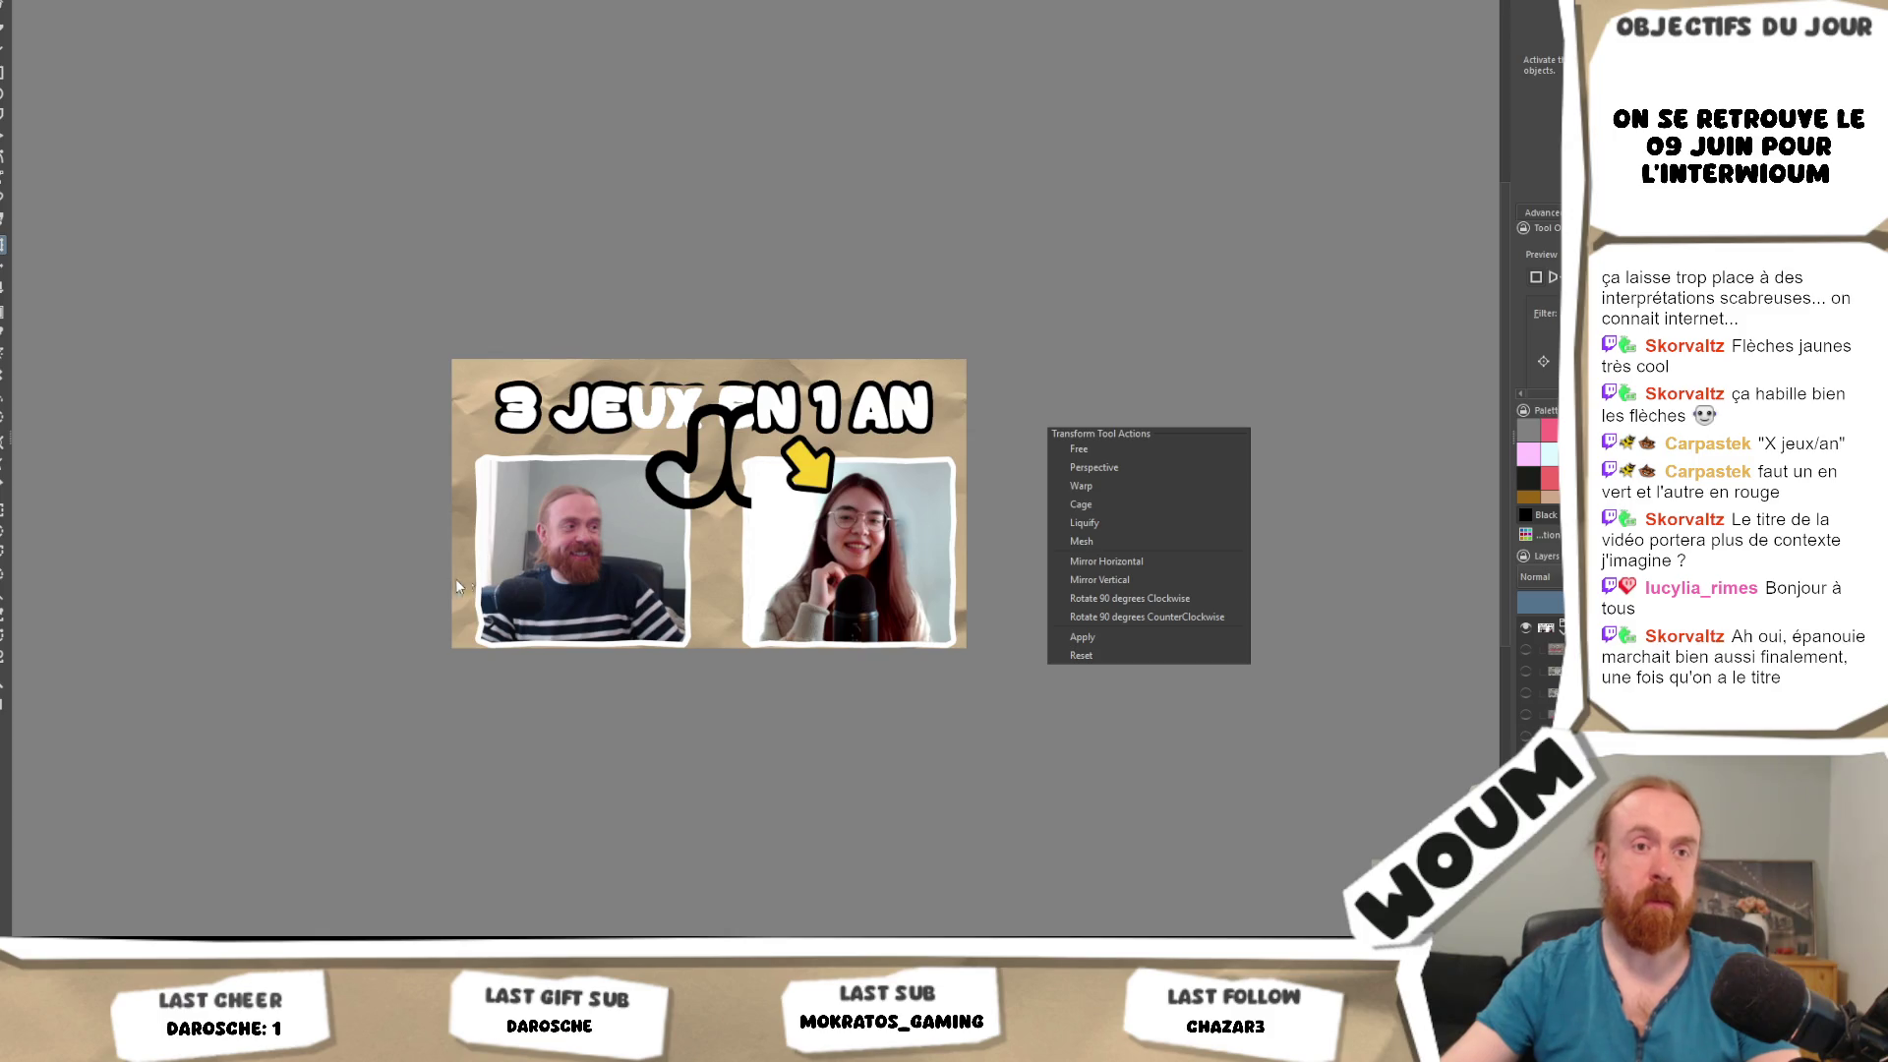
pyautogui.click(568, 509)
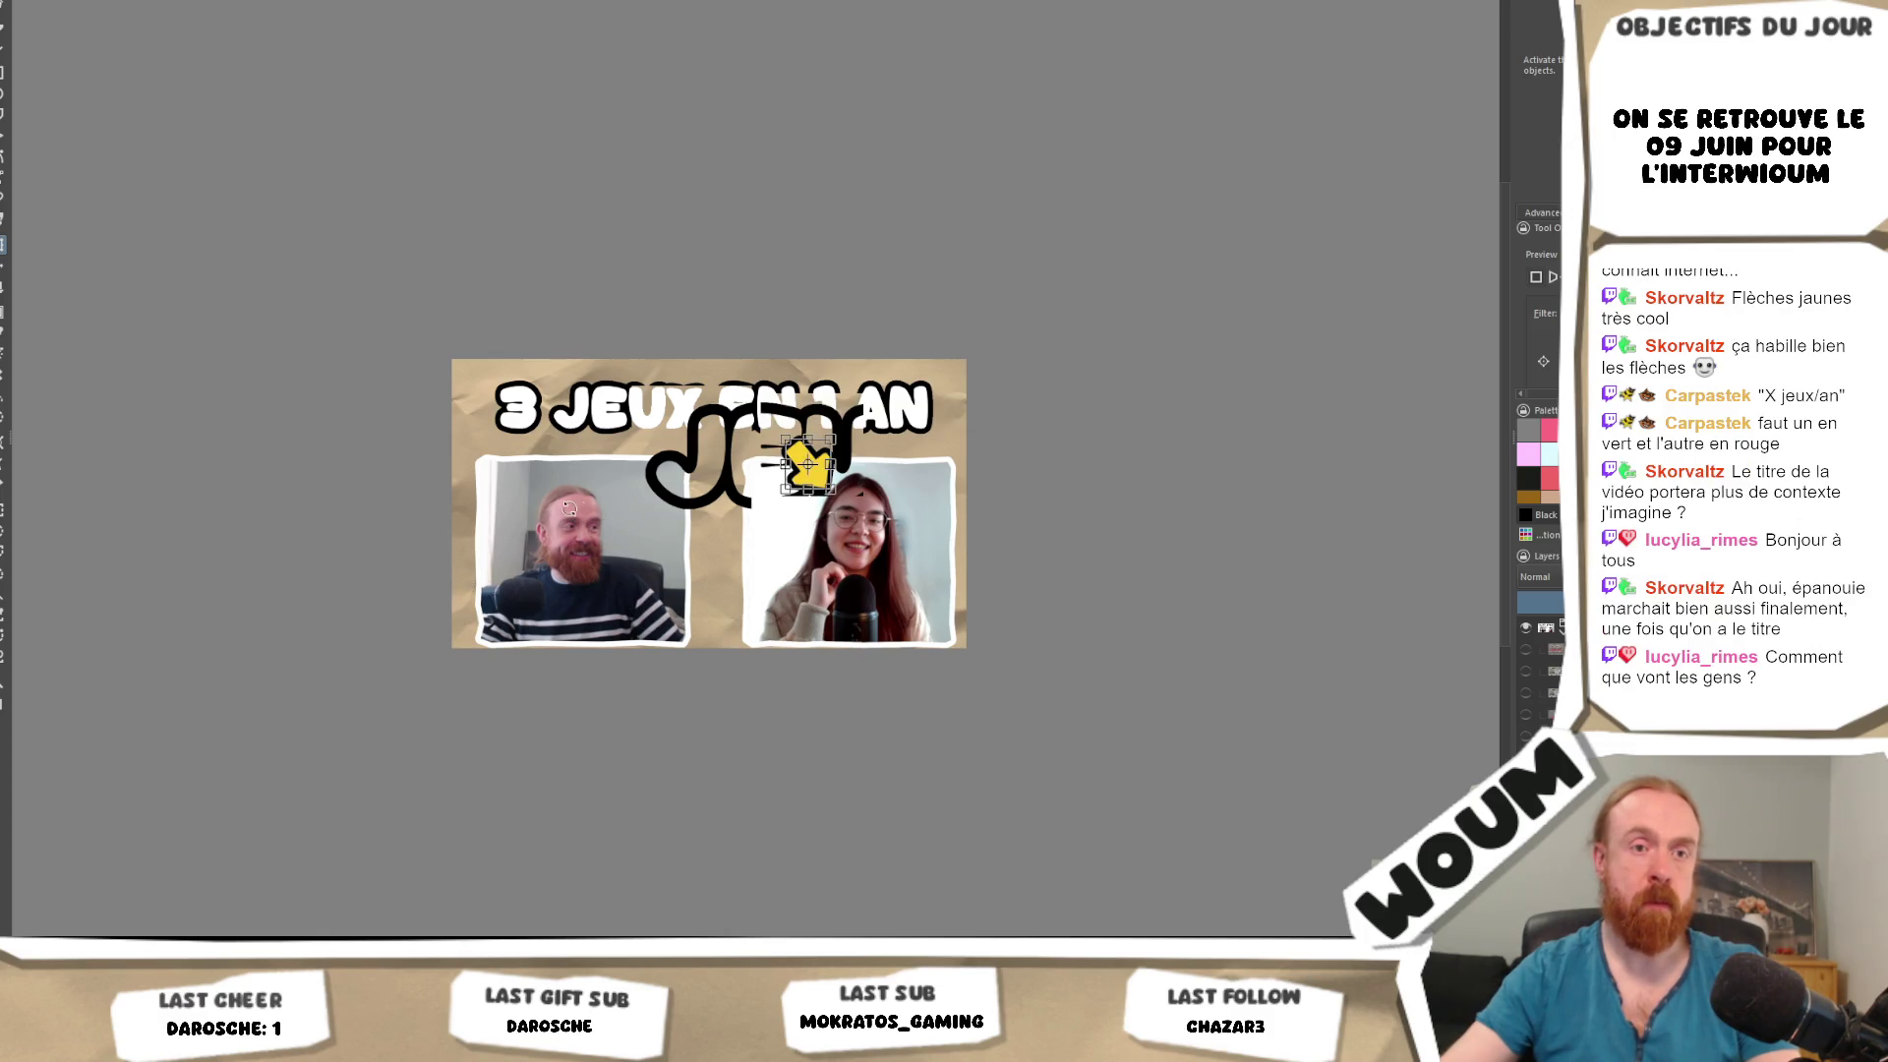
pyautogui.press('2')
pyautogui.moveTo(898, 393); pyautogui.dragTo(860, 418)
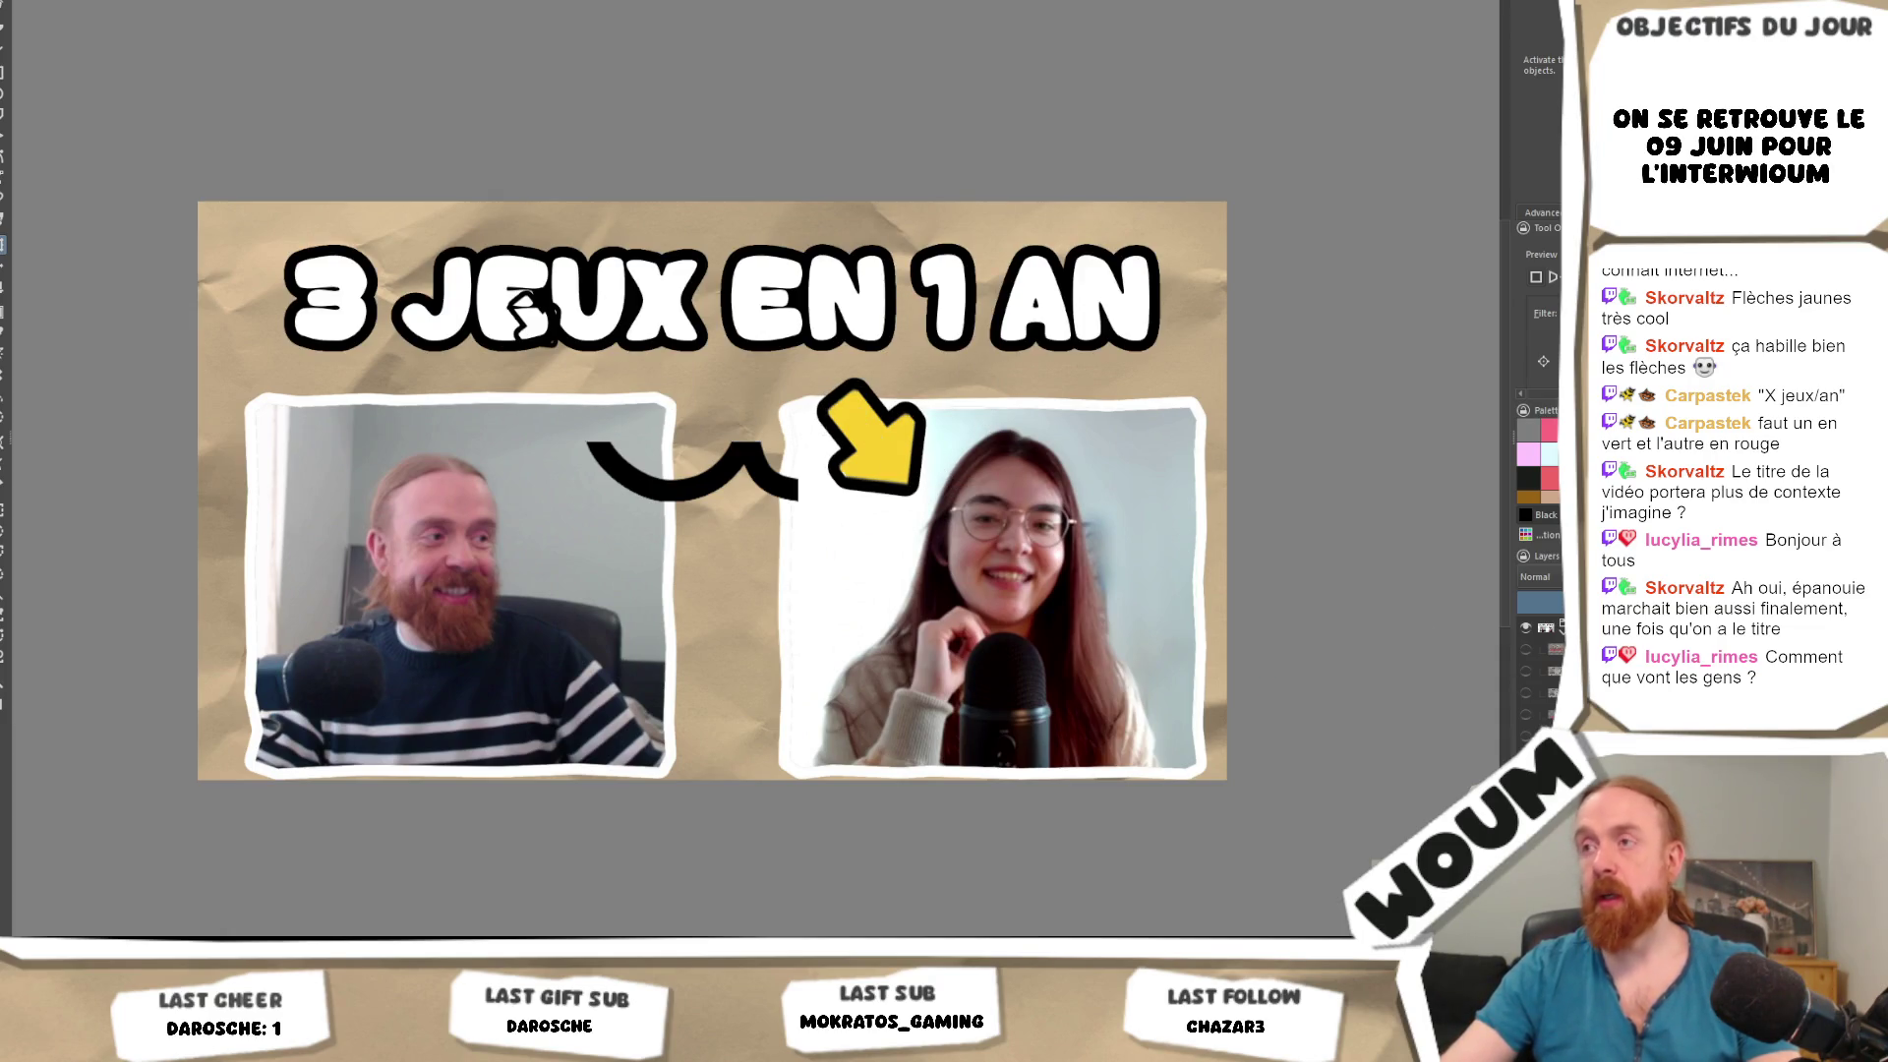
# Remove the black curved scribble between the two photos.
pyautogui.scroll(-3, 924, 484)
pyautogui.scroll(-2, 806, 524)
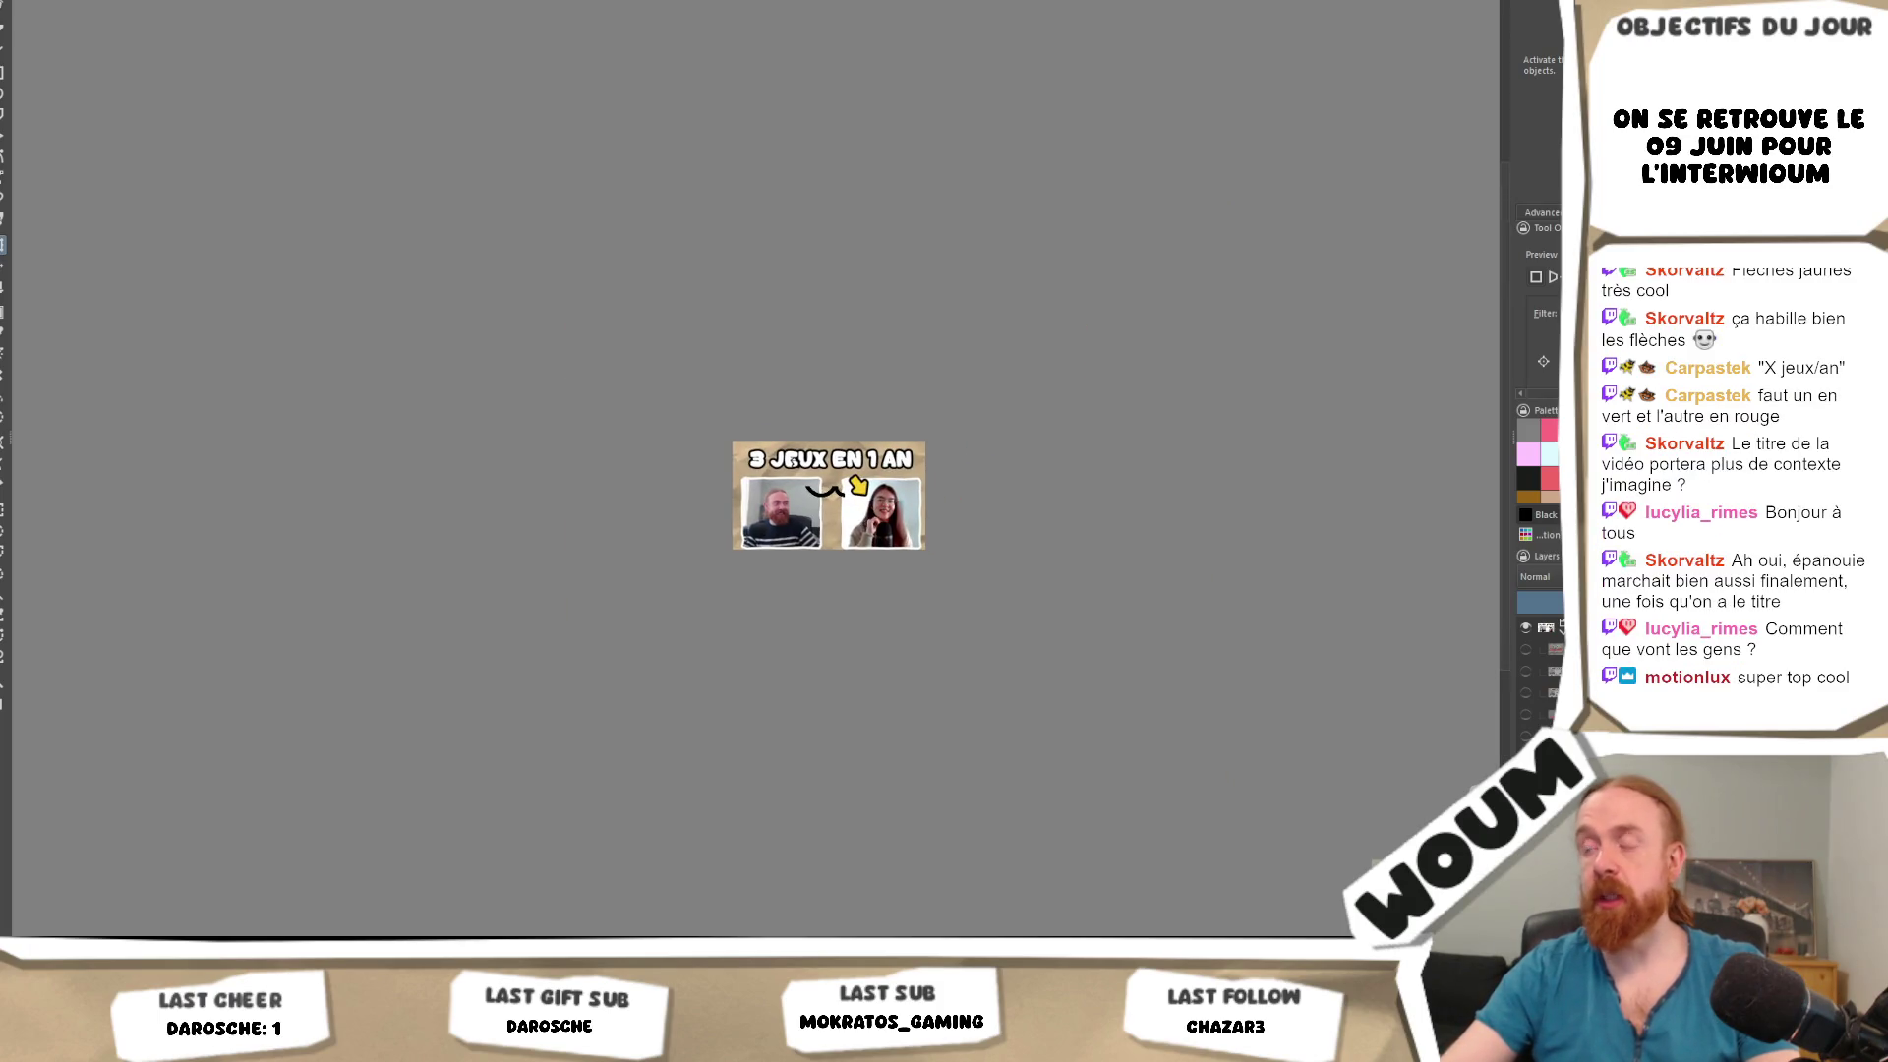
pyautogui.hotkey('ctrl', 'z')
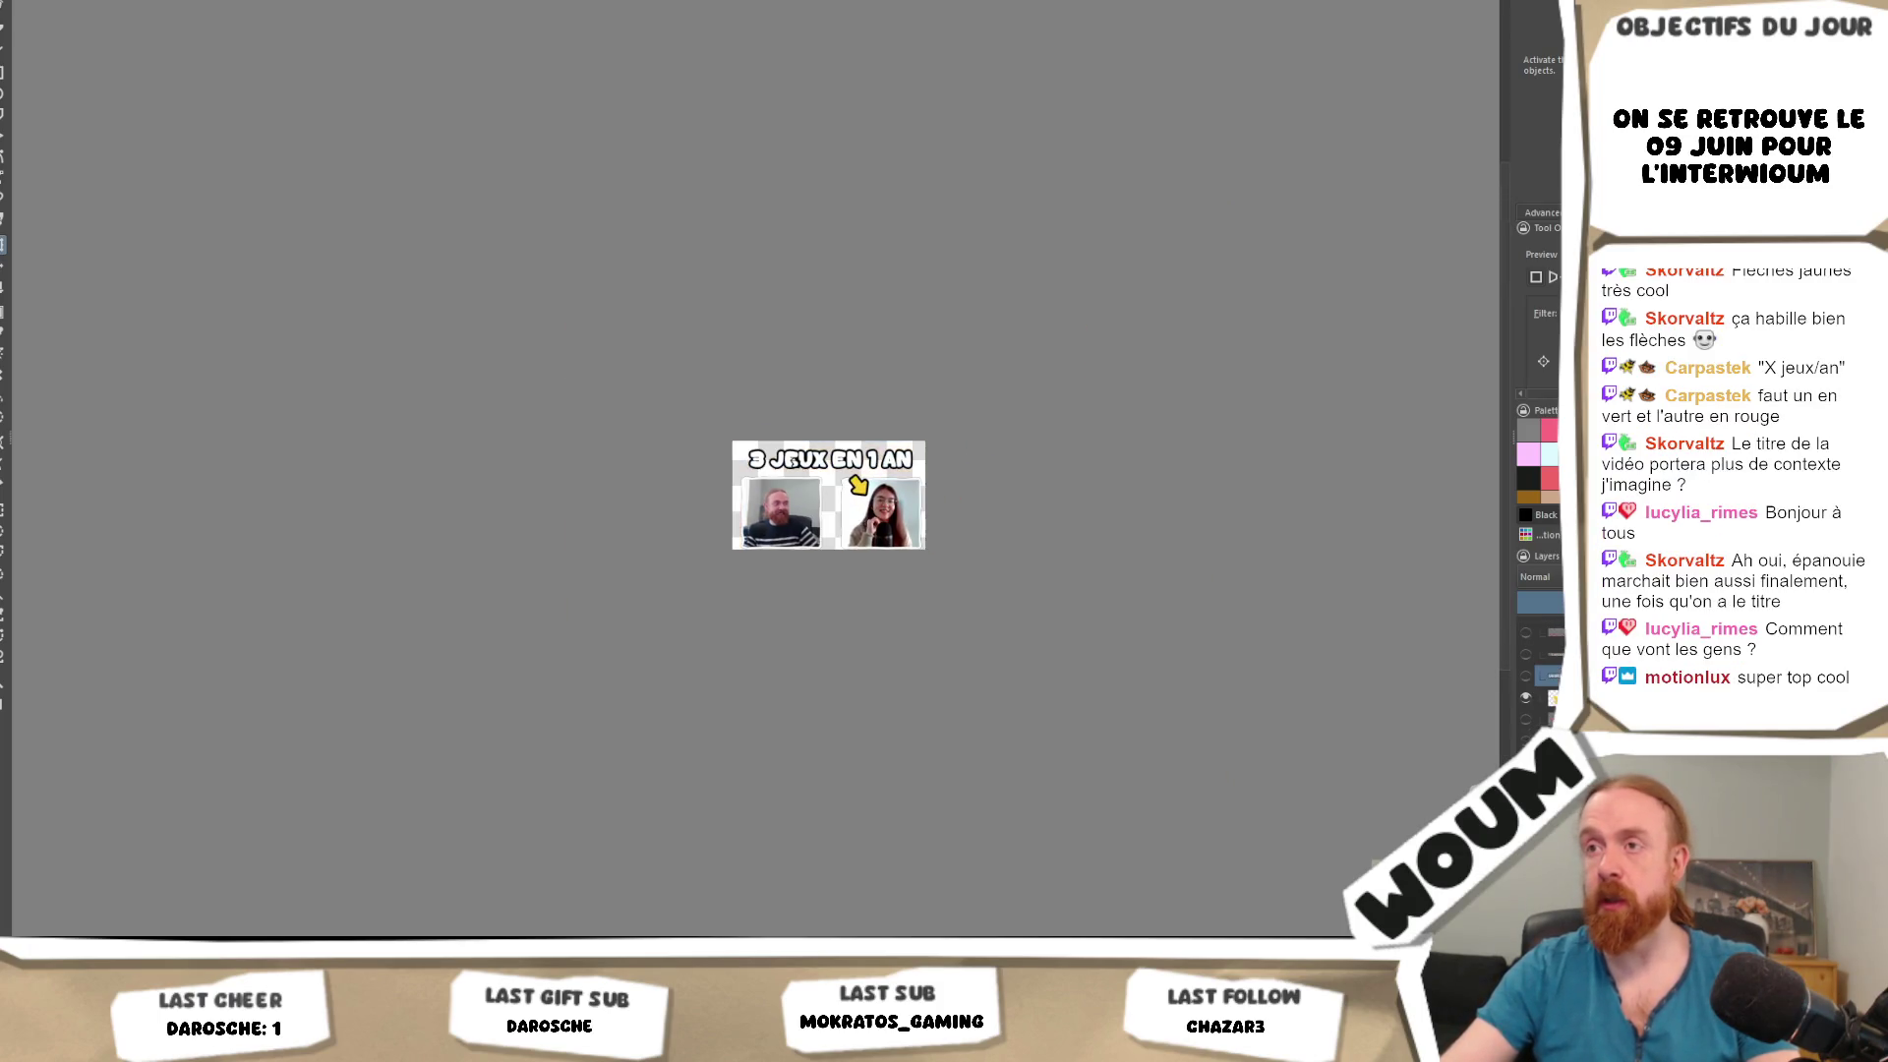
pyautogui.scroll(4, 965, 541)
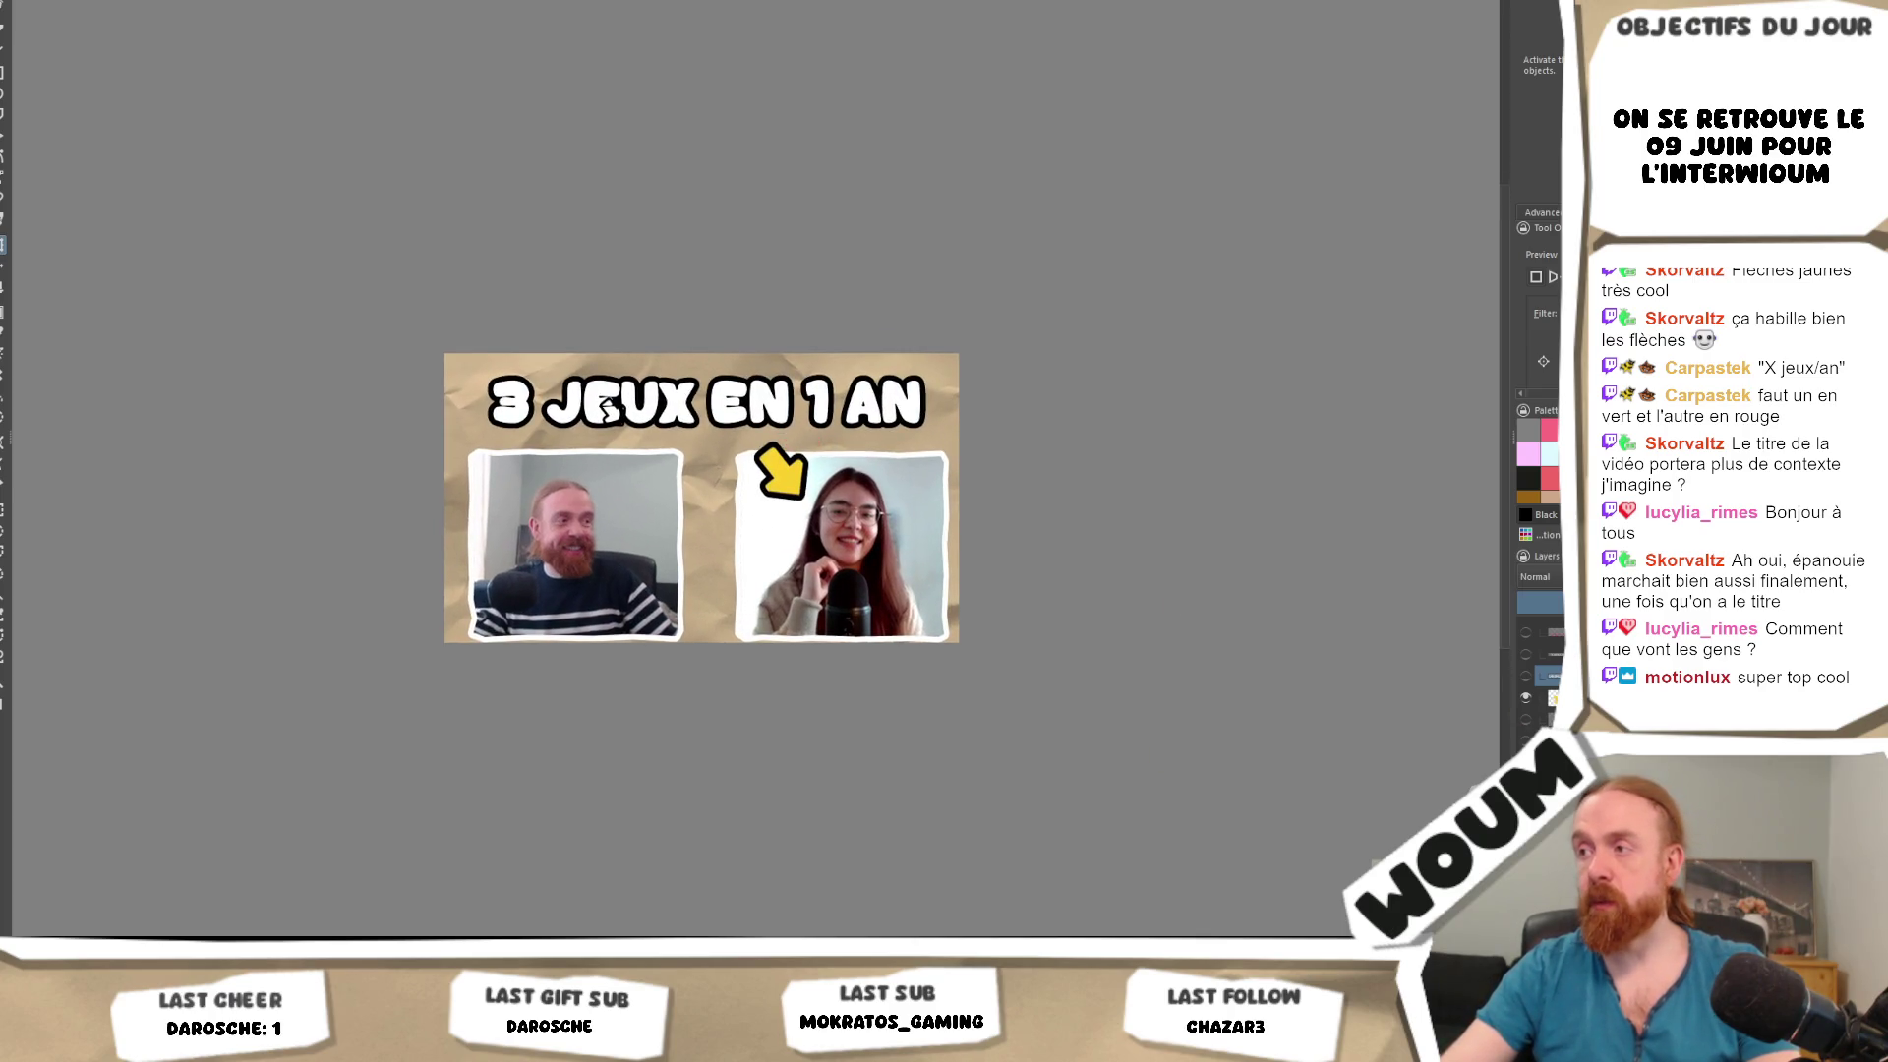
# Hide the title and compare versions by undoing back to the two-arrow state.
pyautogui.press('Delete')
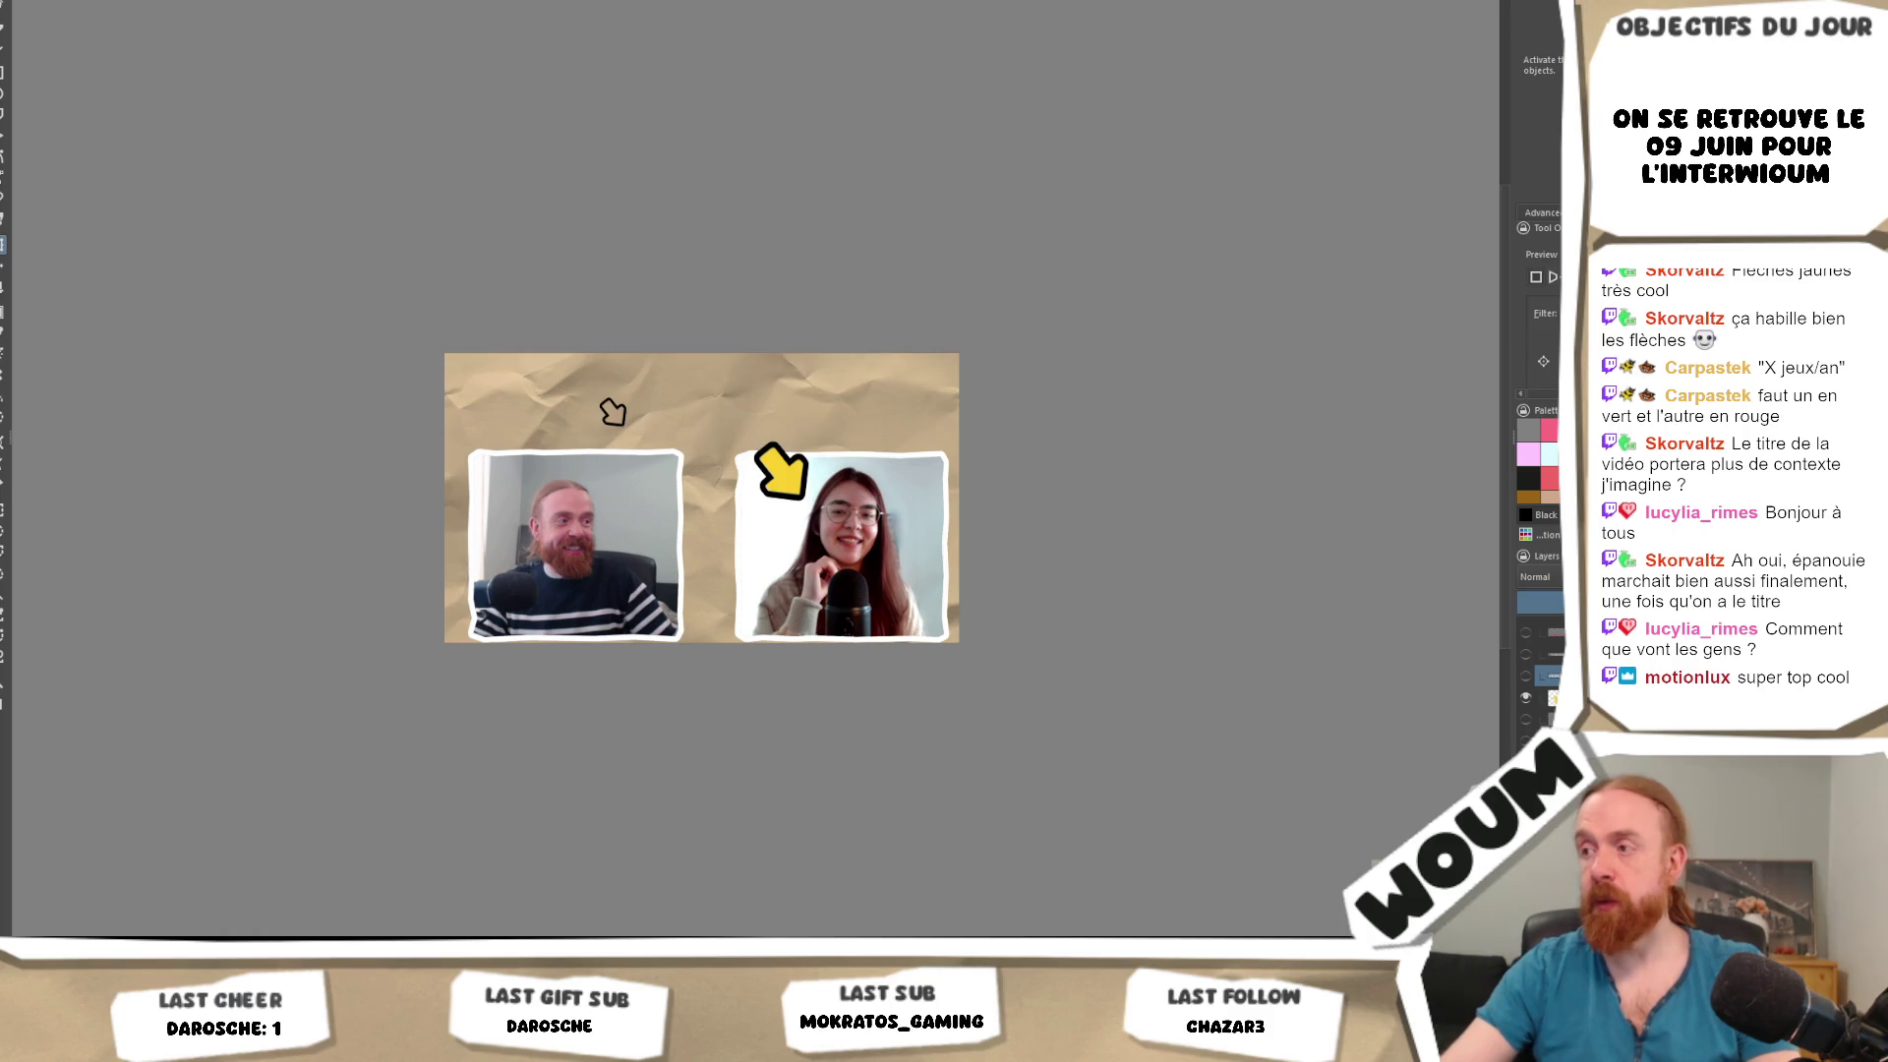
pyautogui.click(1526, 696)
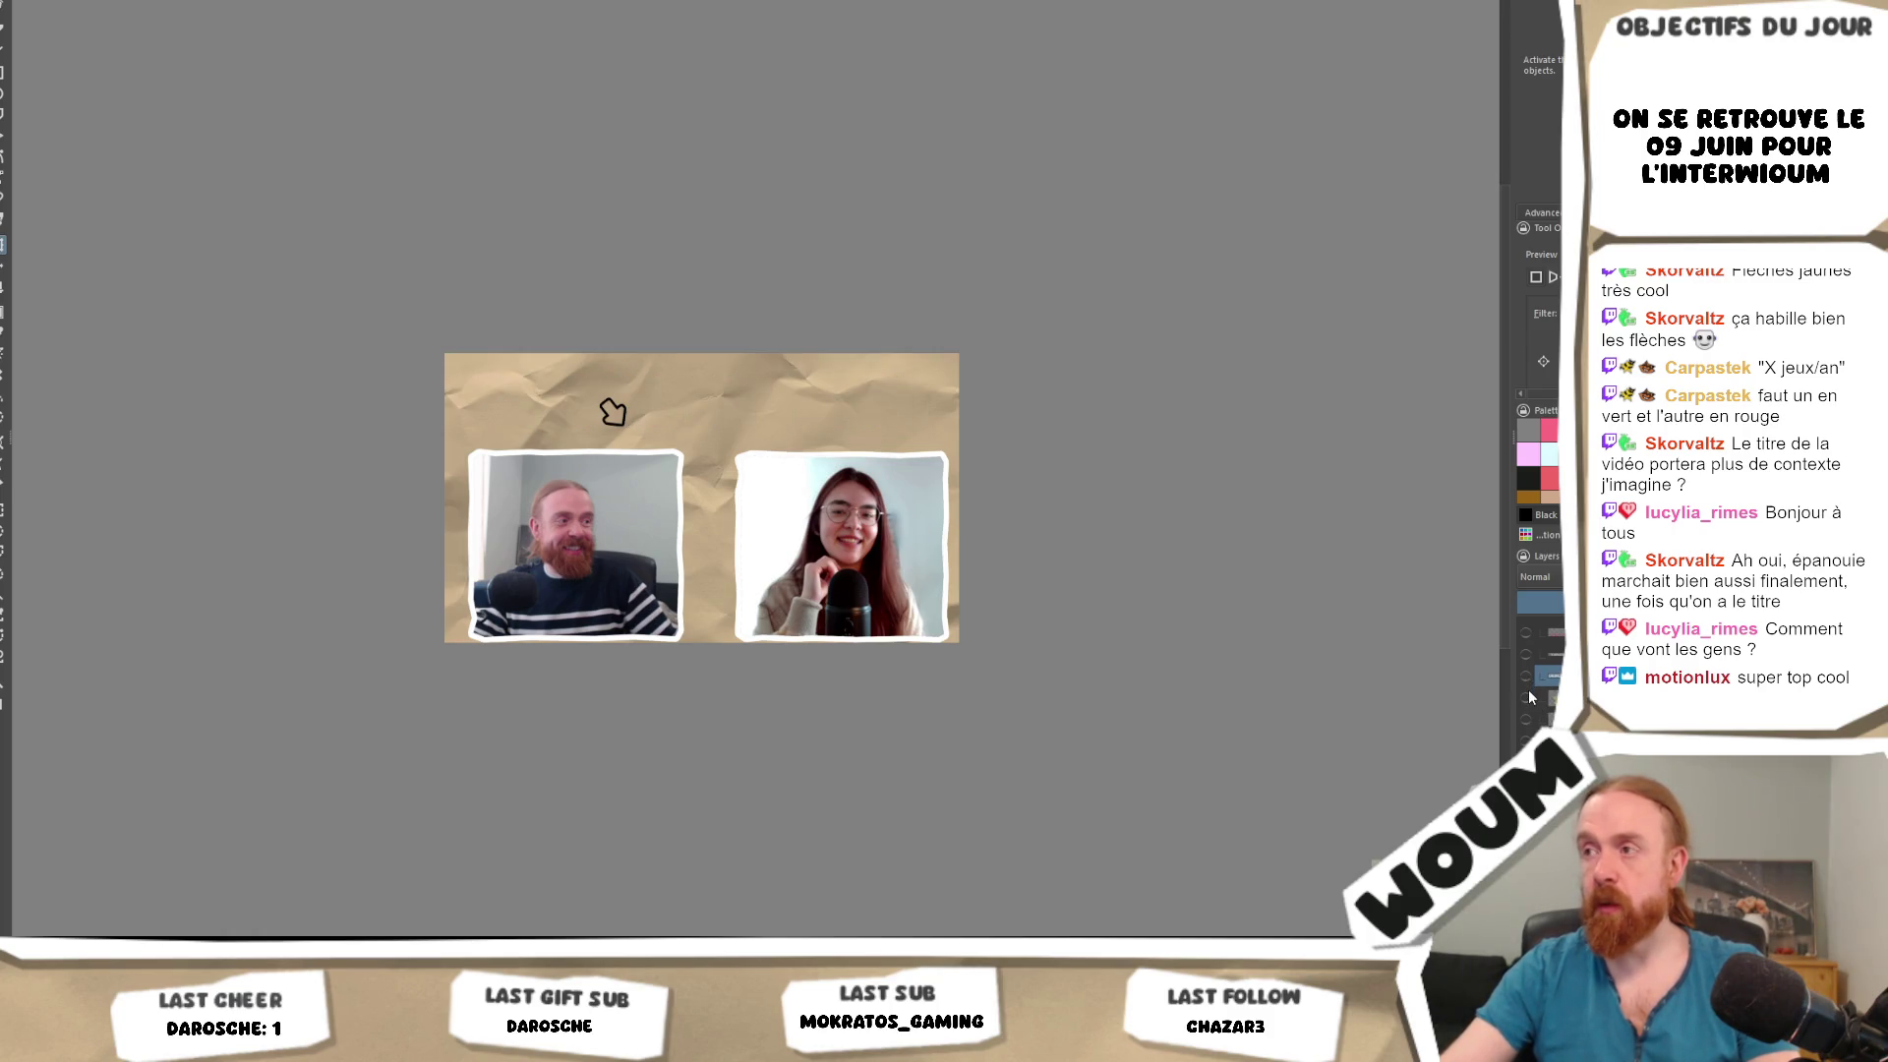
pyautogui.click(1526, 741)
pyautogui.hotkey('ctrl', 'z')
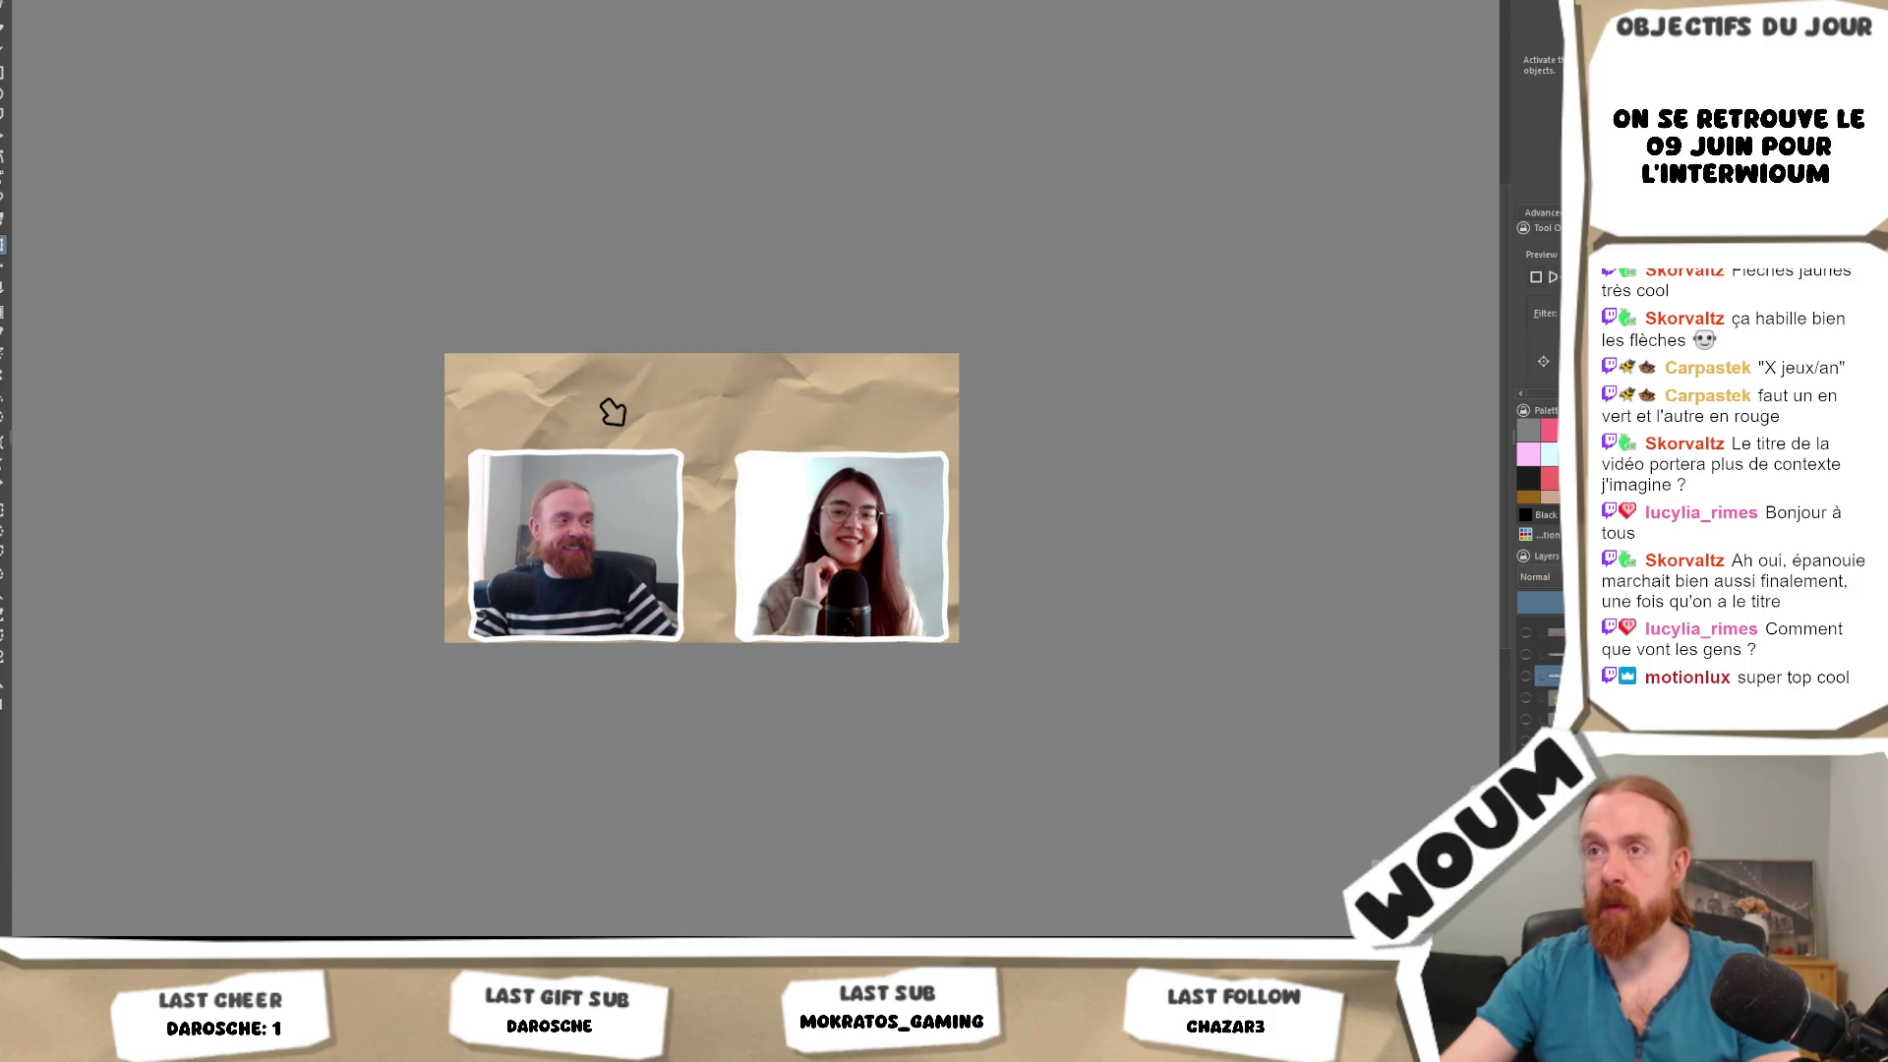
pyautogui.hotkey('ctrl', 'z')
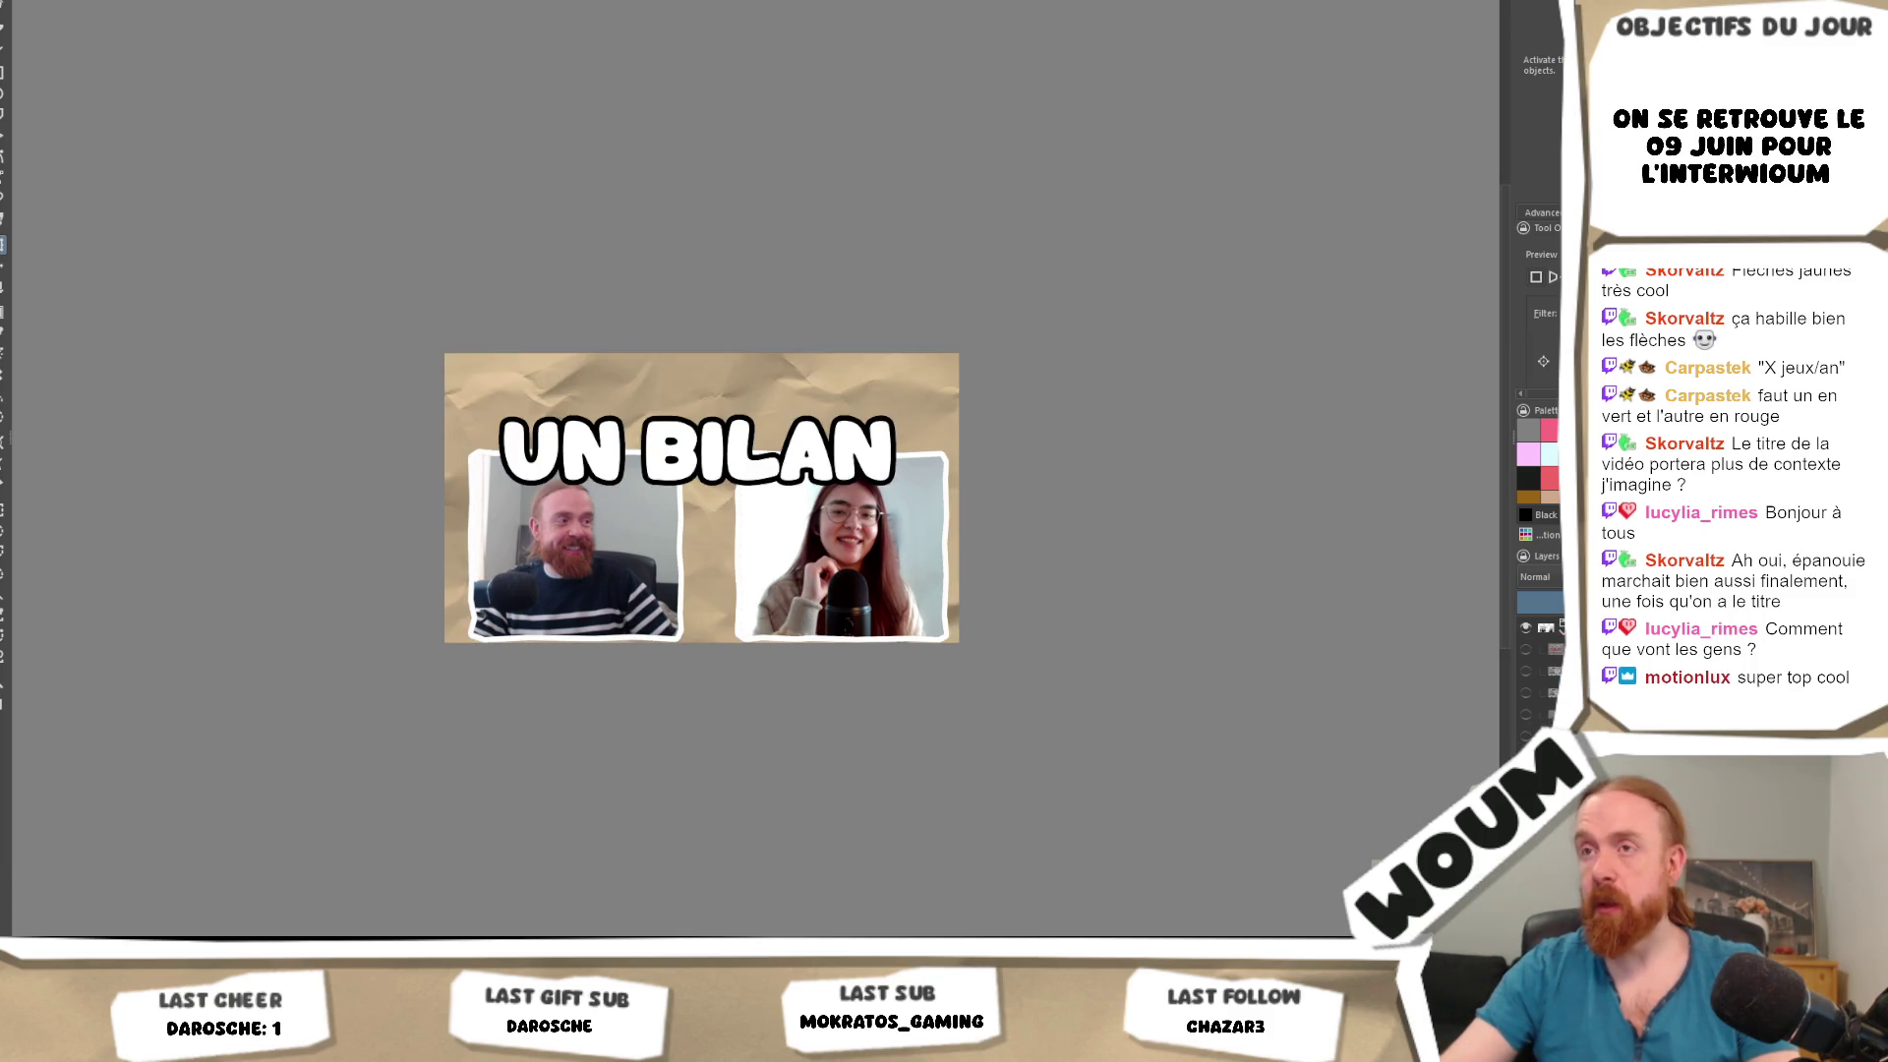
pyautogui.hotkey('ctrl', 'z')
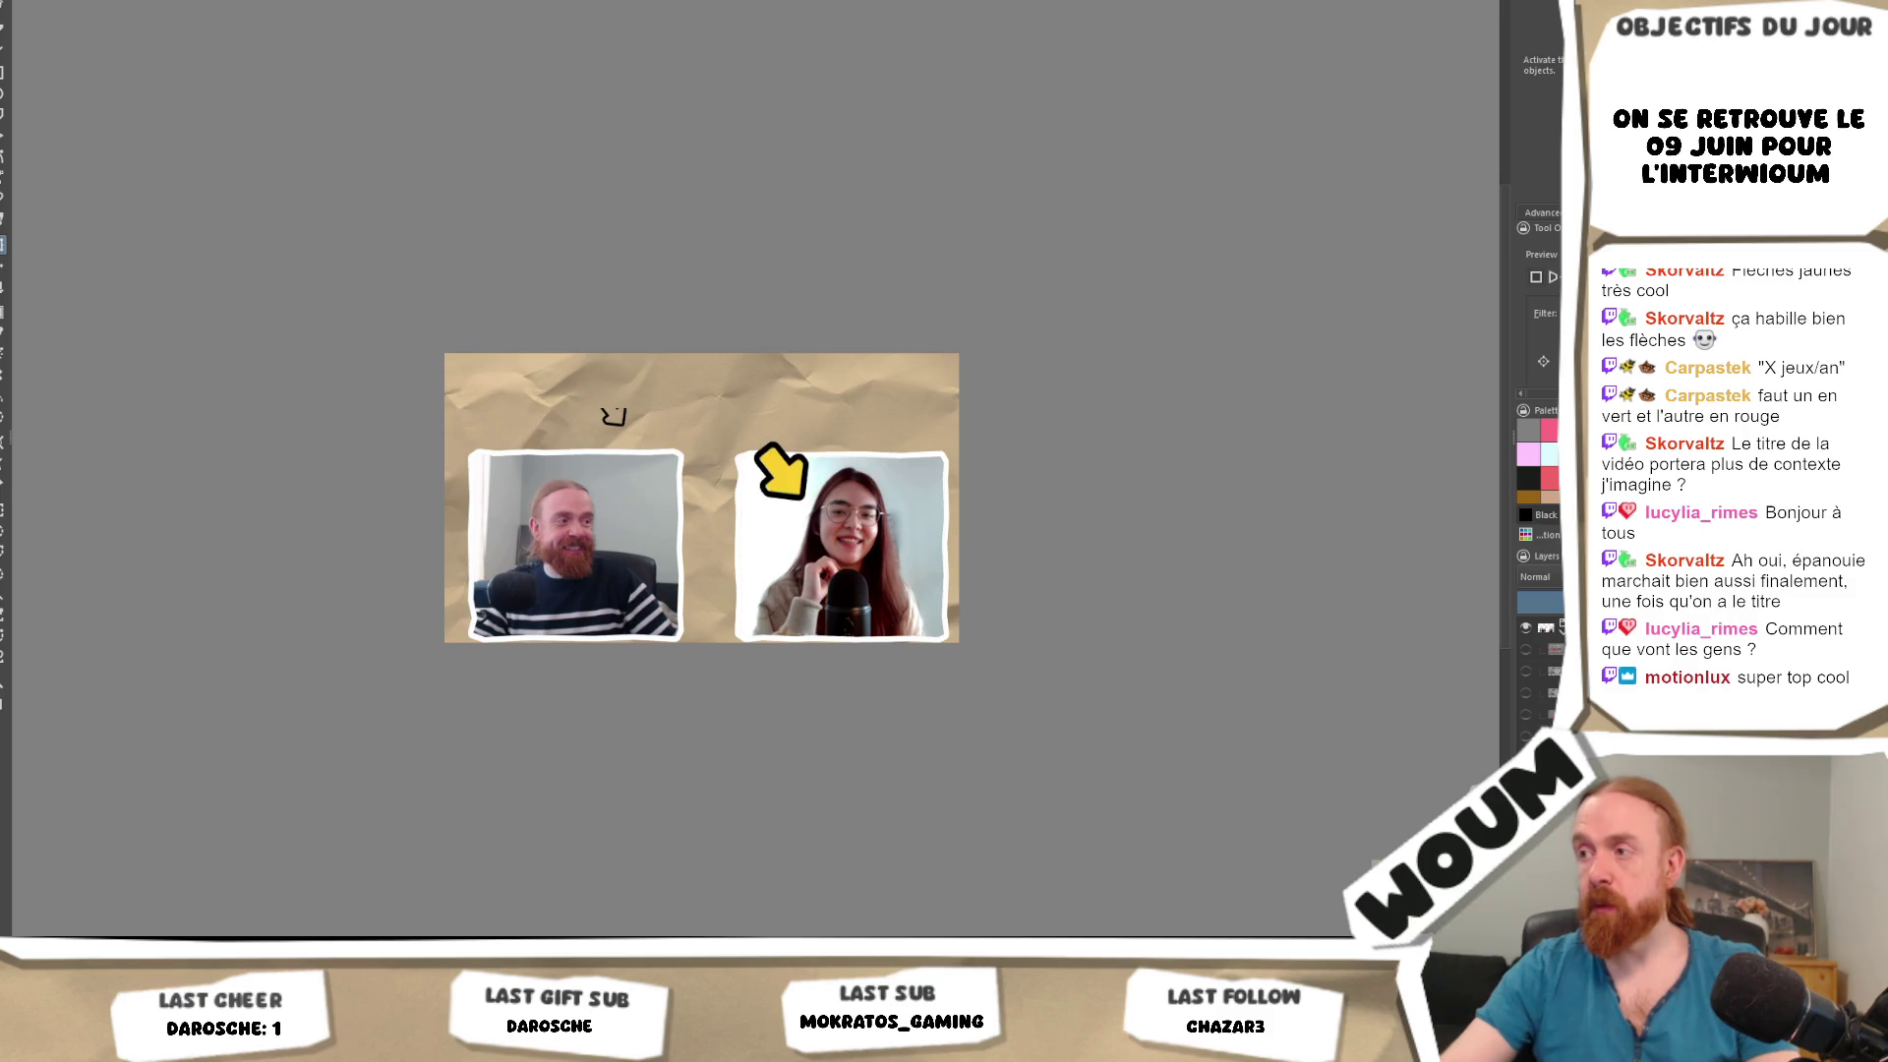
pyautogui.hotkey('ctrl', 'z')
pyautogui.hotkey('ctrl', 'shift', 'z')
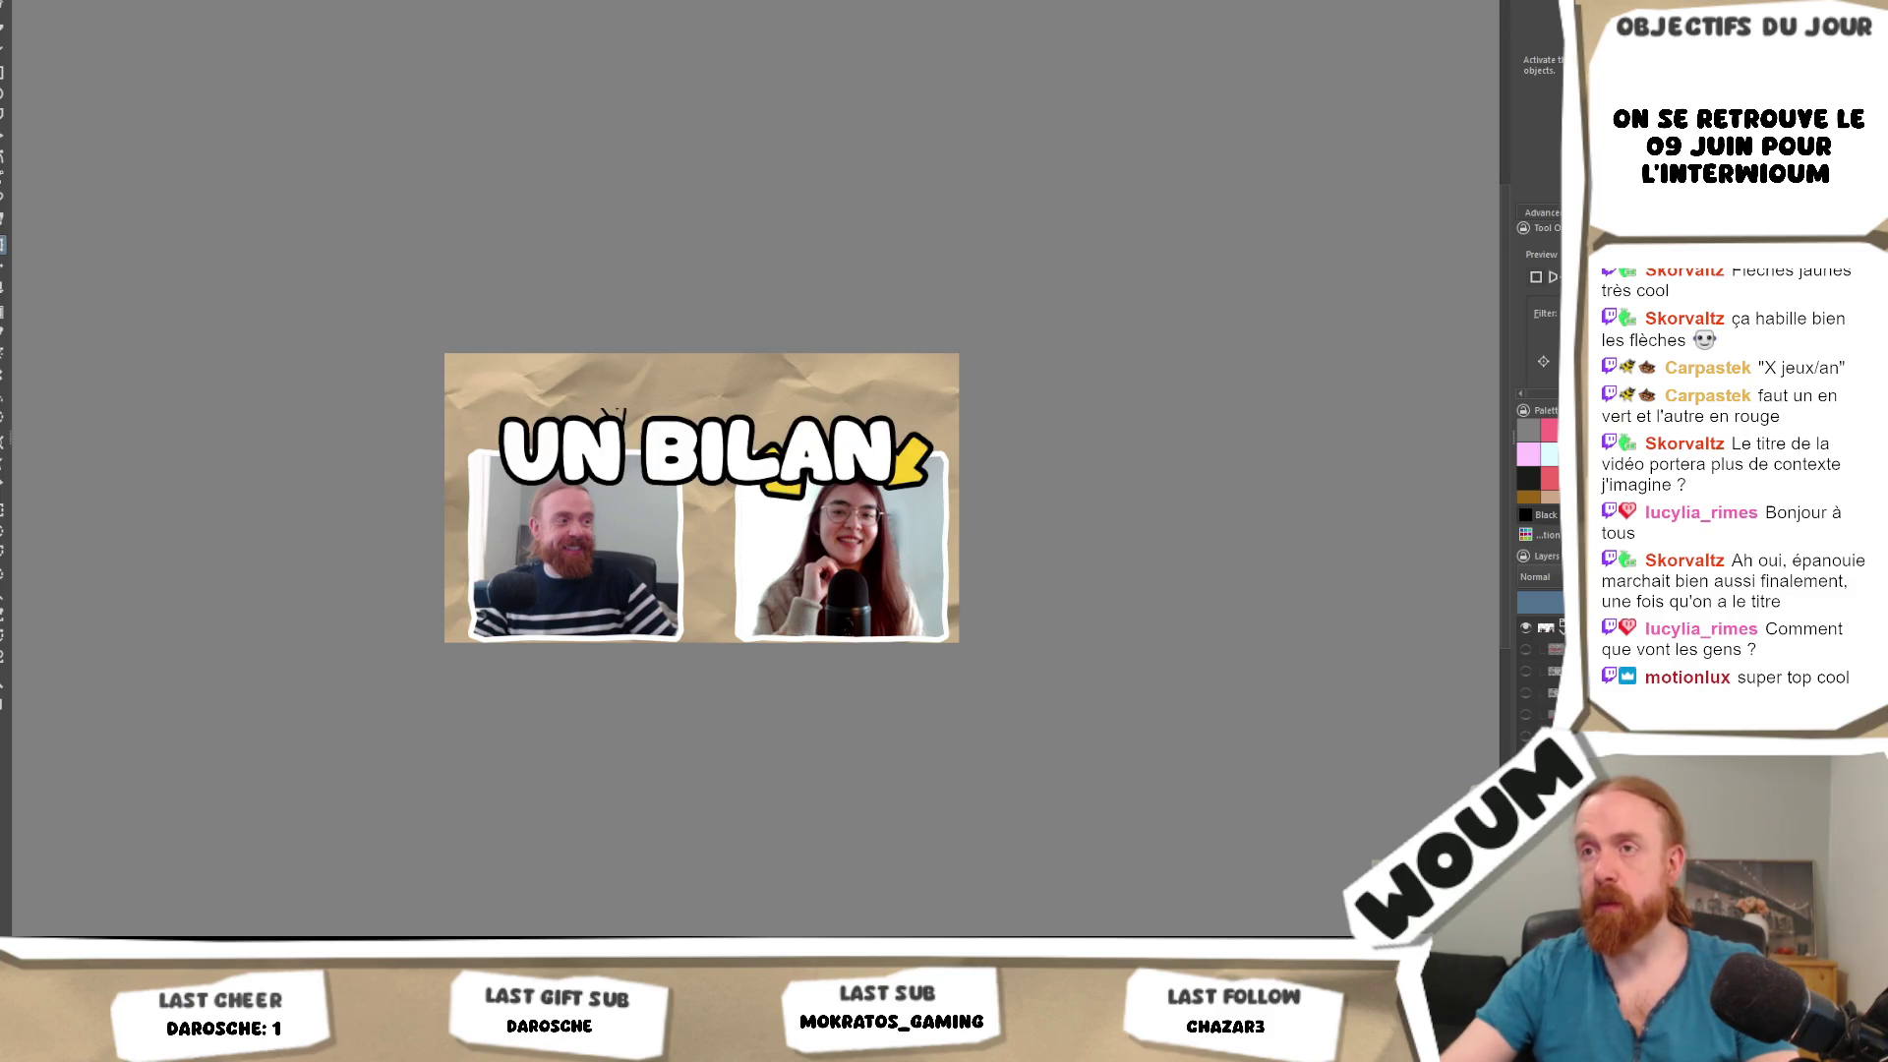
pyautogui.hotkey('ctrl', 'z')
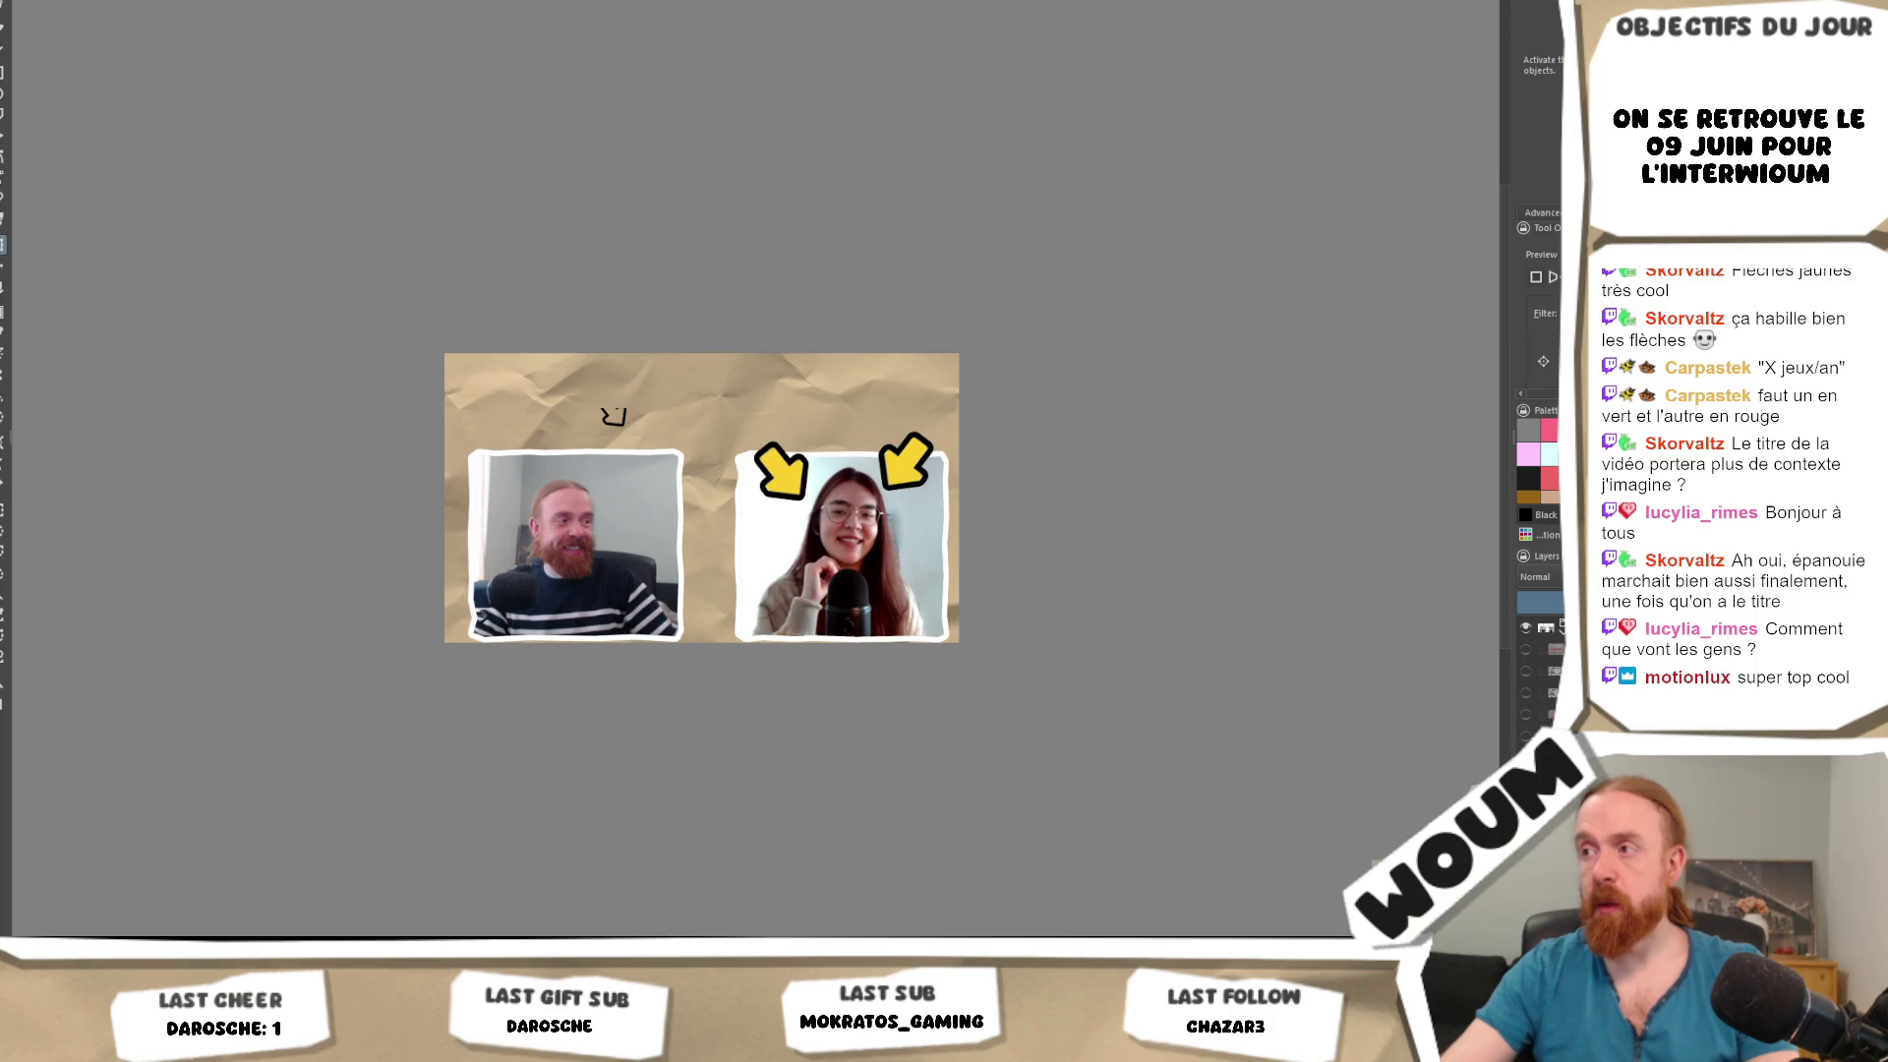
# Toggle and reposition the 'Je suis dégouté' layer, then hide it.
pyautogui.click(1526, 650)
pyautogui.click(1526, 650)
pyautogui.click(1526, 650)
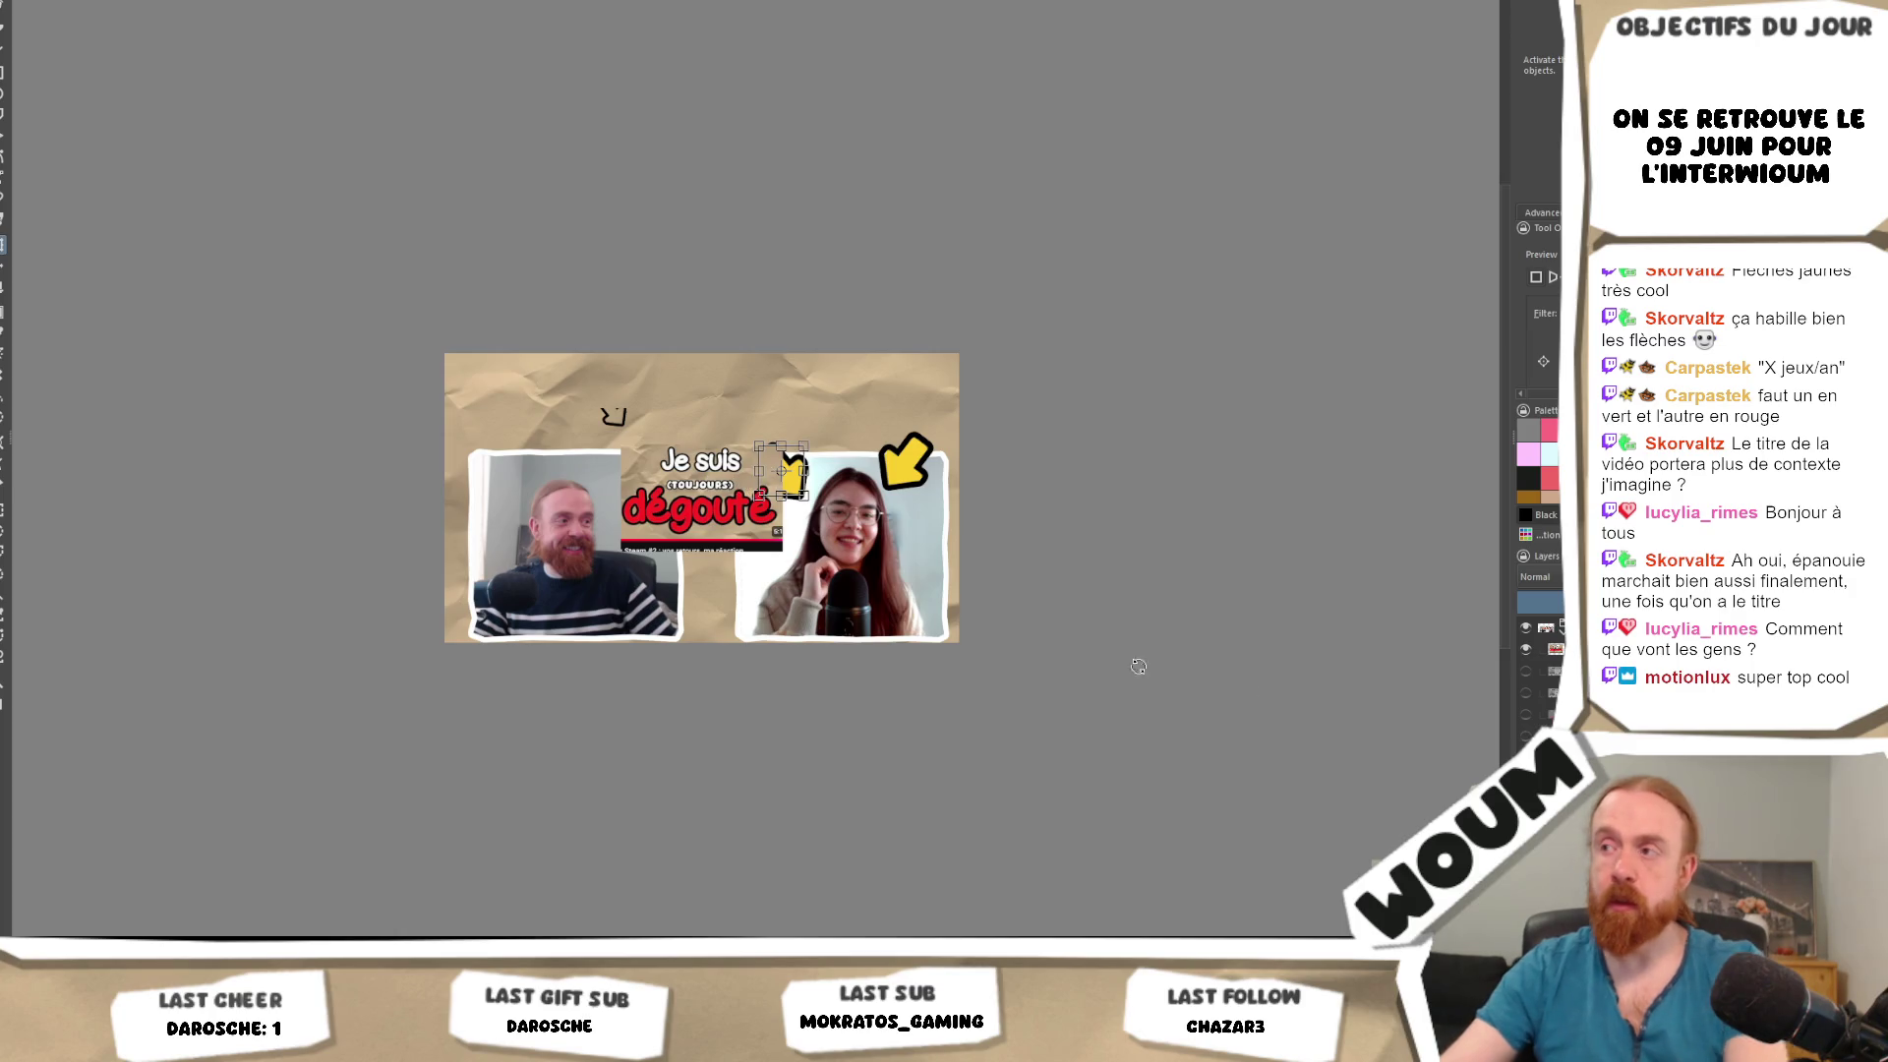
pyautogui.click(1554, 650)
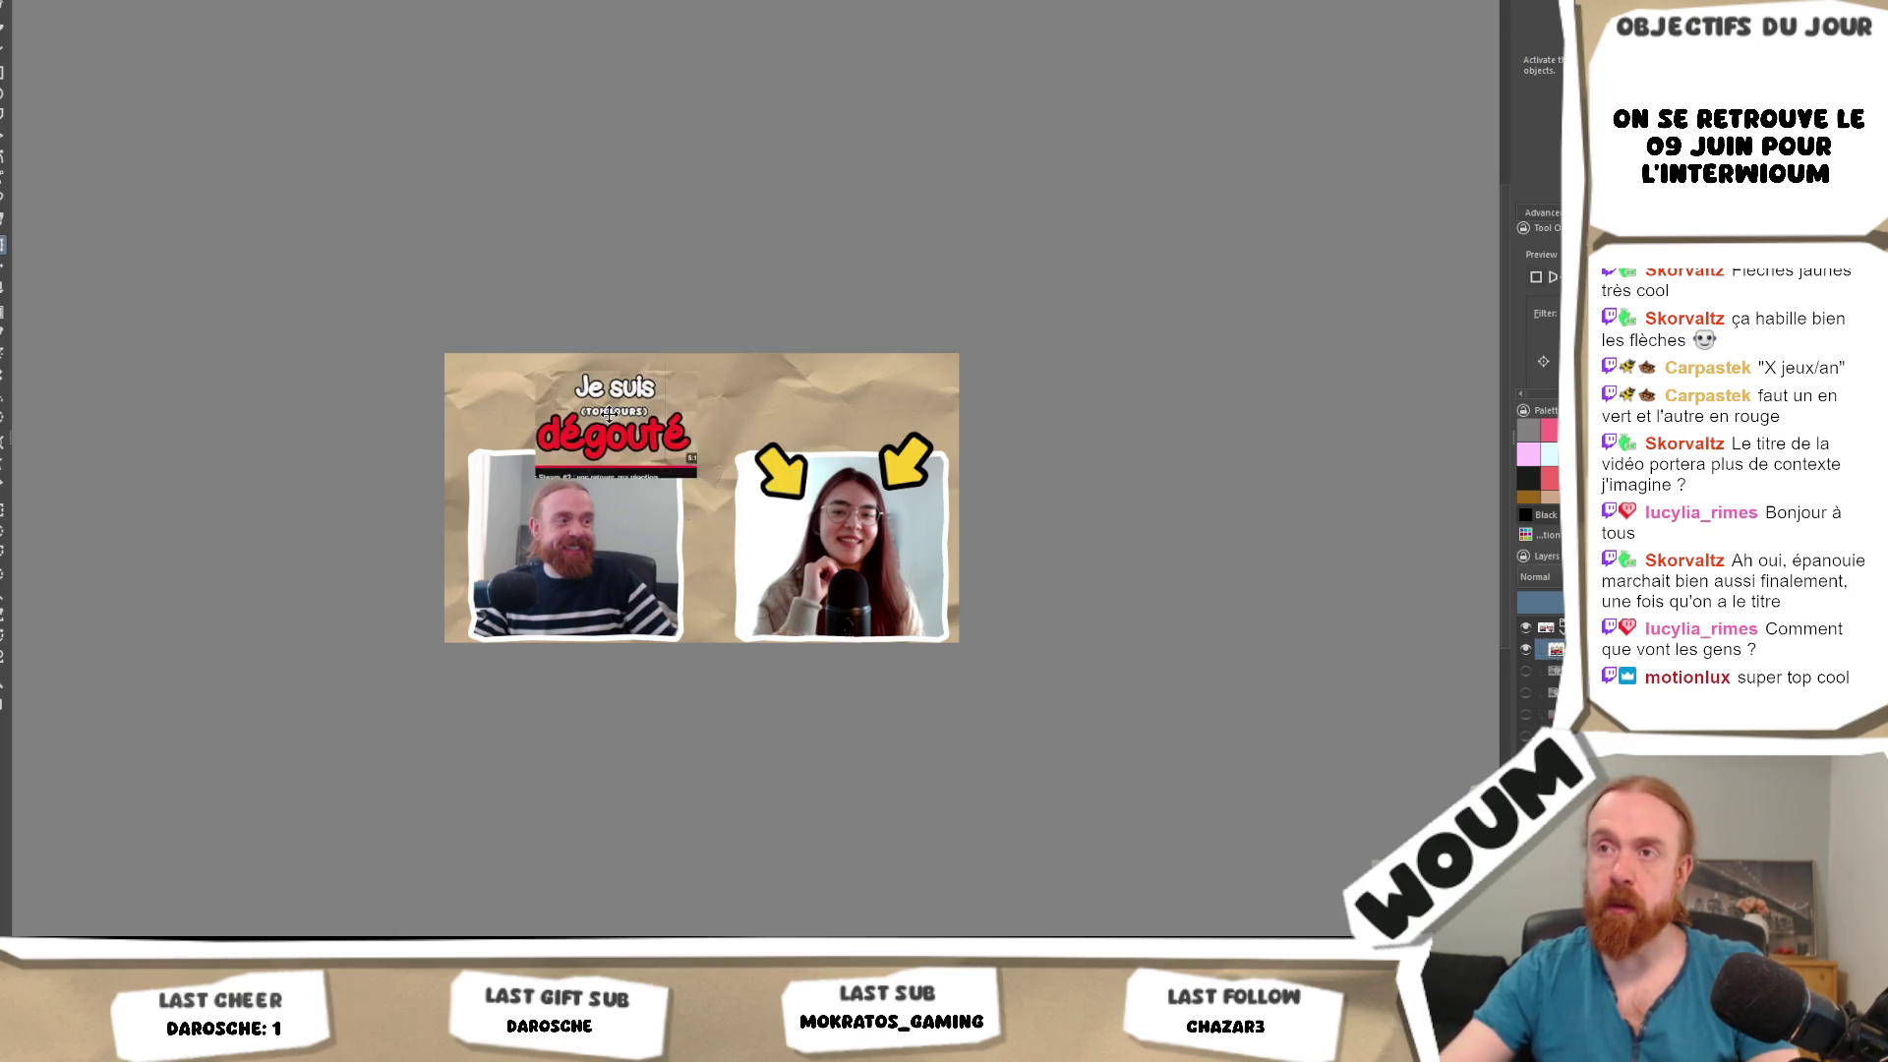
pyautogui.click(1527, 650)
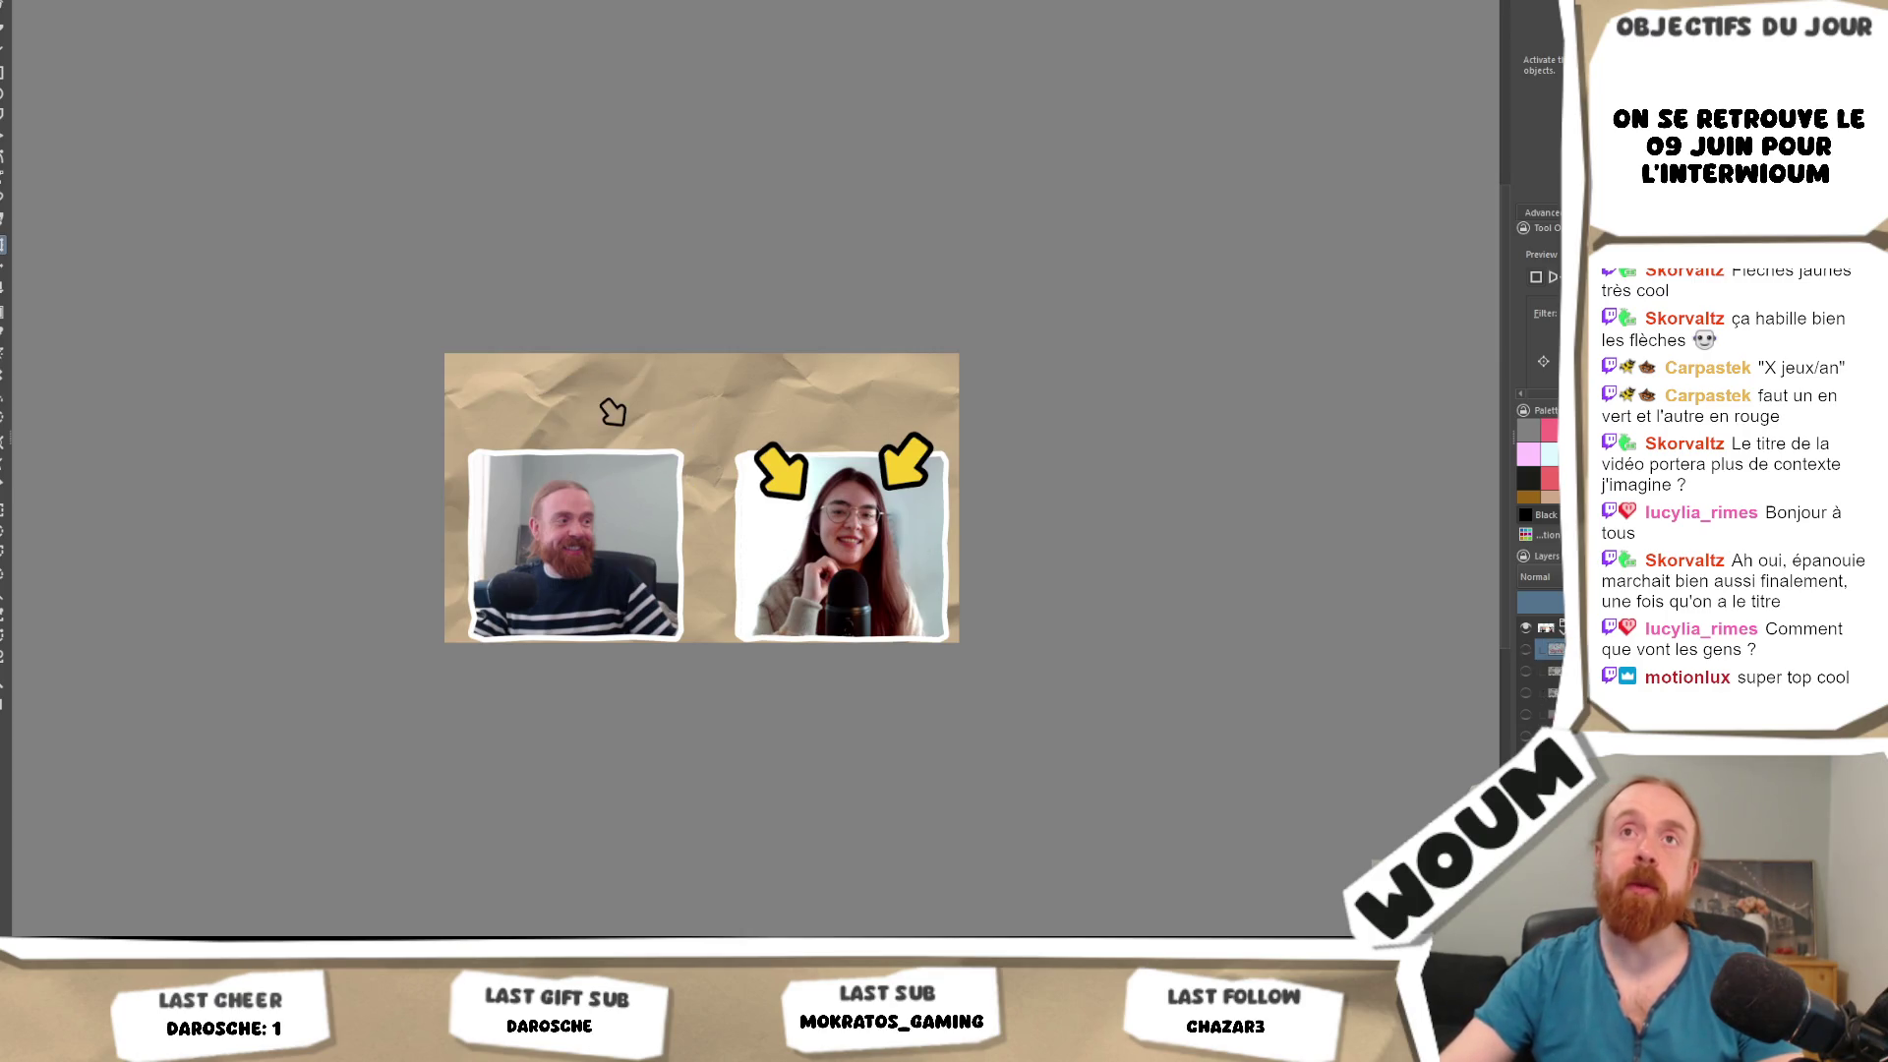
pyautogui.hotkey('alt', 'f')
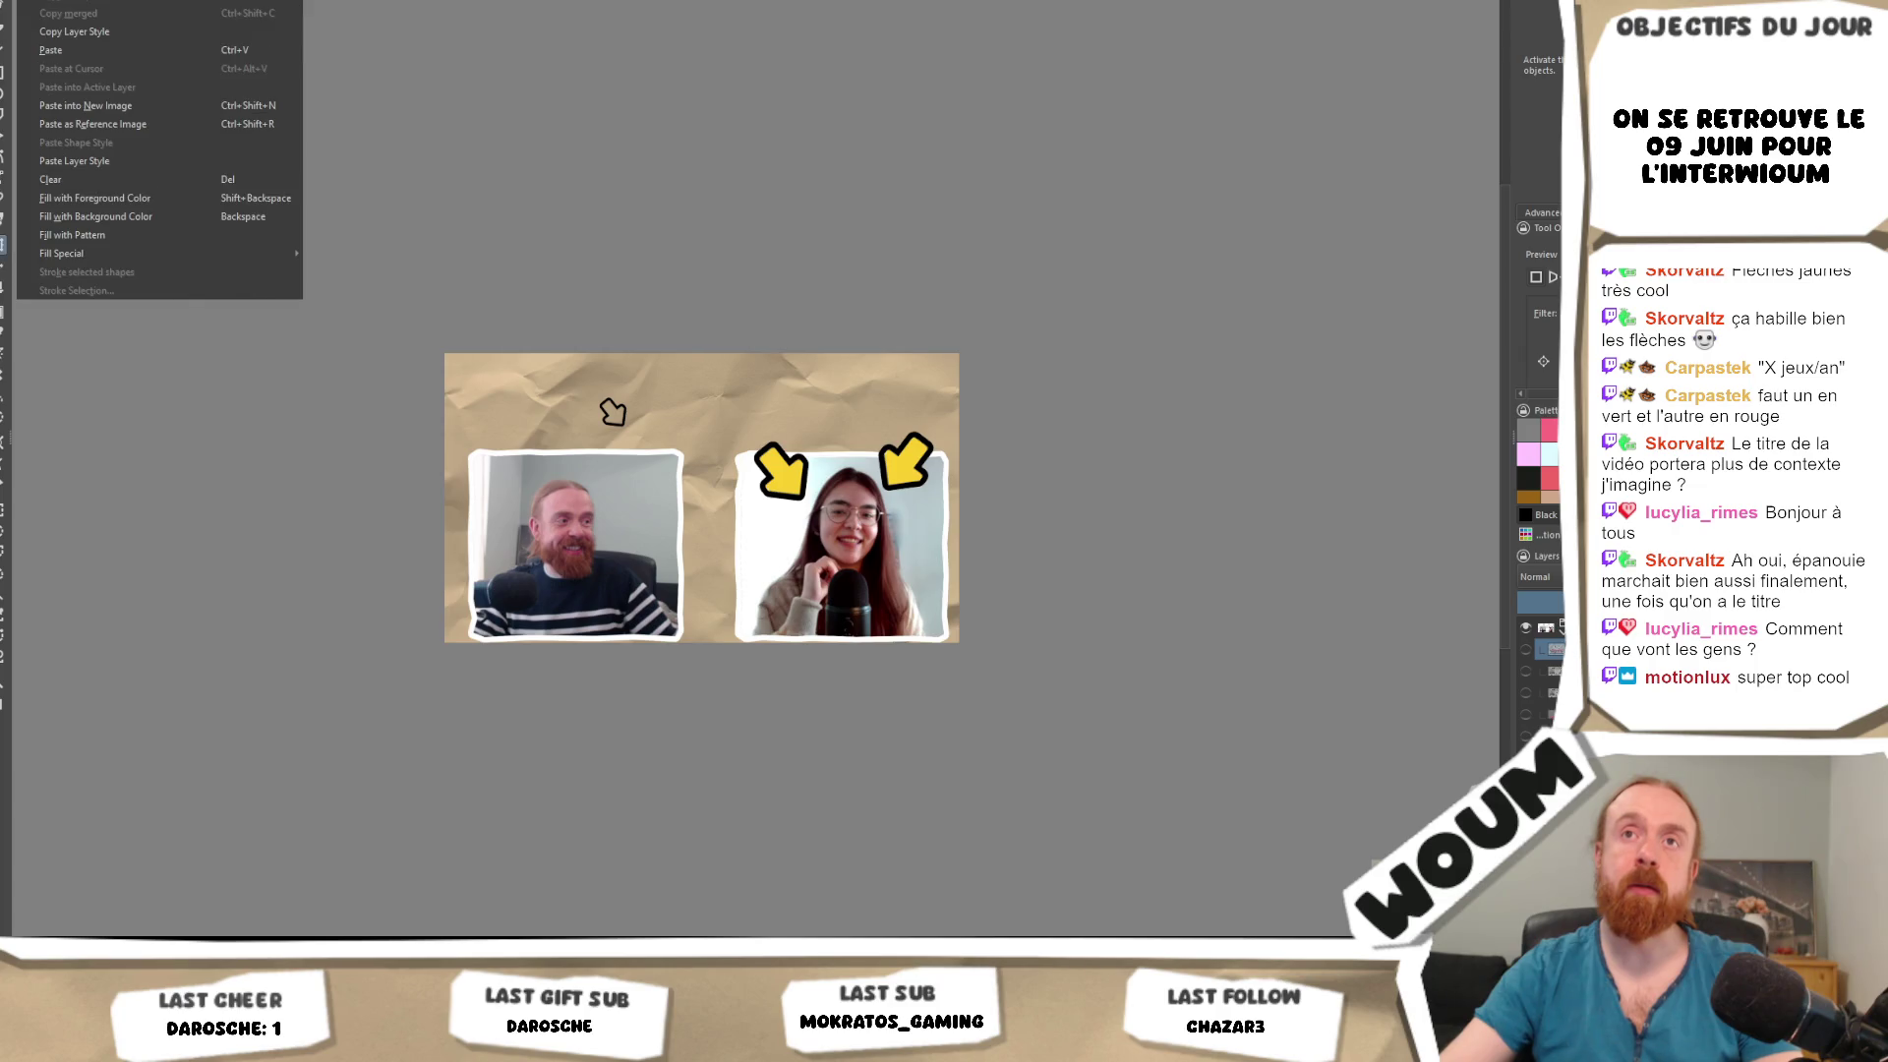
# Export the thumbnail as the Krita document Interwioum2.kra, then close it.
pyautogui.click(144, 53)
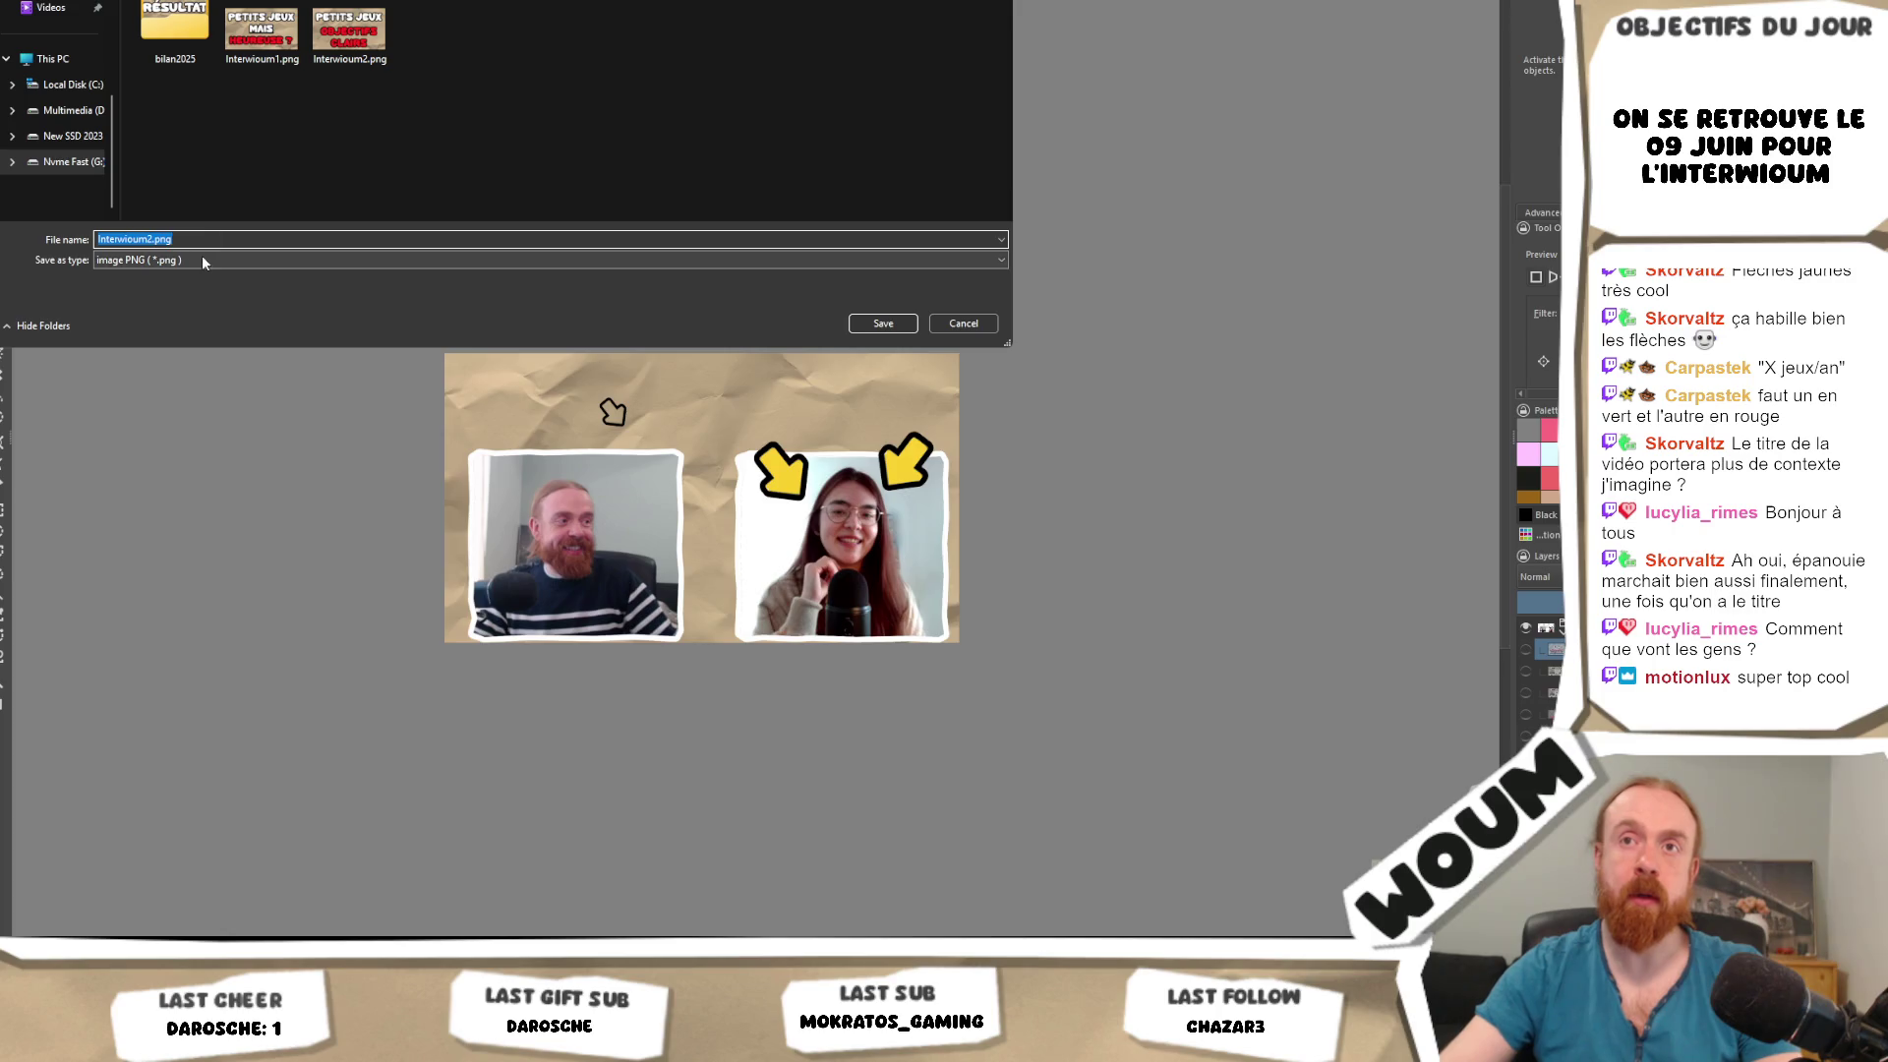
pyautogui.click(202, 258)
pyautogui.click(250, 289)
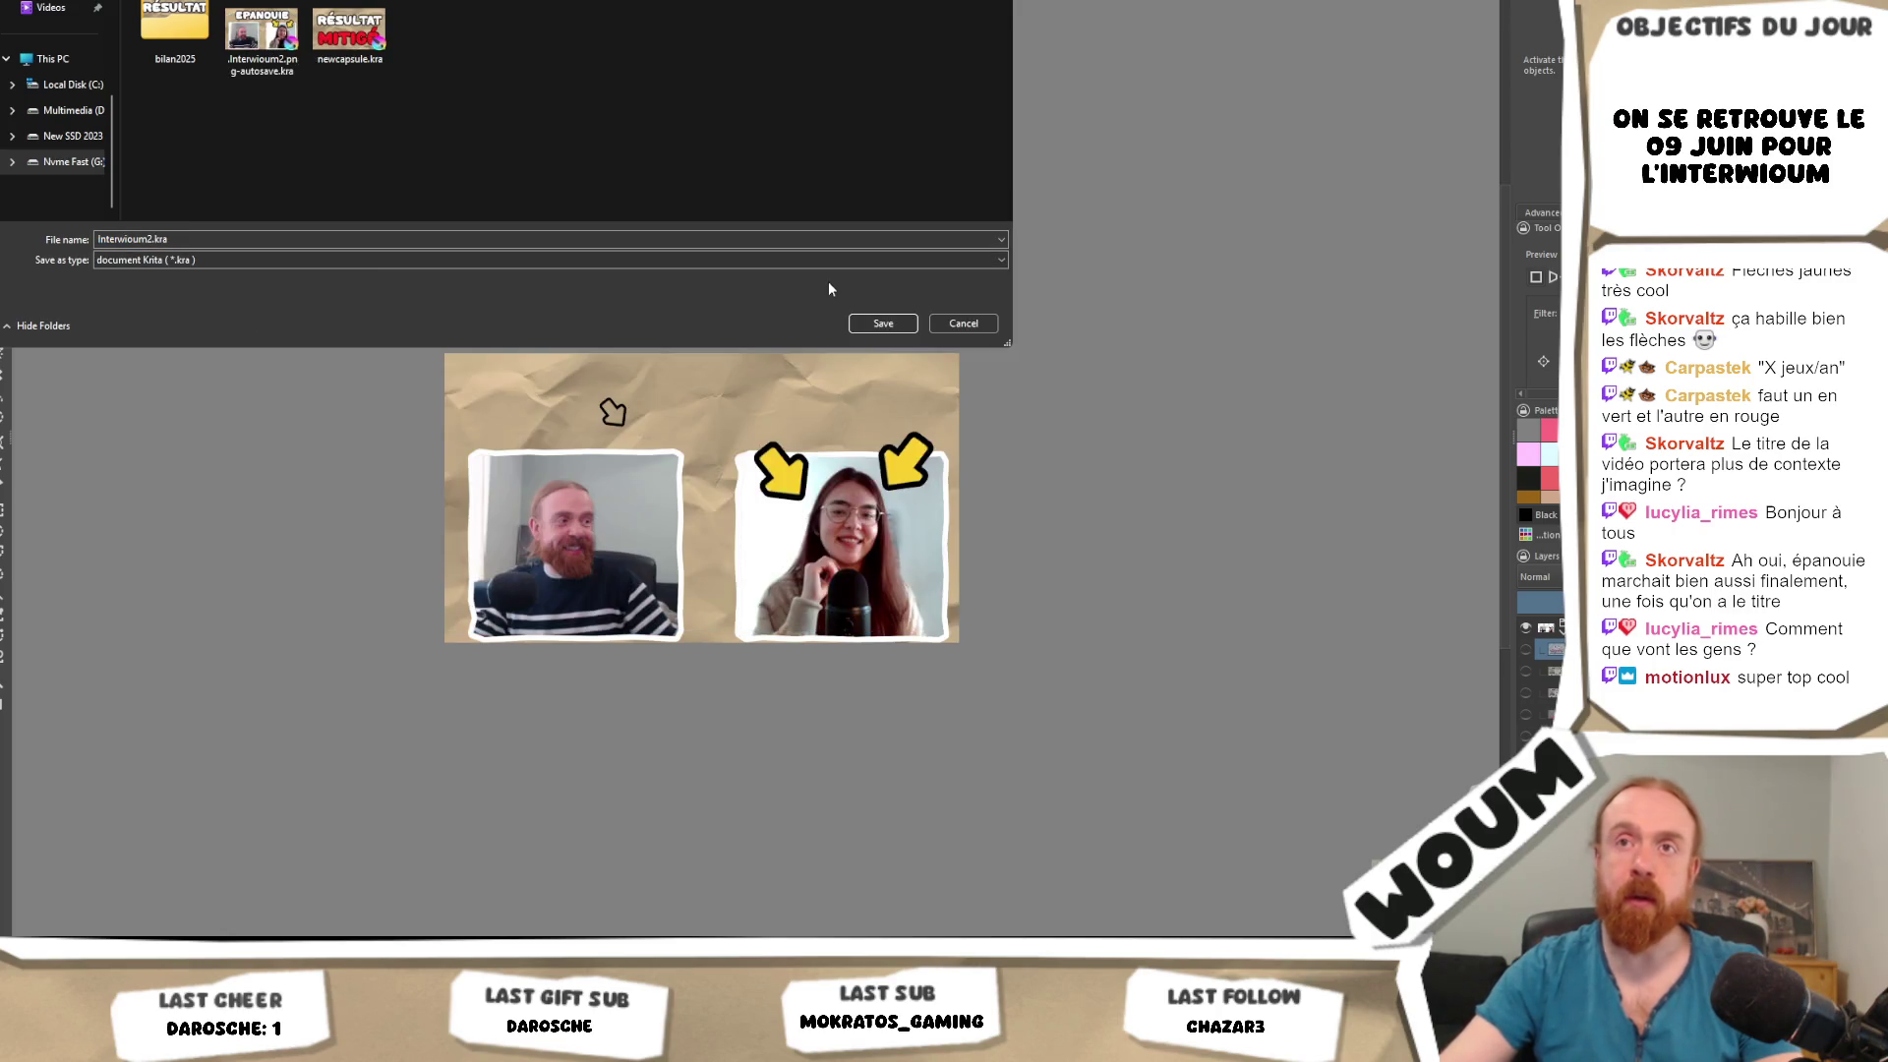
pyautogui.click(865, 320)
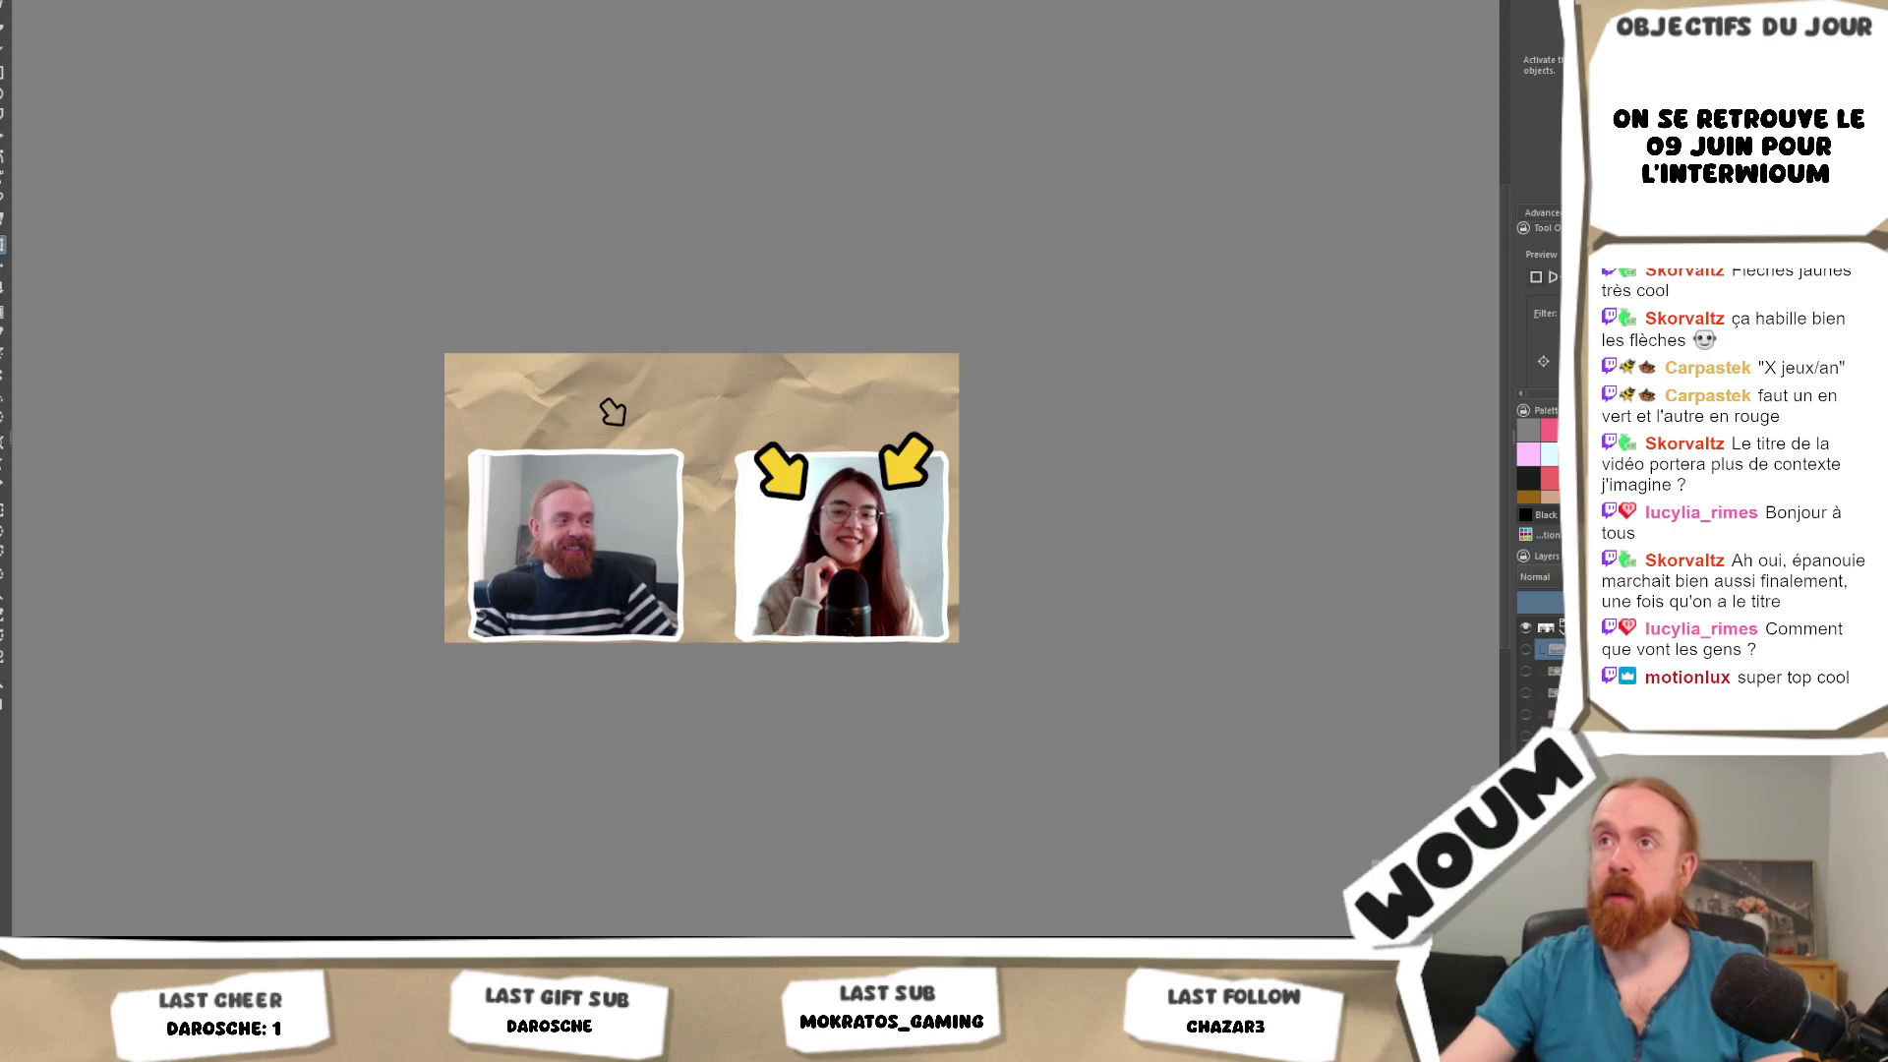
pyautogui.hotkey('ctrl', 'w')
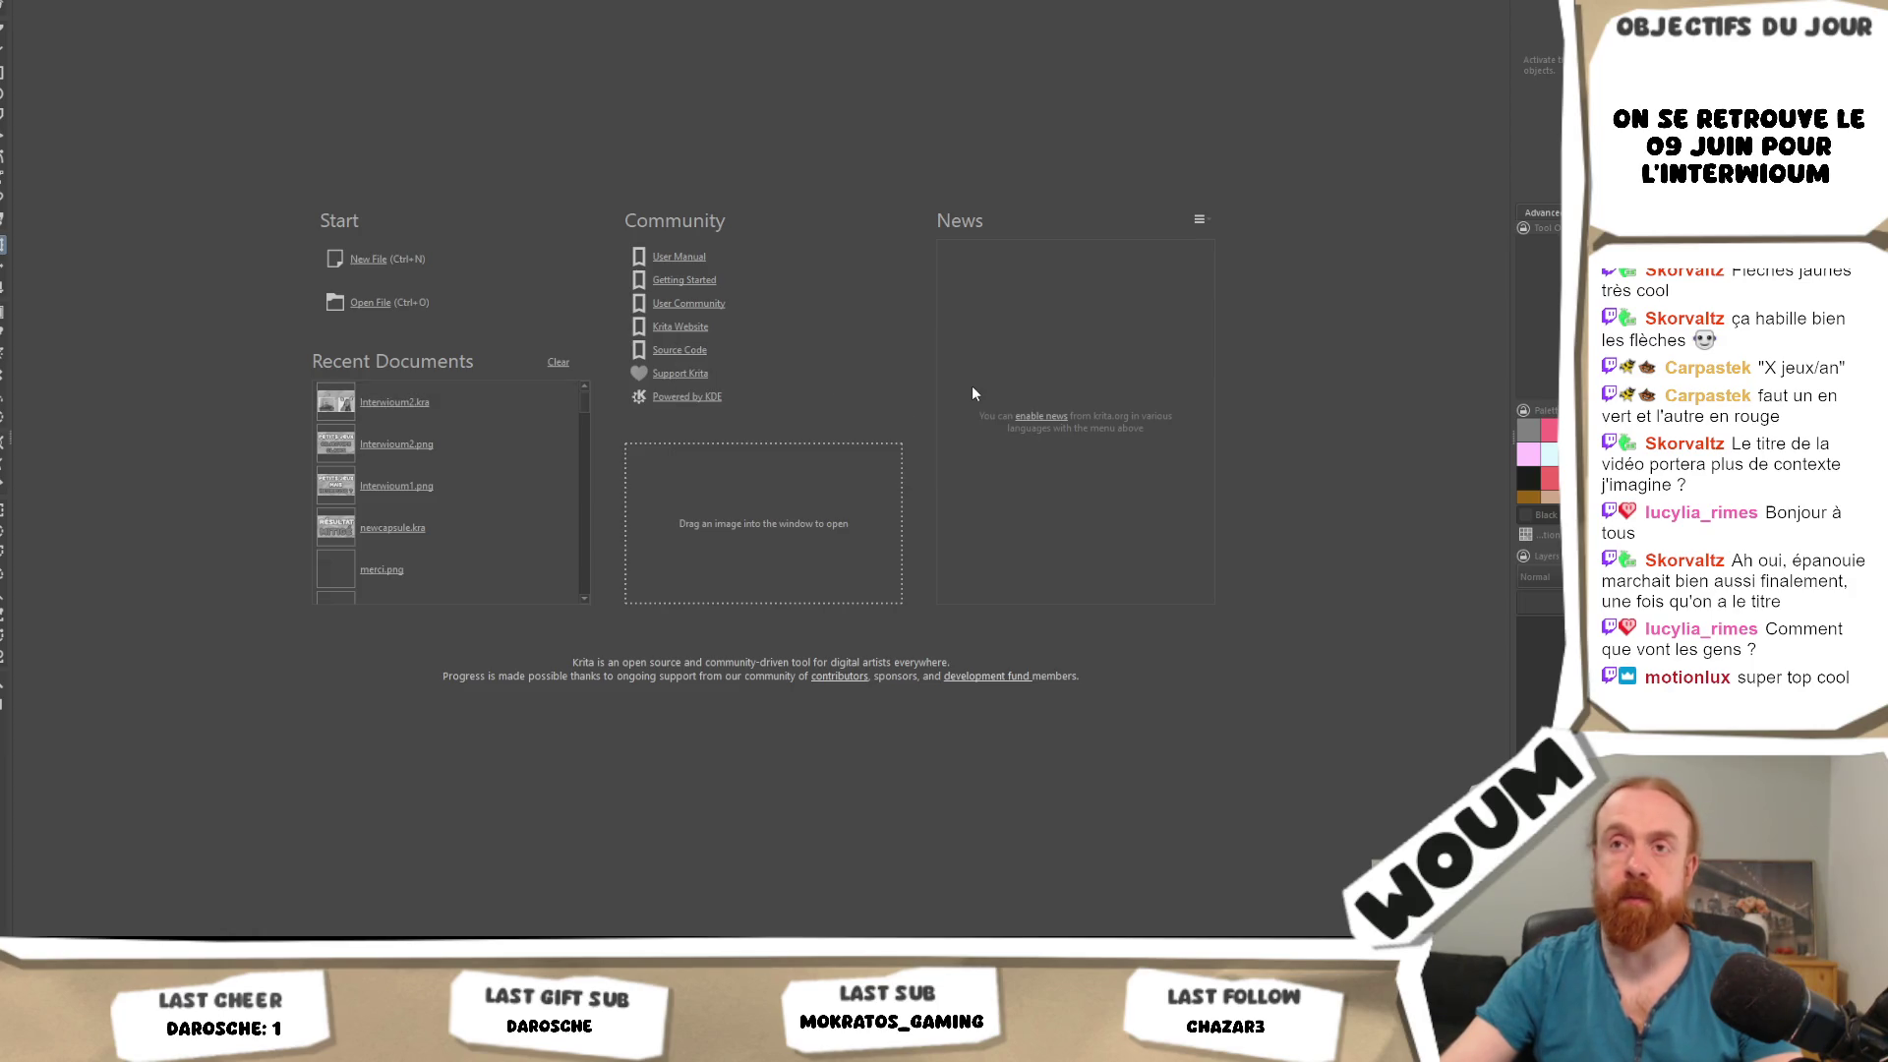
# Zoom in and out on the reopened Interwioum2 thumbnail to inspect the yellow arrow.
pyautogui.press('1')
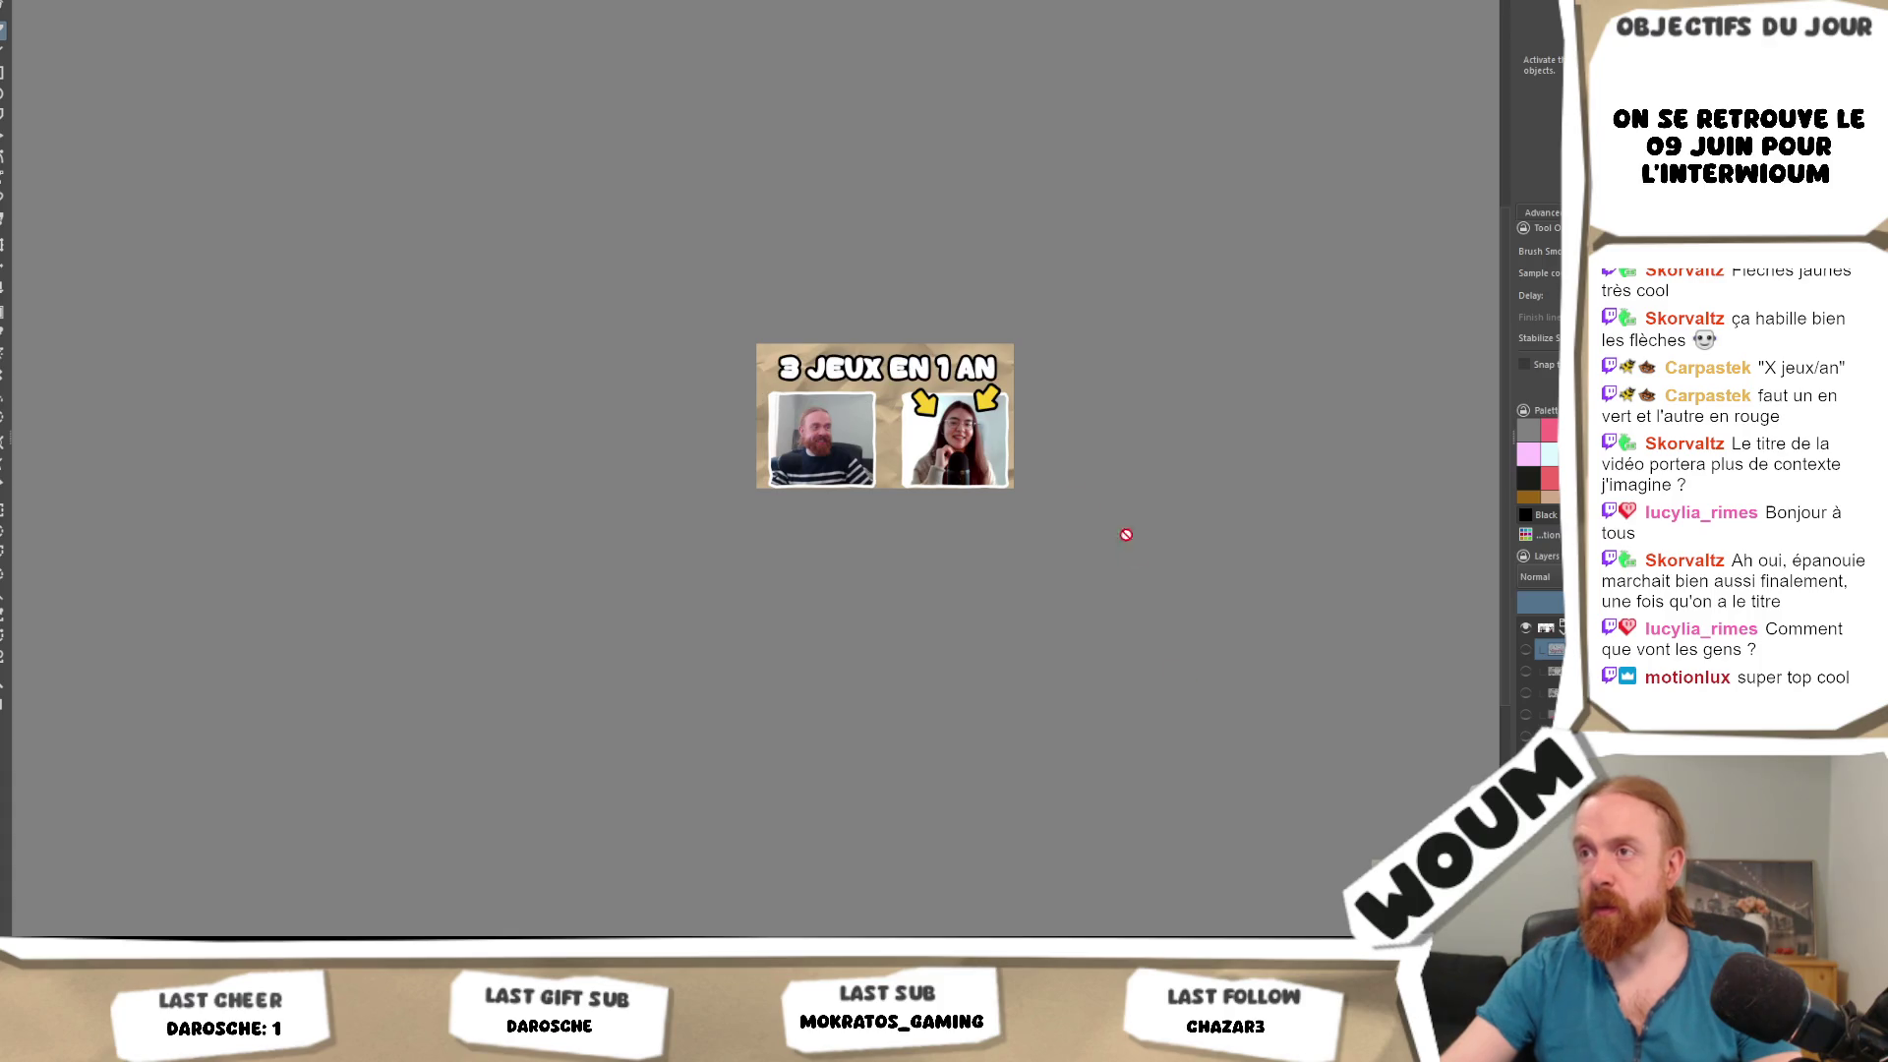
pyautogui.press('+')
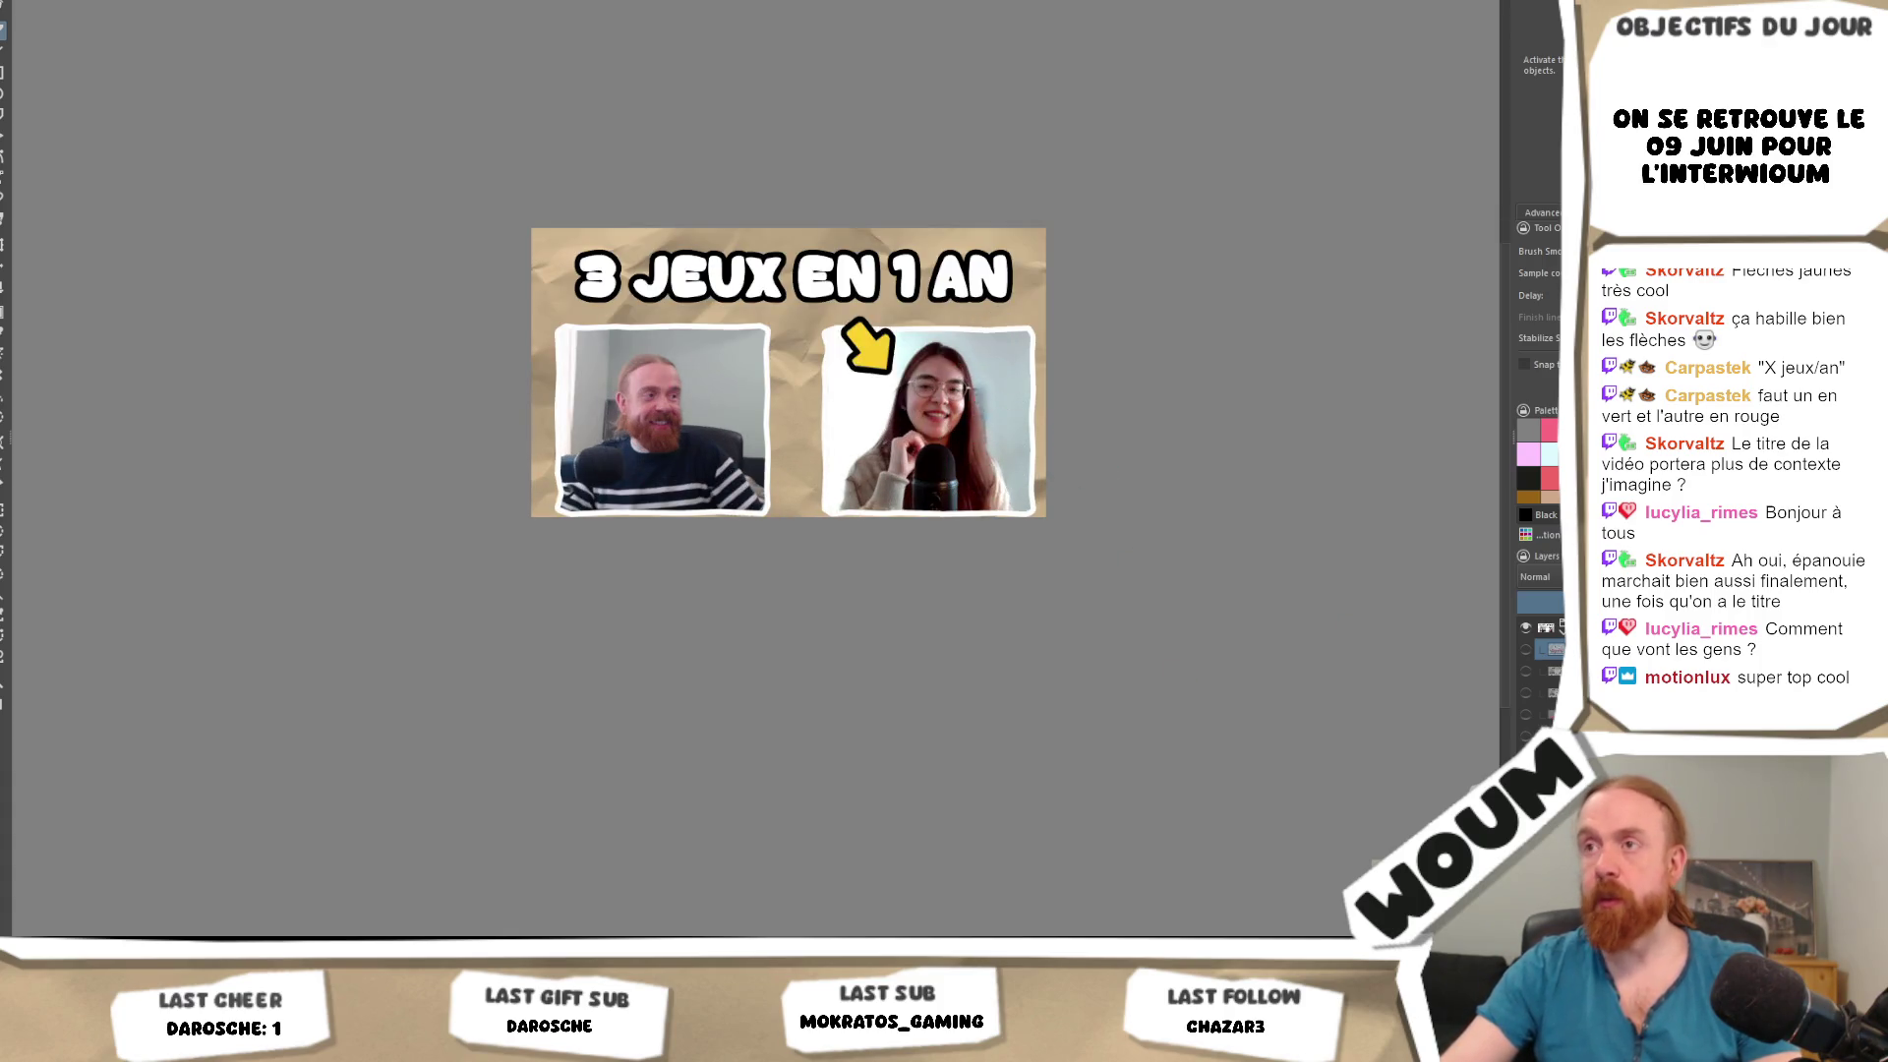
pyautogui.scroll(-2, 1094, 434)
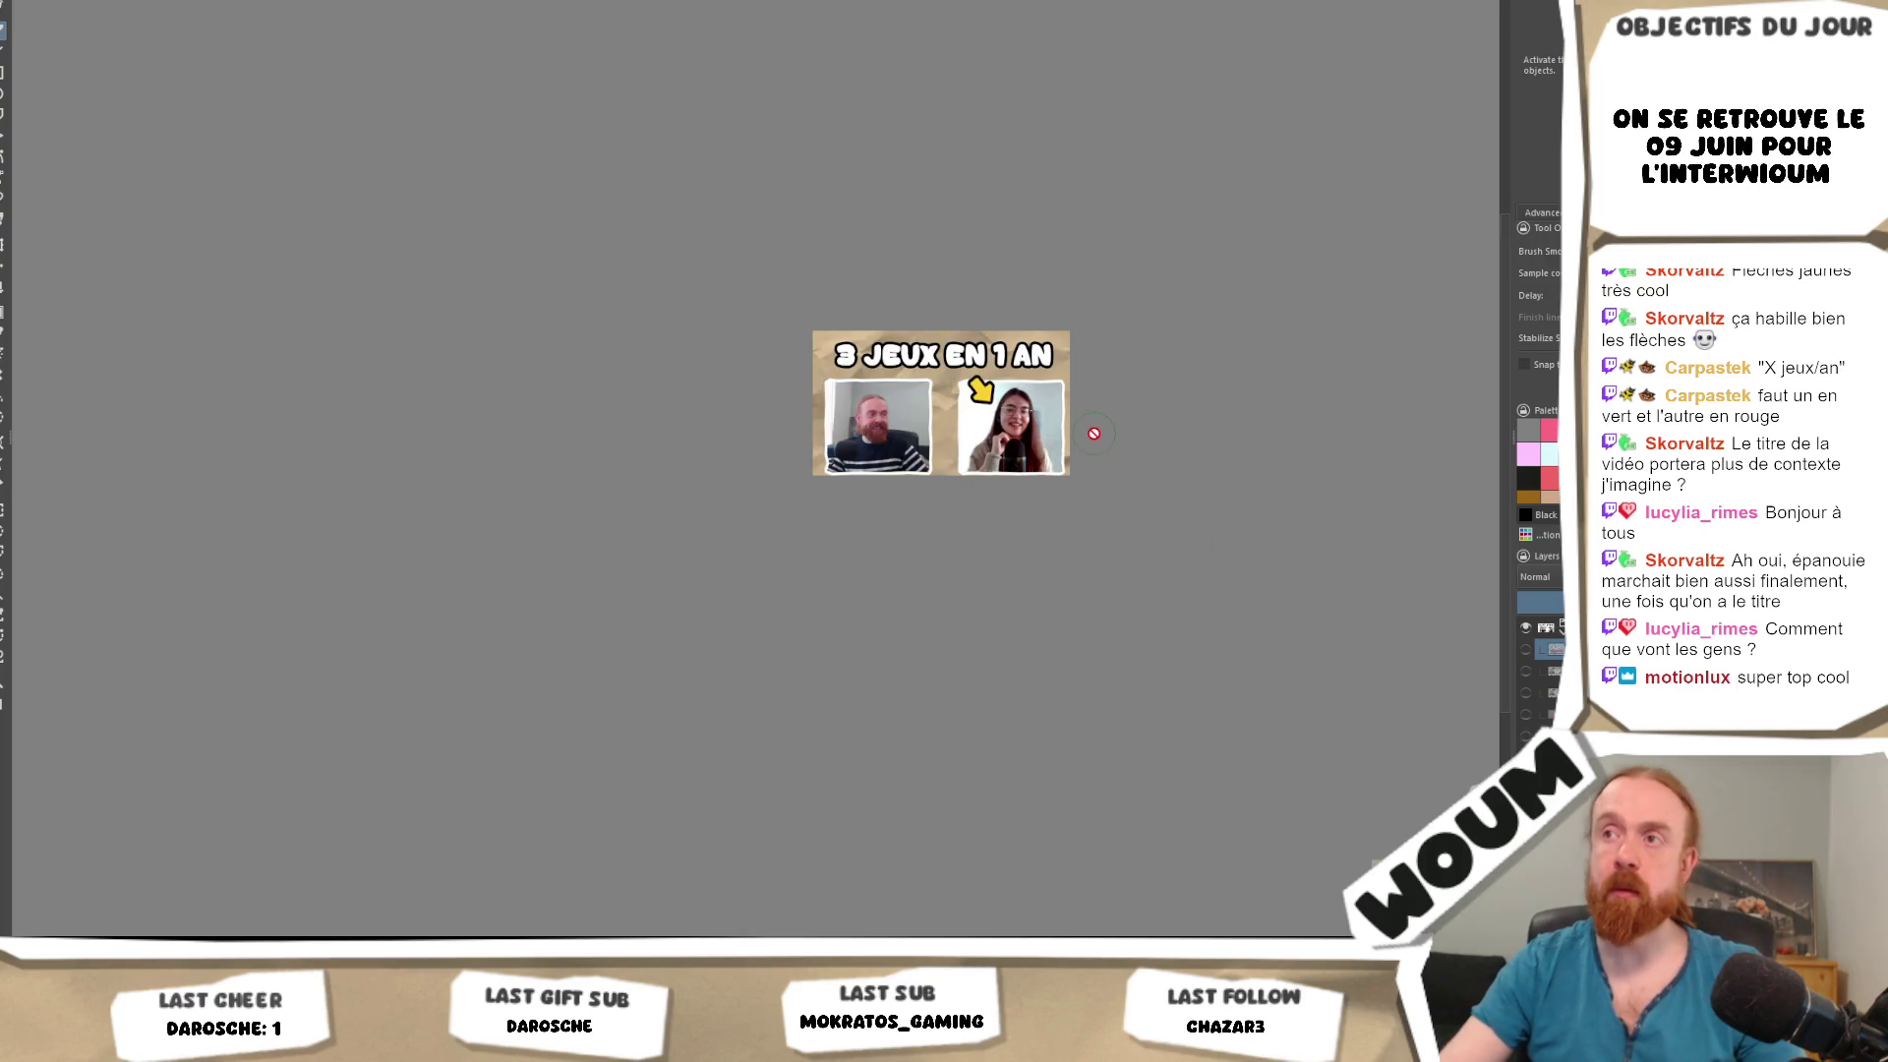
pyautogui.scroll(-1, 1024, 510)
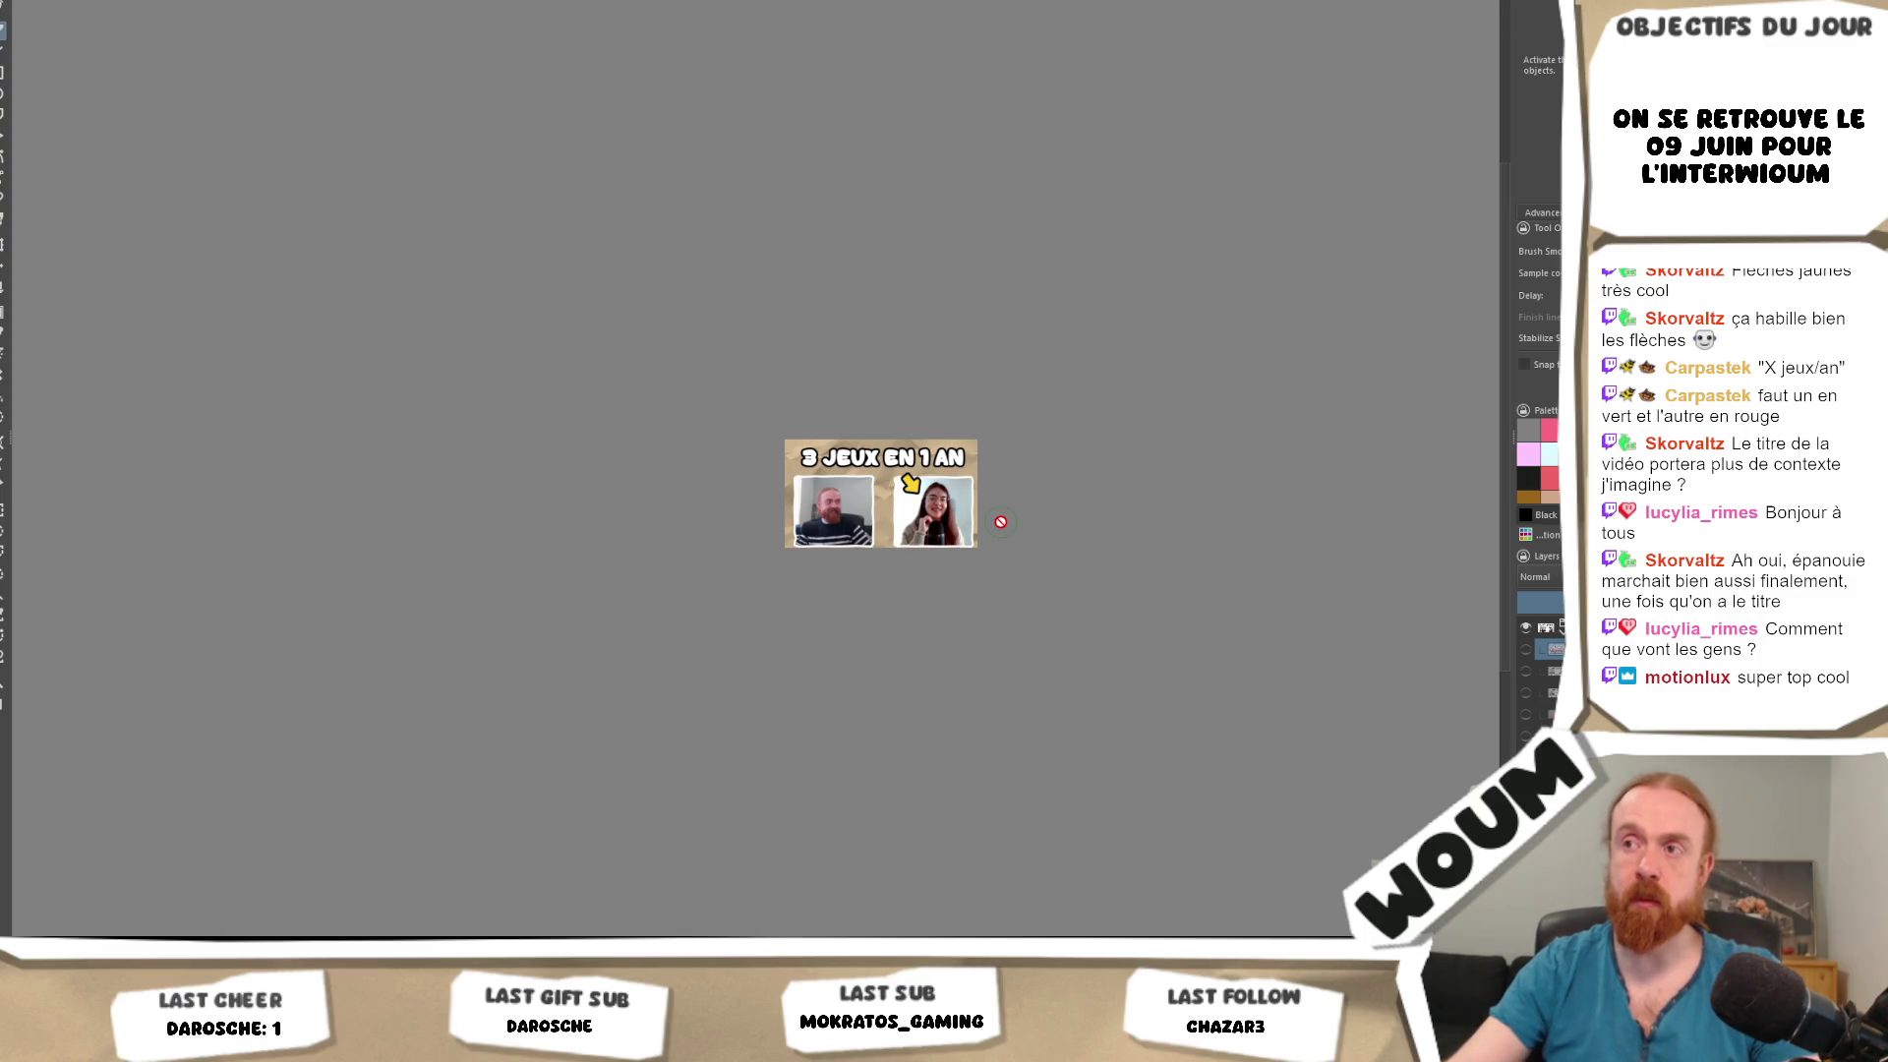
pyautogui.press('1')
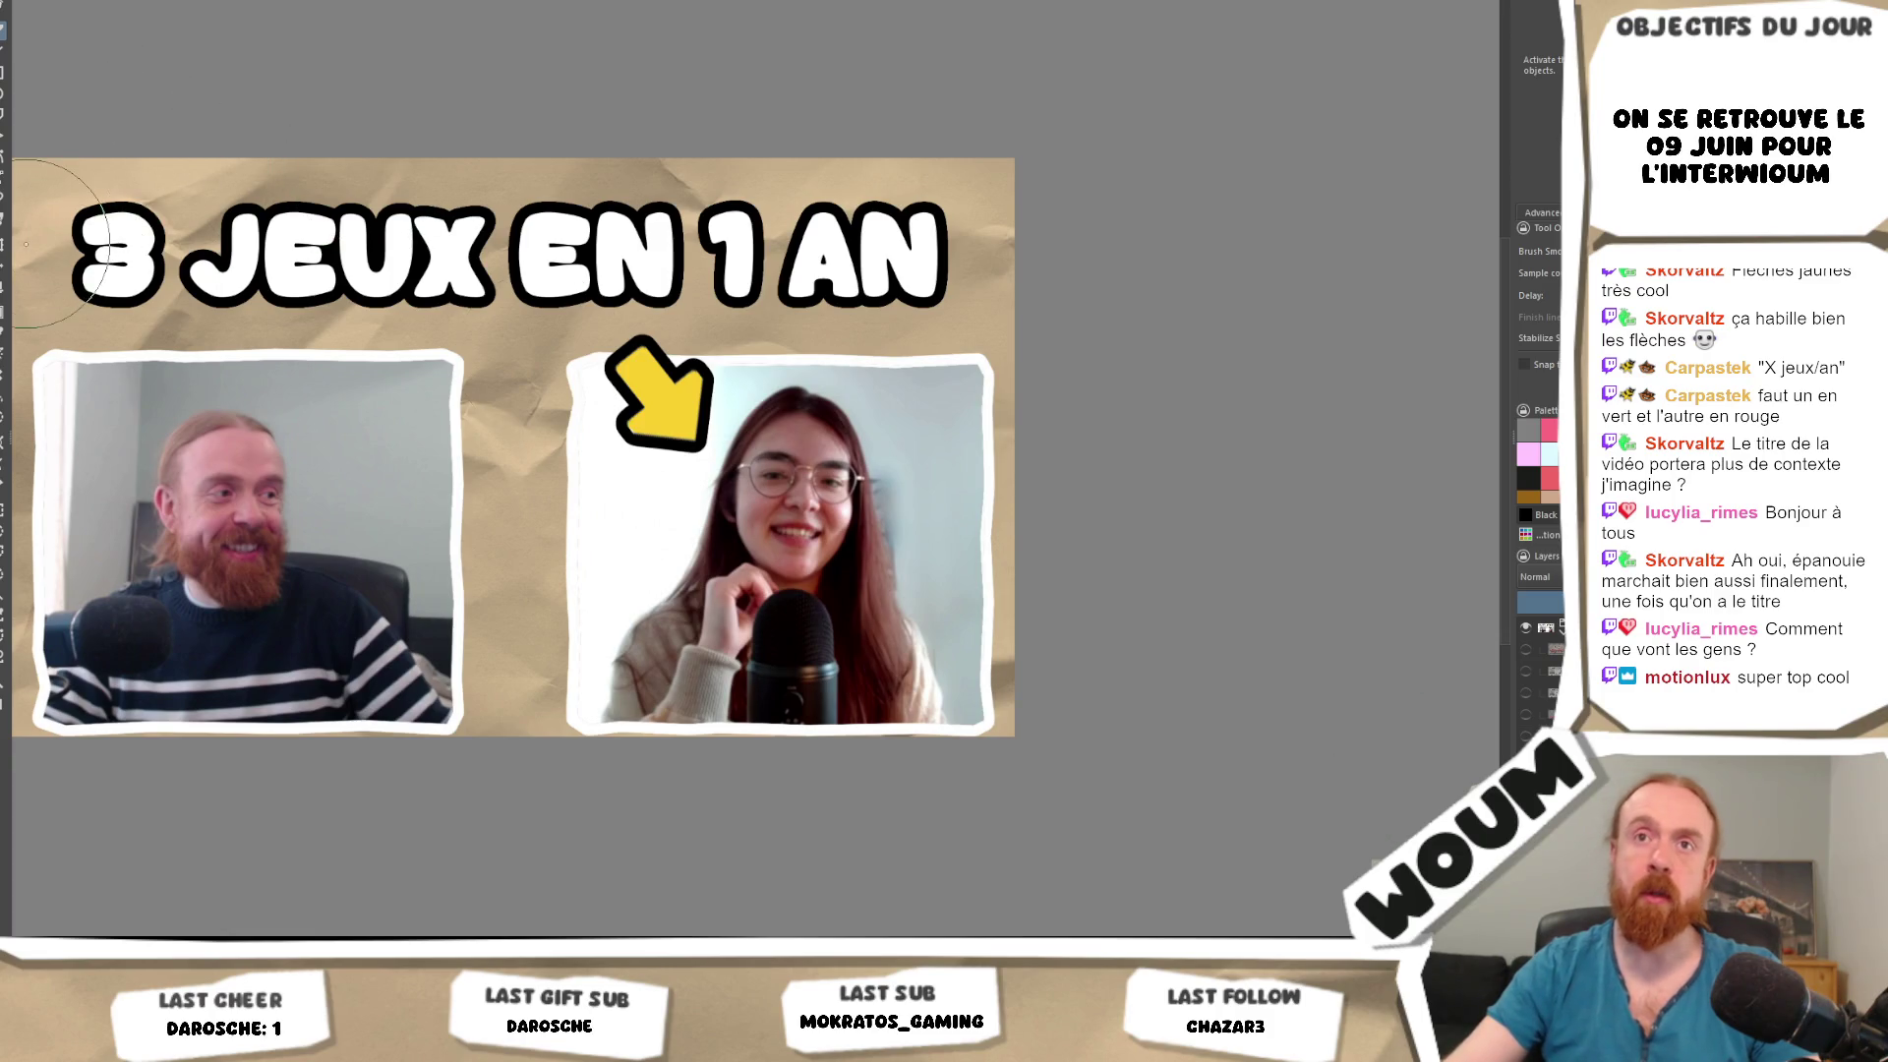
pyautogui.click(4, 274)
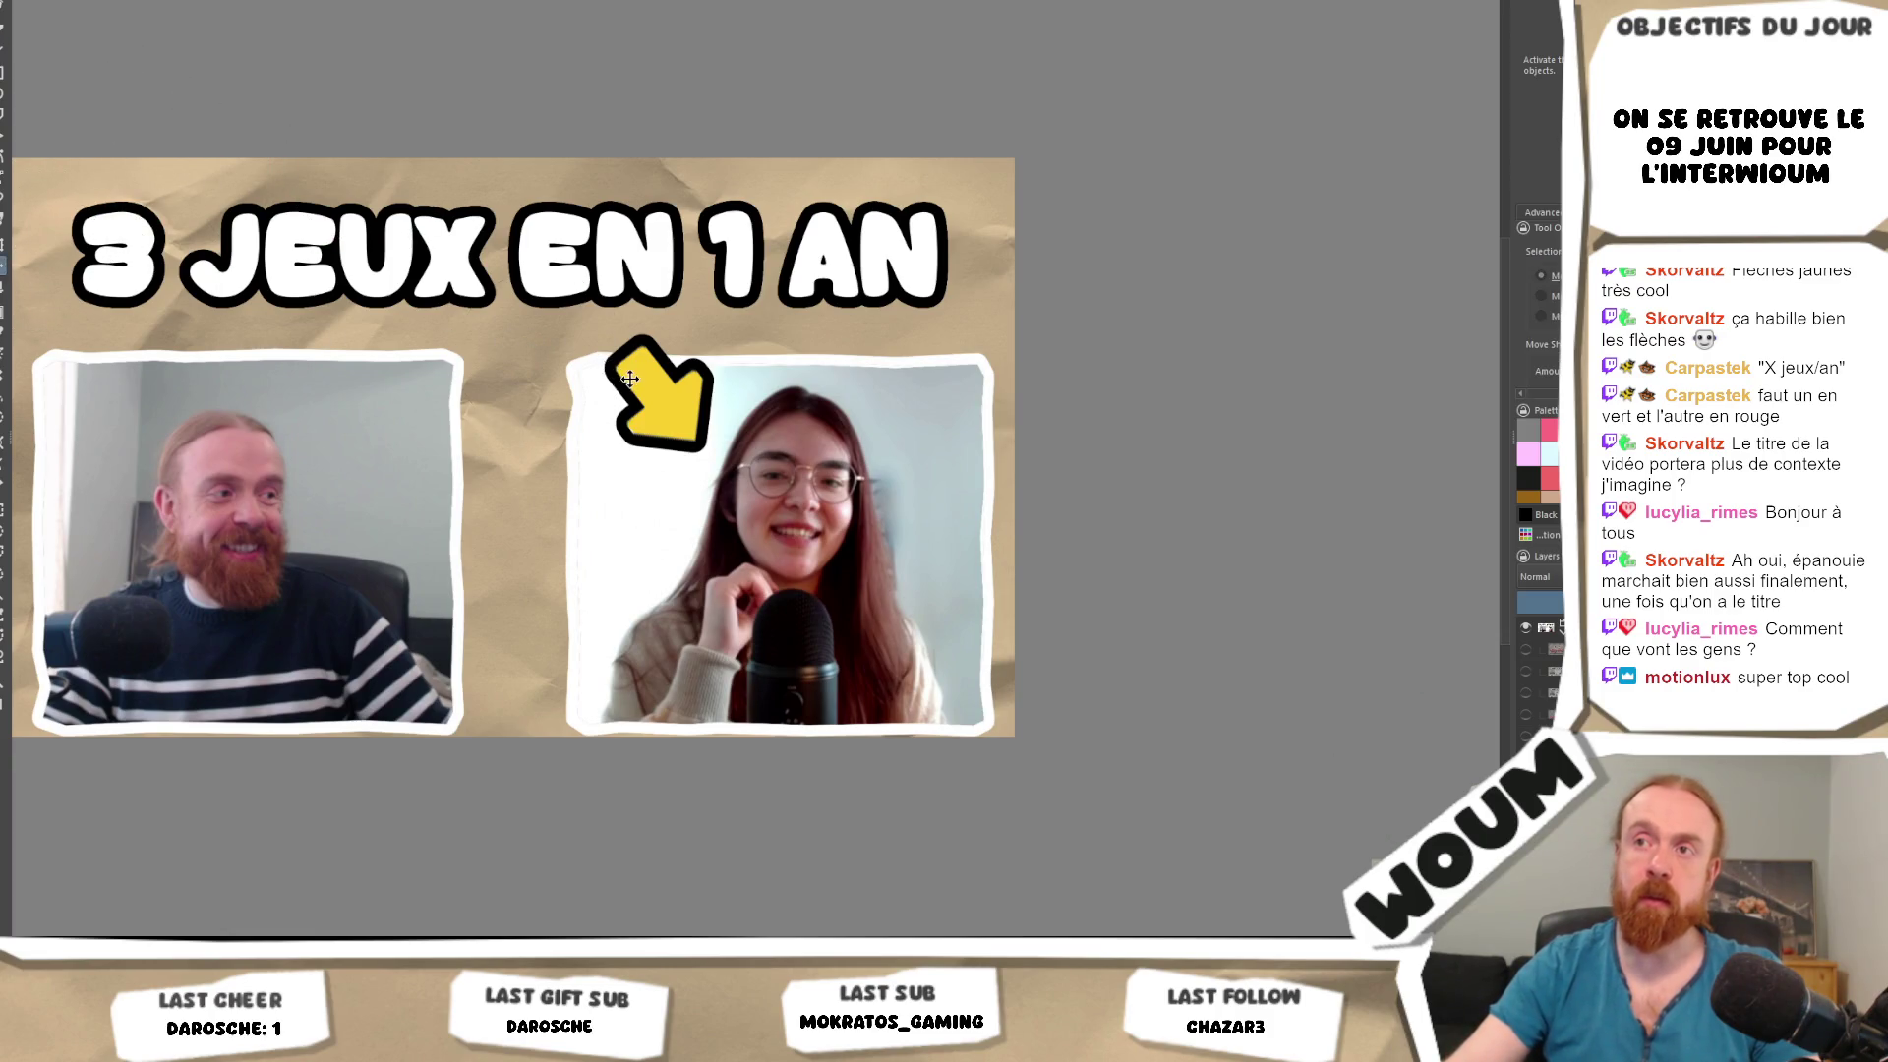
# Nudge the yellow arrow slightly left and zoom out to see the whole thumbnail.
pyautogui.moveTo(630, 380); pyautogui.dragTo(610, 378)
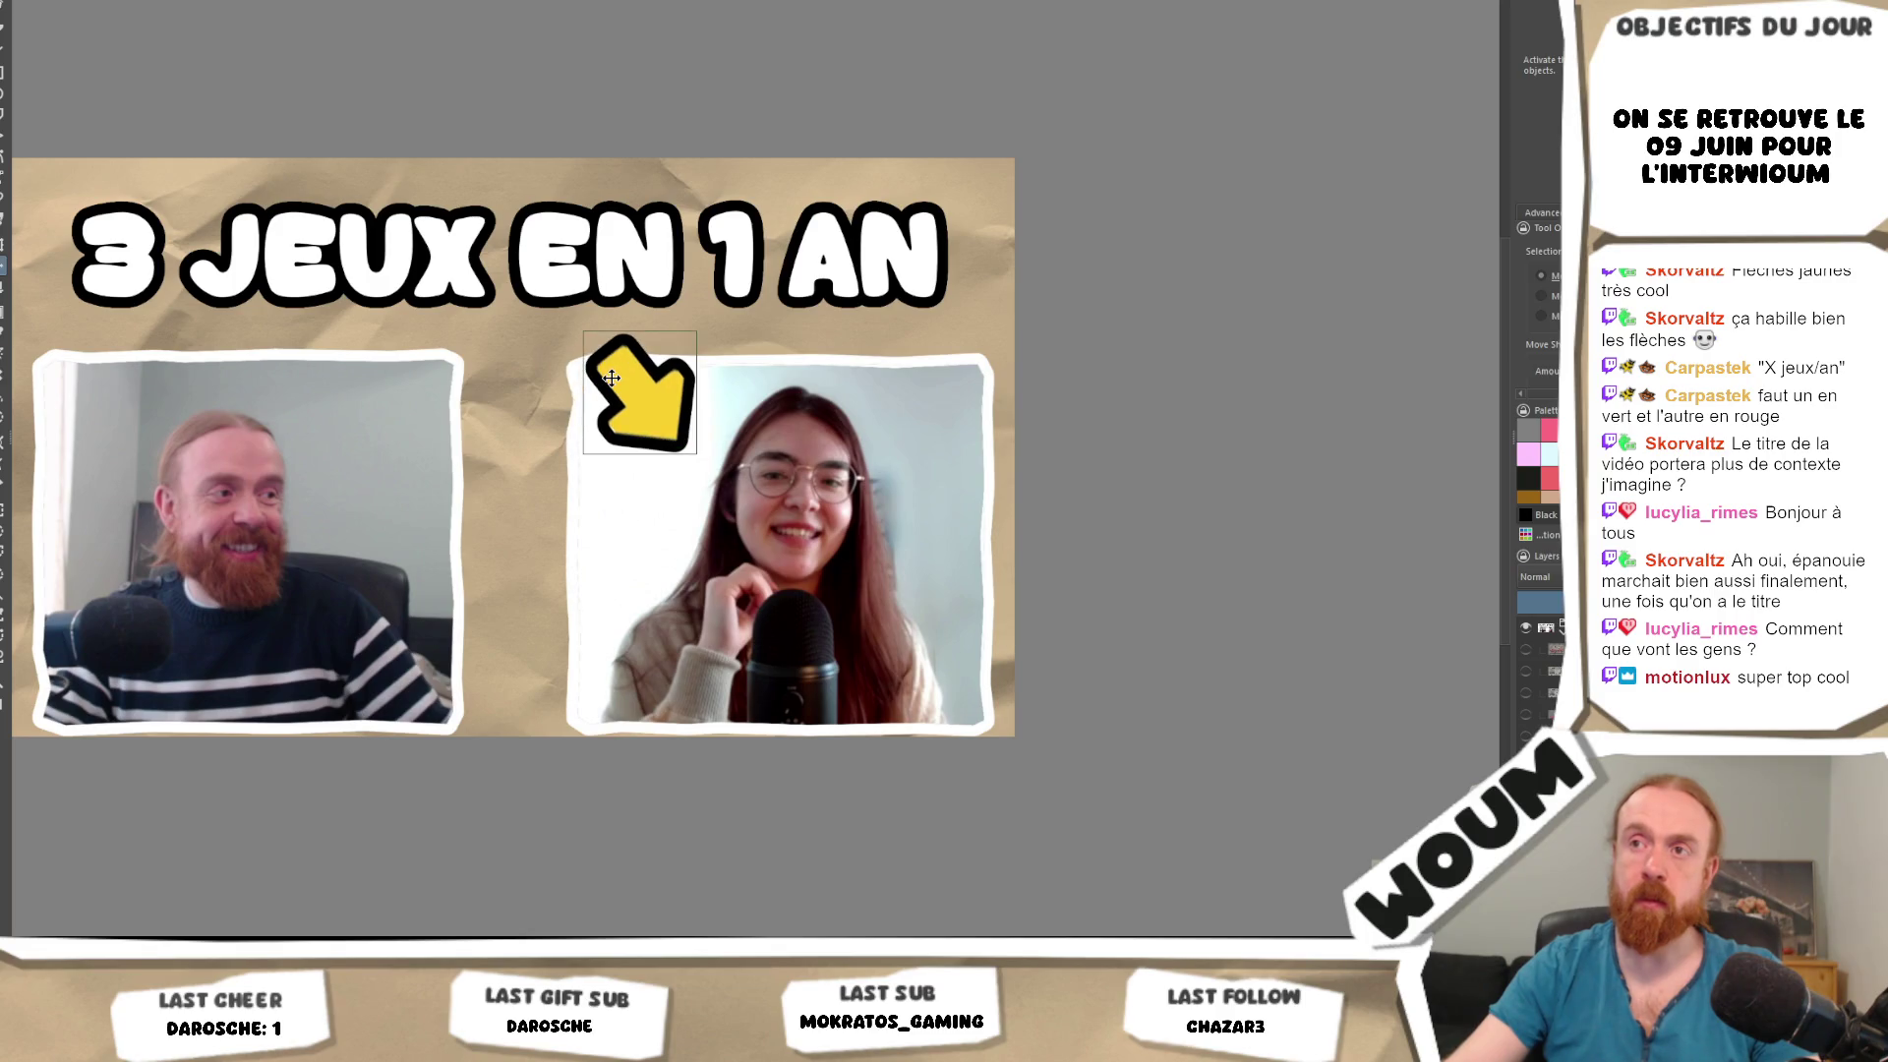
pyautogui.press('-')
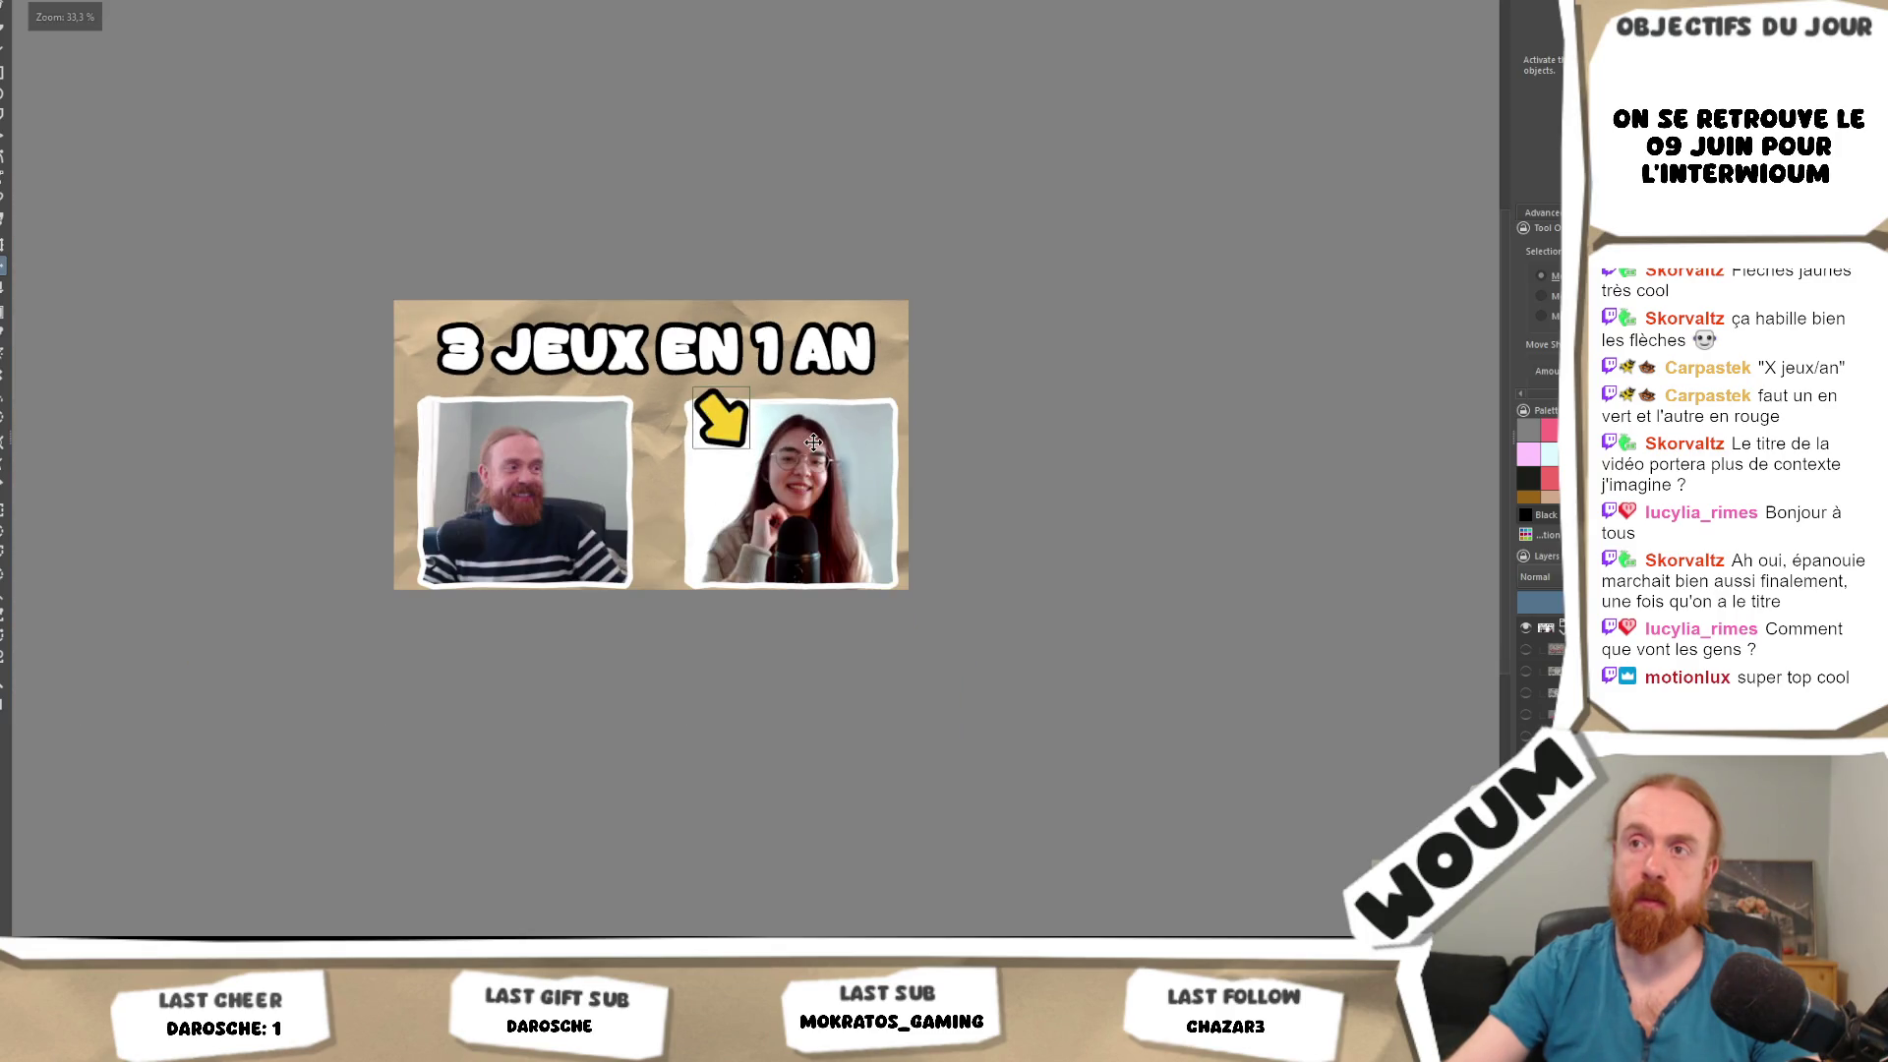
pyautogui.press('-')
pyautogui.press('-')
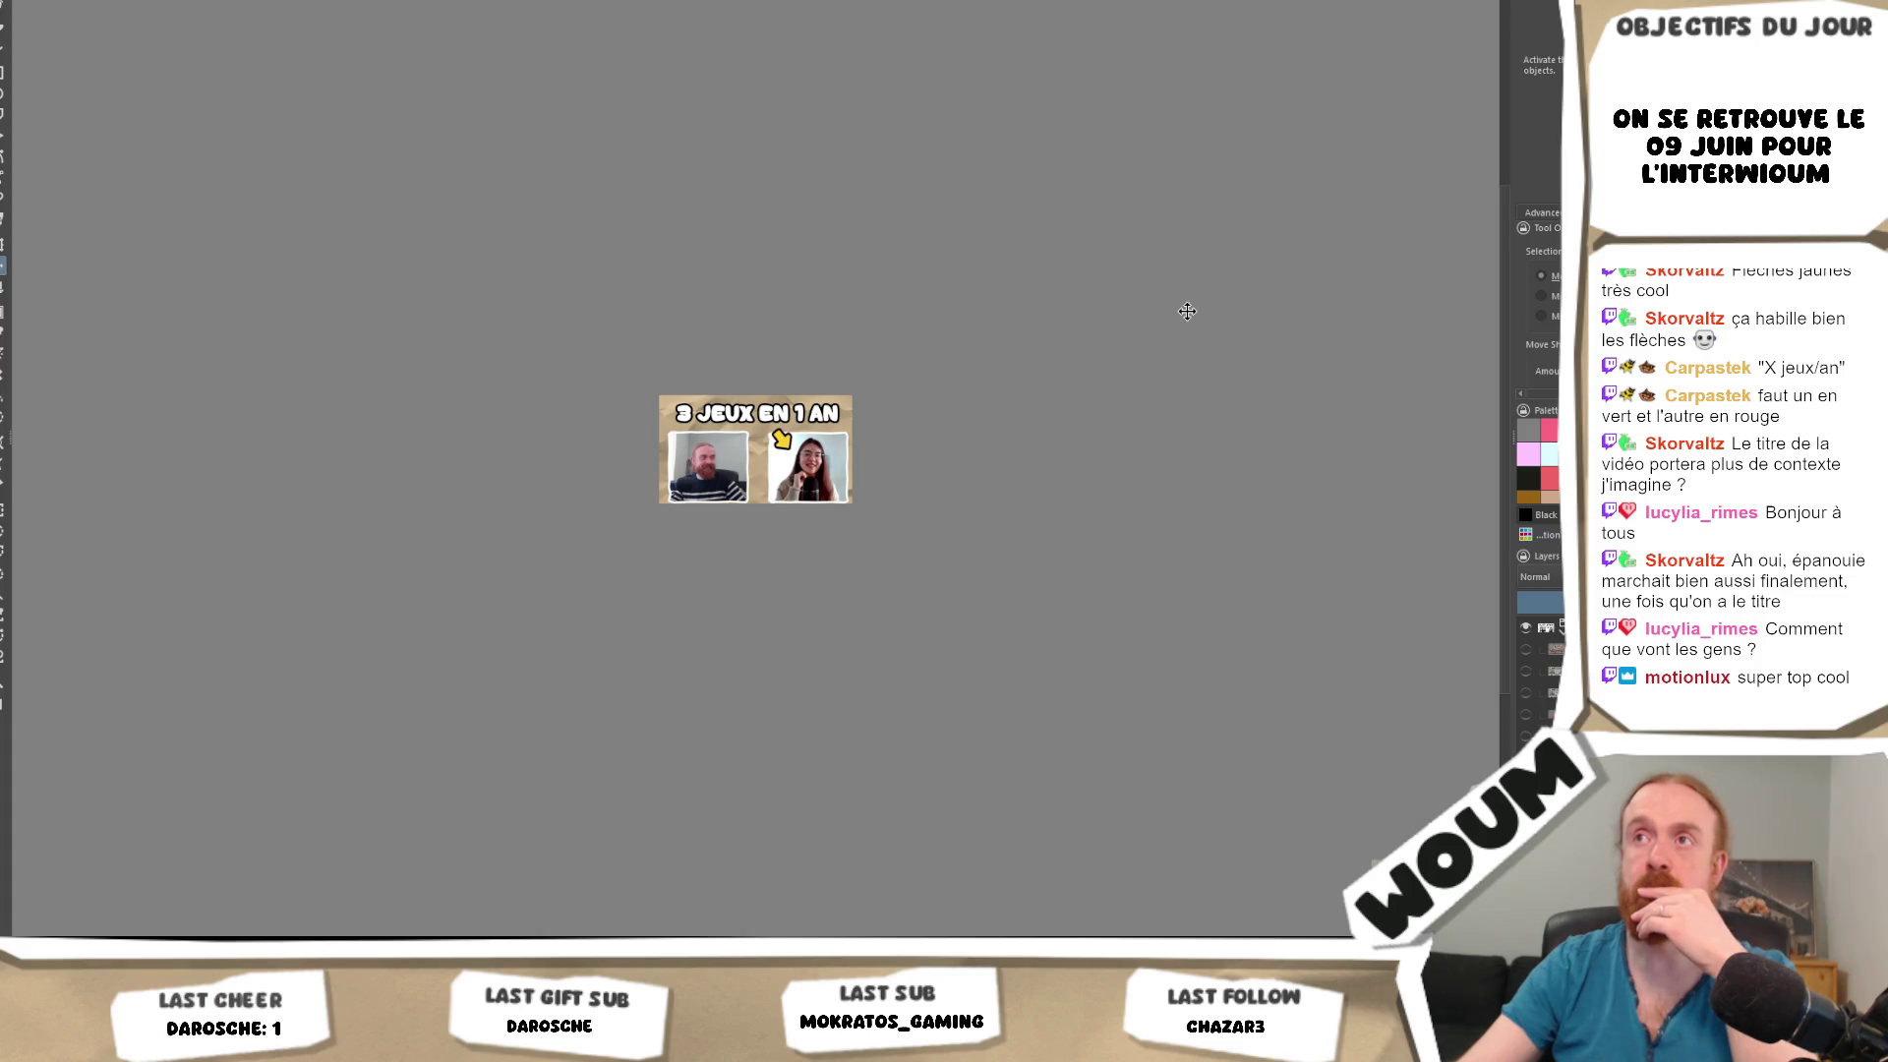
# Save the thumbnail as PNG over the existing Interwioum2.png, accepting the default export settings.
pyautogui.hotkey('alt', 'f')
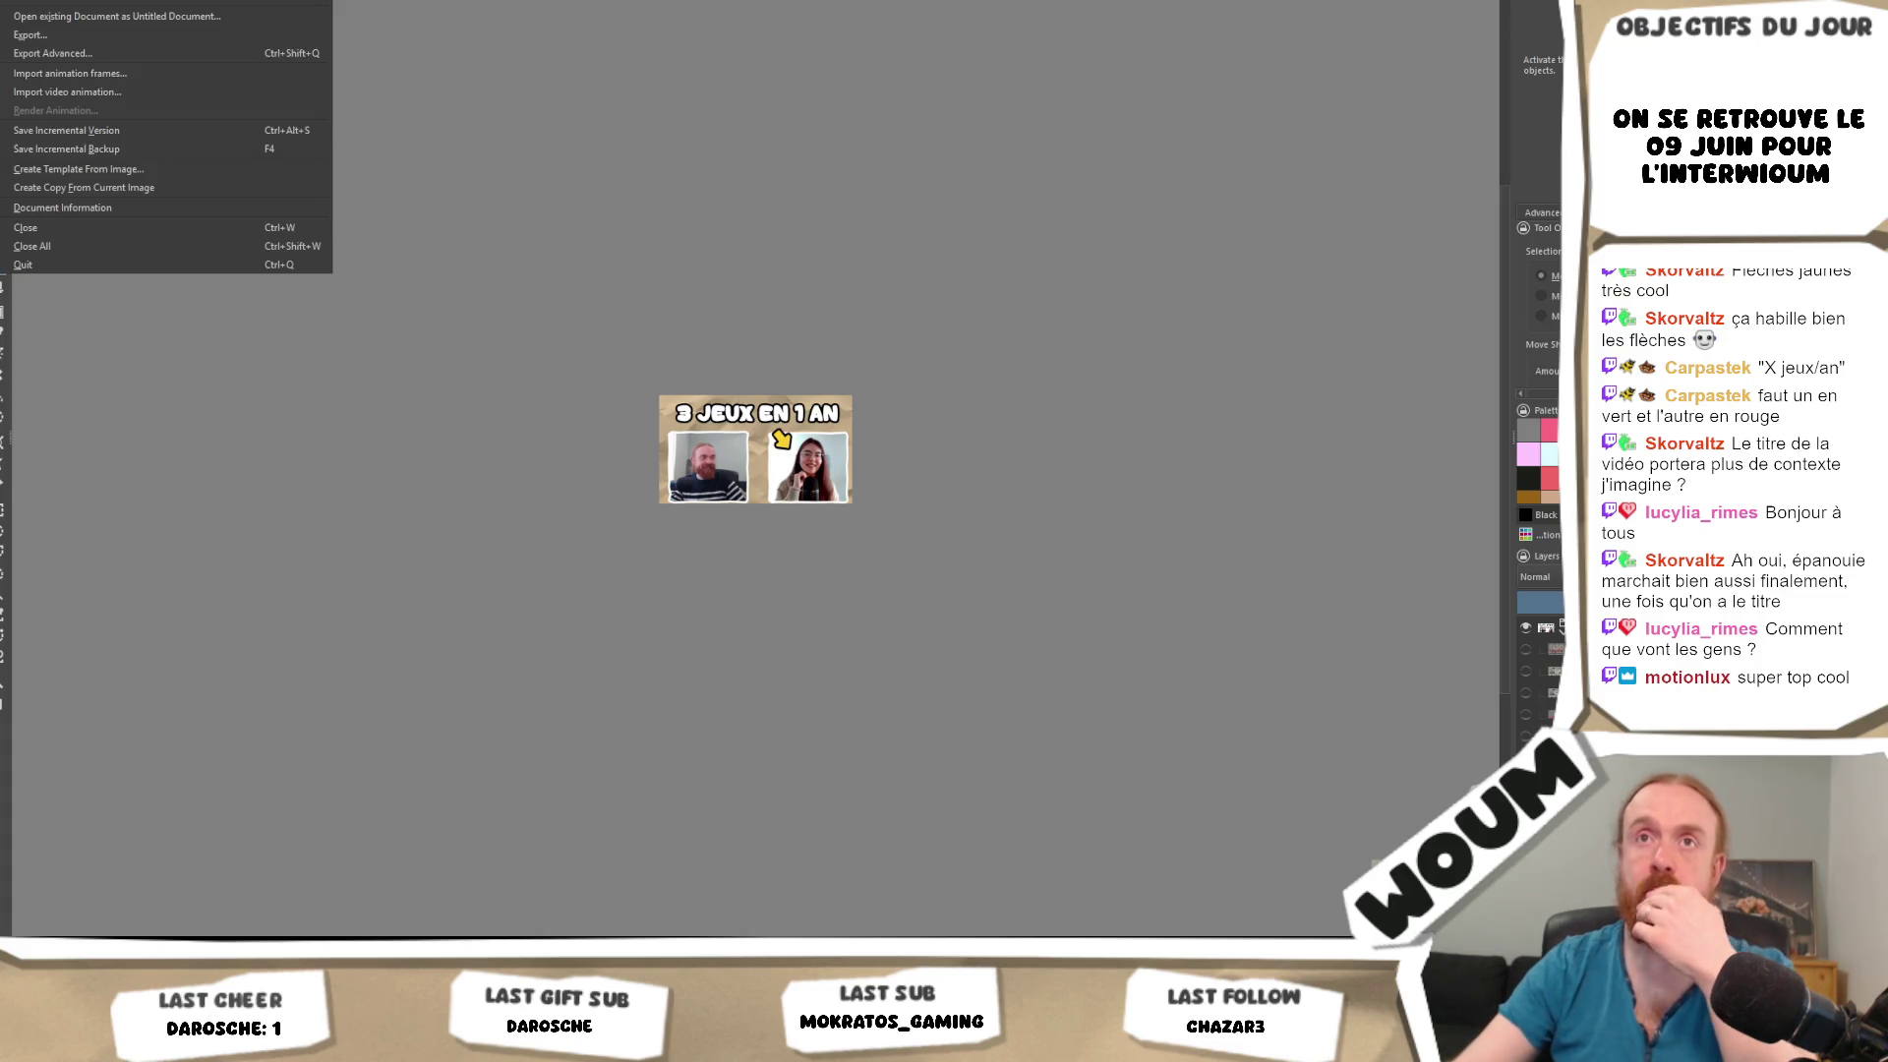
pyautogui.hotkey('ctrl', 'shift', 's')
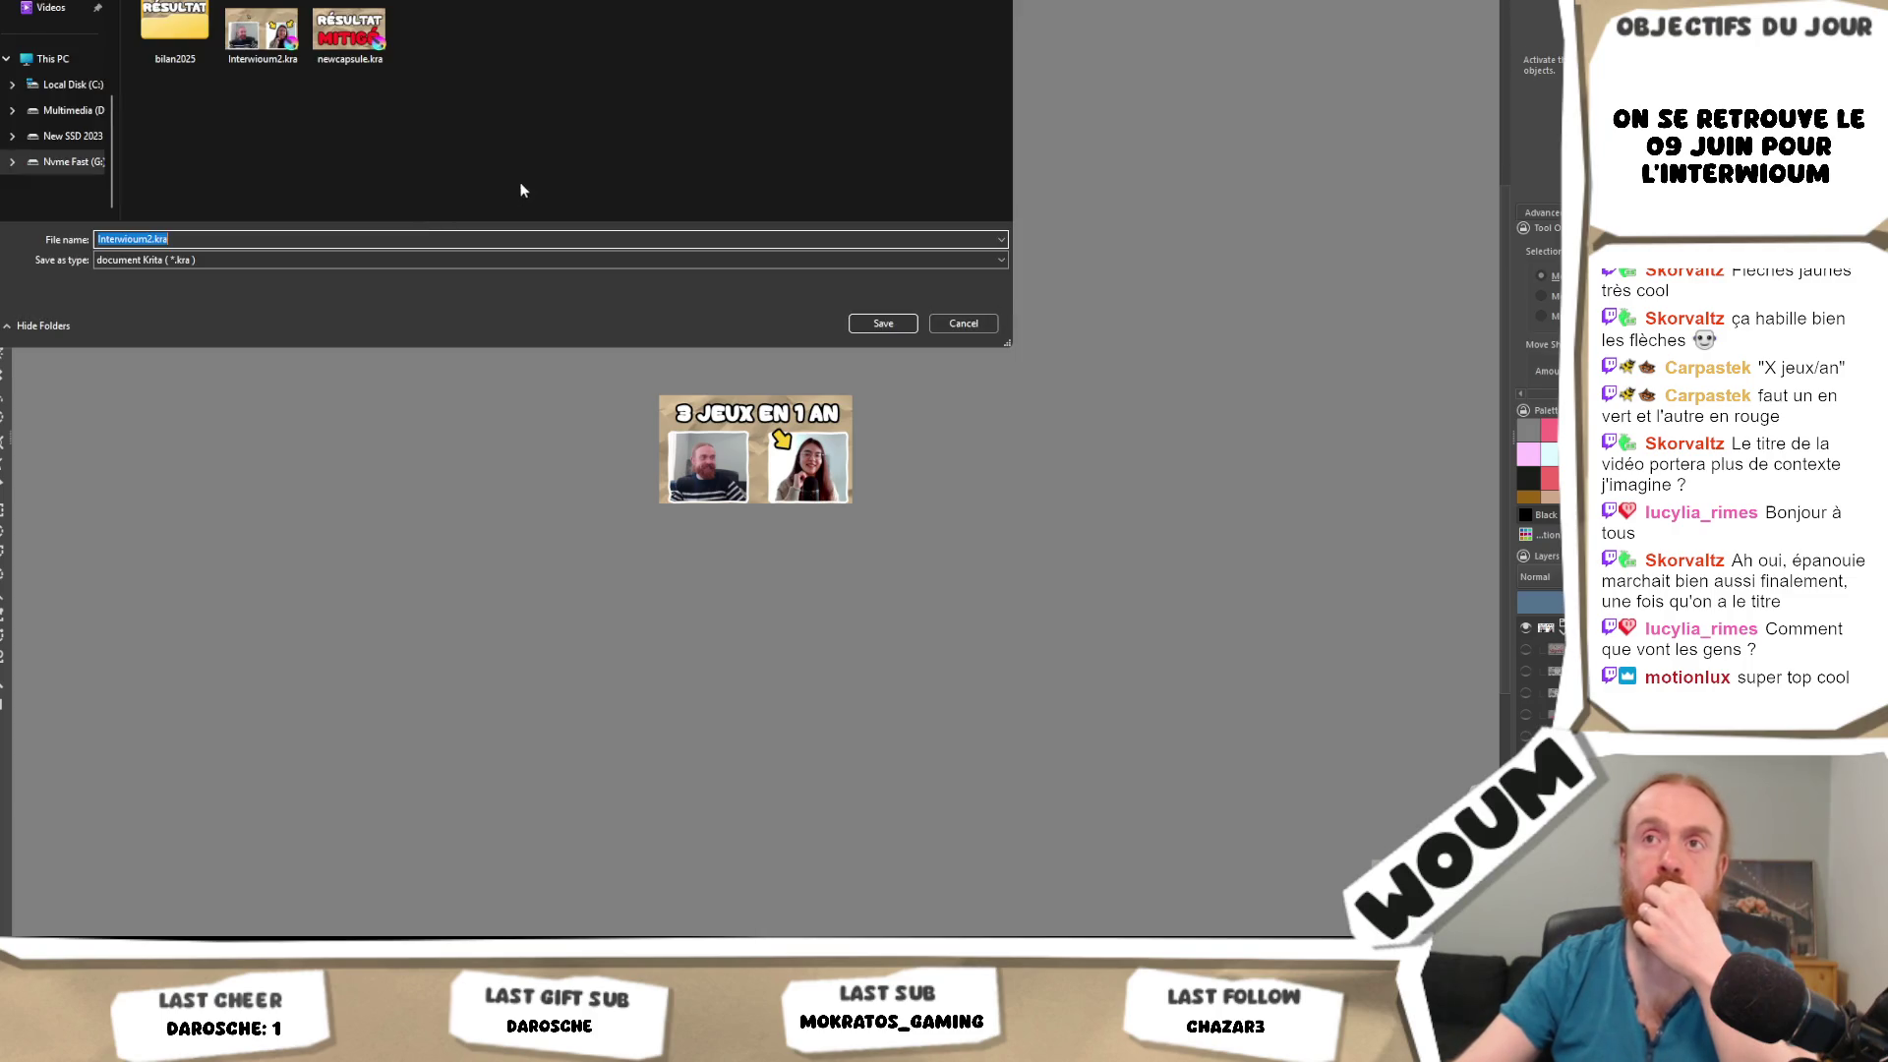
pyautogui.click(249, 256)
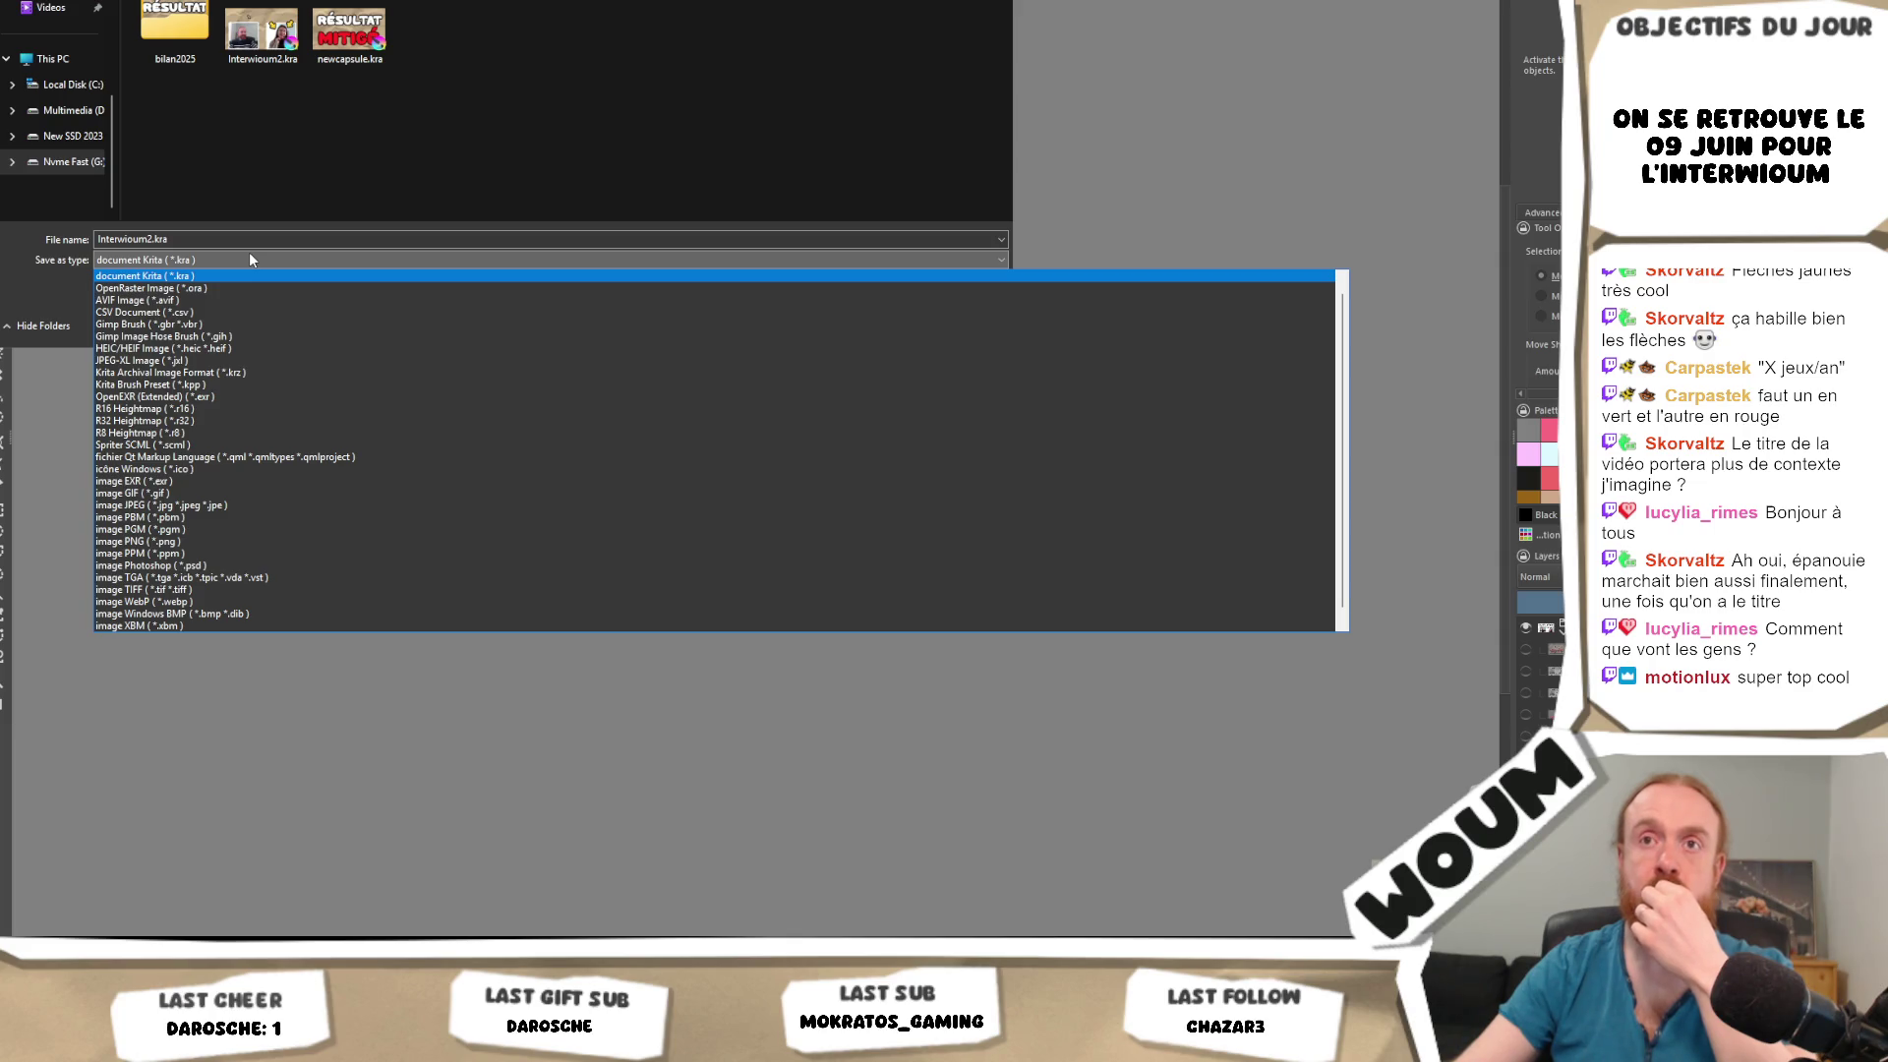
pyautogui.click(210, 540)
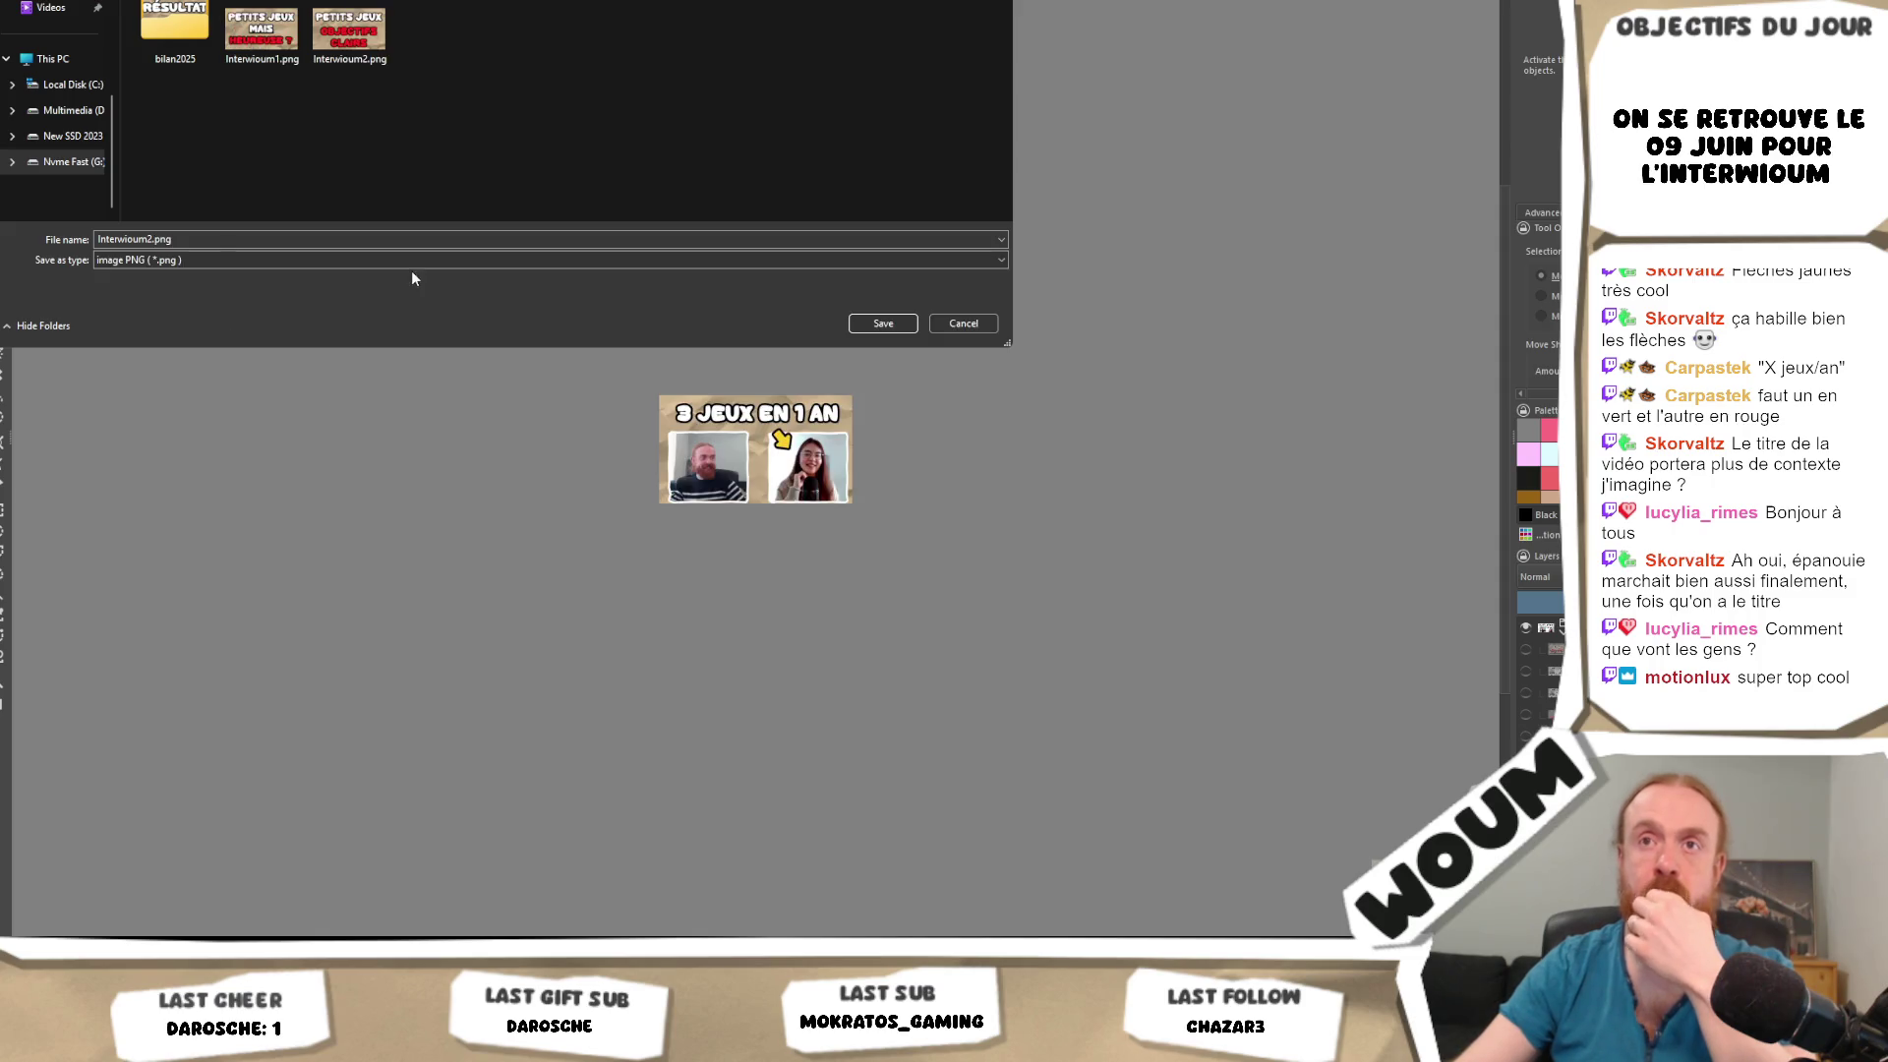
pyautogui.click(909, 316)
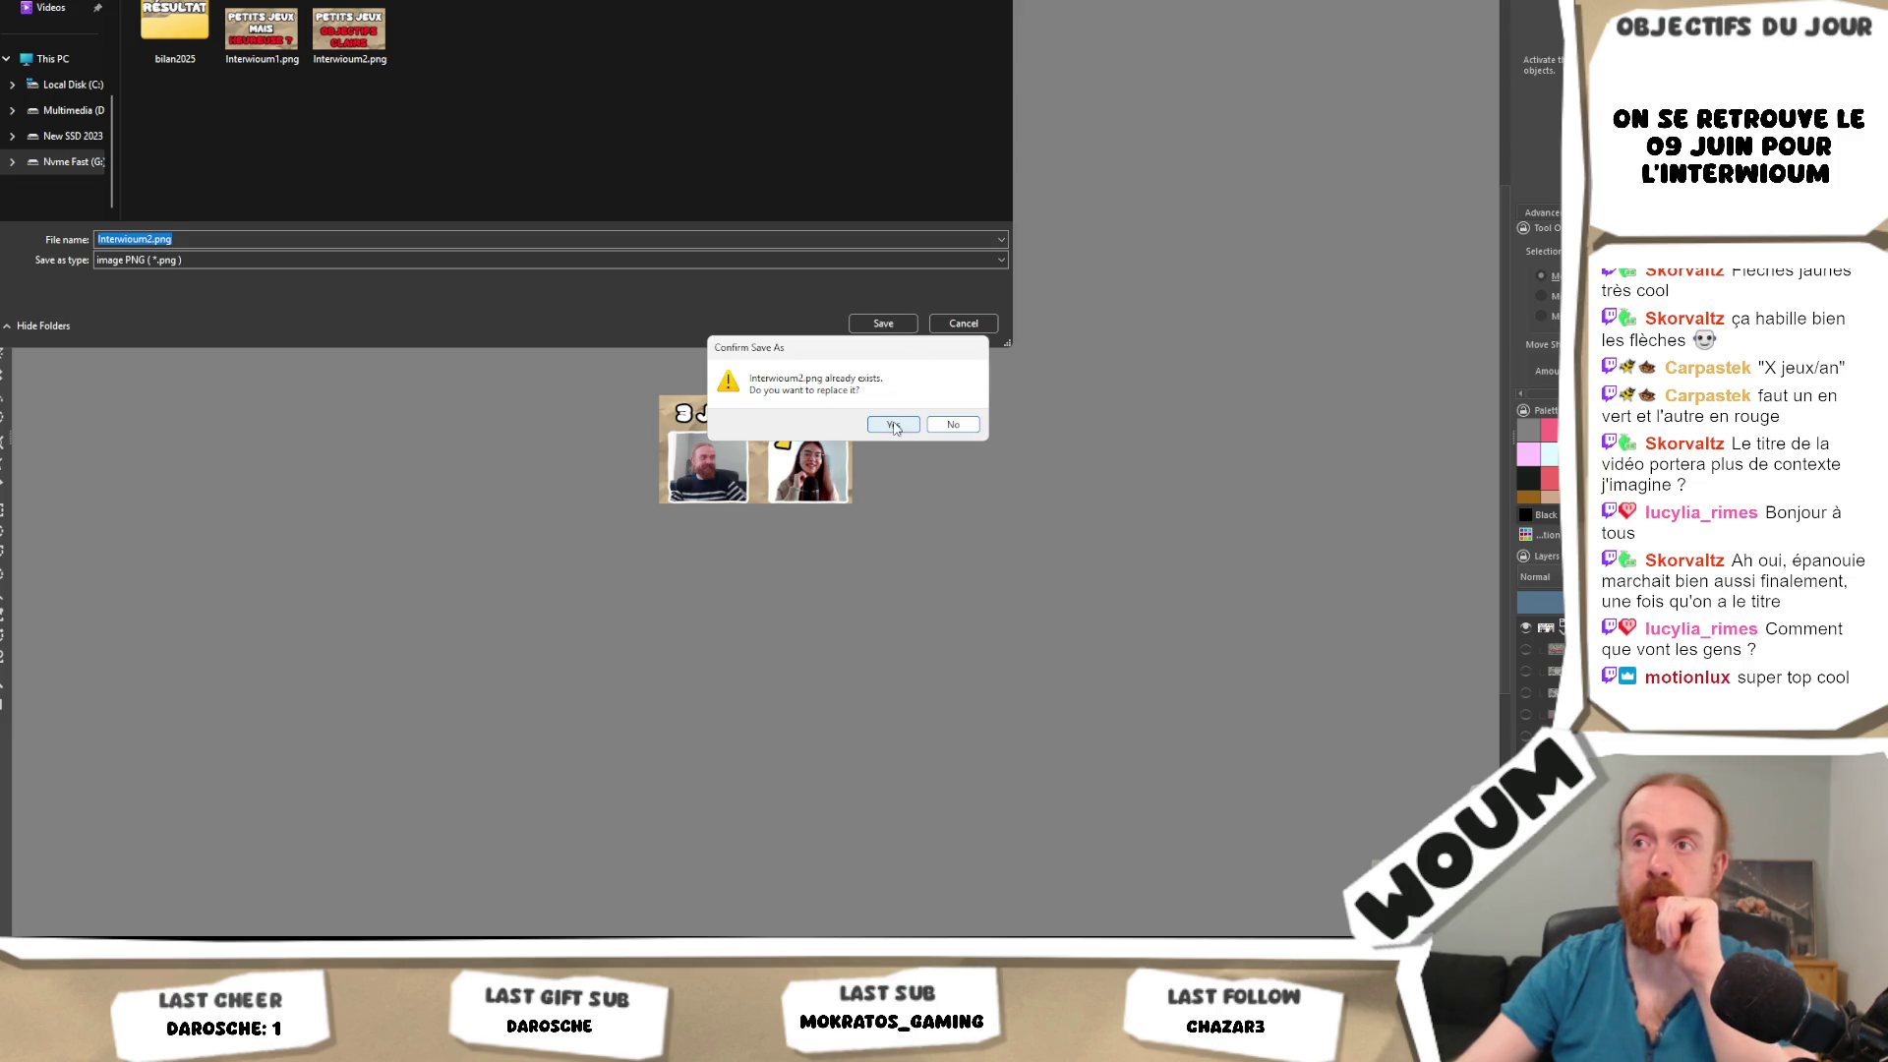
pyautogui.click(893, 425)
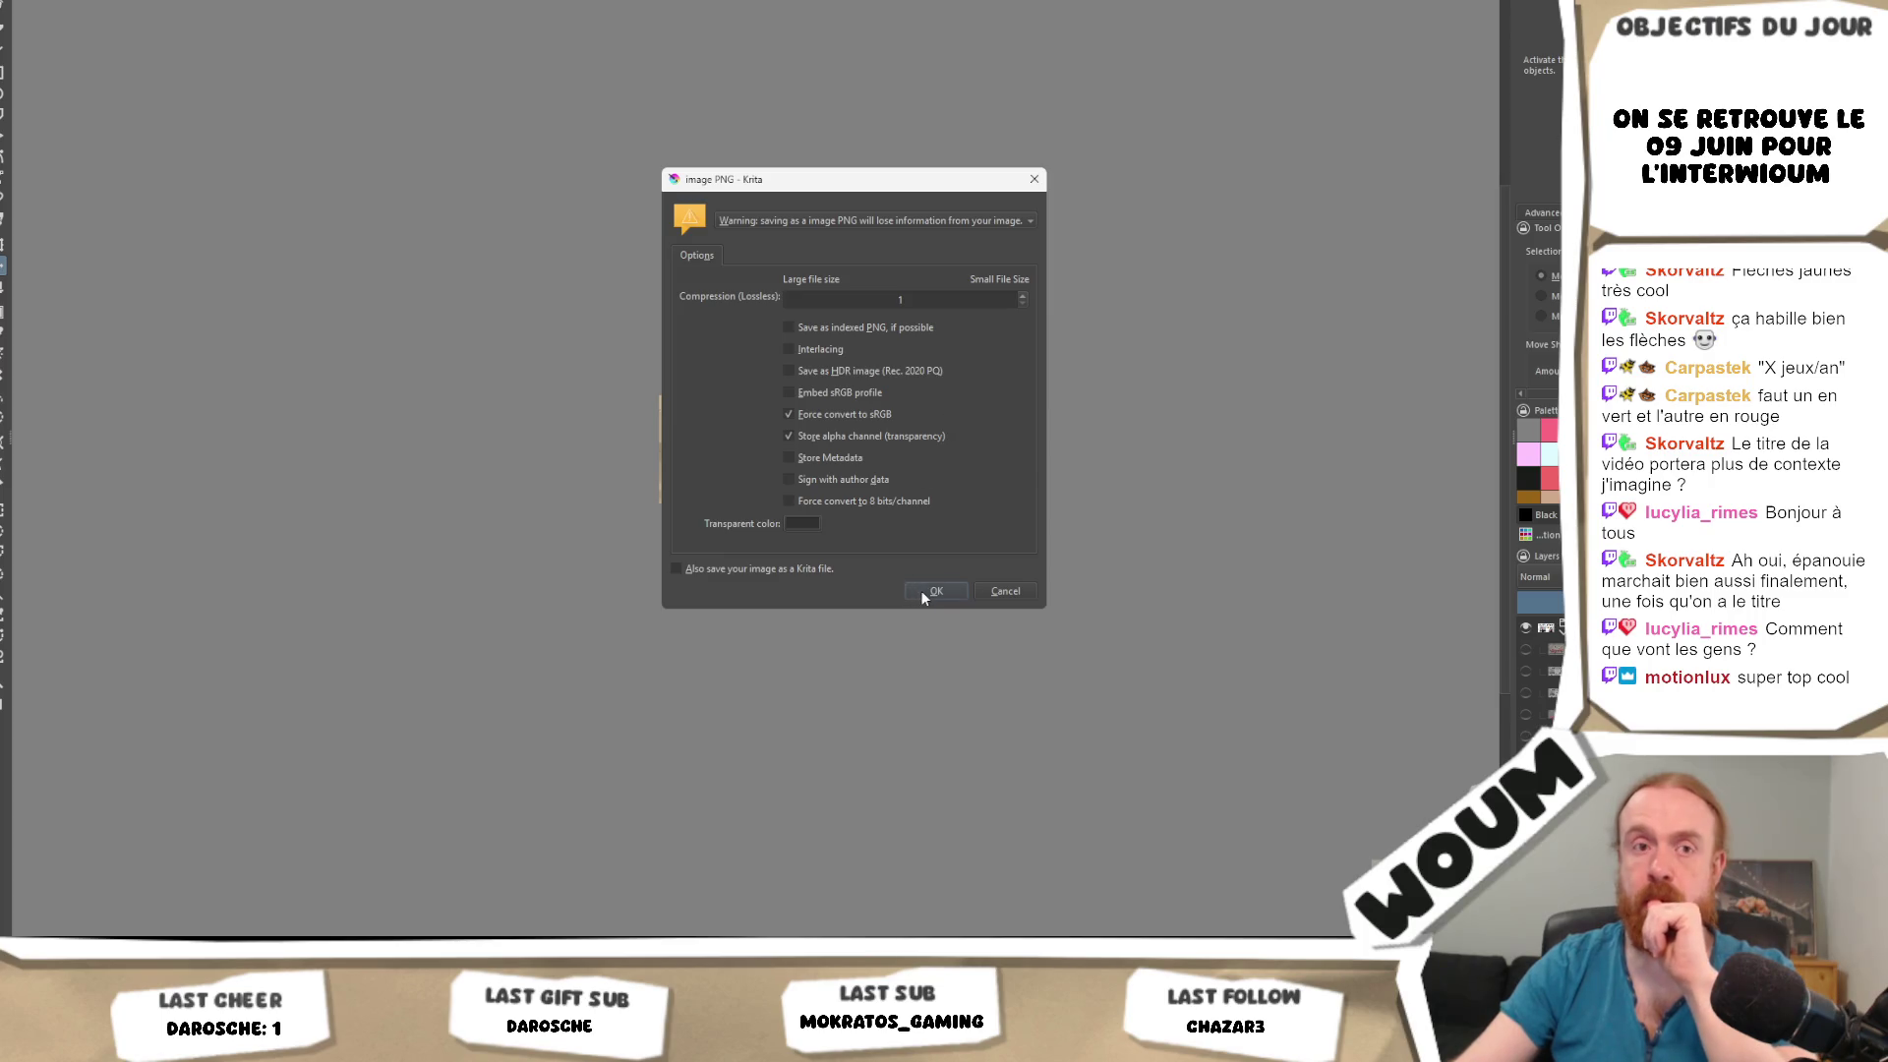
pyautogui.click(921, 590)
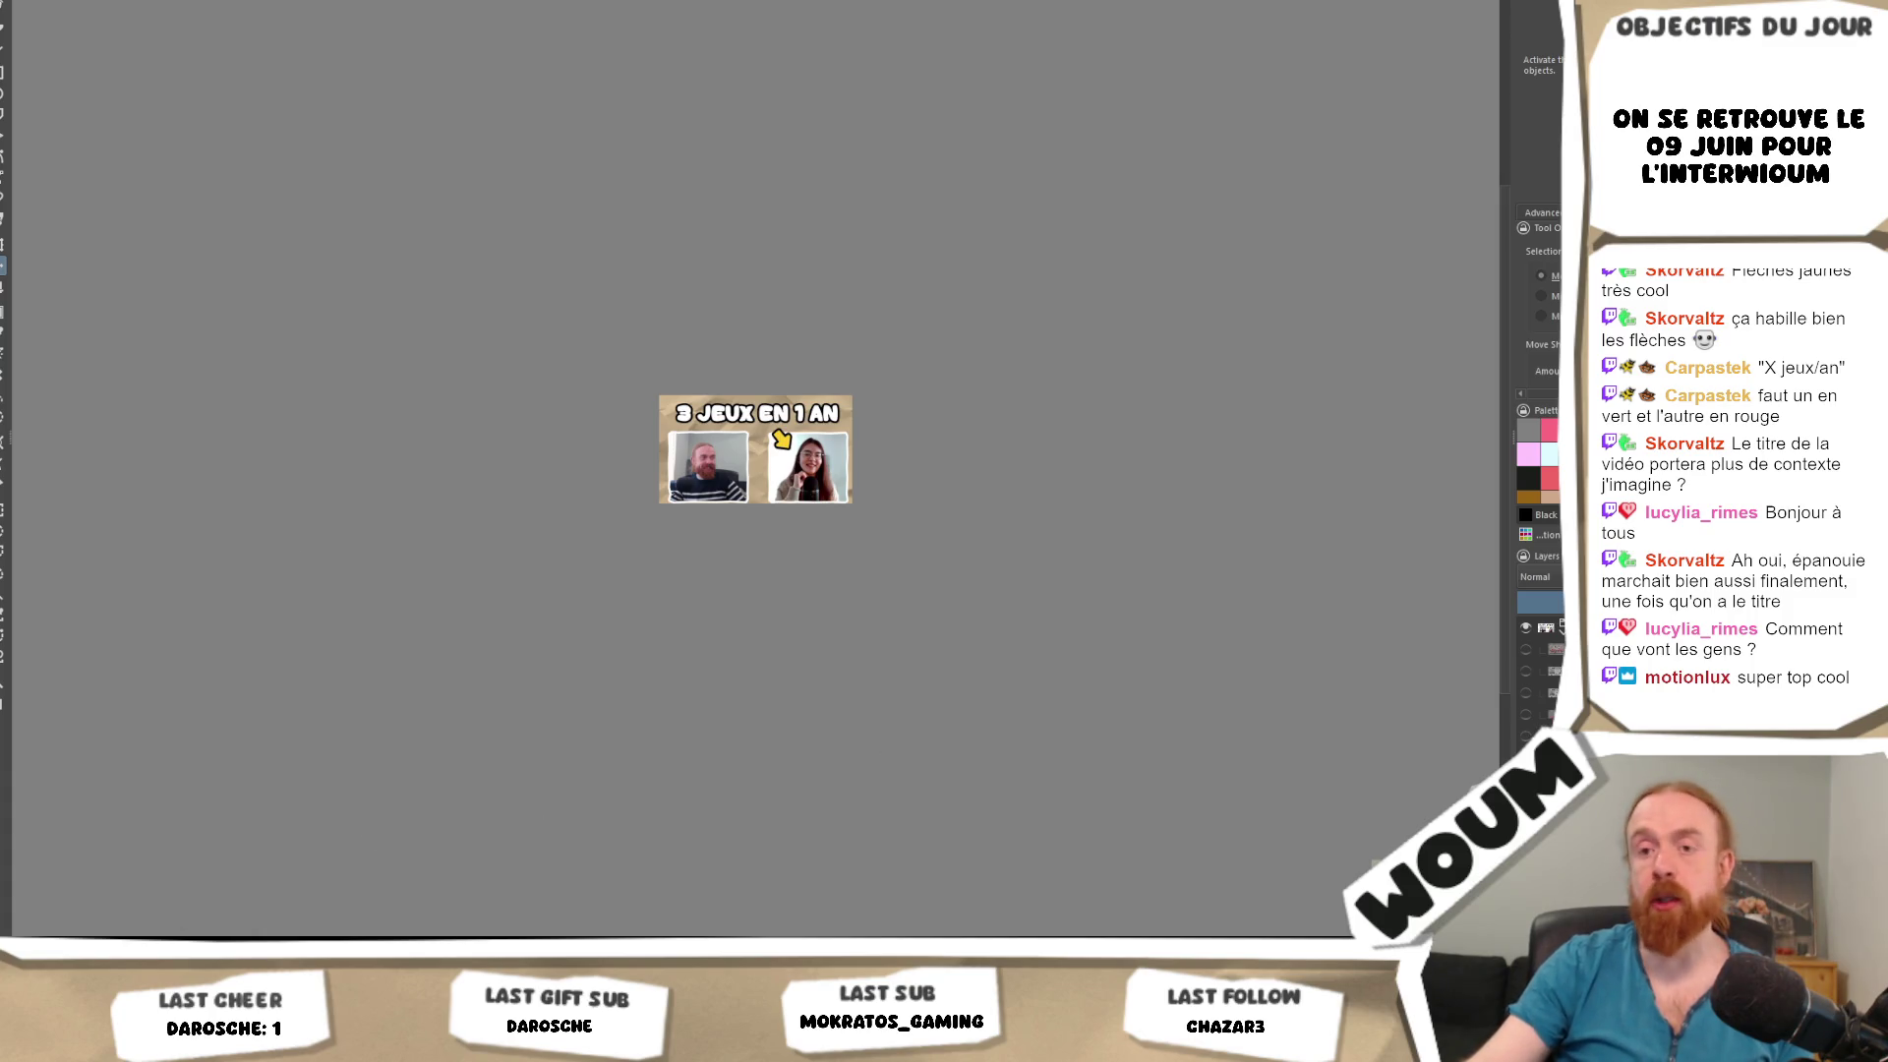
pyautogui.hotkey('alt', 'Tab')
# Browse down the WTF'UX · VOD channel's video list and back up, then return to Krita.
pyautogui.scroll(-2, 939, 472)
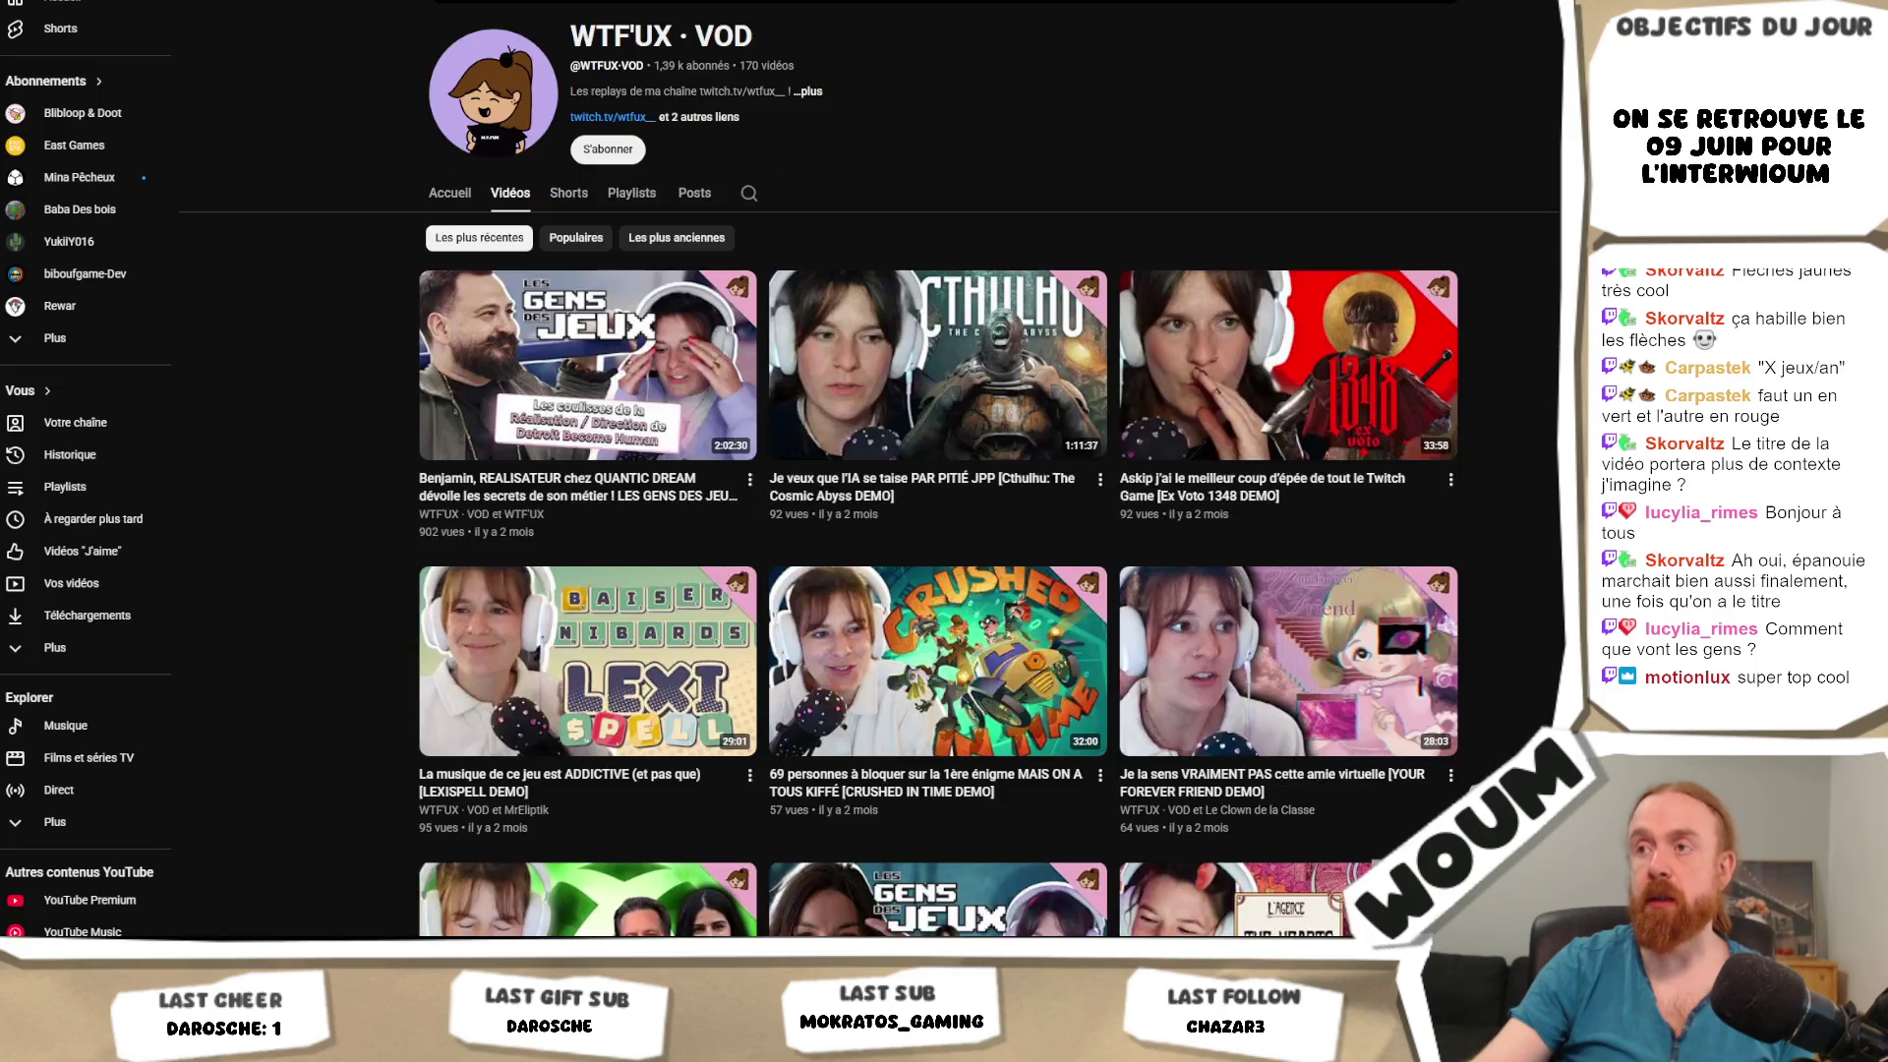
pyautogui.scroll(-3, 939, 472)
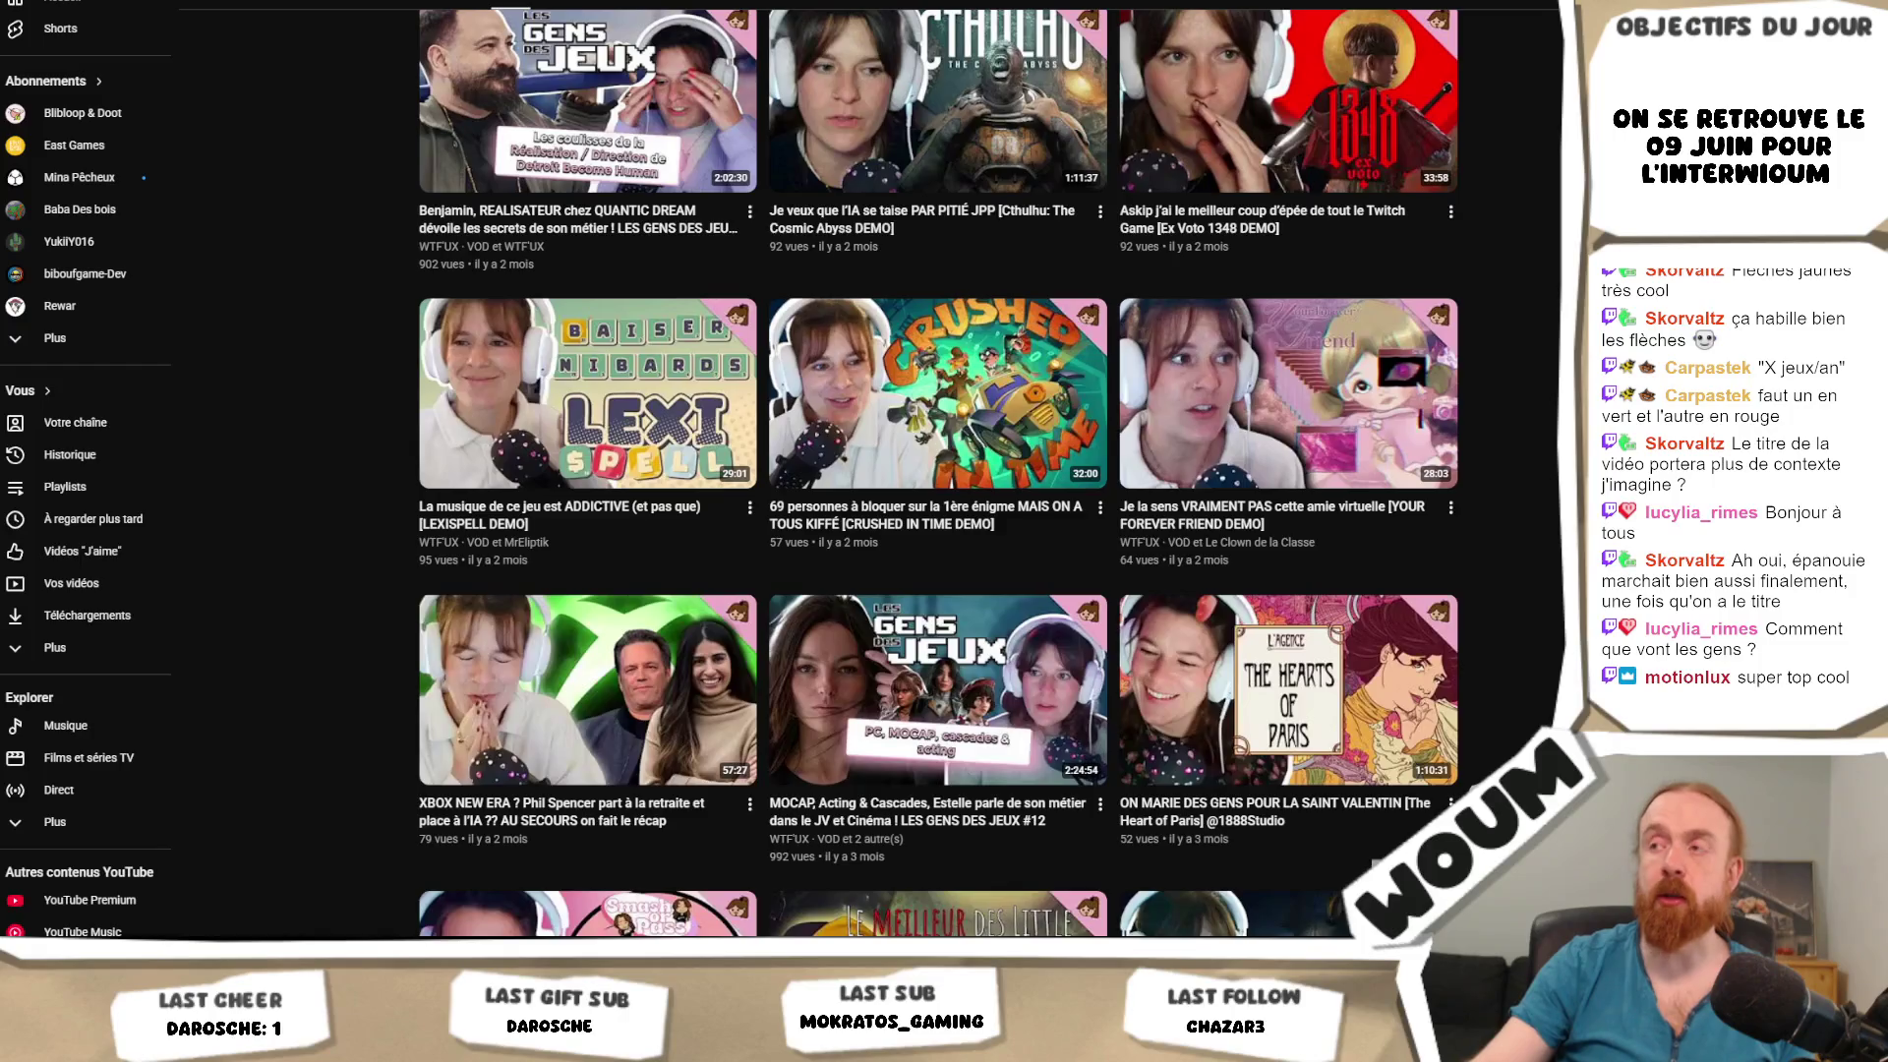
pyautogui.scroll(-4, 939, 472)
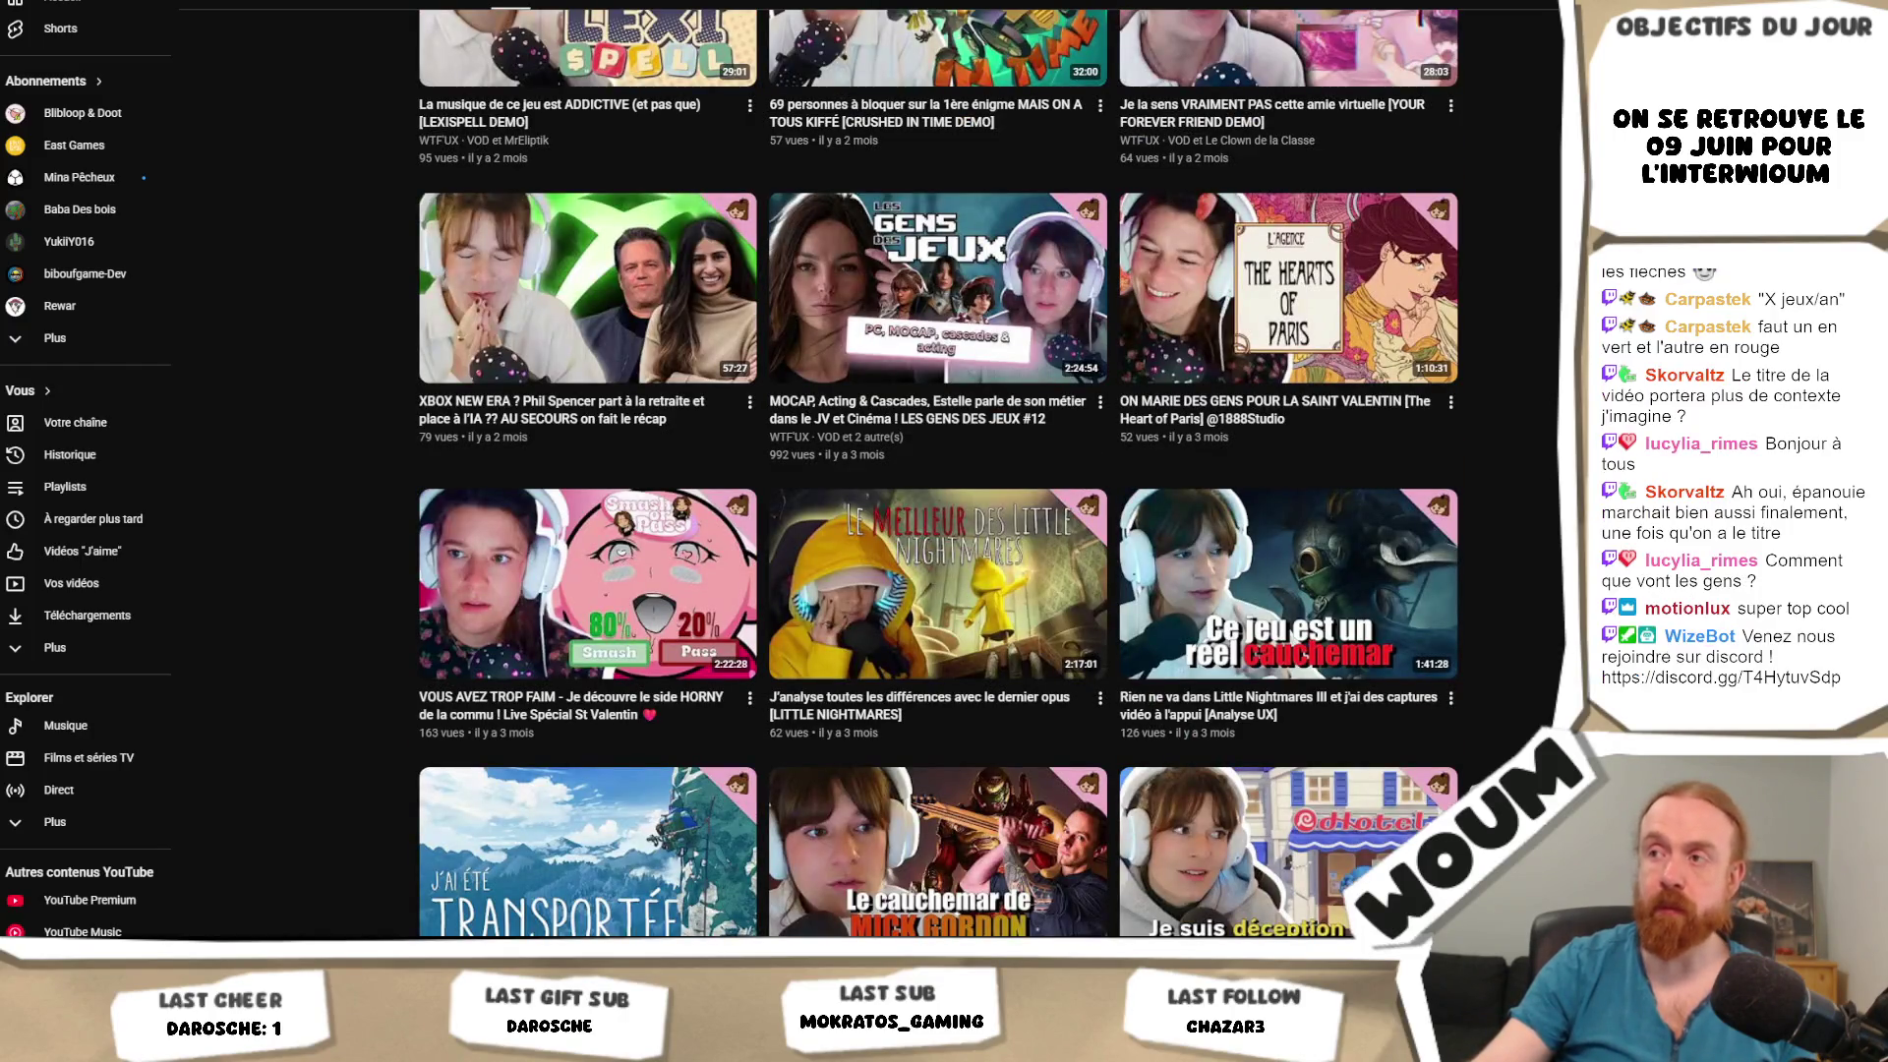
pyautogui.scroll(-3, 939, 472)
pyautogui.scroll(-3, 939, 472)
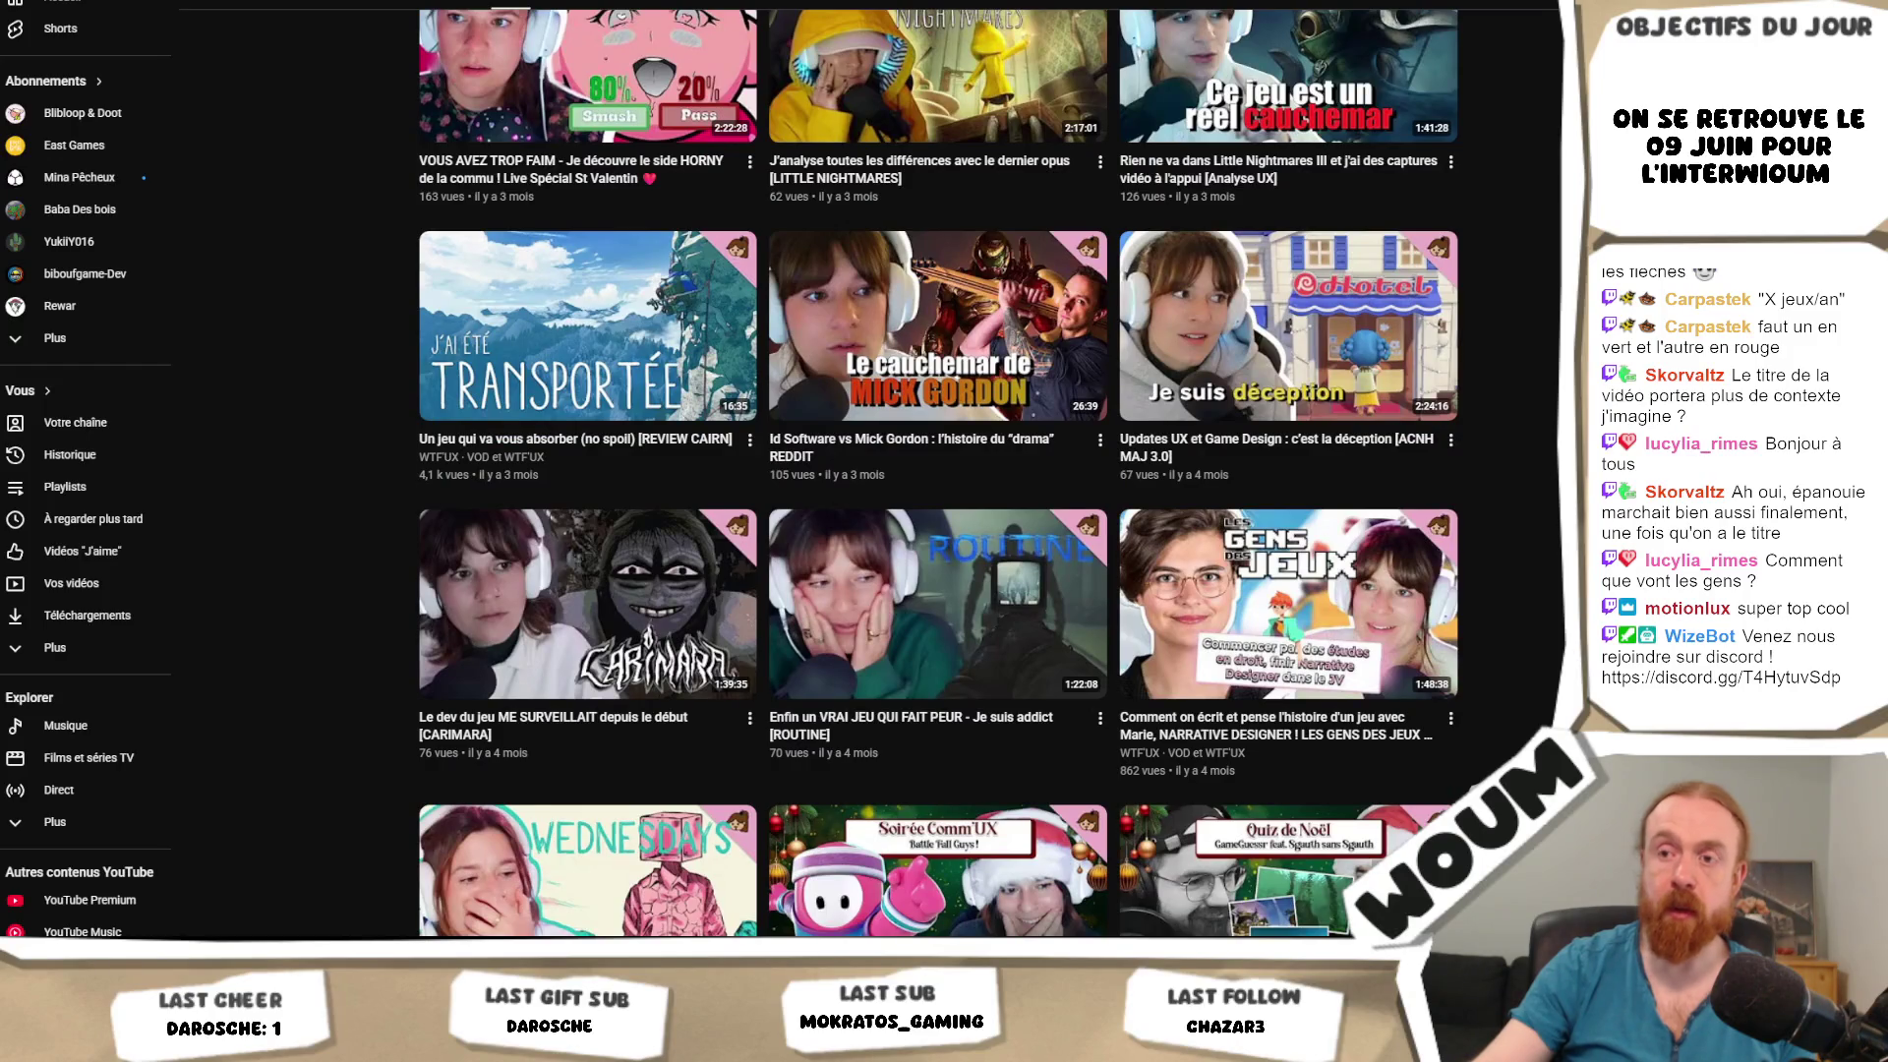
pyautogui.scroll(15, 939, 472)
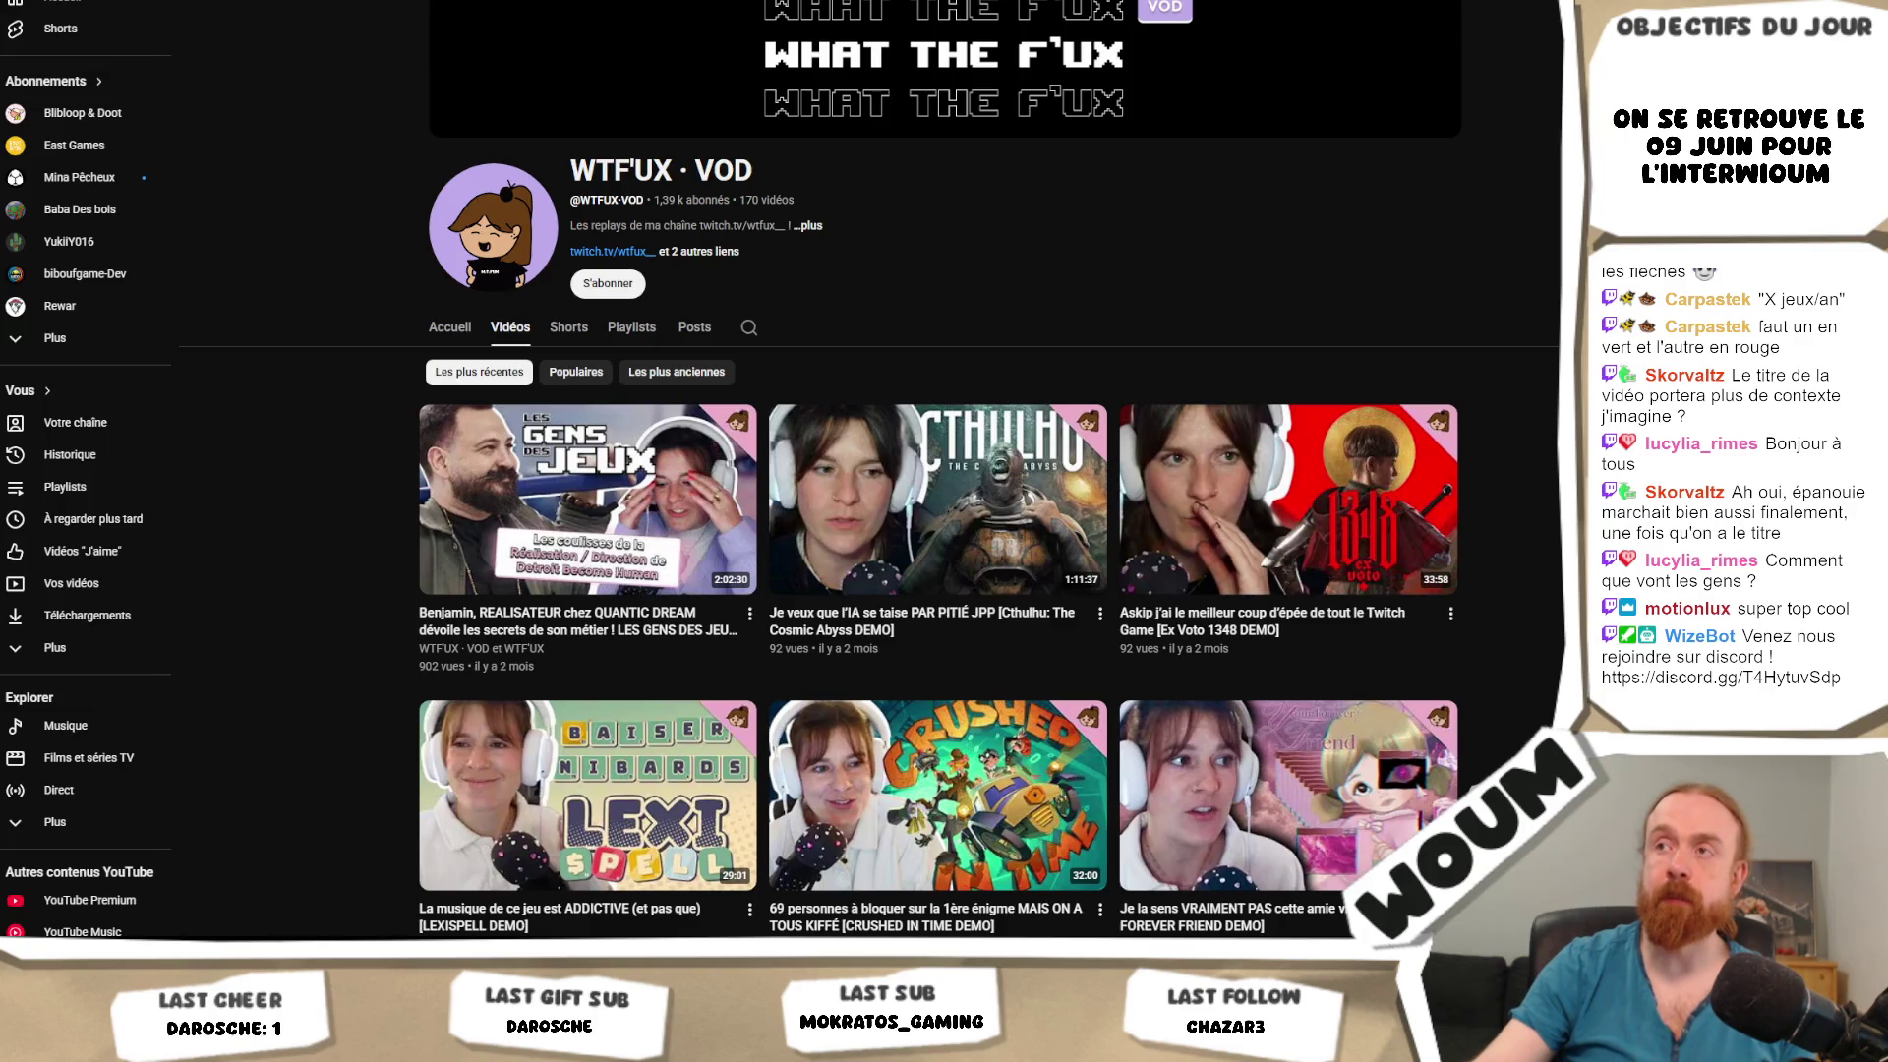
pyautogui.hotkey('alt', 'Tab')
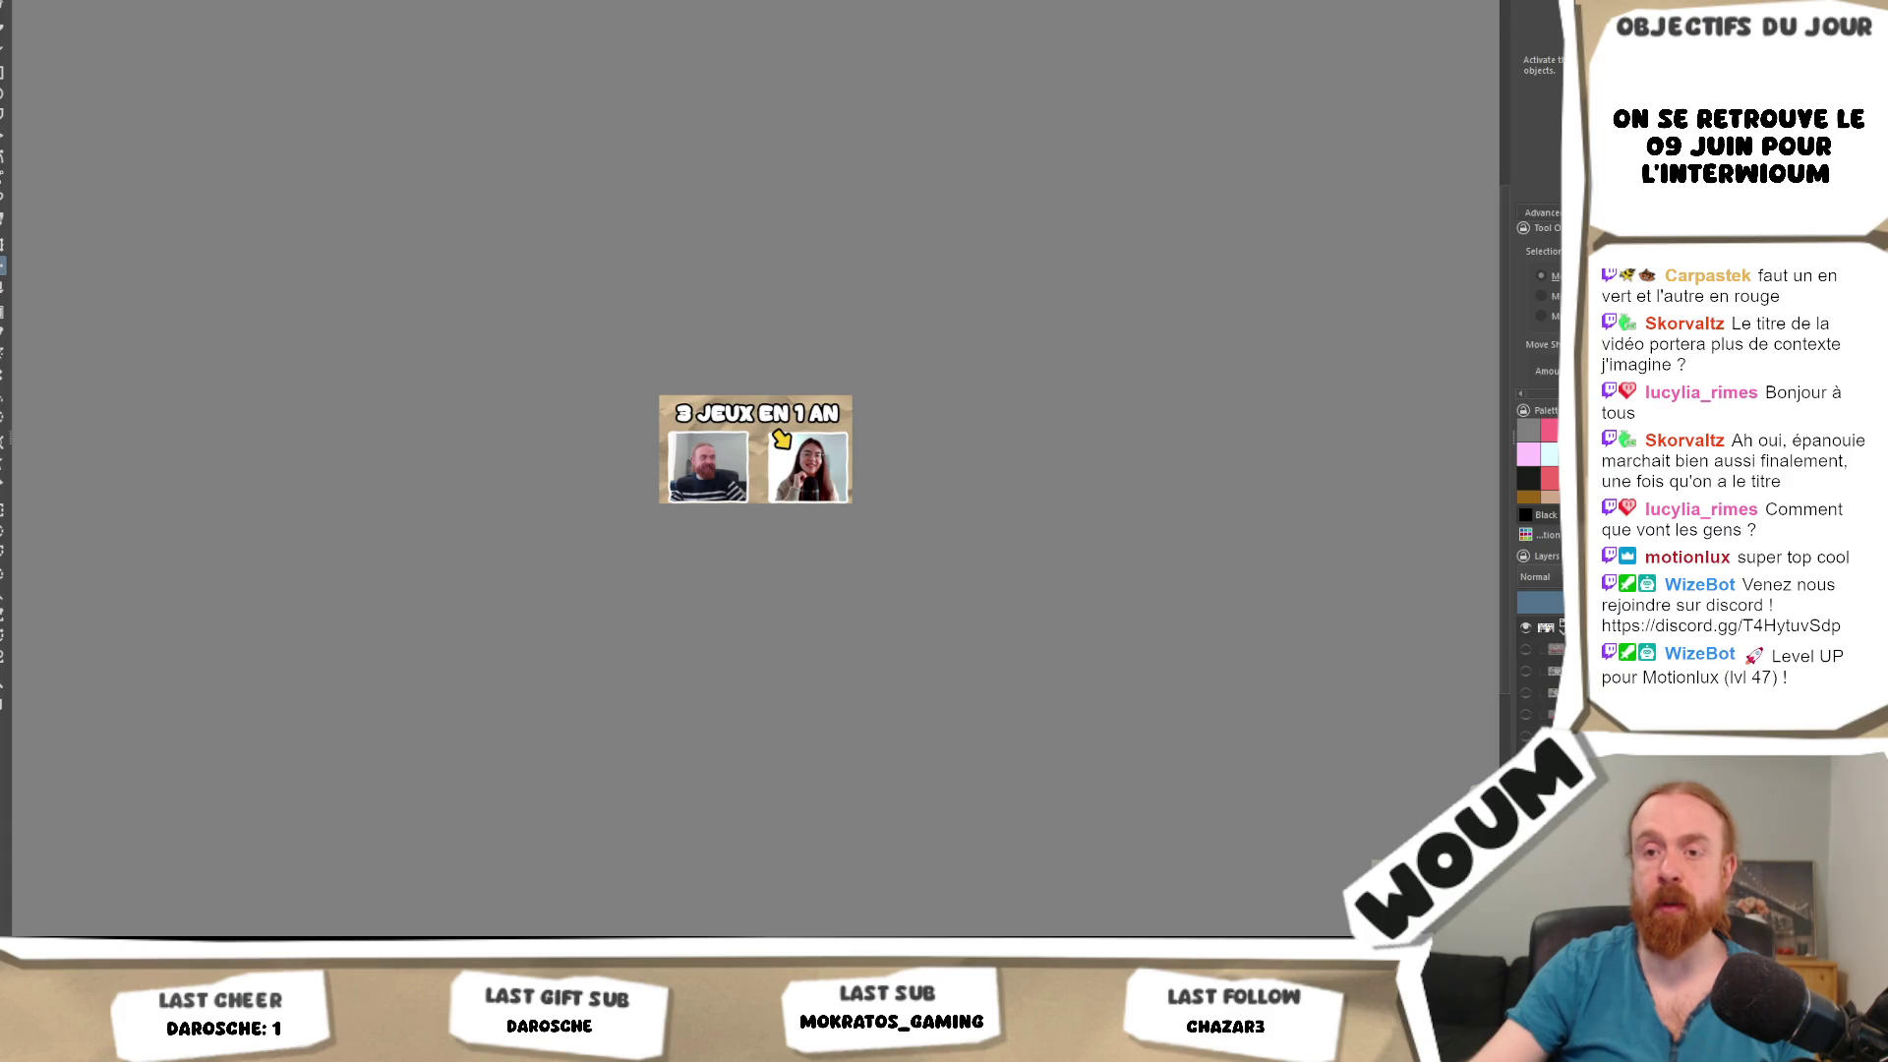
# Bring the Unity editor with the game scene, hierarchy and console to the front.
pyautogui.moveTo(226, 954)
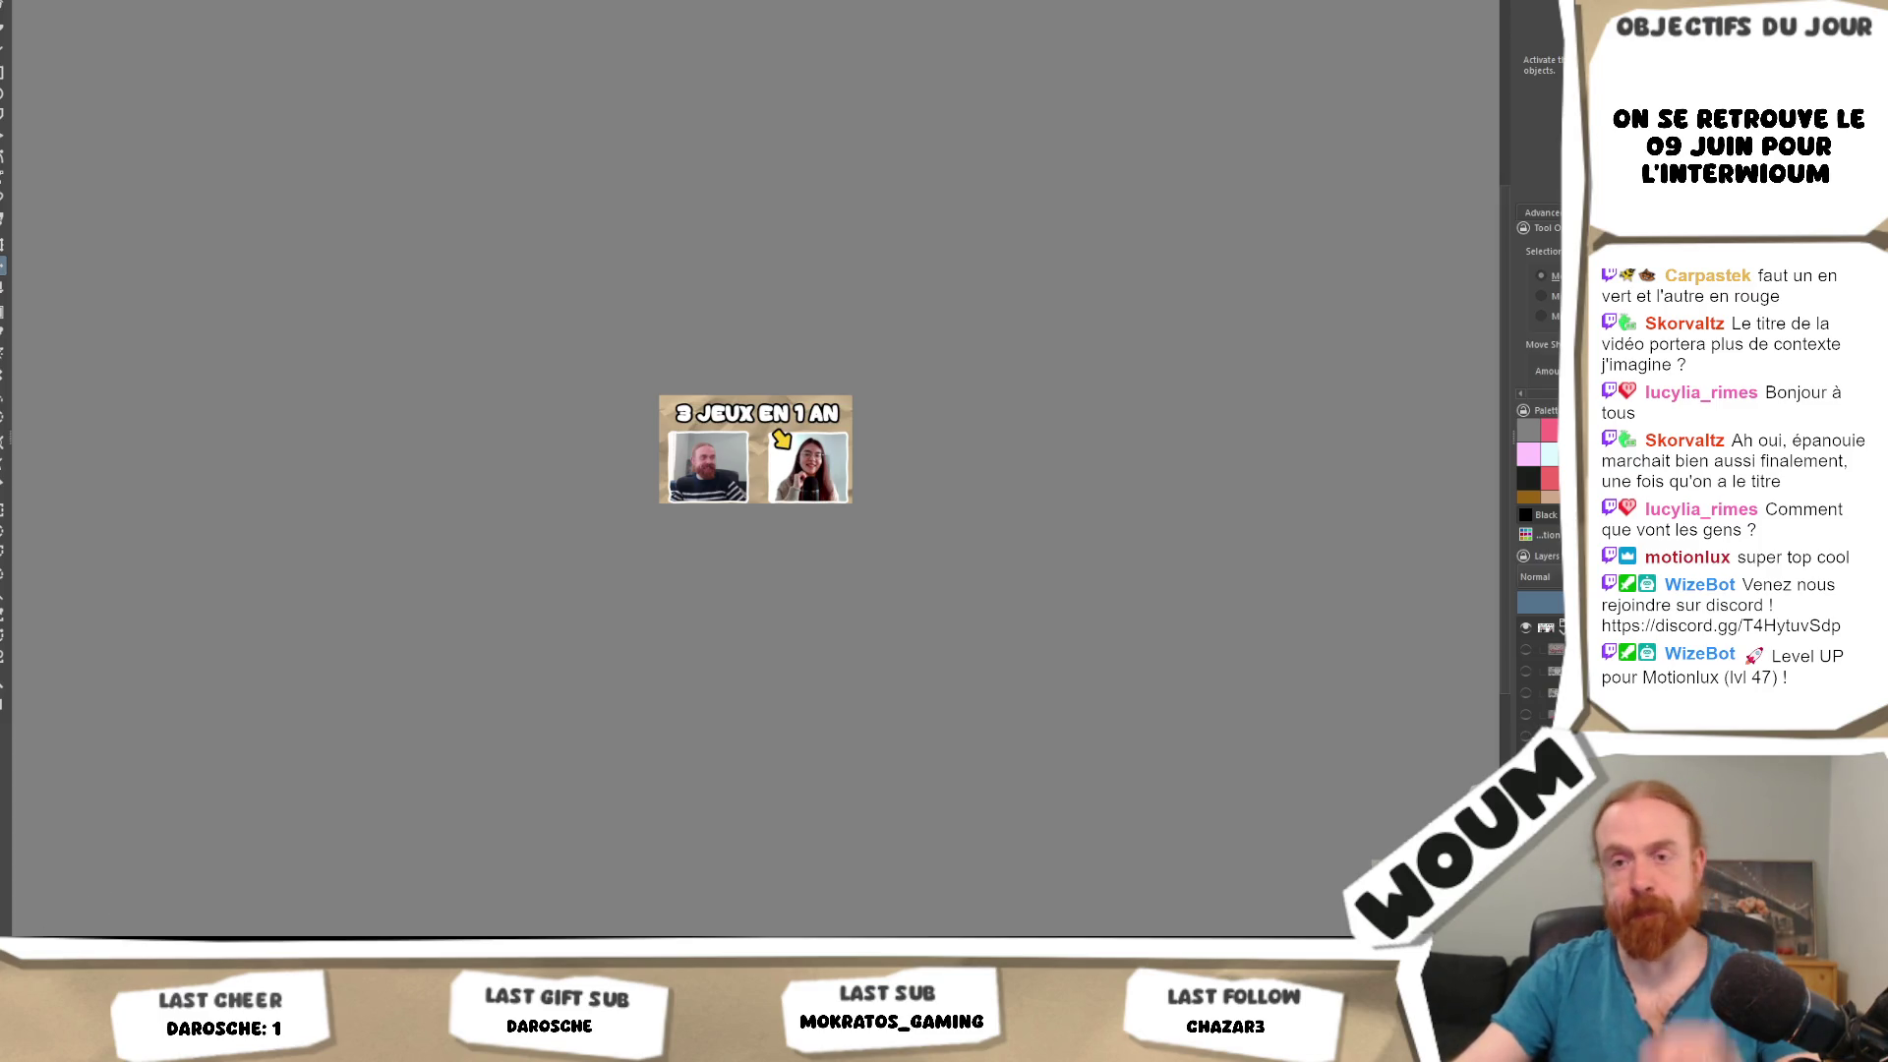
pyautogui.hotkey('alt', 'Tab')
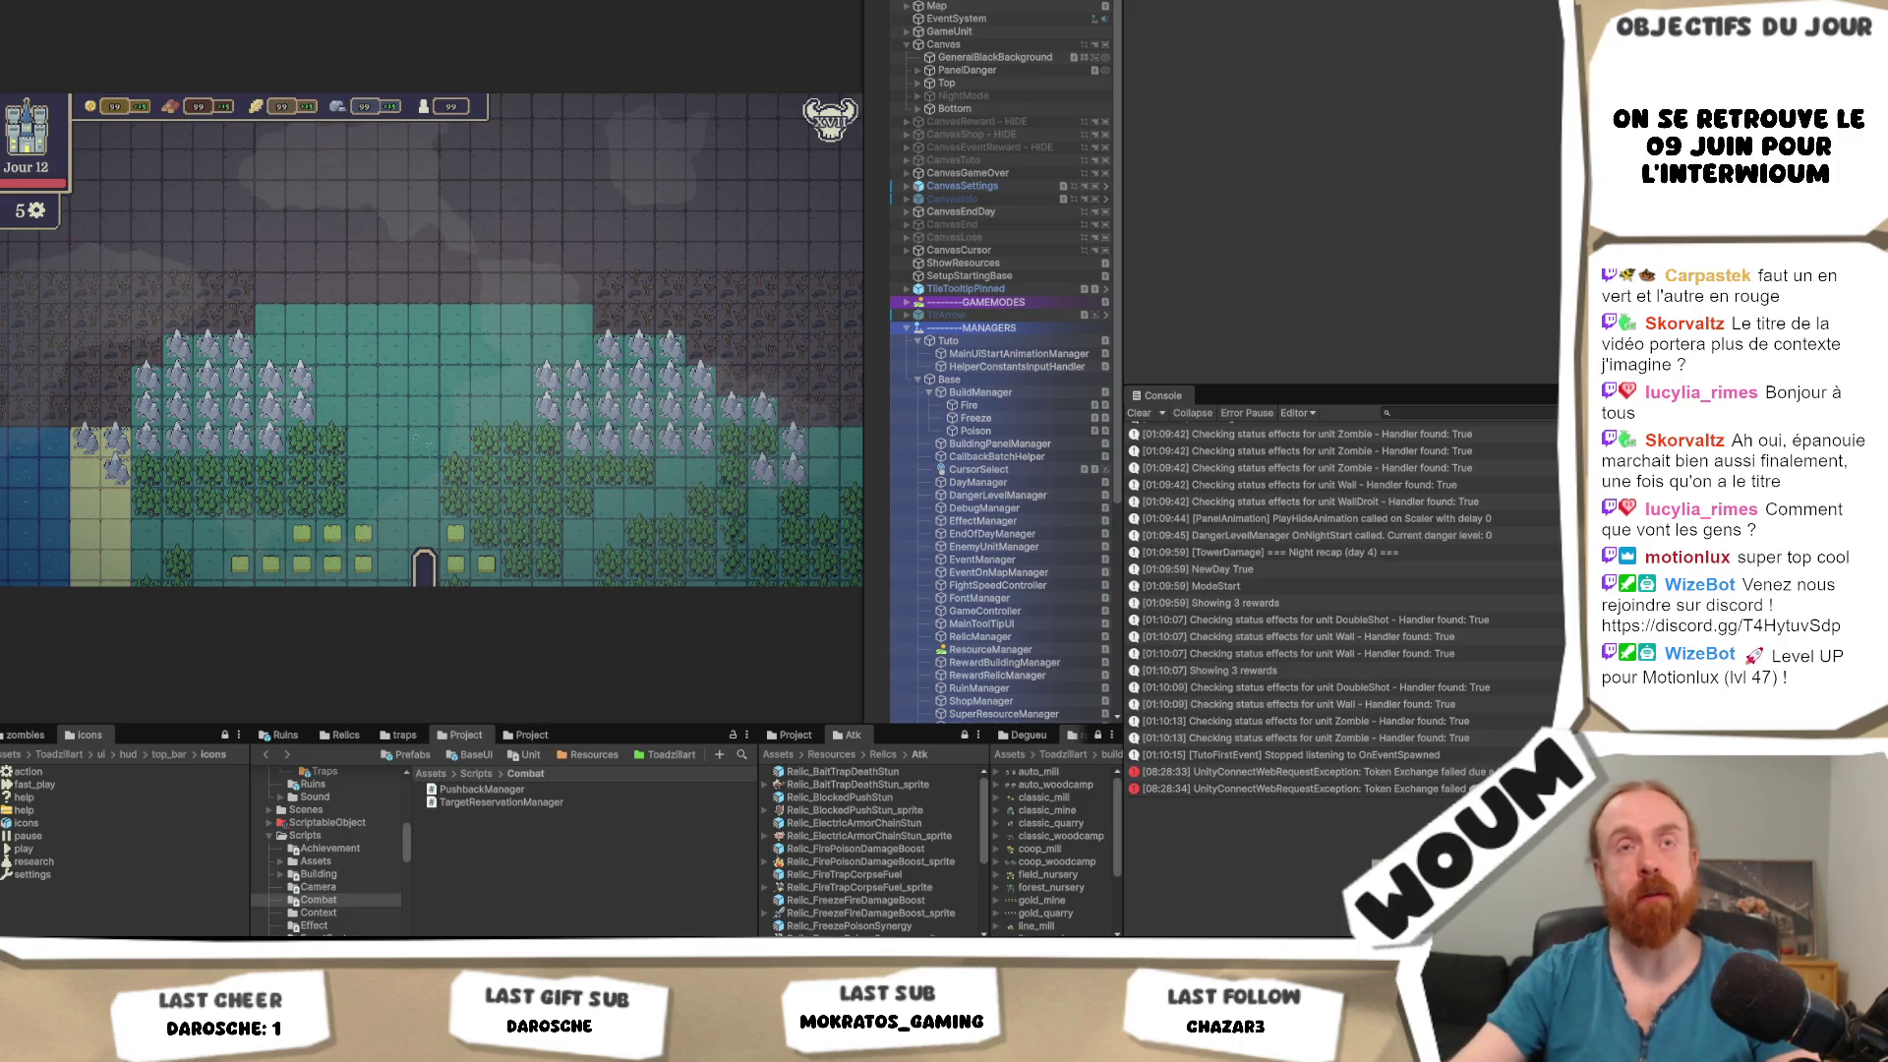
# In a new browser tab, search Google for the game developer's name and open her portfolio.
pyautogui.hotkey('alt', 'Tab')
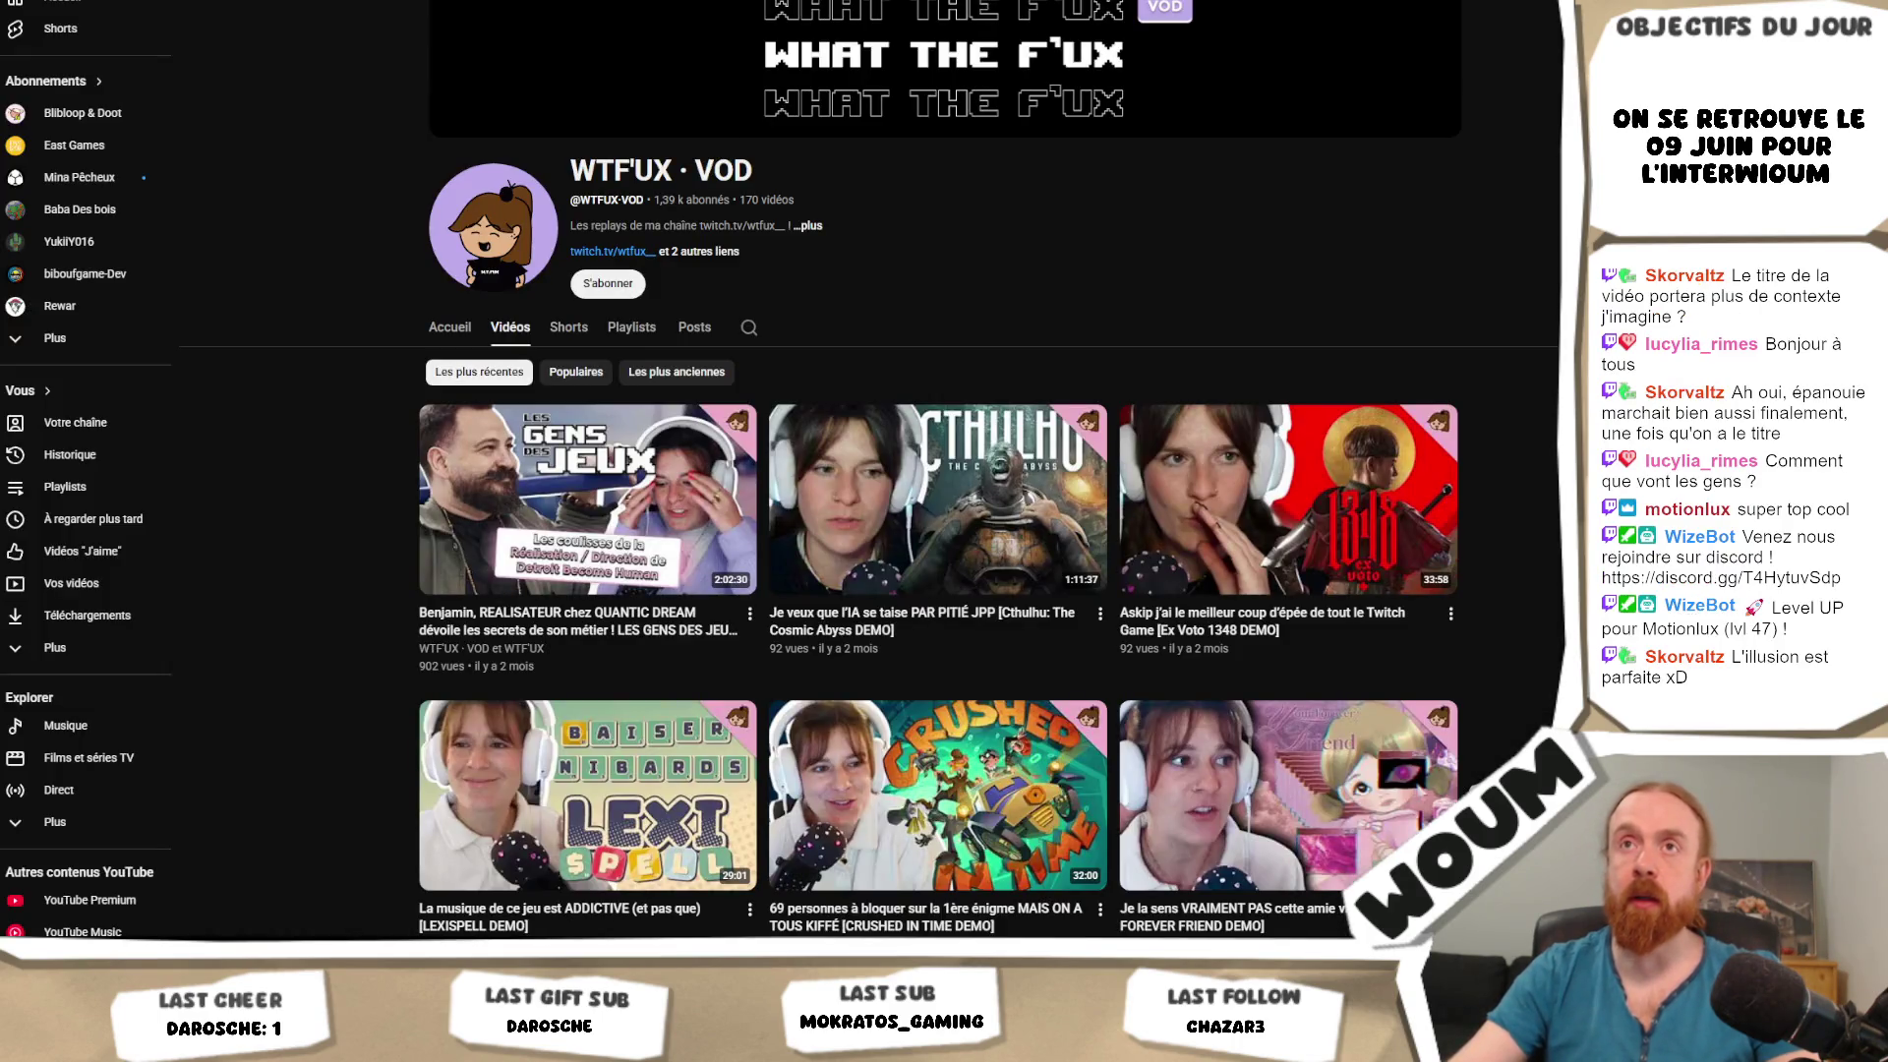
pyautogui.hotkey('ctrl', 't')
pyautogui.write('mina pe')
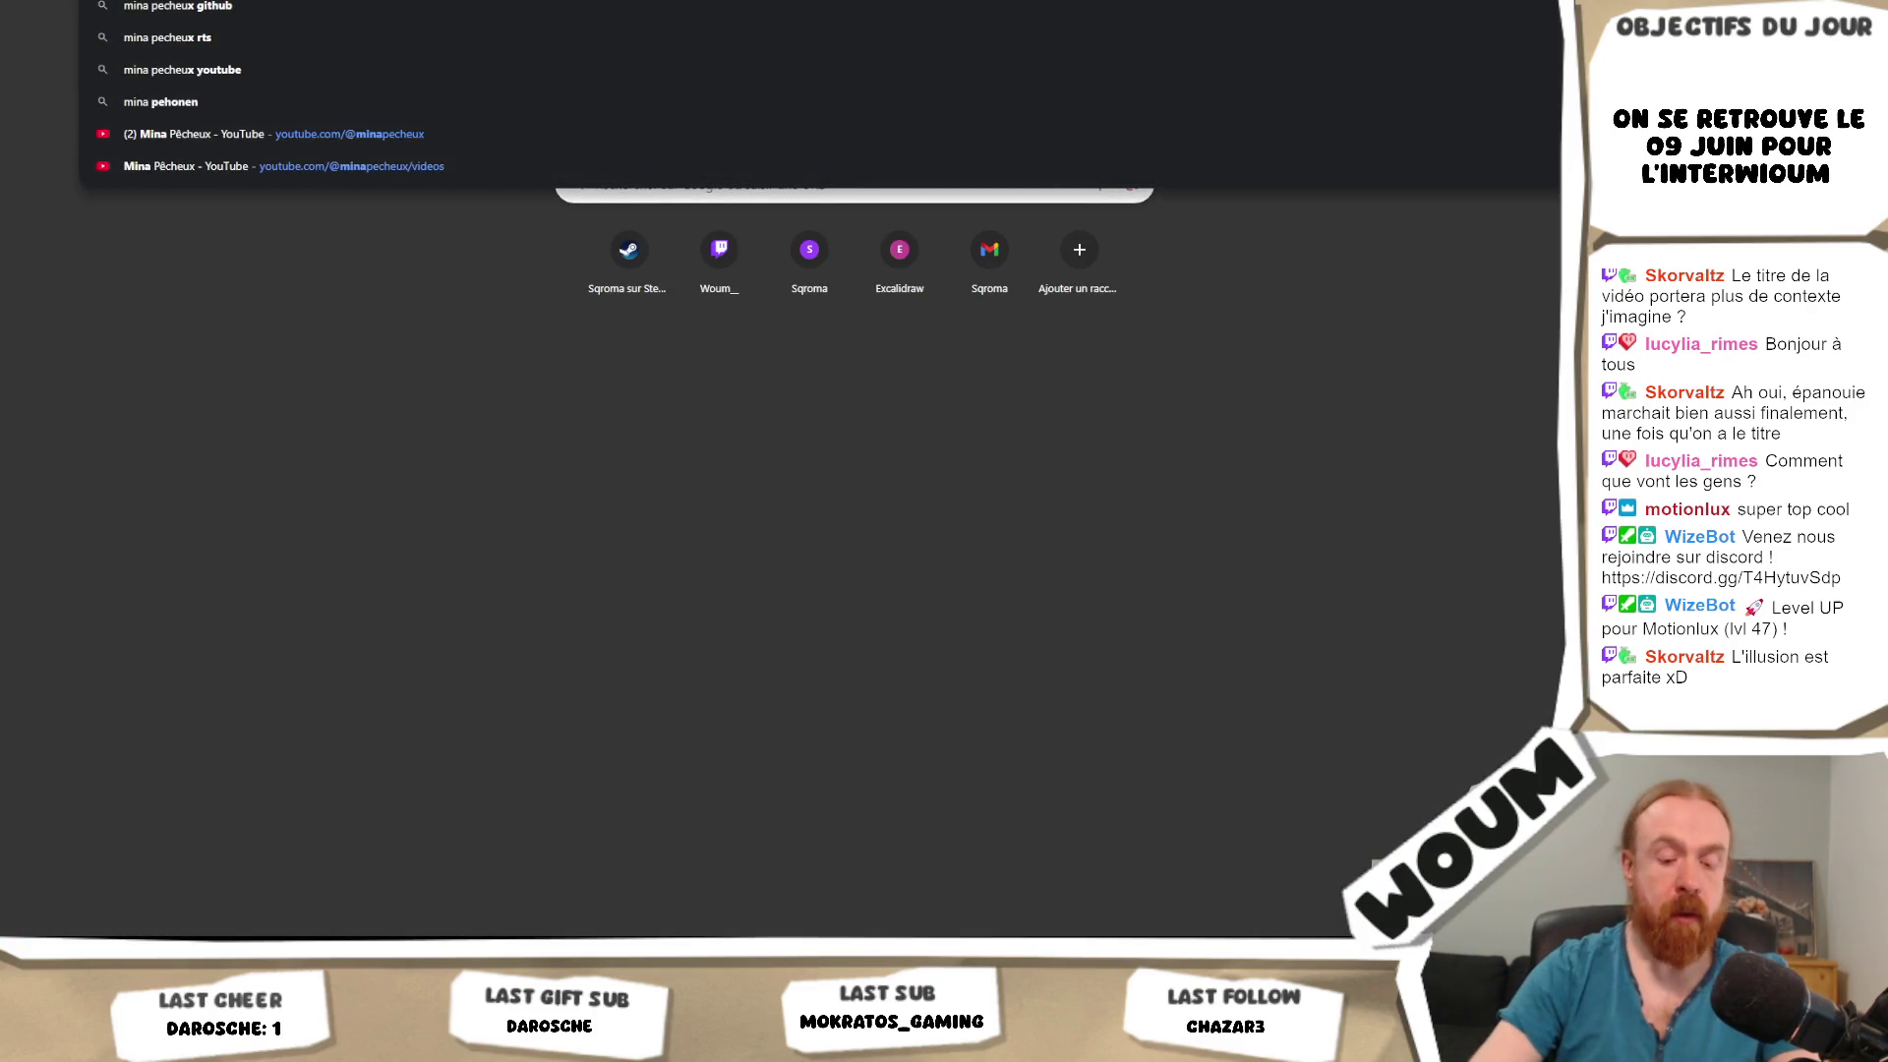
pyautogui.press('Return')
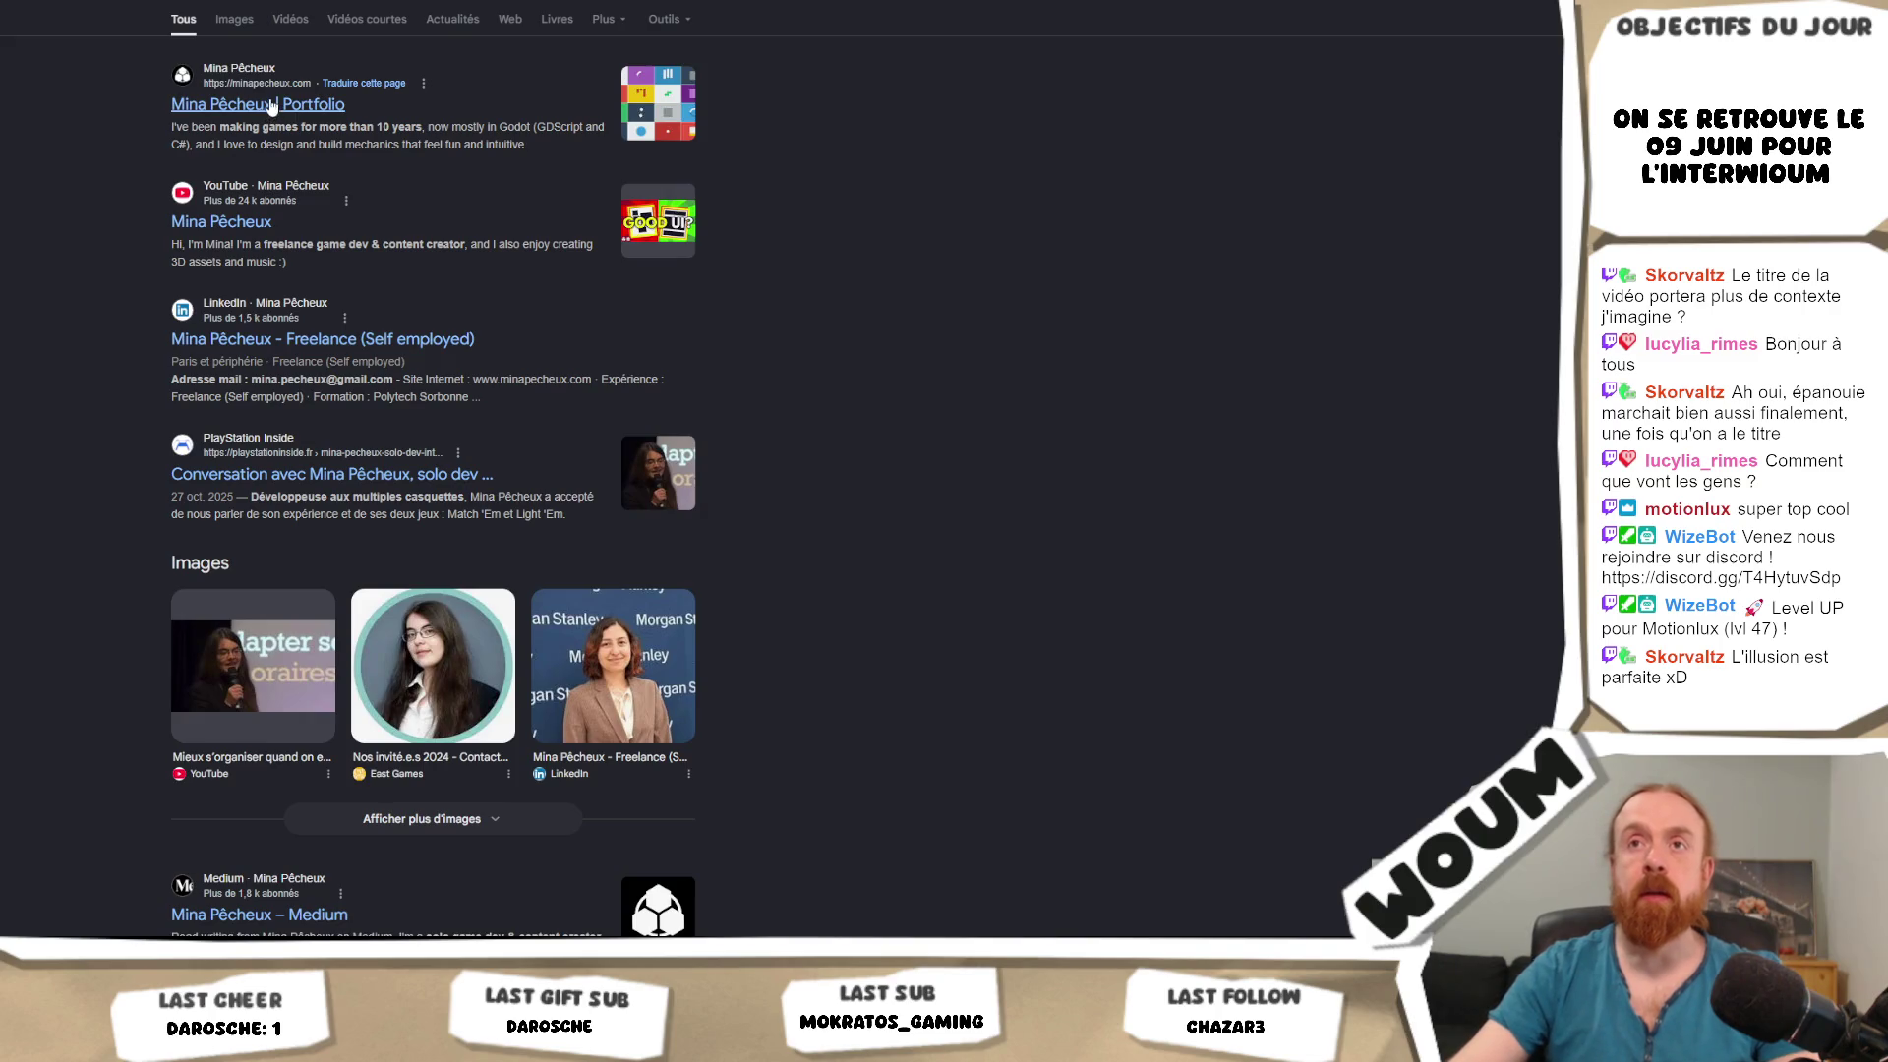
pyautogui.click(271, 104)
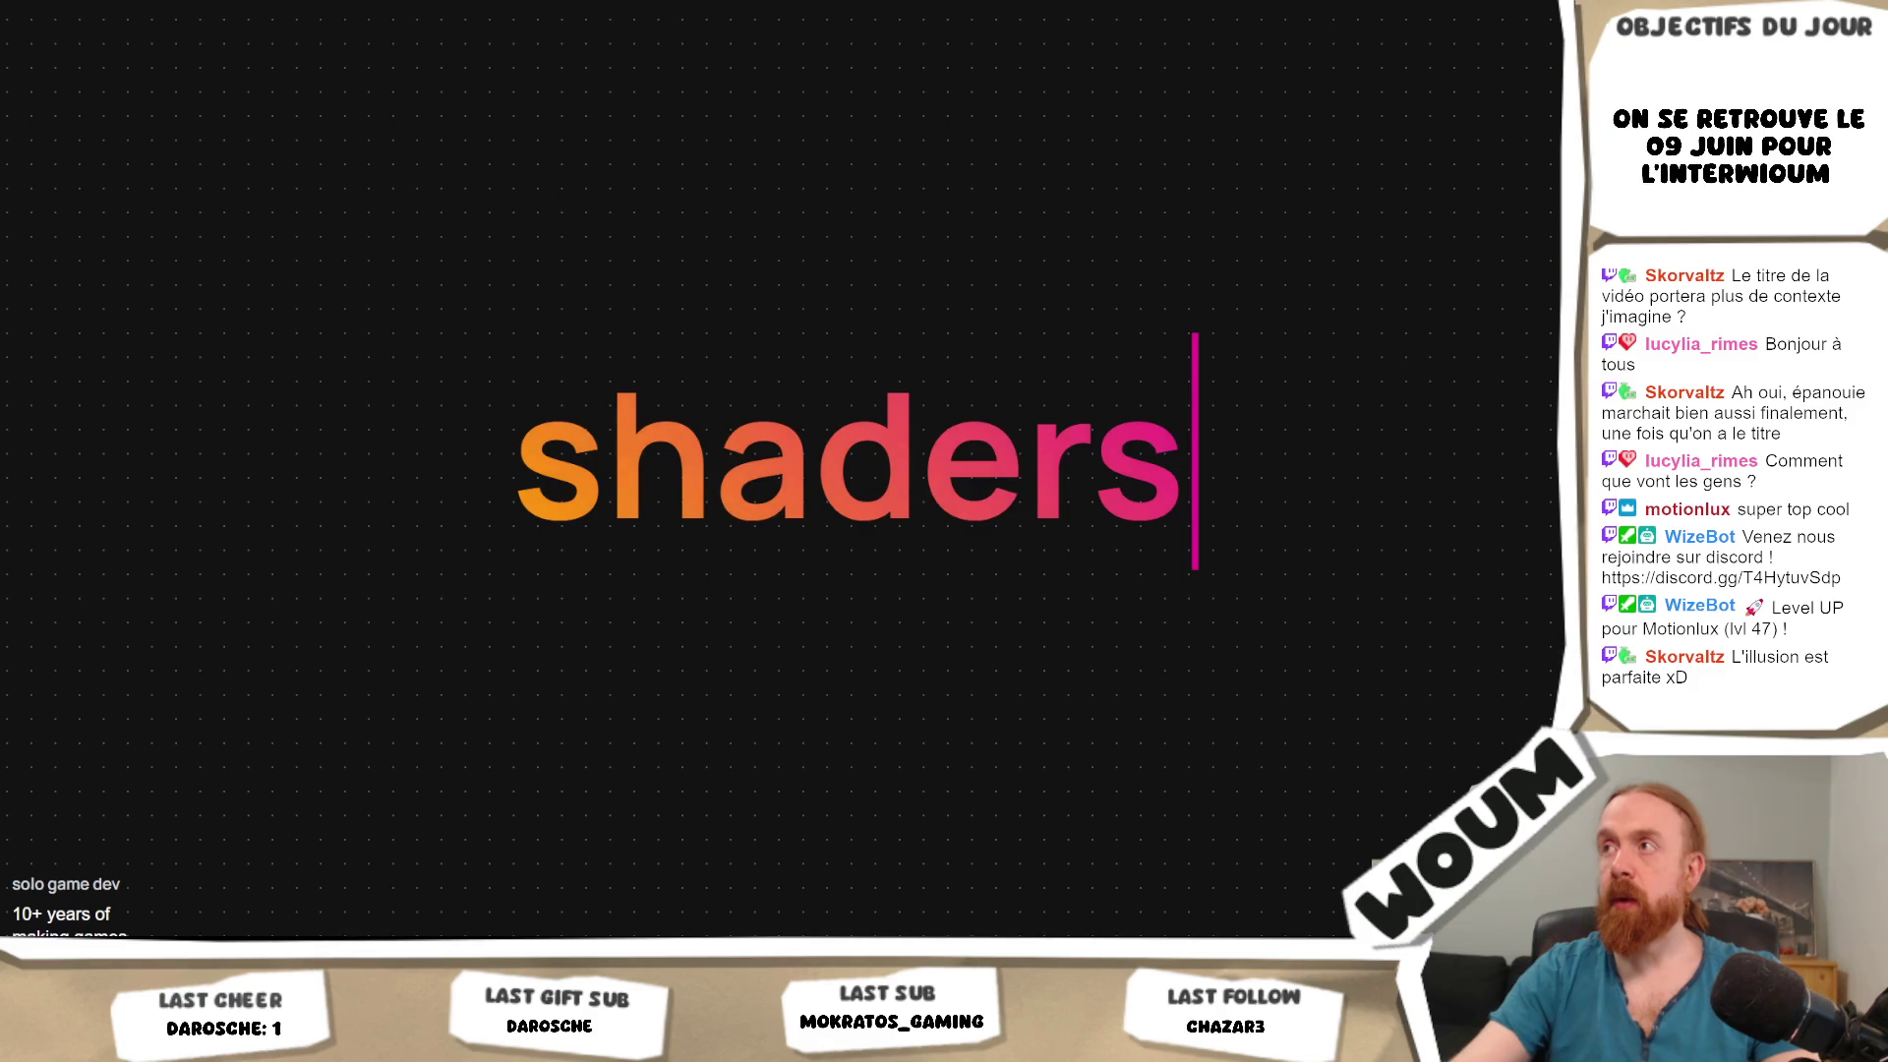
# Copy the address of the portfolio's top-right link (Copier l'adresse du lien), twice.
pyautogui.rightClick(1273, 8)
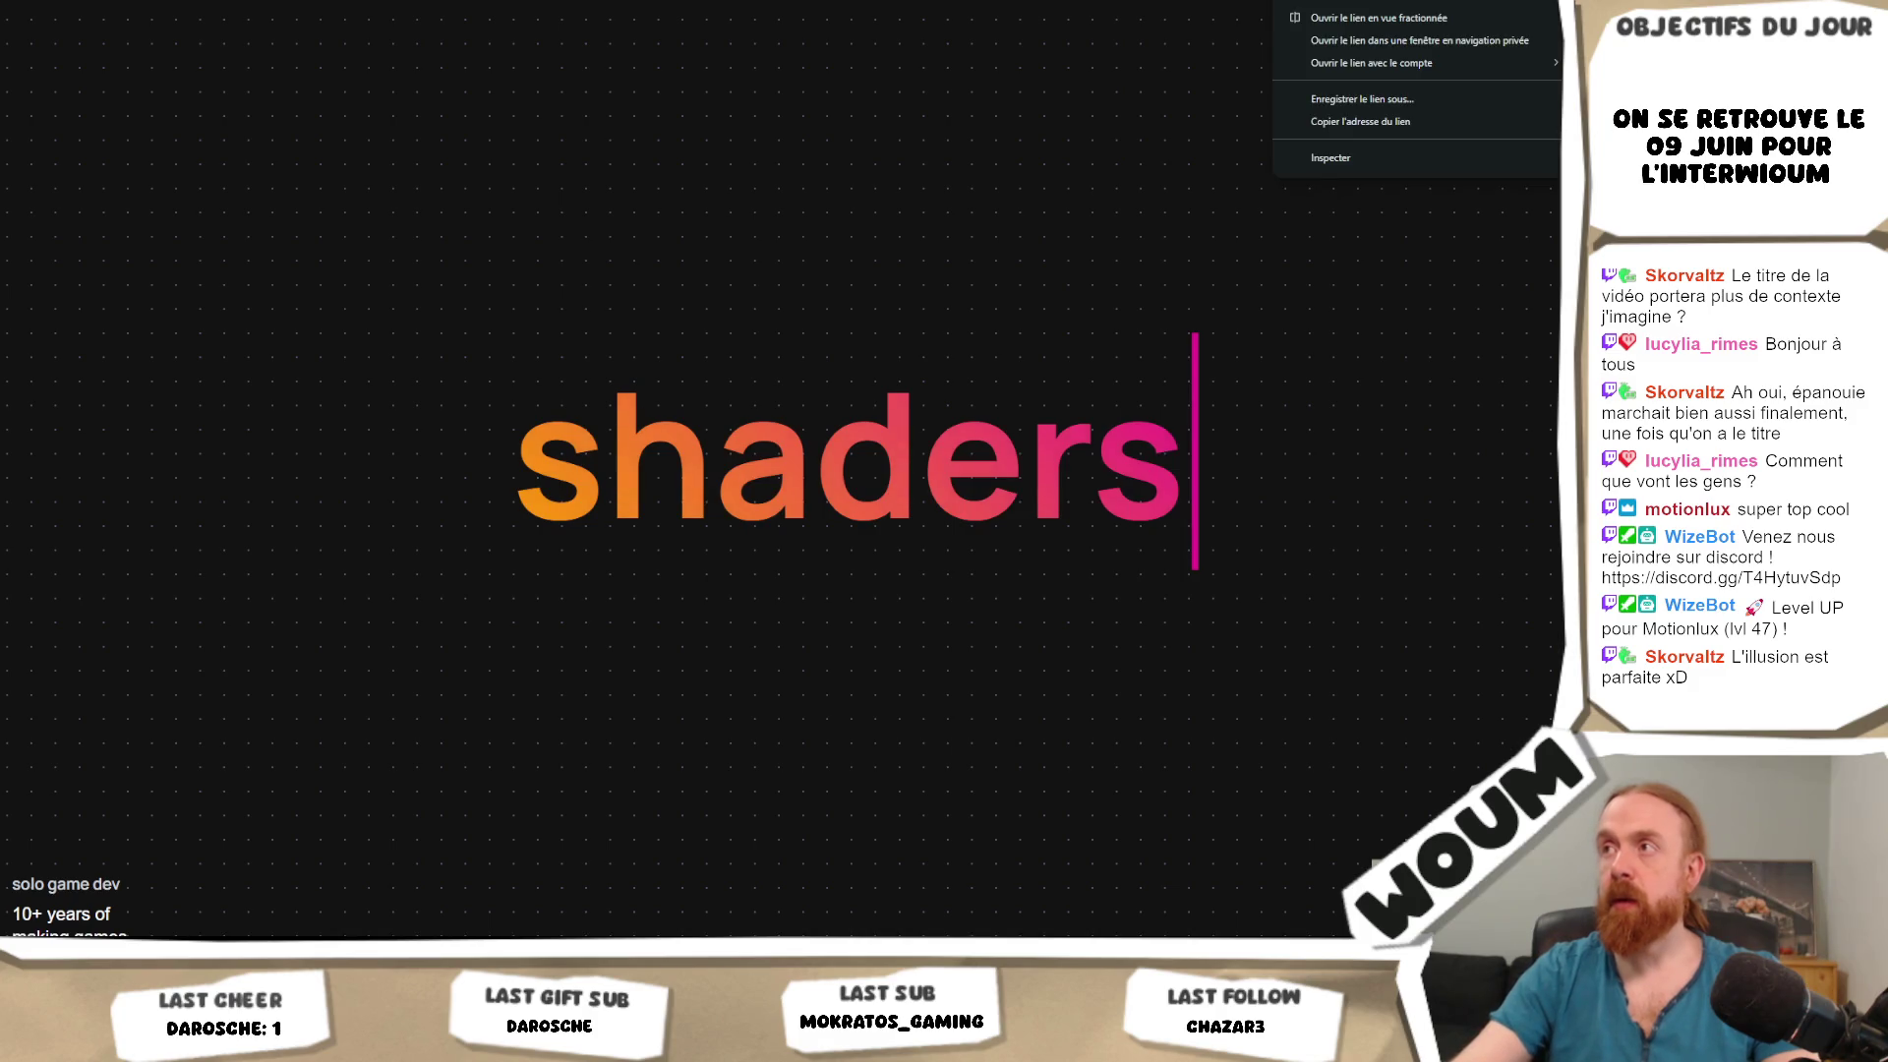
pyautogui.click(1449, 115)
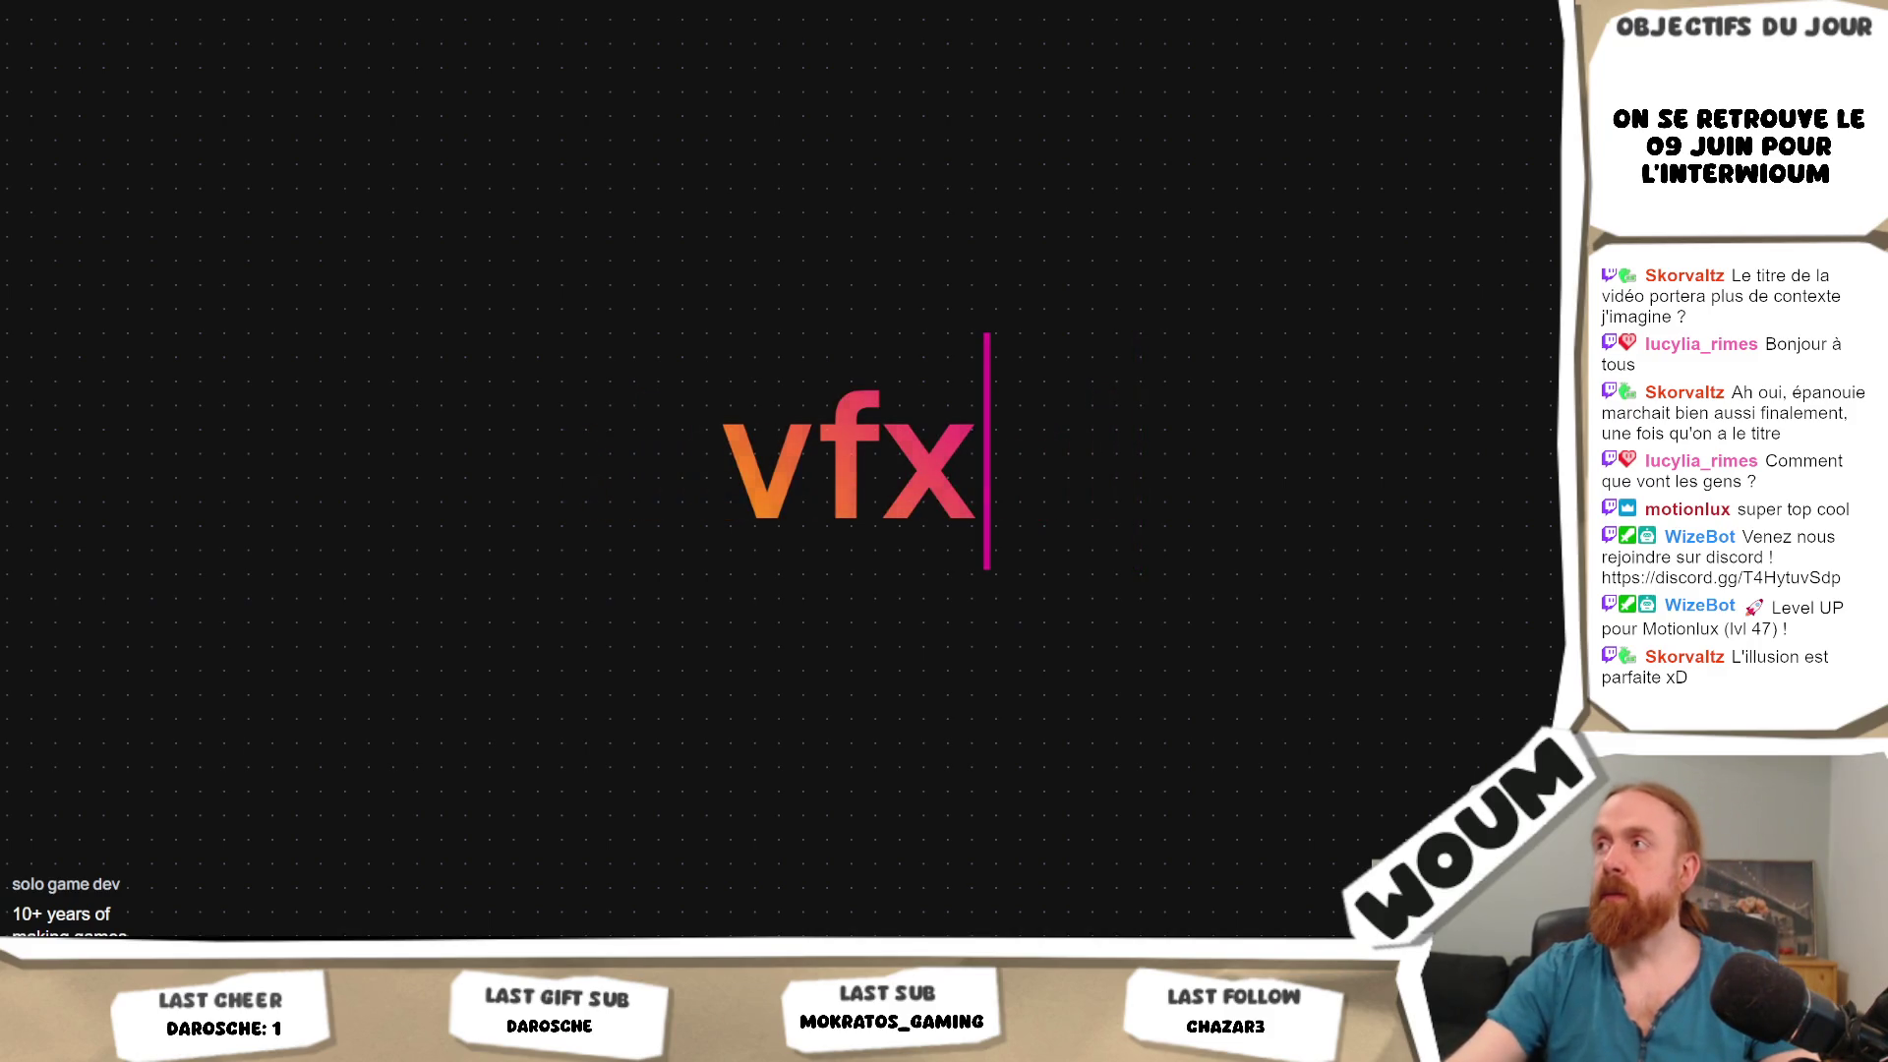
pyautogui.rightClick(1307, 6)
pyautogui.click(1455, 133)
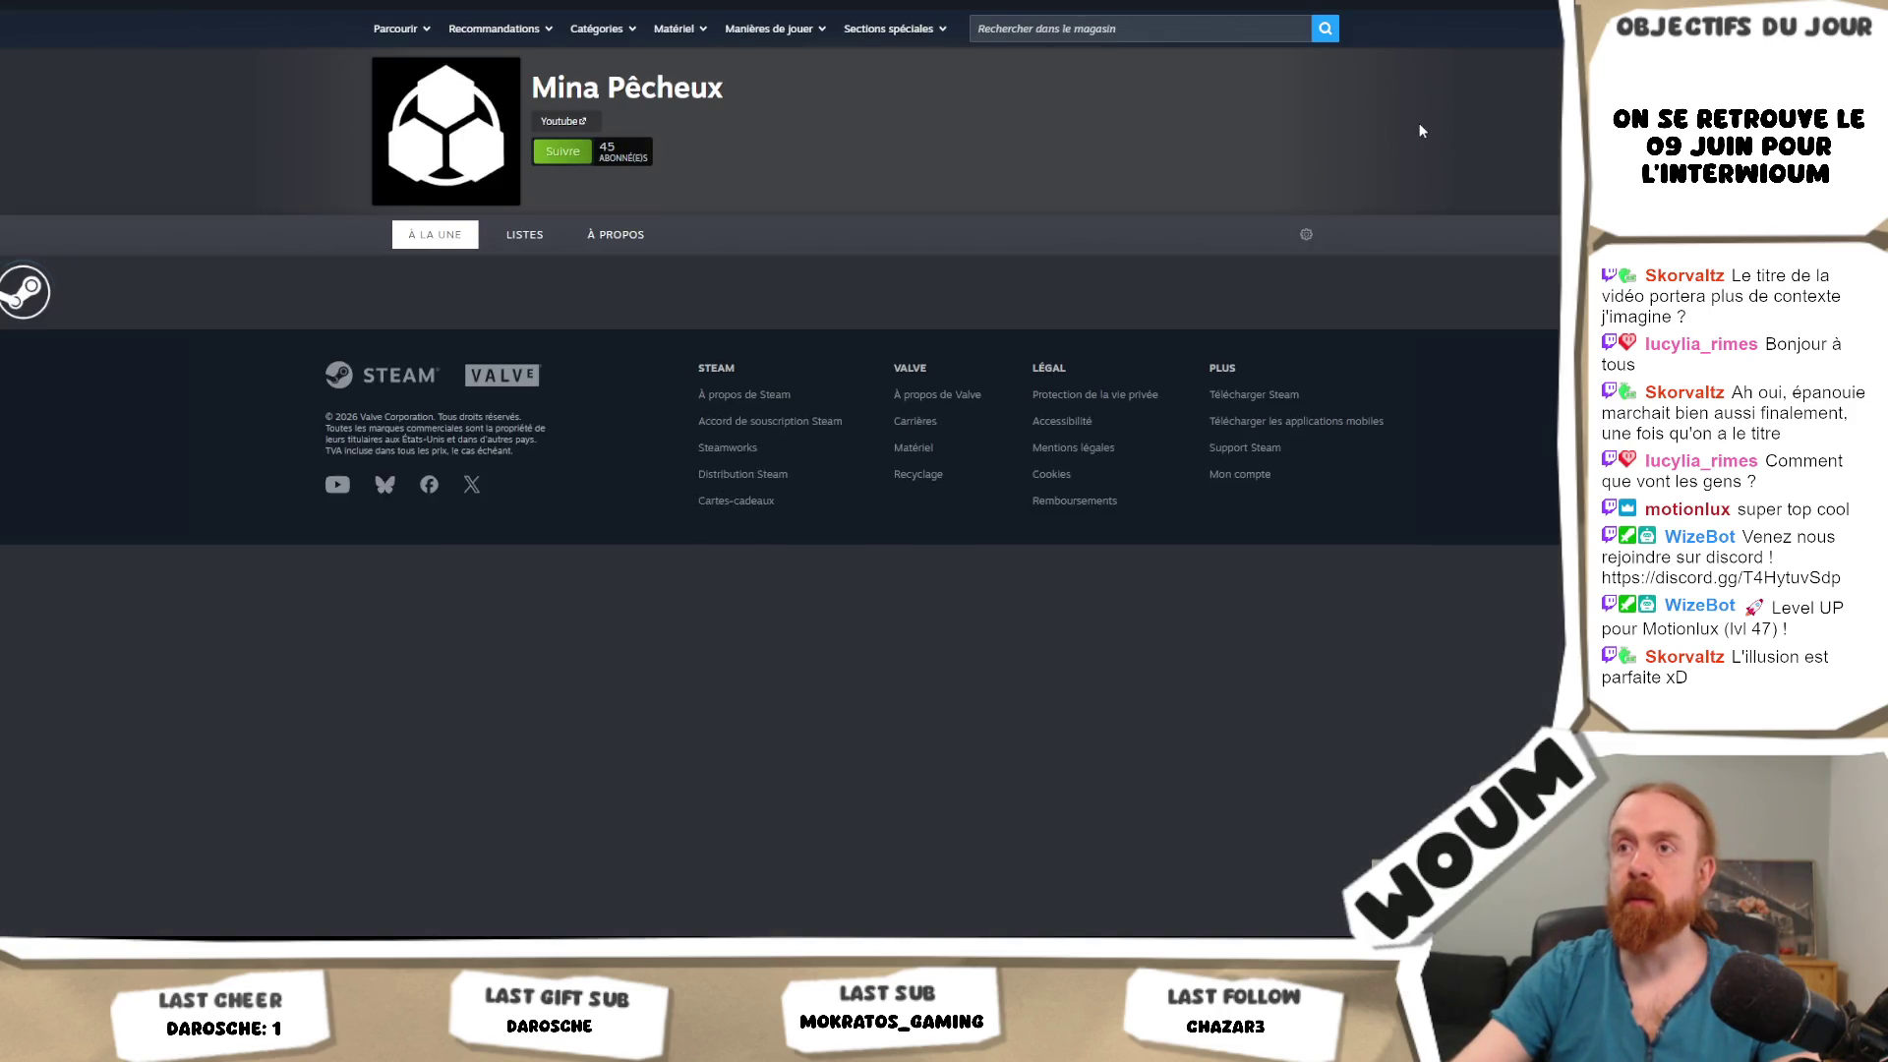
# Scroll the Steam creator page to the upcoming games and free demos, then return to Unity.
pyautogui.scroll(-5, 1413, 128)
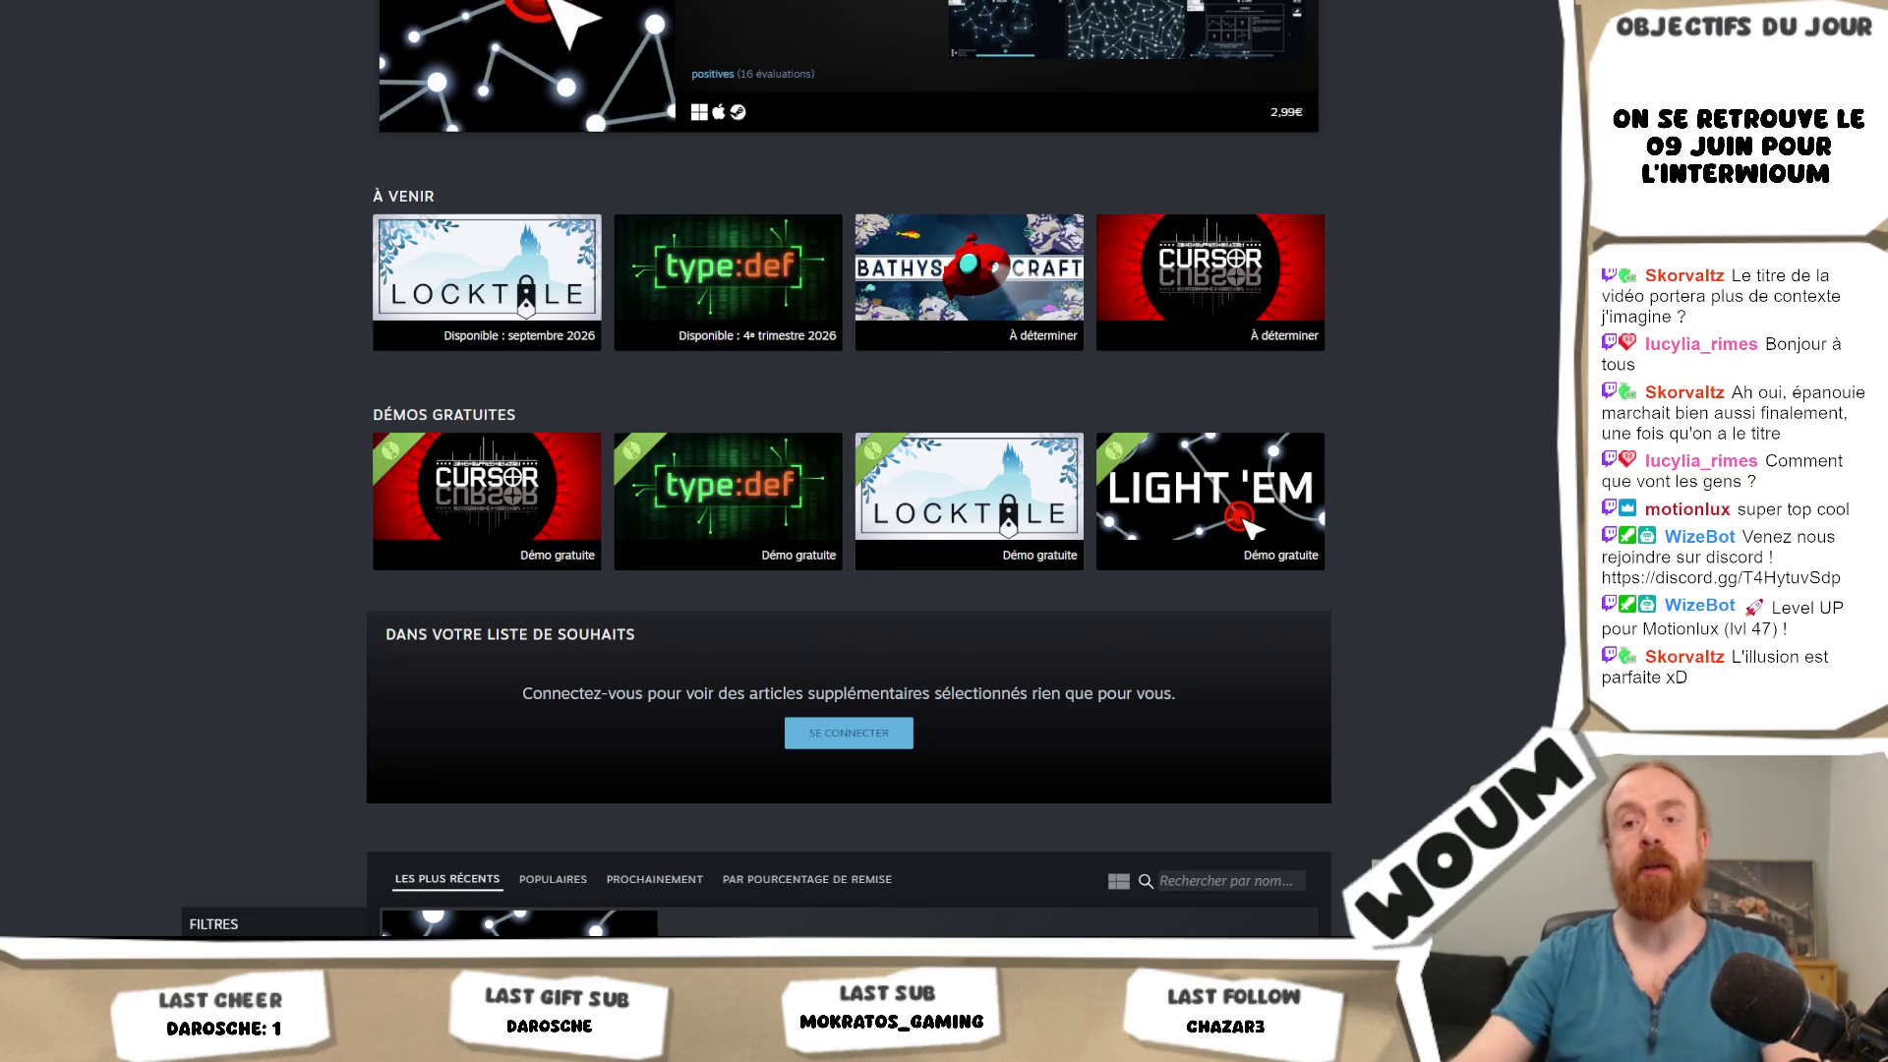
pyautogui.hotkey('alt', 'Tab')
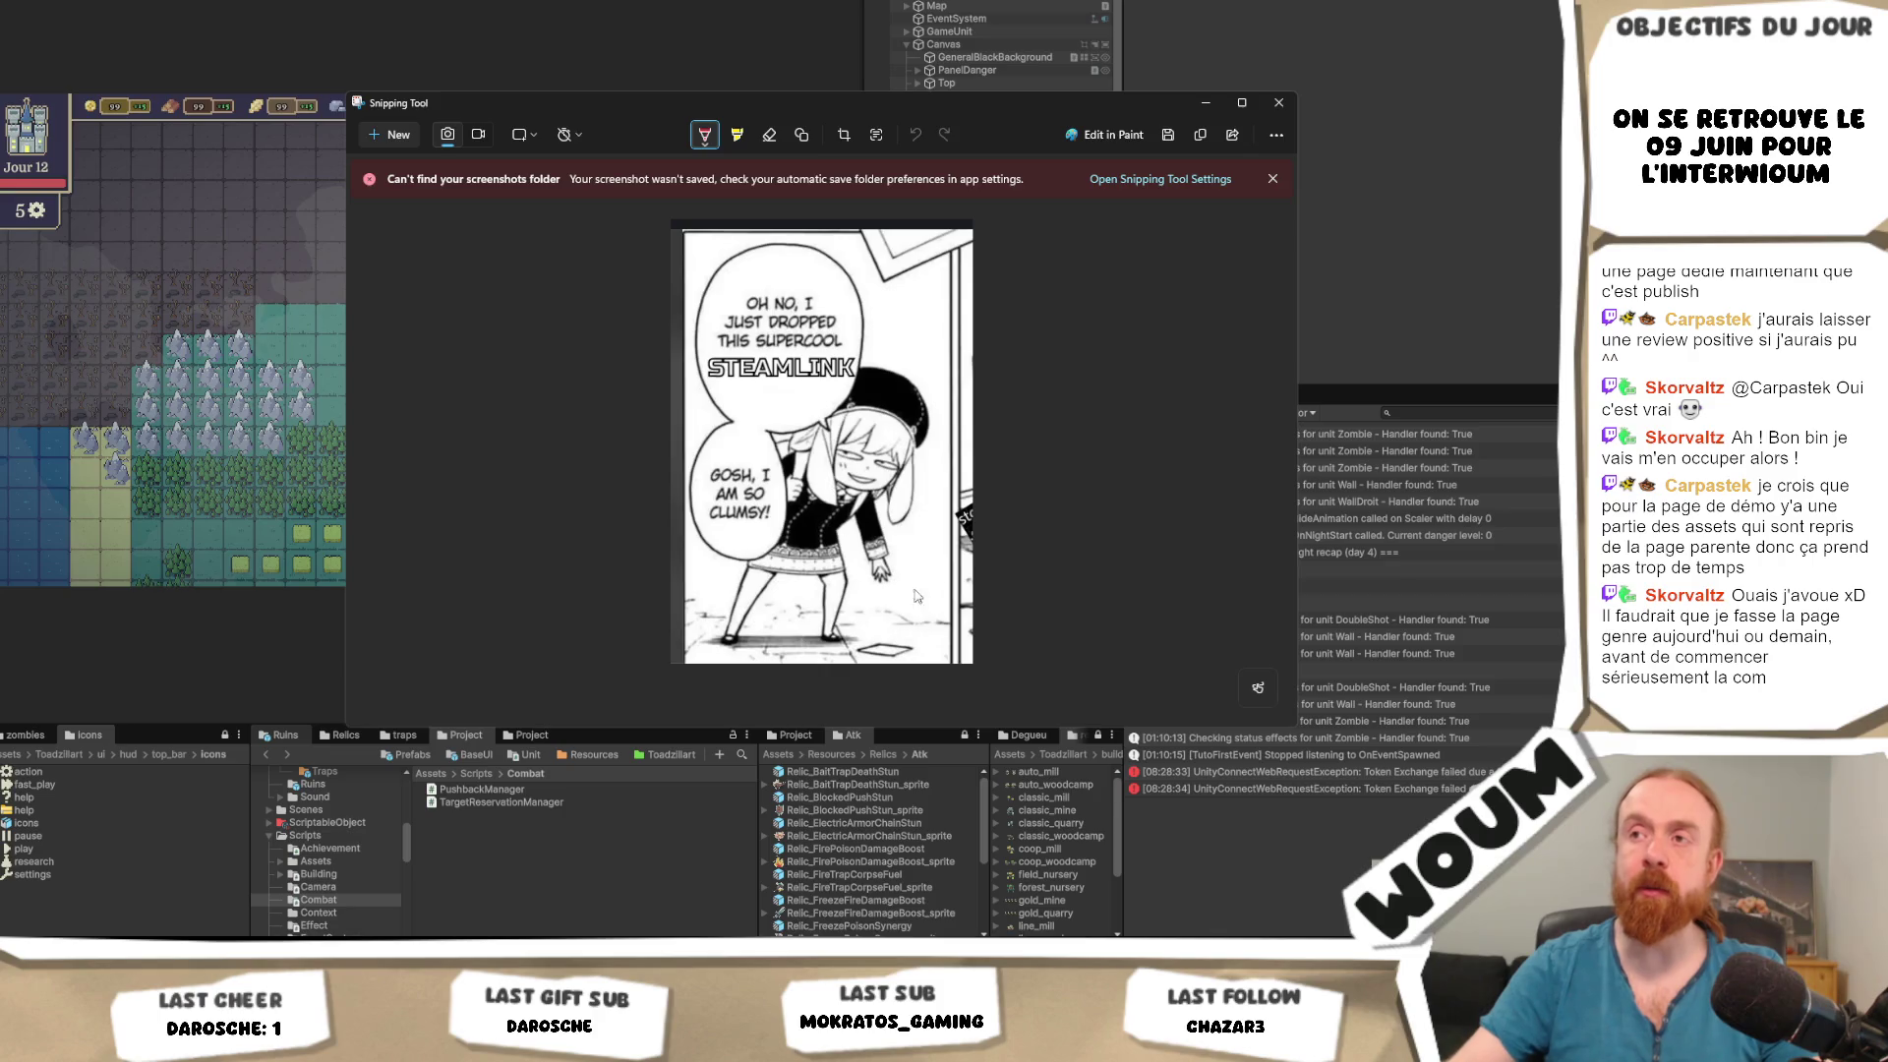
# Draw a short red arrow stroke at the right edge of the manga panel.
pyautogui.moveTo(948, 494)
pyautogui.mouseDown()
pyautogui.moveTo(1021, 486)
pyautogui.moveTo(979, 507)
pyautogui.mouseUp()
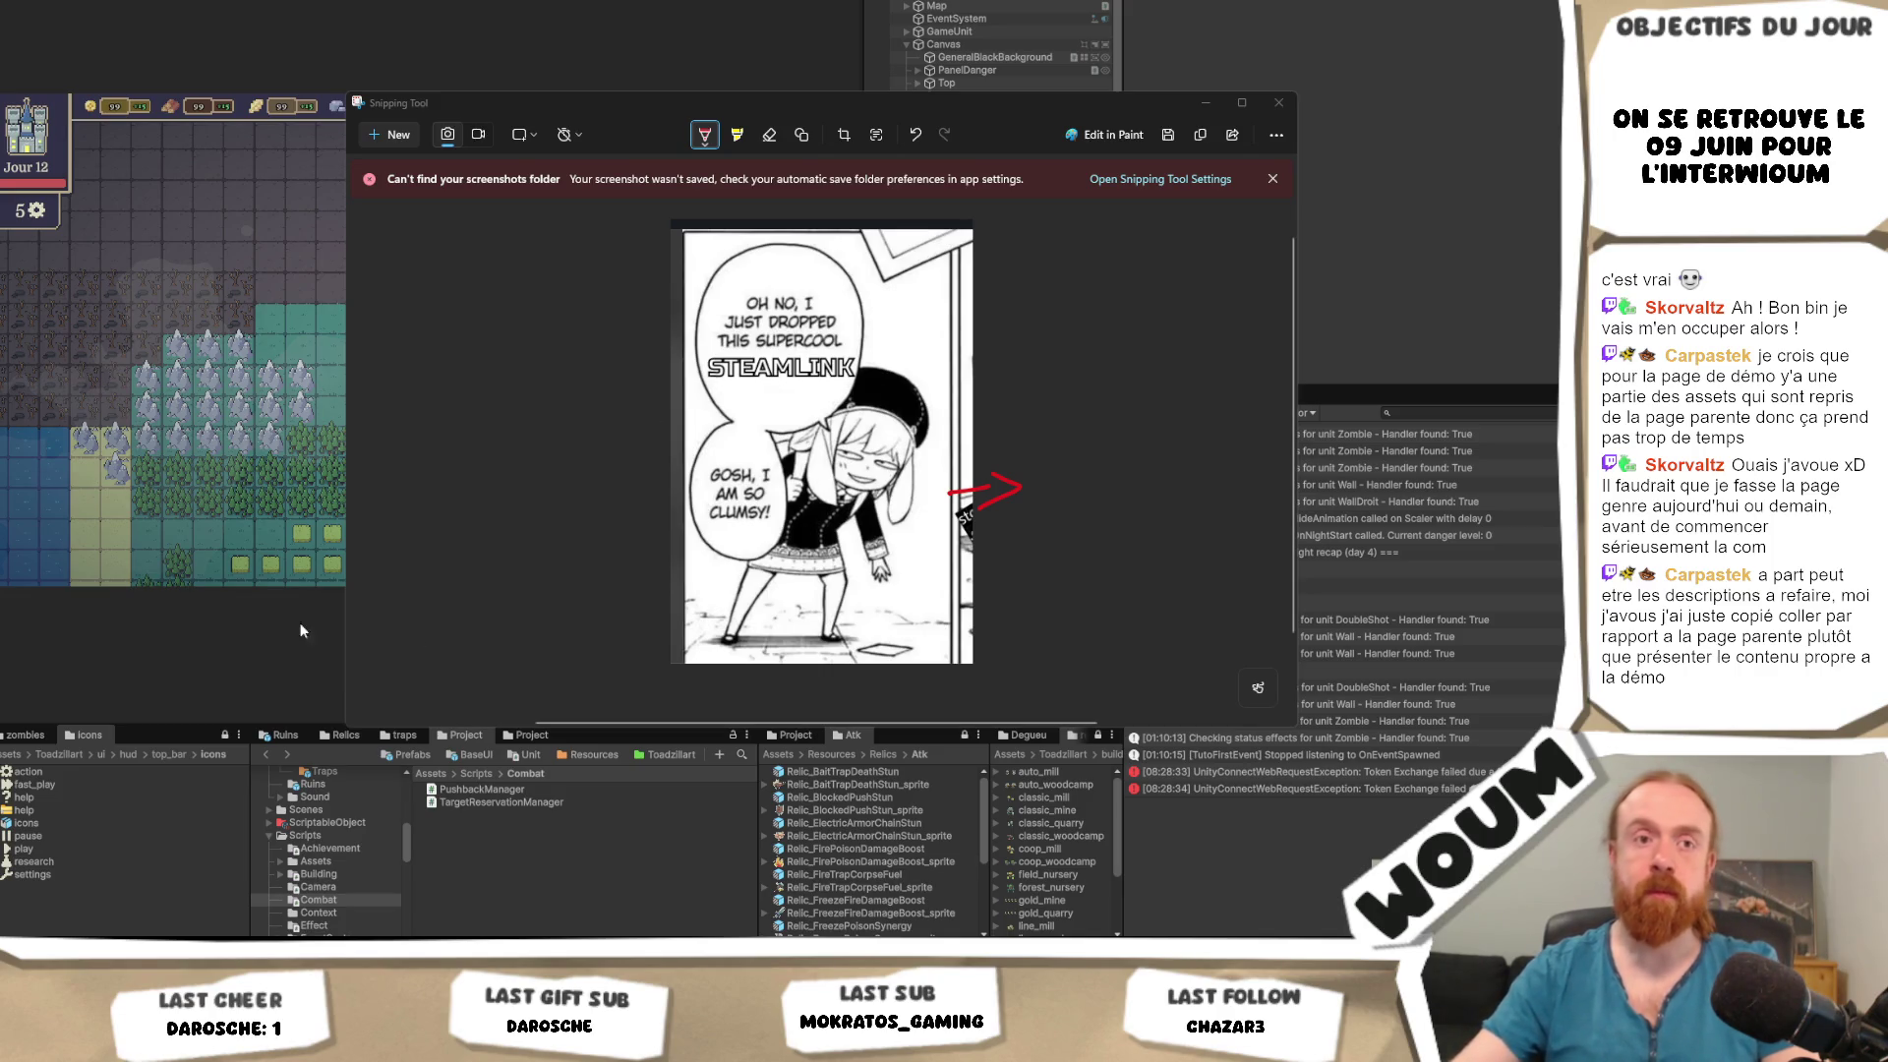
# Minimize Snipping Tool's manga capture so the Unity editor is visible.
pyautogui.click(1203, 103)
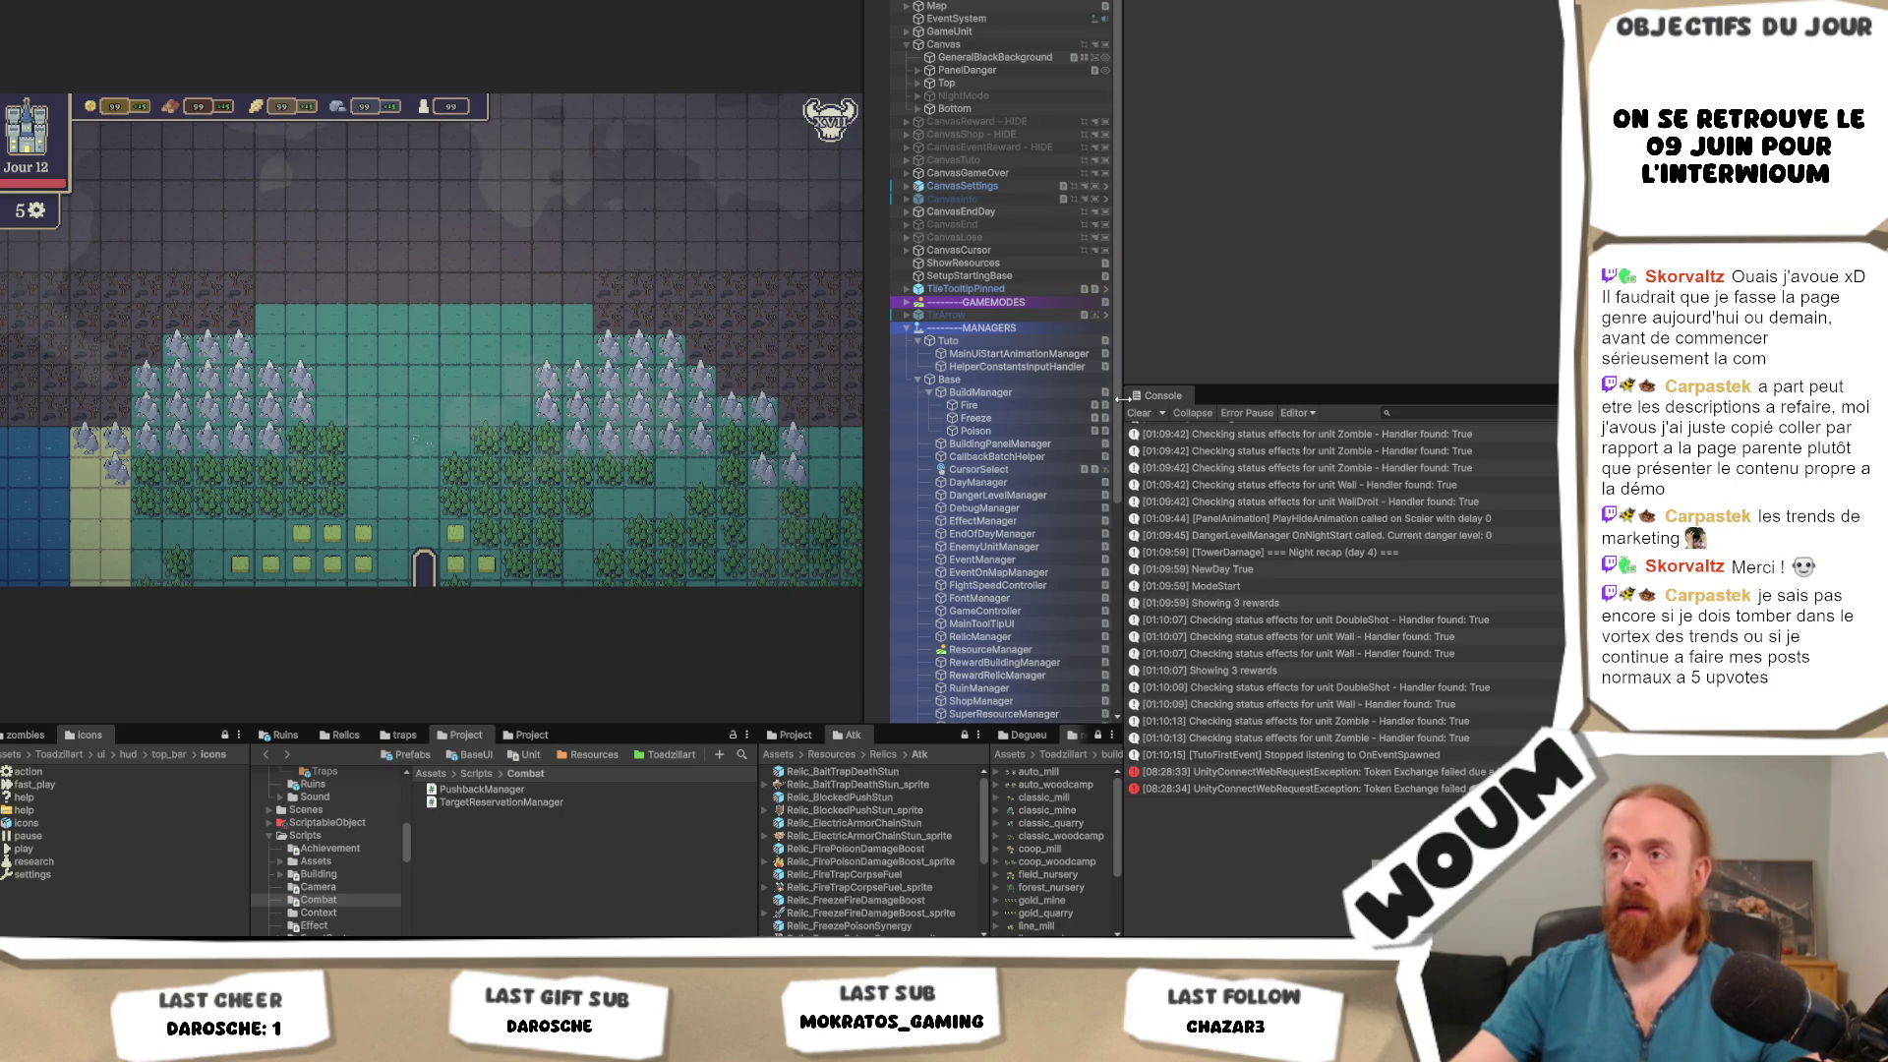
# Widen Unity's Game view by moving the Game/Hierarchy splitter right, pushing the Hierarchy over.
pyautogui.moveTo(1120, 406); pyautogui.dragTo(1386, 401)
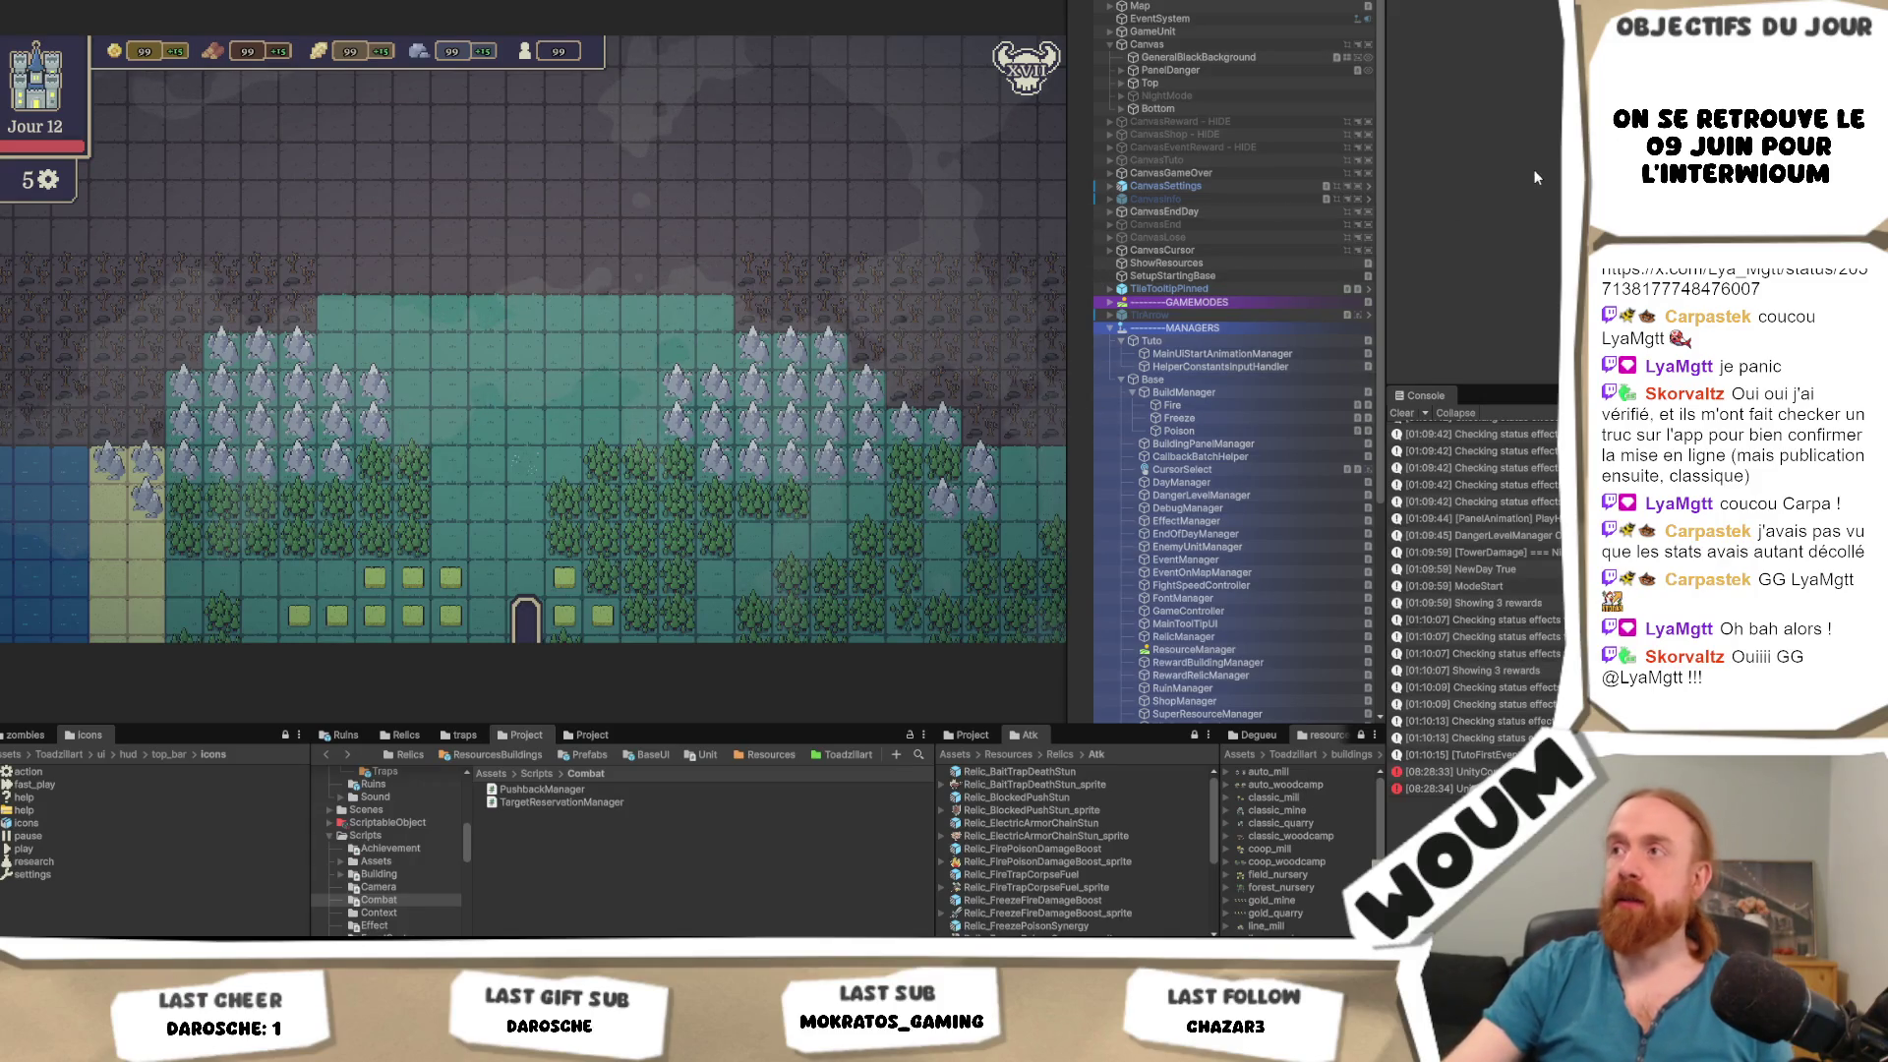
# Enlarge the Game view further, squeezing the Hierarchy and Console into narrow strips at the right.
pyautogui.moveTo(1380, 202)
pyautogui.mouseDown()
pyautogui.moveTo(1484, 188)
pyautogui.moveTo(1372, 203)
pyautogui.mouseUp()
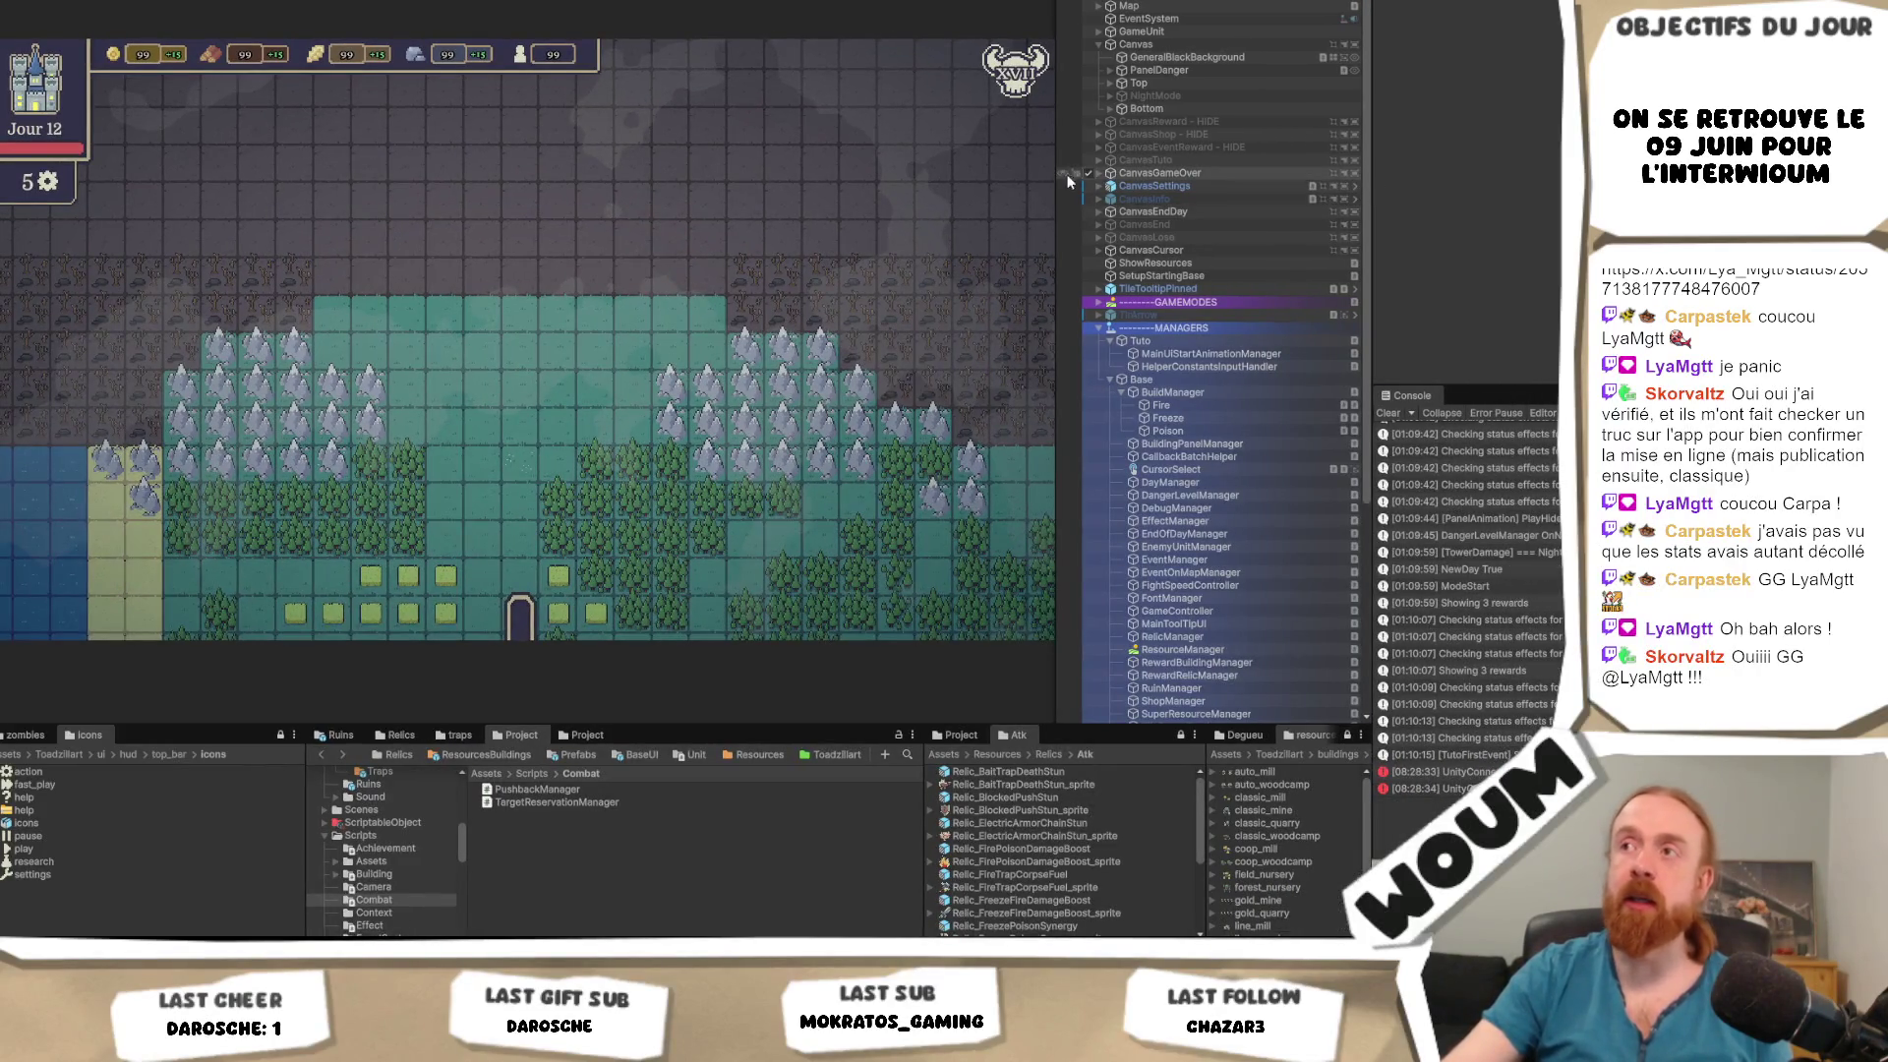
pyautogui.moveTo(1058, 173); pyautogui.dragTo(1126, 172)
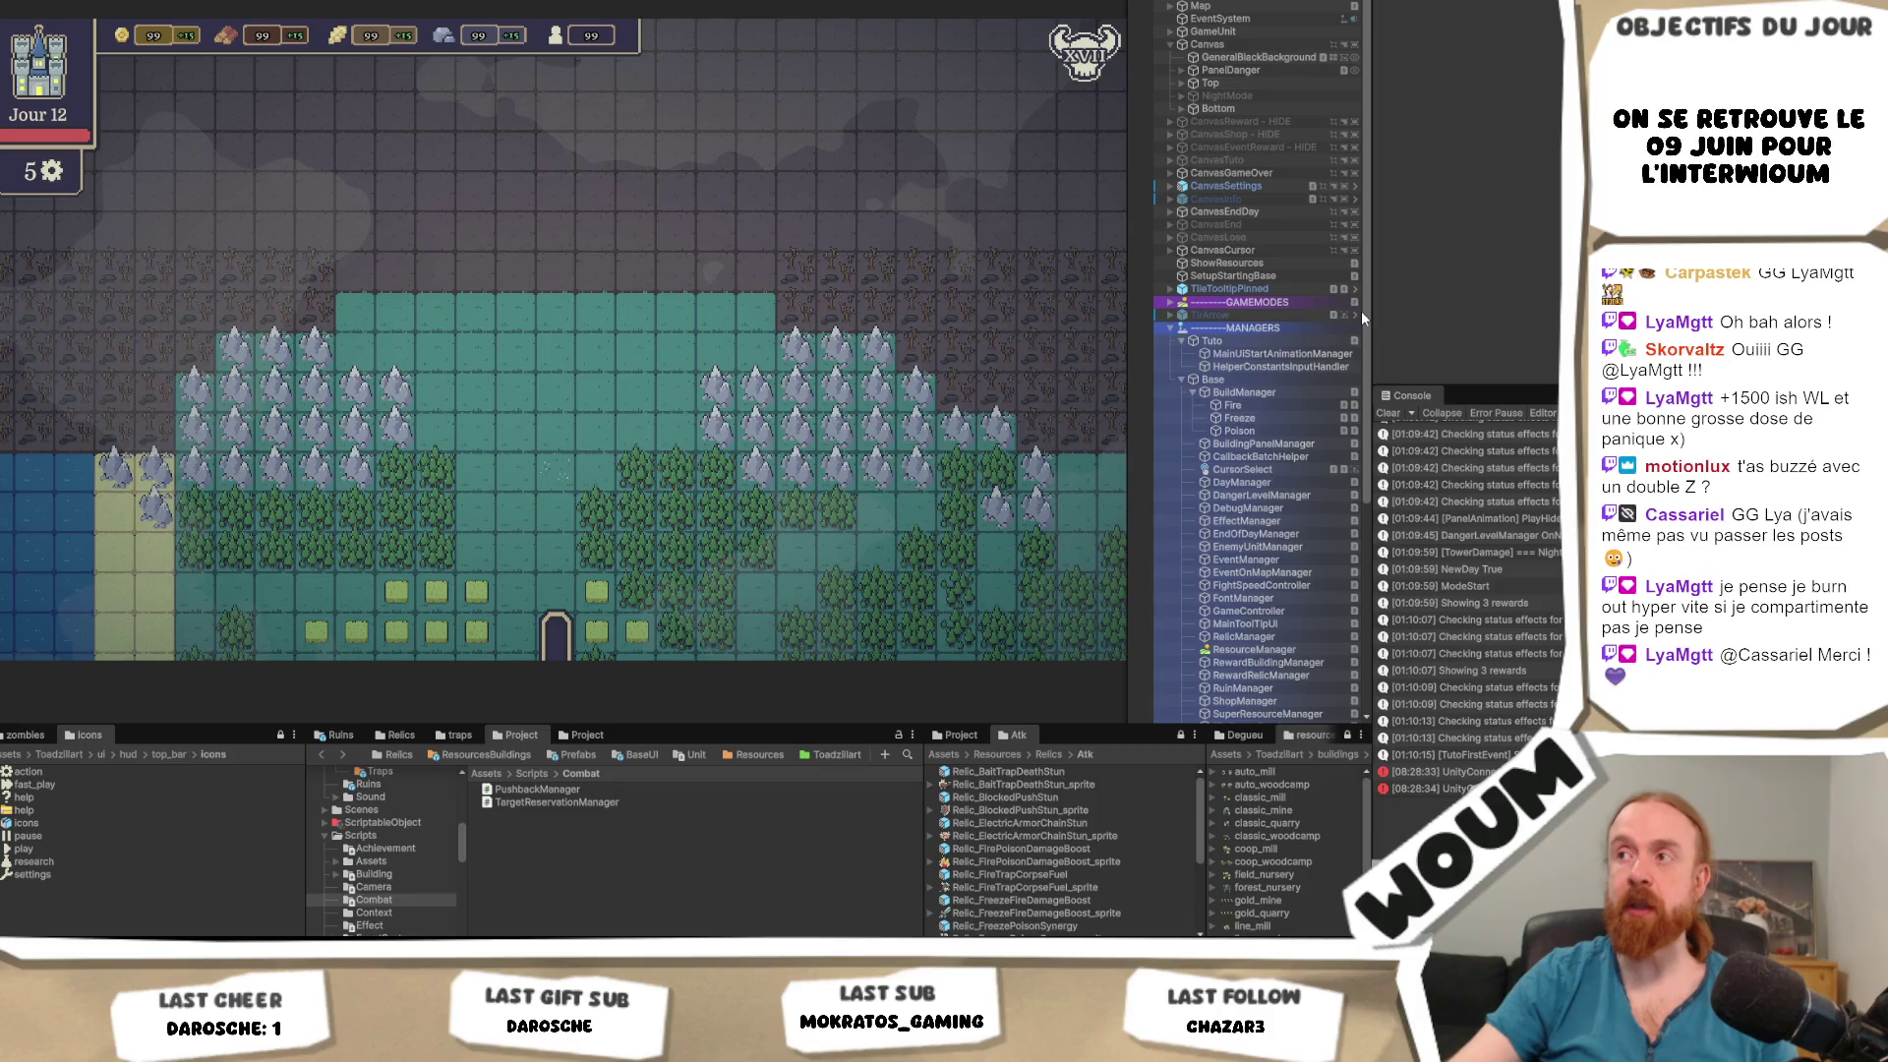
pyautogui.moveTo(1364, 313); pyautogui.dragTo(1391, 328)
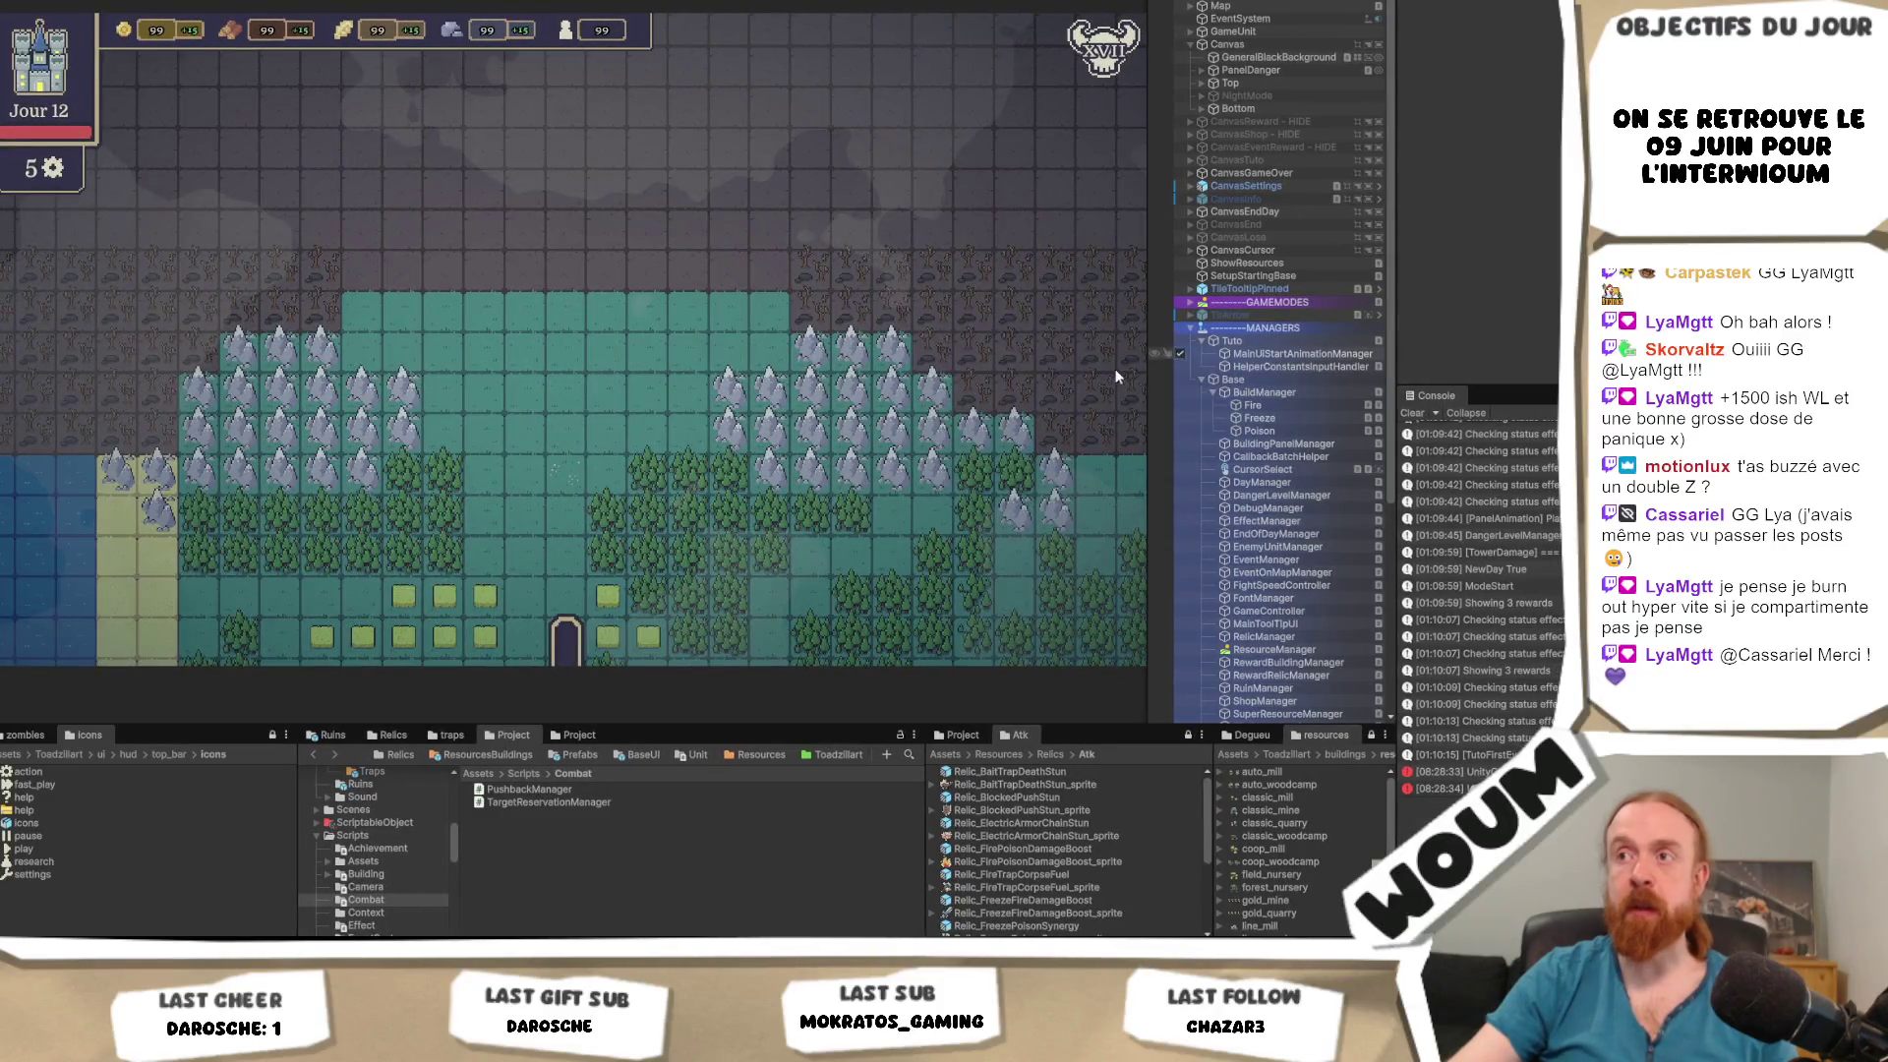